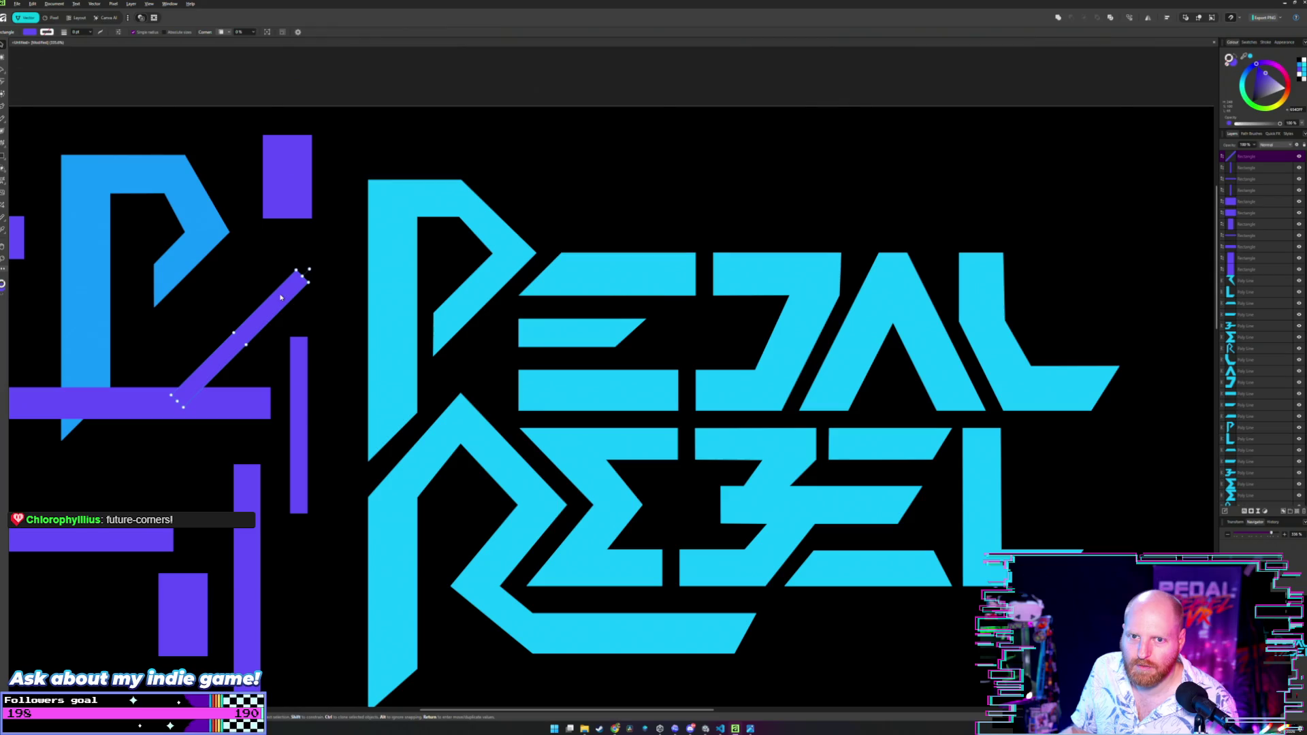
Send the diagonal purple bar back behind the horizontal bar and bring up File Explorer.
key(ctrl+shift+bracketleft)
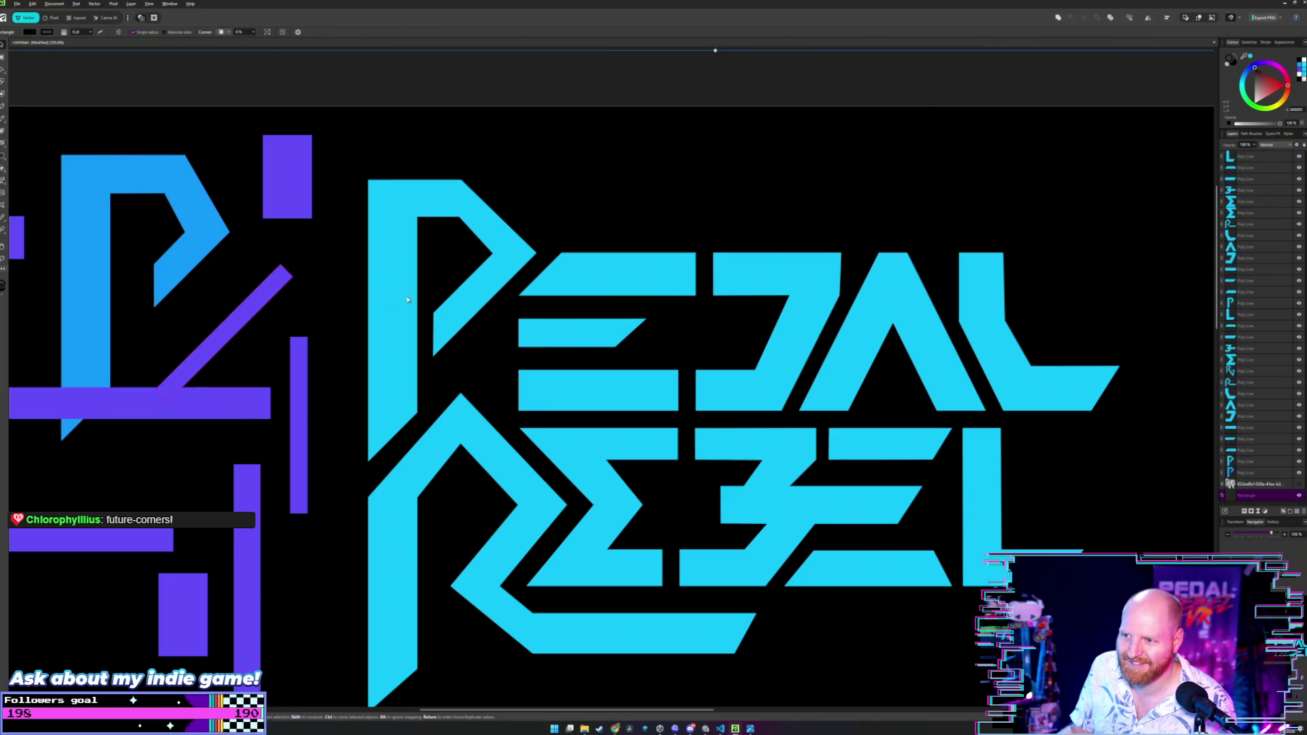
scroll(407, 299, down, 3)
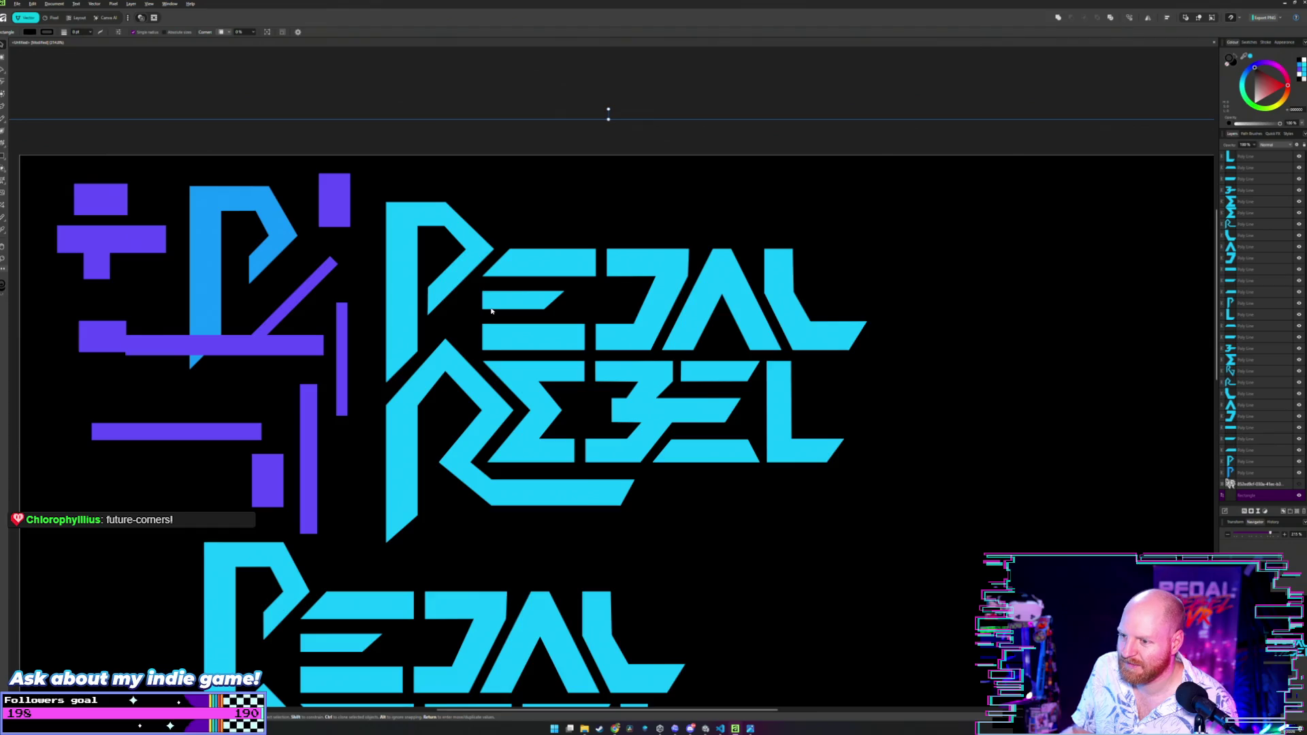
scroll(490, 310, up, 2)
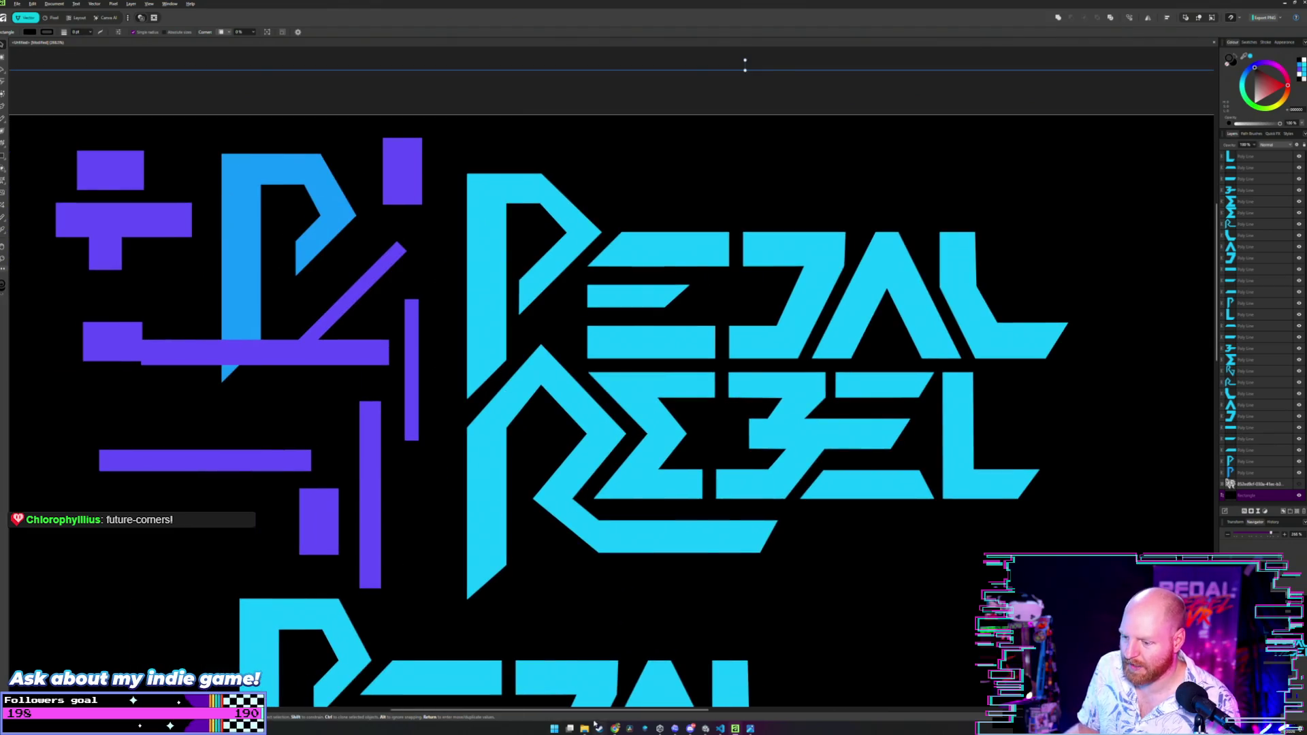
click(585, 727)
View PedalRebelVRLogo copy2.png enlarged in Photos, comparing it against the Affinity artwork.
click(592, 495)
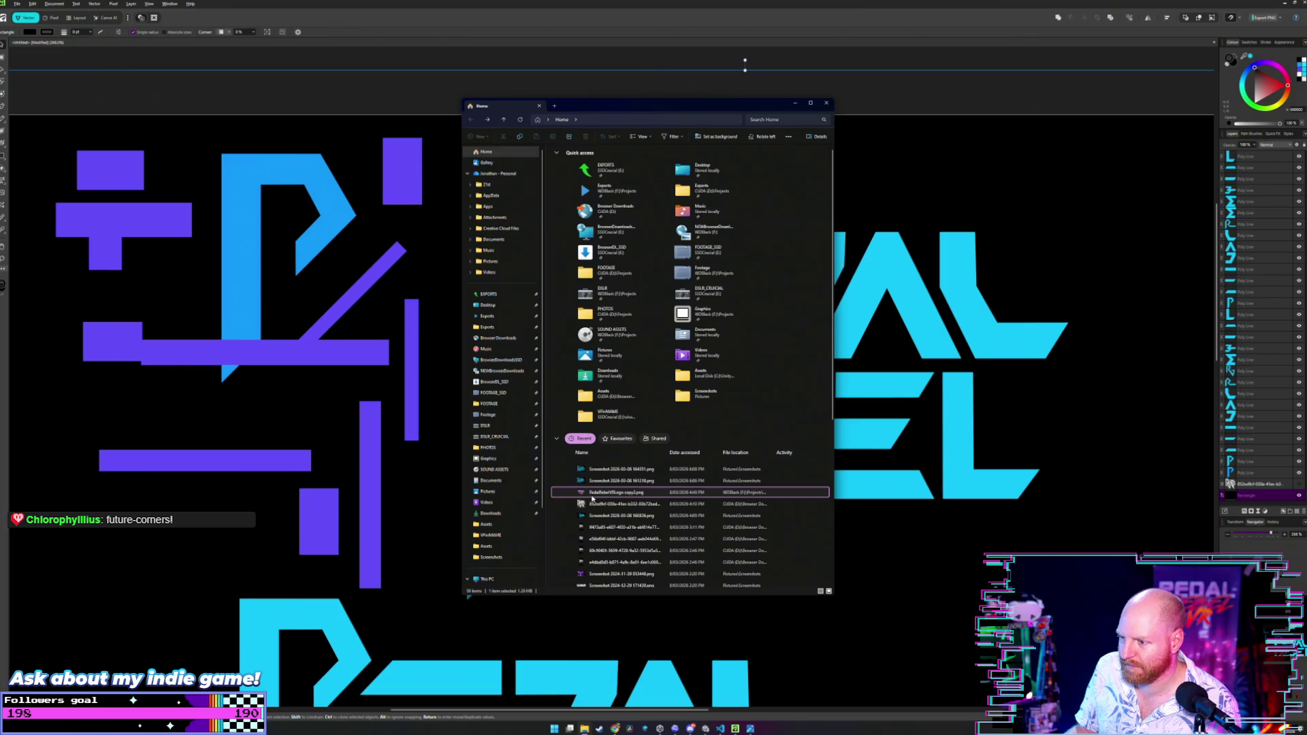
double_click(592, 498)
click(795, 103)
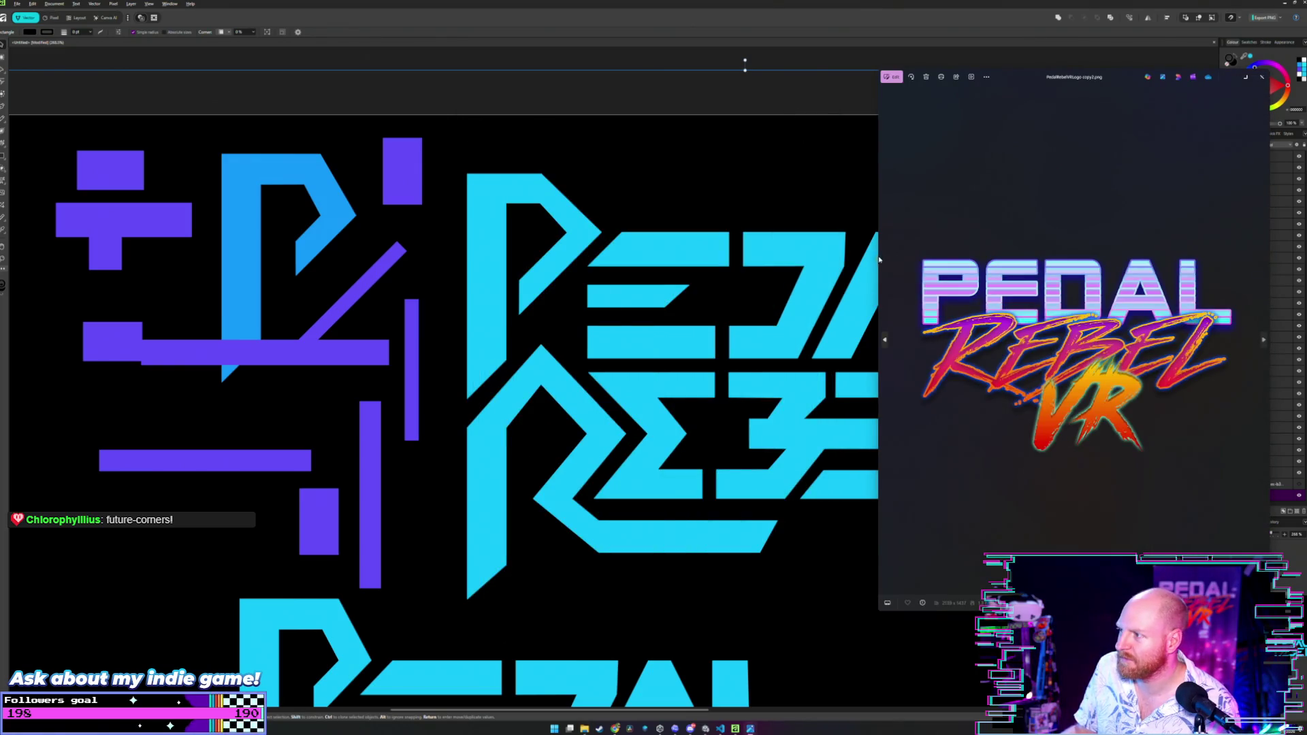
drag(879, 260, 812, 266)
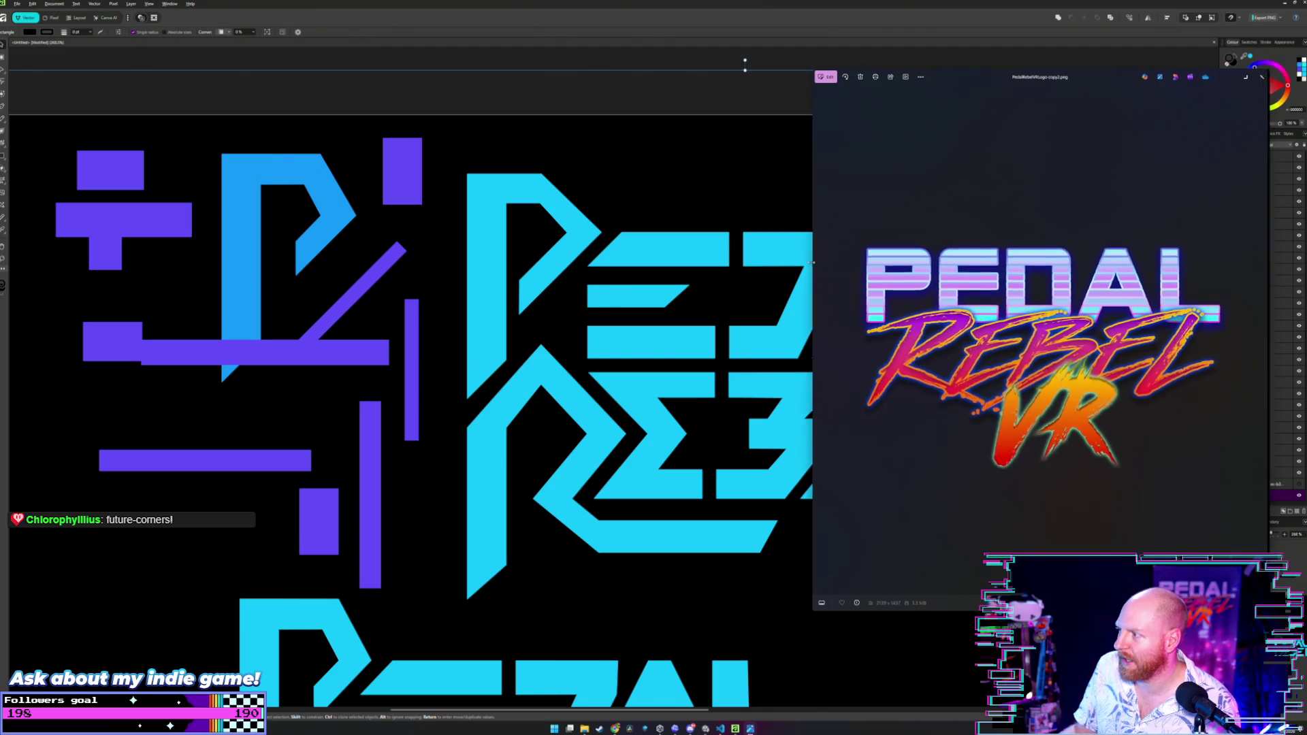
click(700, 294)
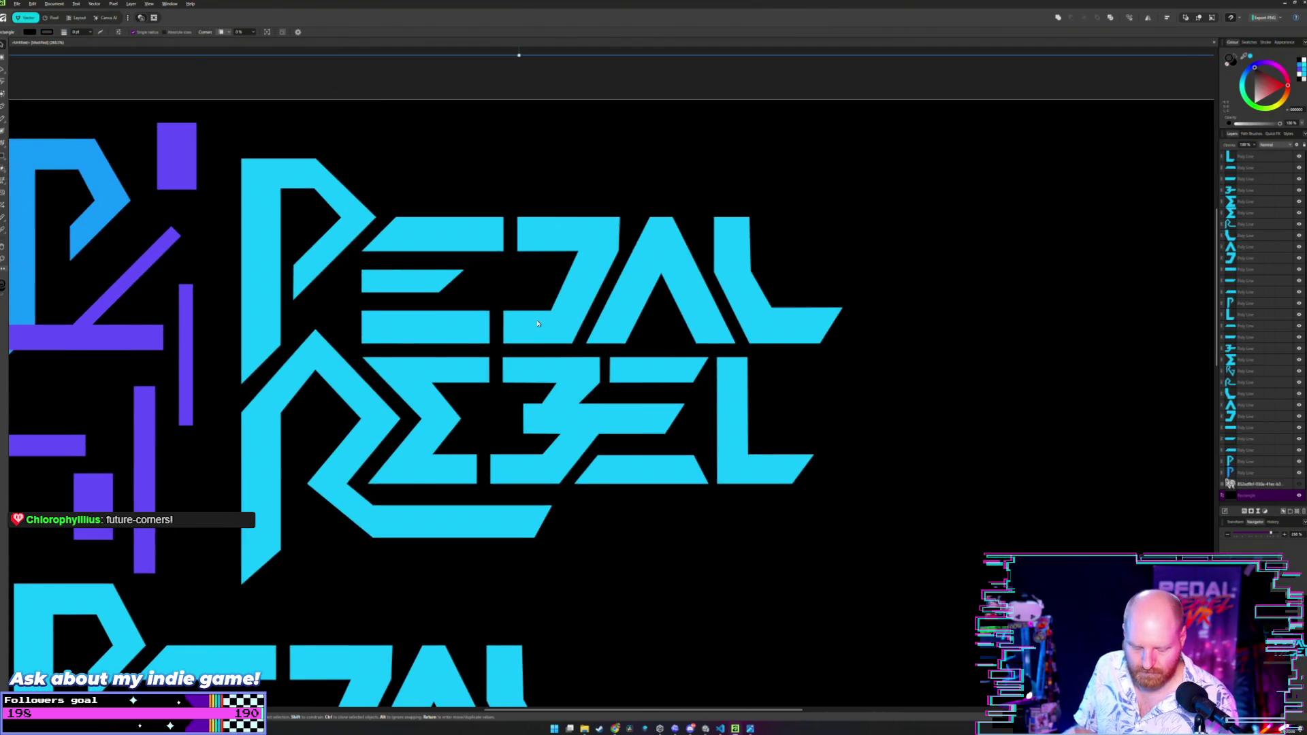
key(alt+Tab)
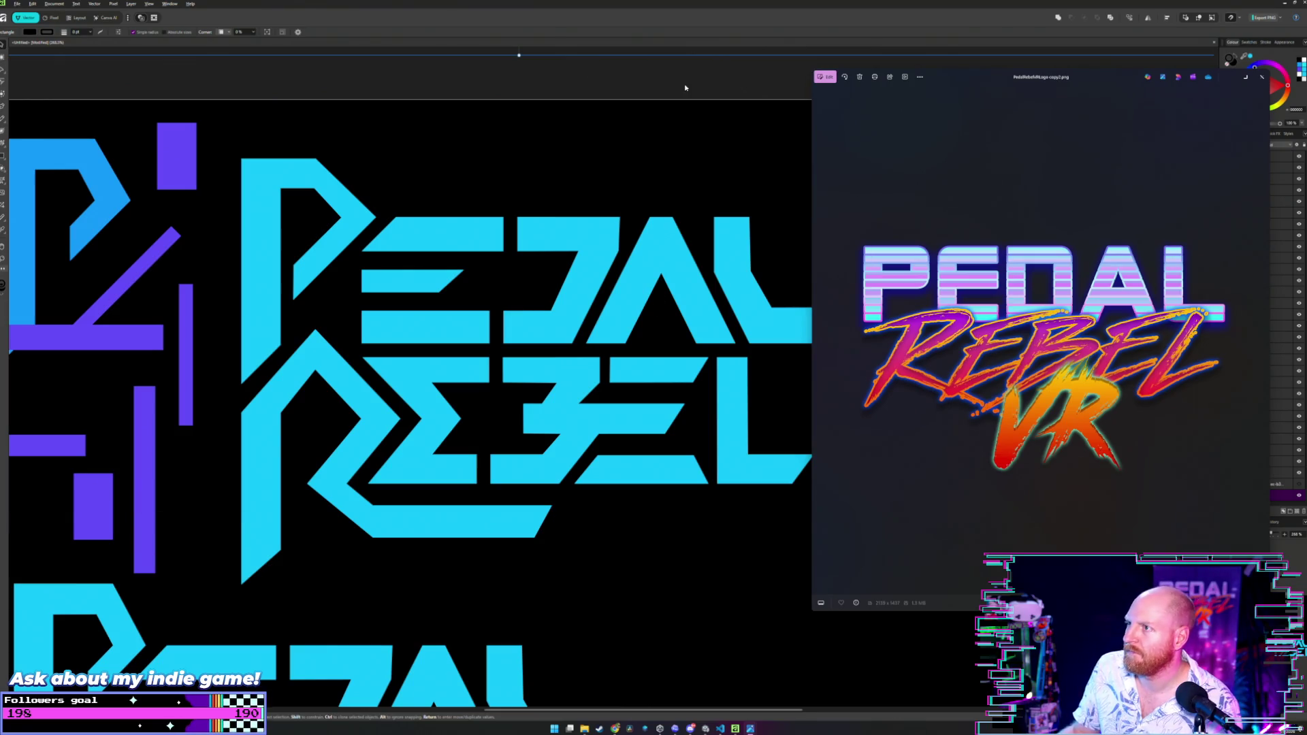
click(587, 217)
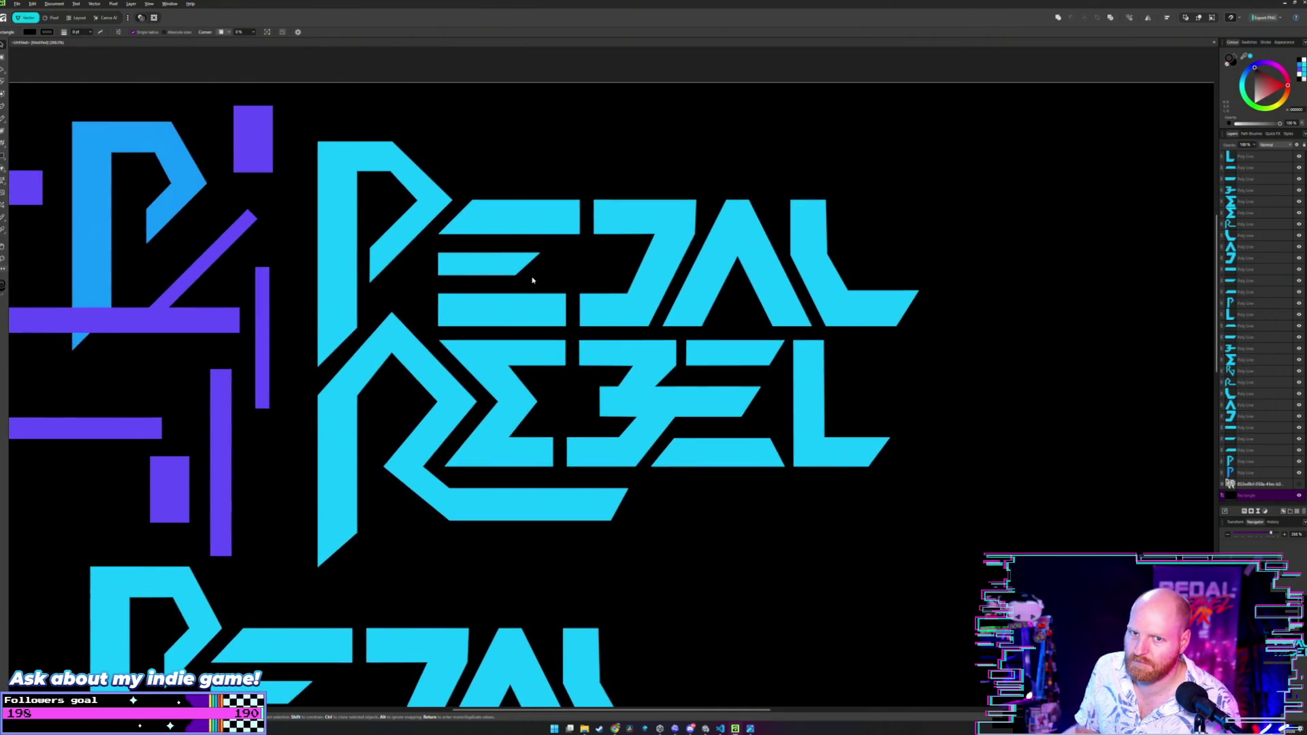
Lower the R's top chevron point slightly by editing the R shape's nodes.
scroll(440, 282, down, 5)
scroll(435, 283, up, 8)
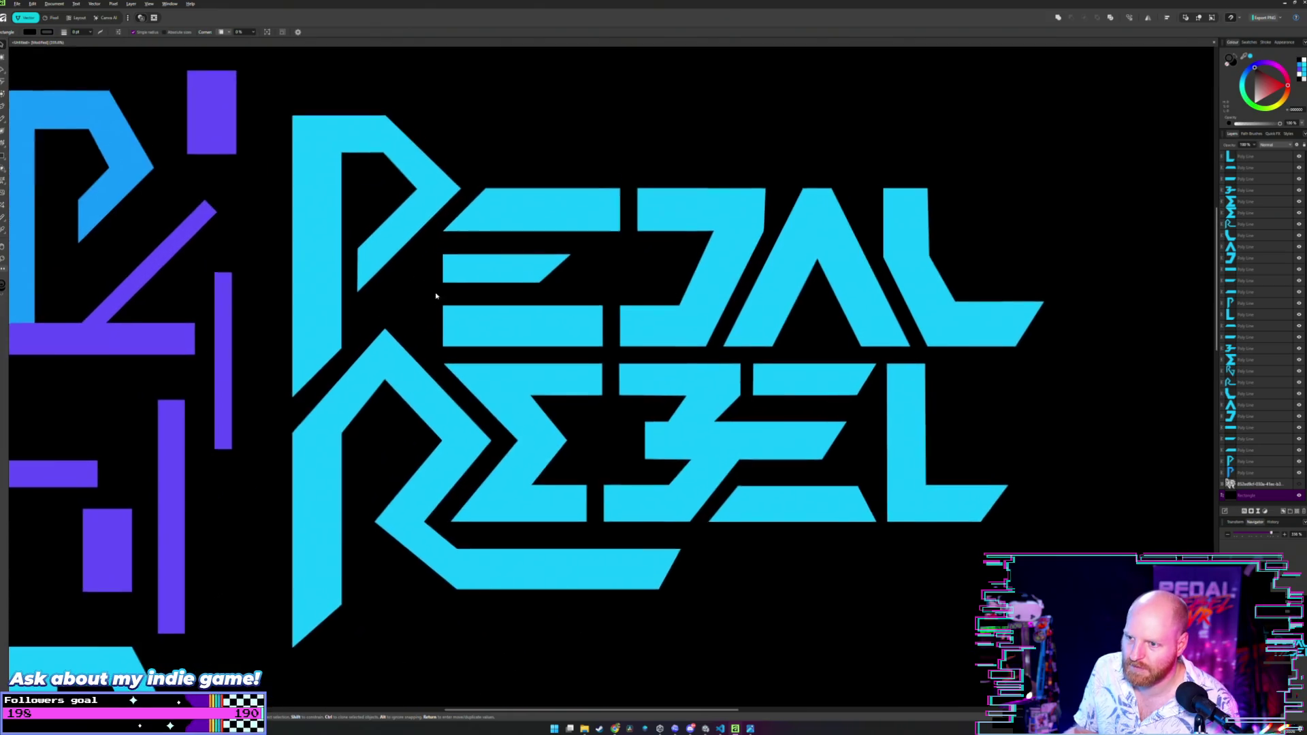
scroll(477, 314, up, 2)
scroll(490, 329, up, 4)
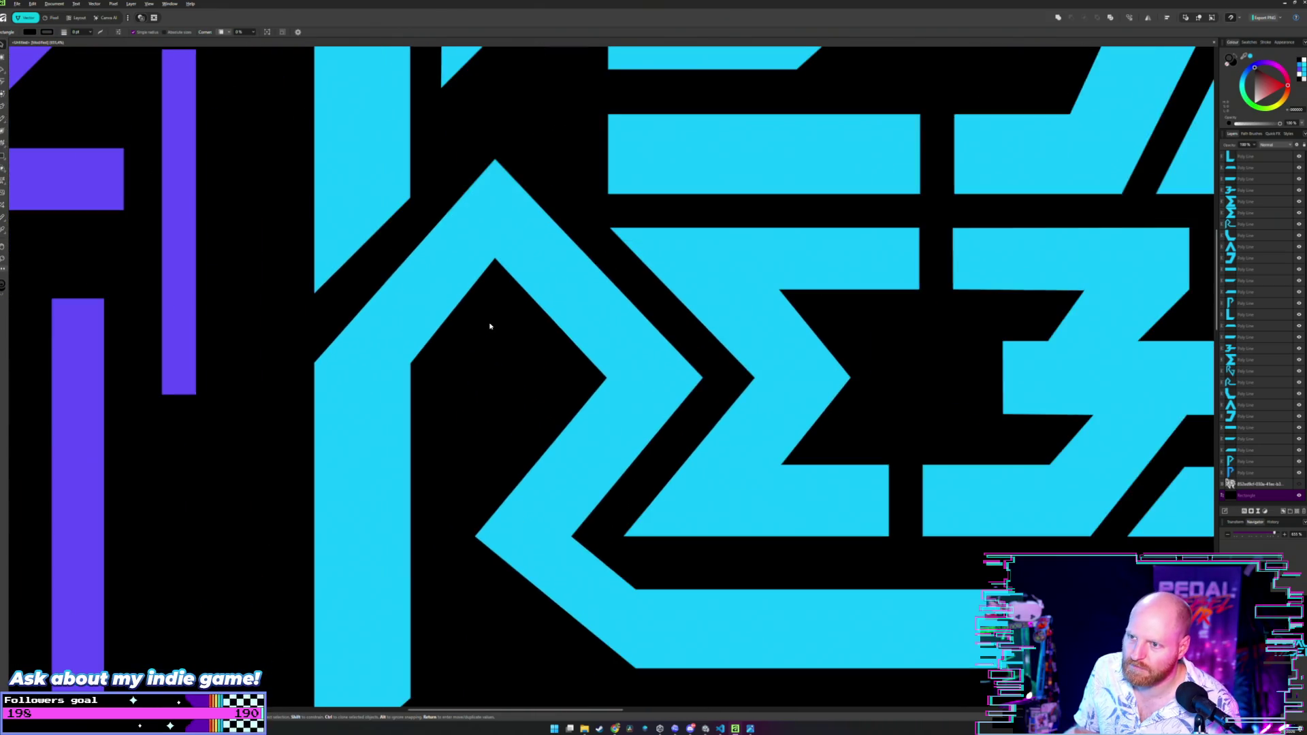
scroll(573, 287, left, 2)
scroll(534, 283, up, 2)
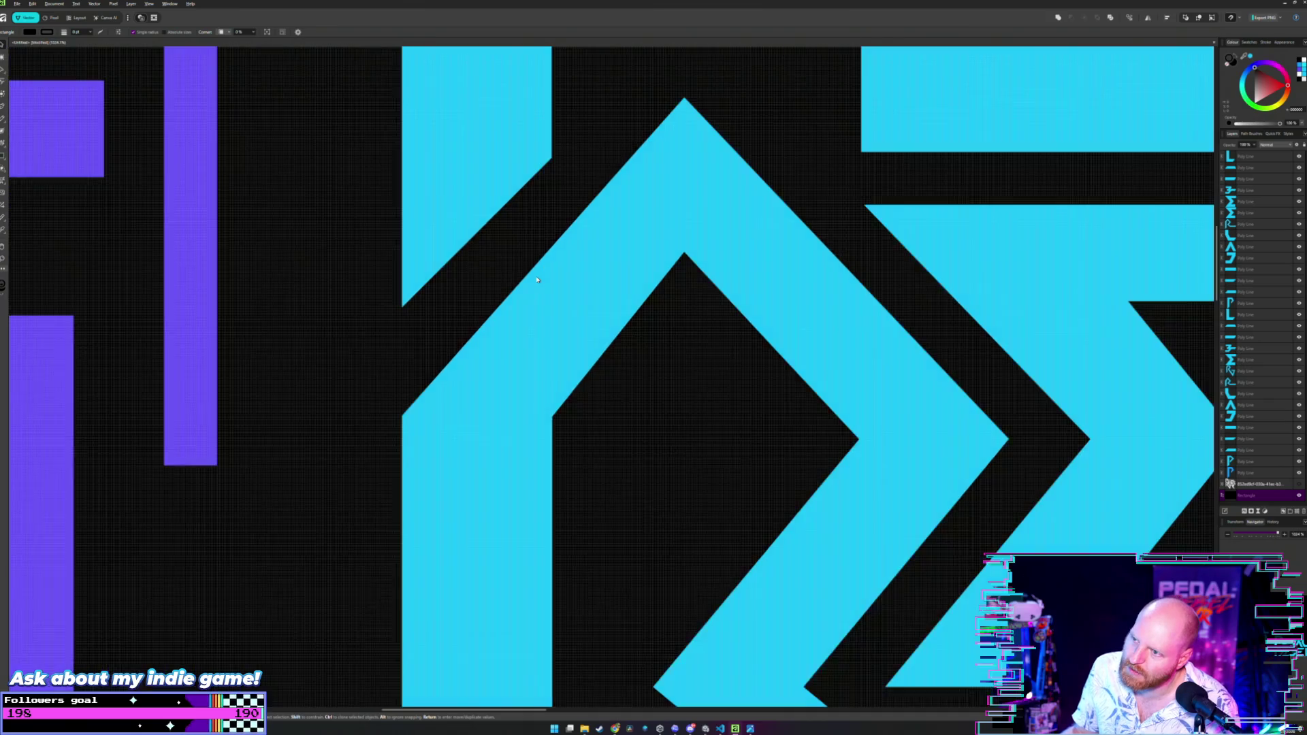
scroll(686, 143, up, 2)
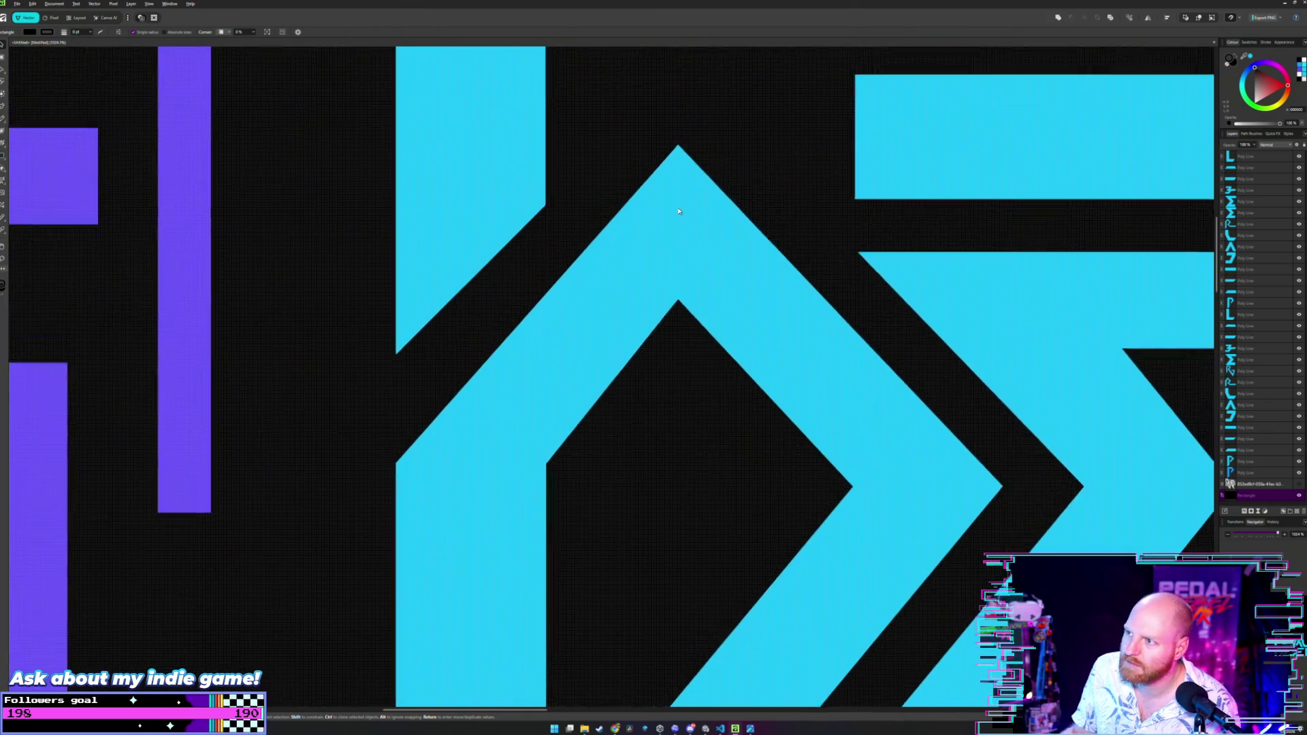
click(679, 170)
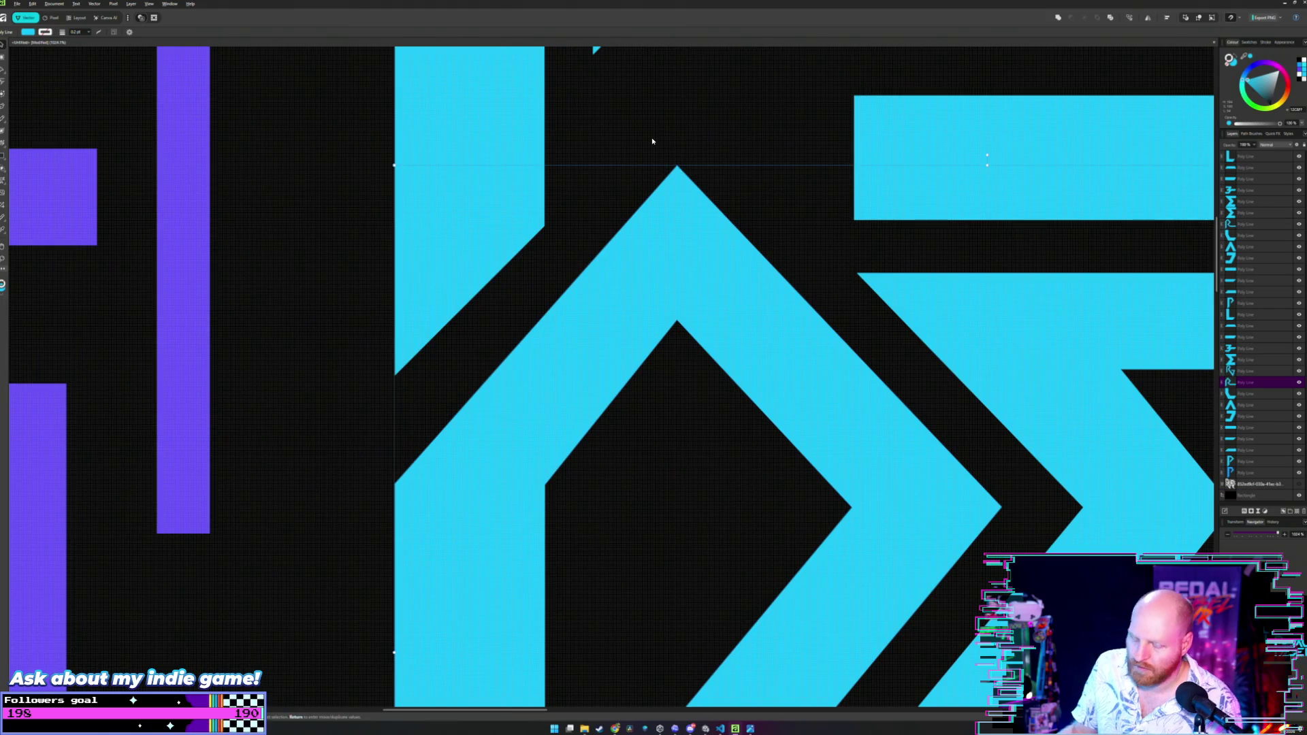
double_click(676, 168)
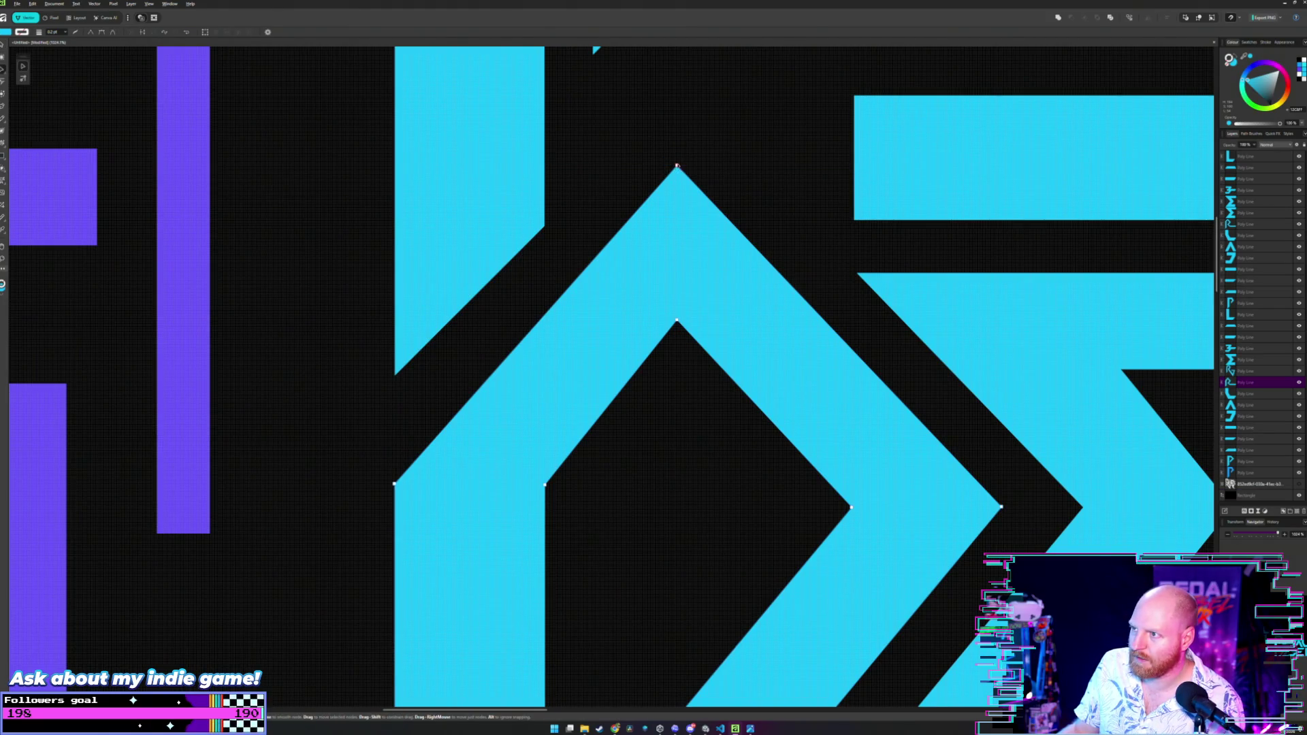
drag(677, 167, 677, 175)
key(v)
click(680, 146)
Move the diagonal purple bar onto the R's diagonal stroke.
scroll(681, 170, down, 3)
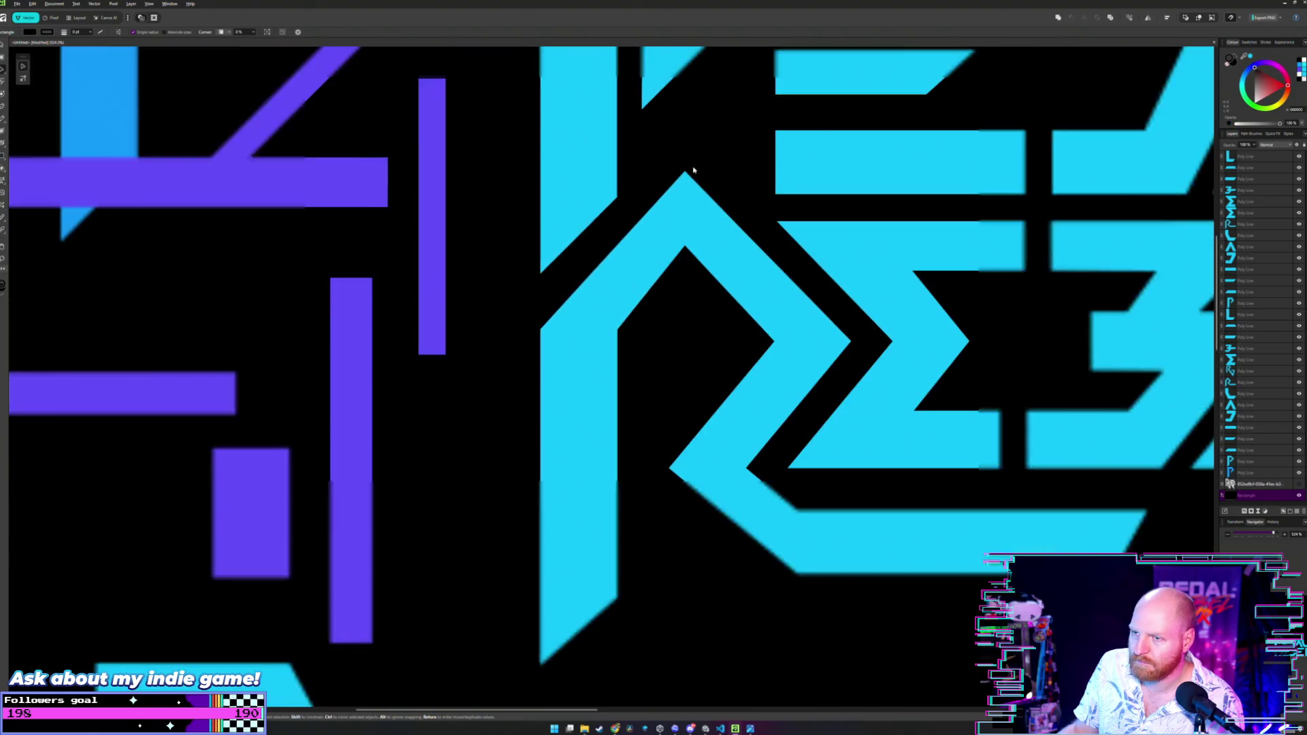
scroll(640, 306, down, 5)
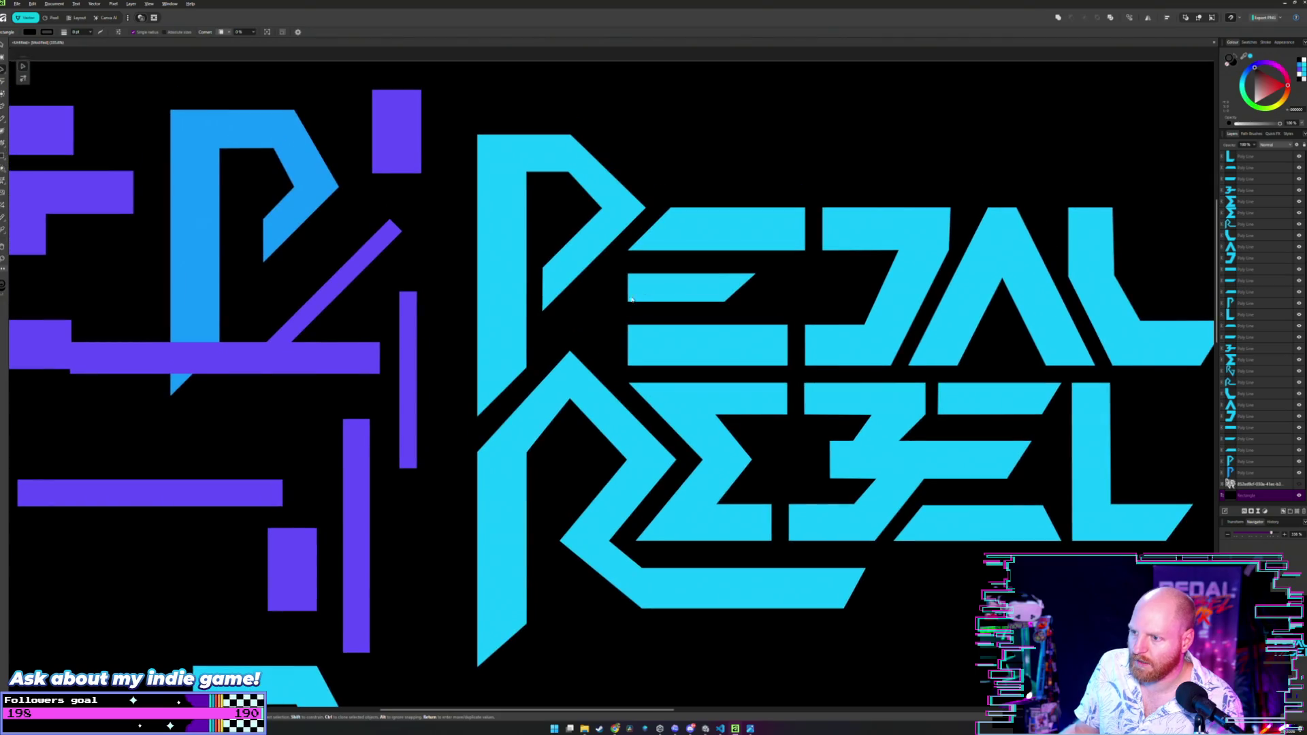
scroll(610, 304, up, 6)
scroll(610, 303, down, 4)
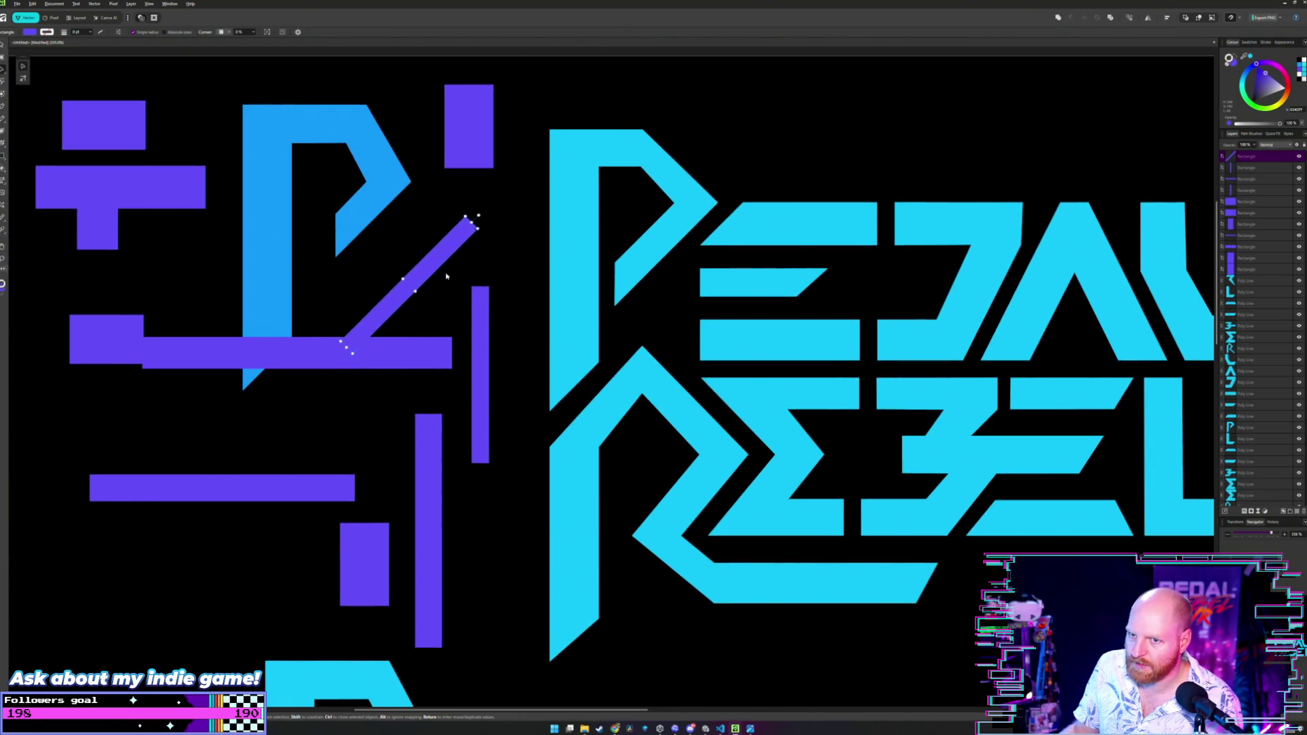
mouse_move(467, 219)
mouse_down()
mouse_move(677, 329)
mouse_move(666, 344)
mouse_up()
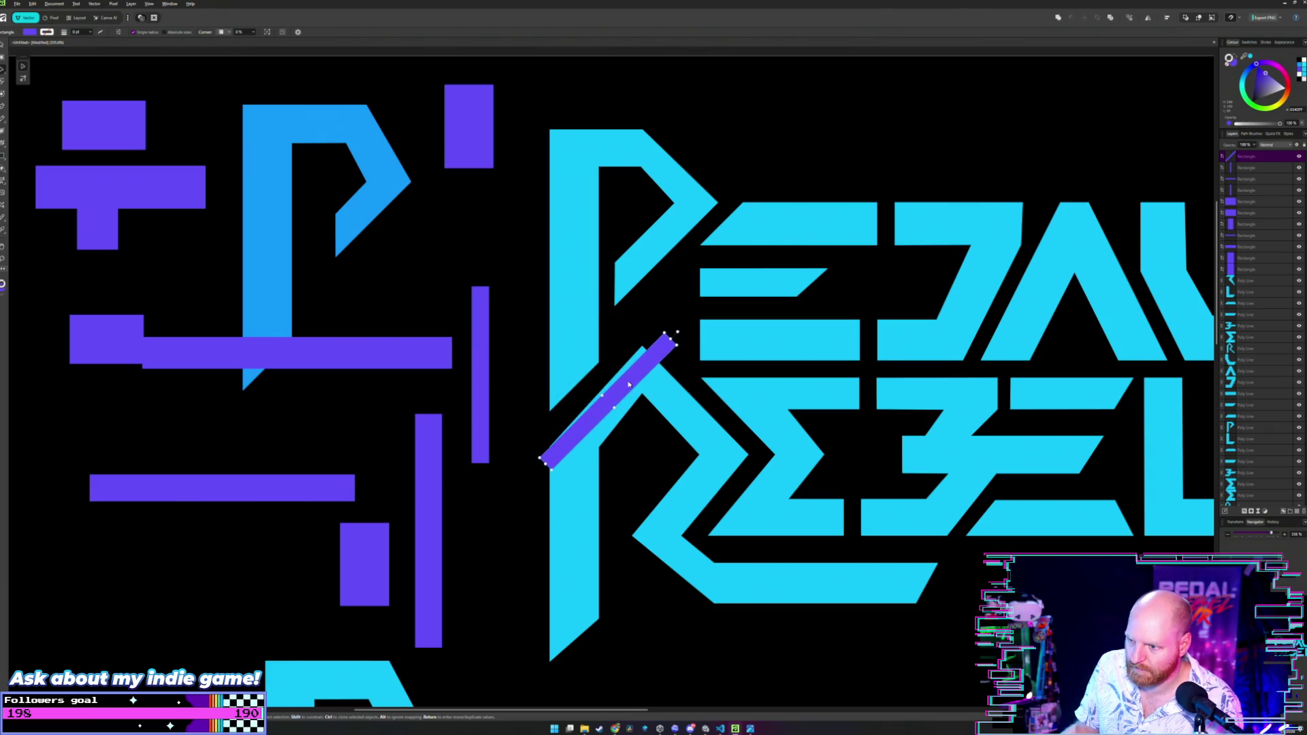
scroll(612, 346, up, 1)
scroll(612, 346, up, 2)
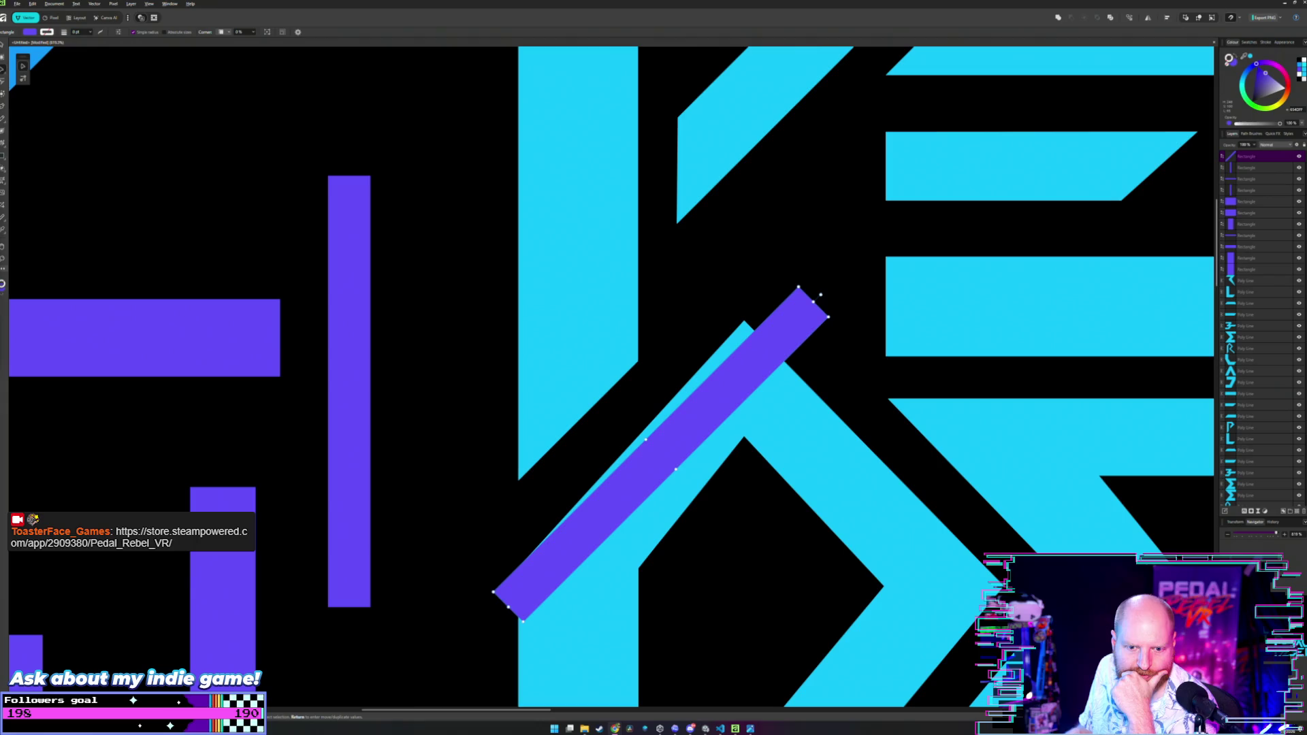
Open the EXPORTS folder and play the Pedal Rebel VR promo video full screen.
key(super+e)
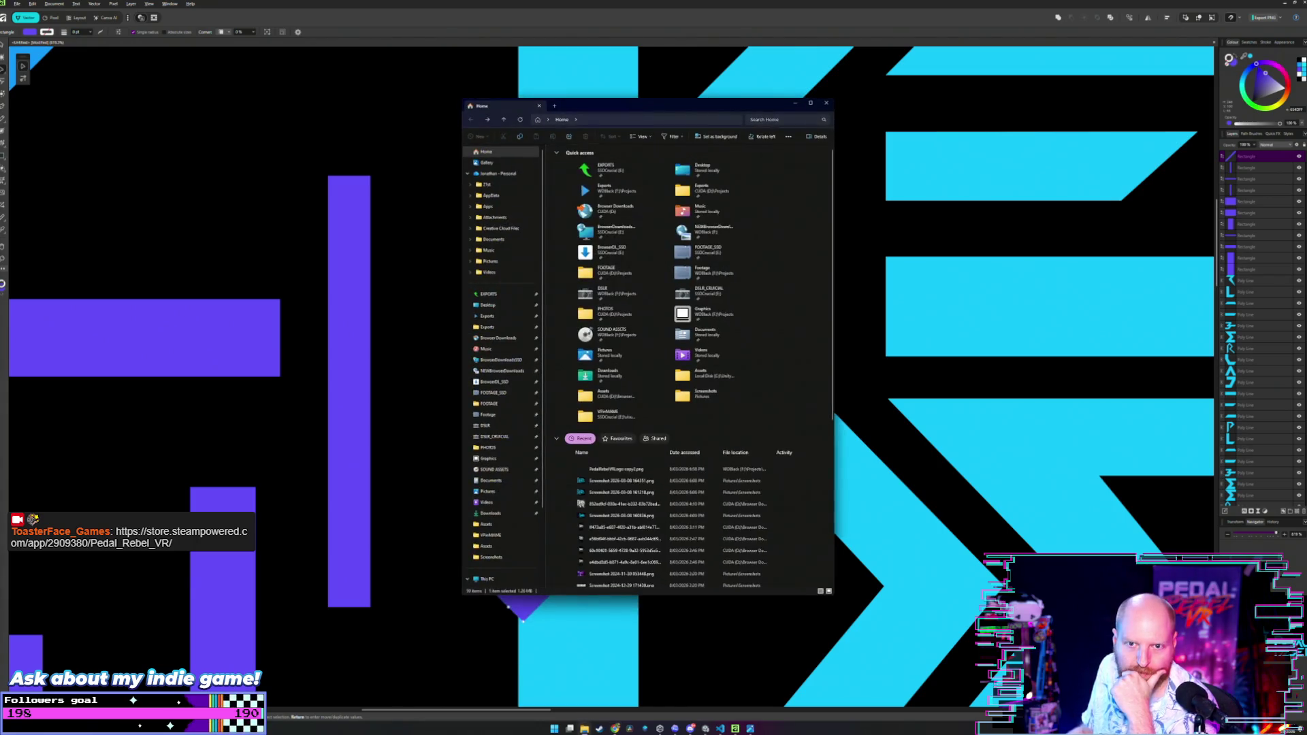
click(488, 294)
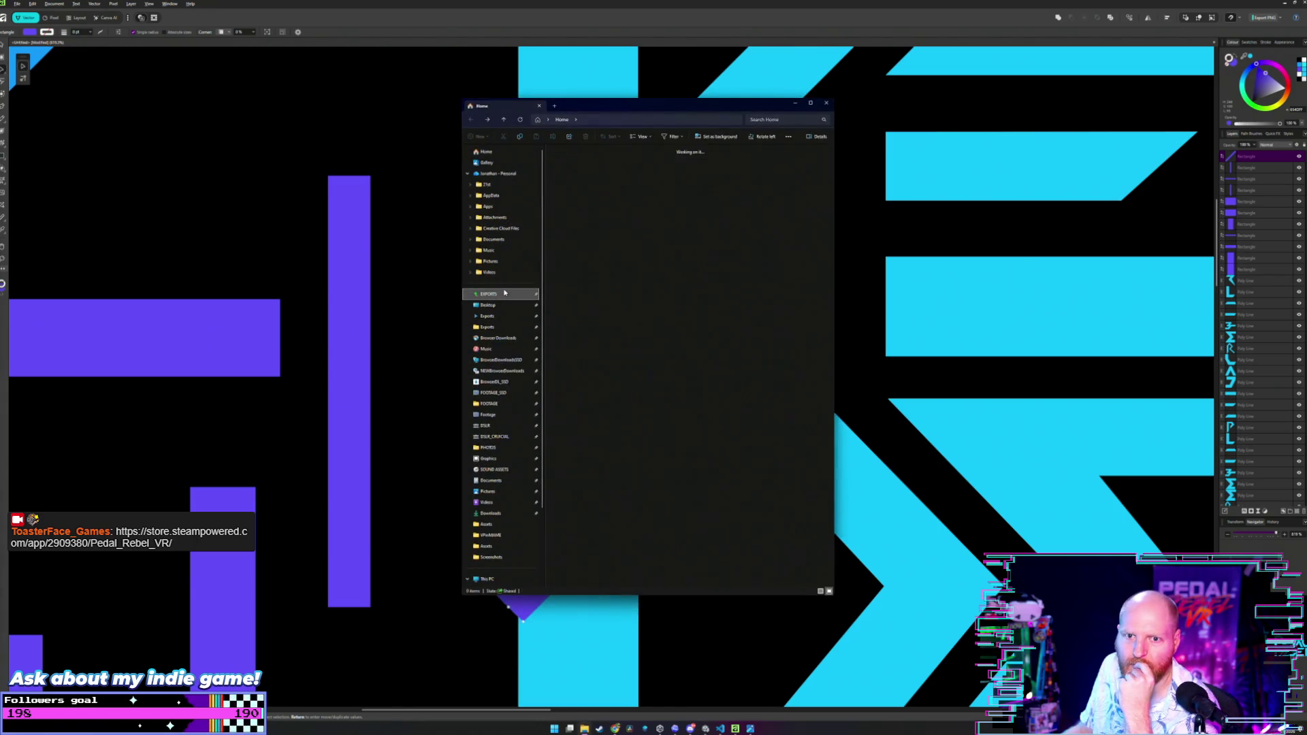
scroll(640, 307, down, 3)
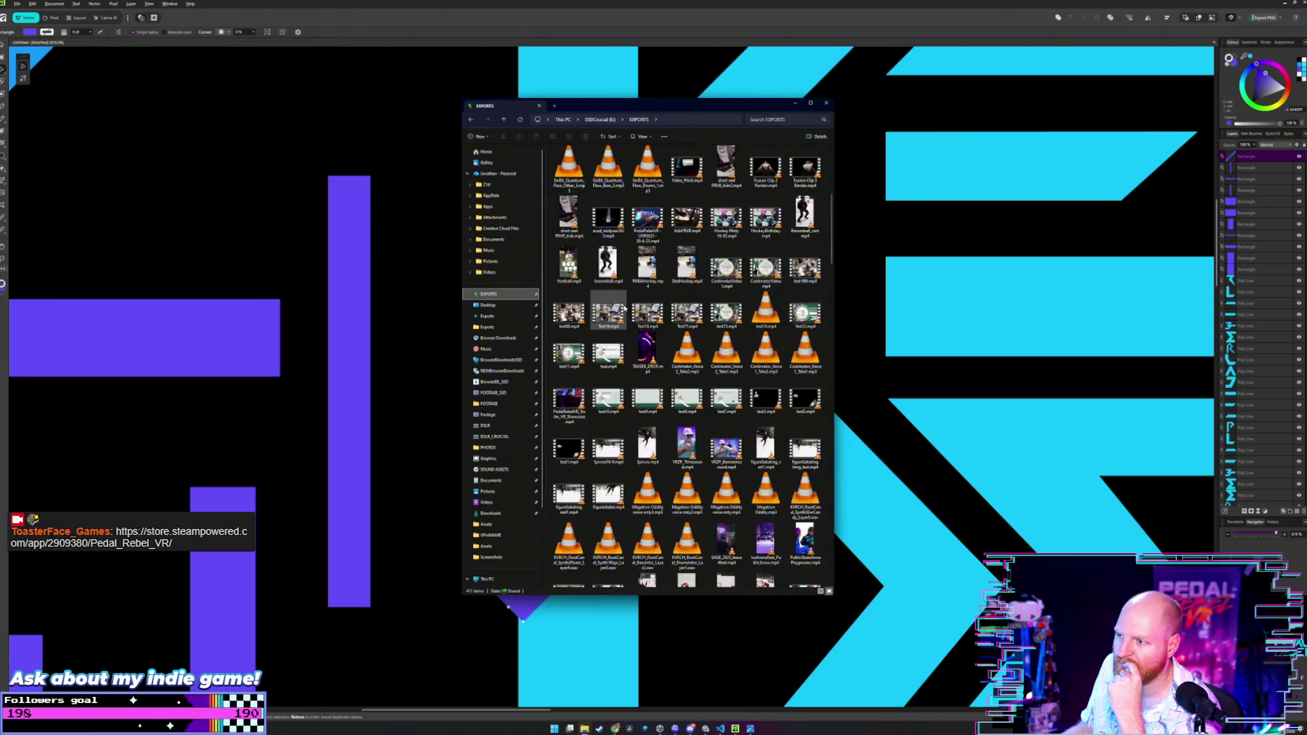
click(649, 351)
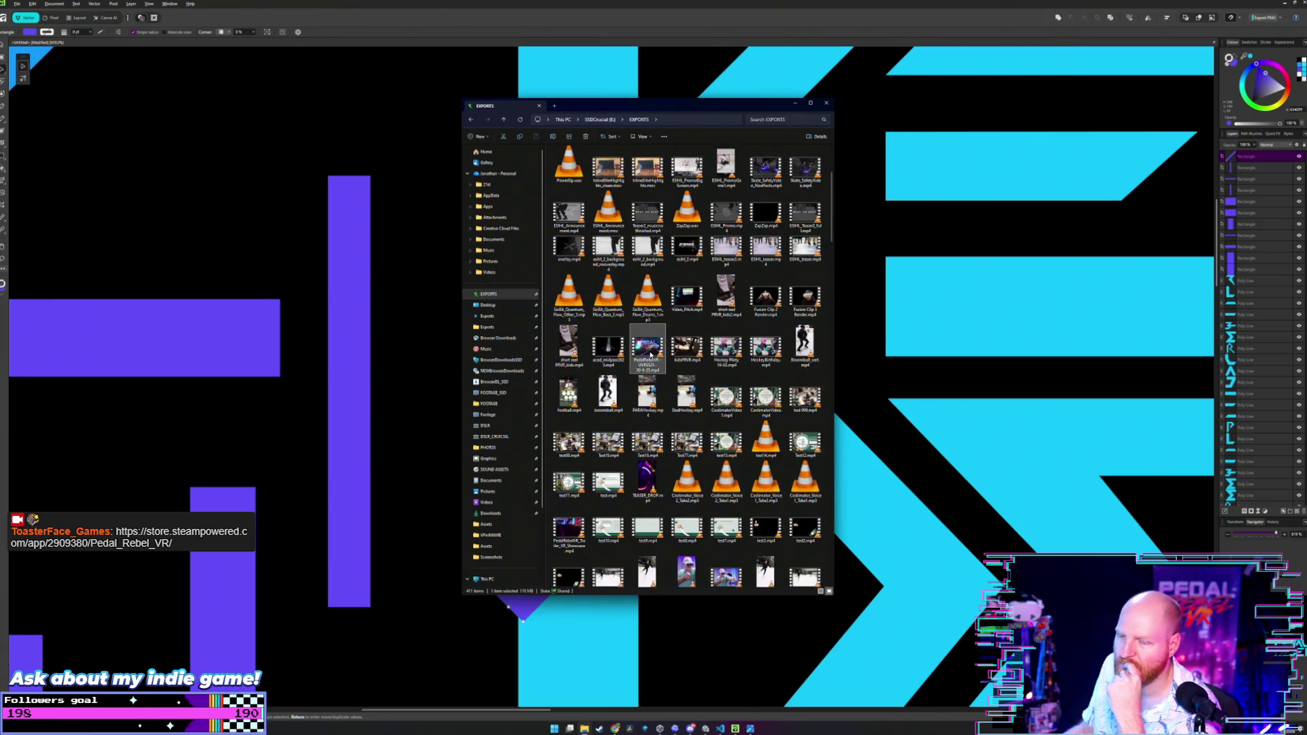
double_click(656, 368)
double_click(840, 391)
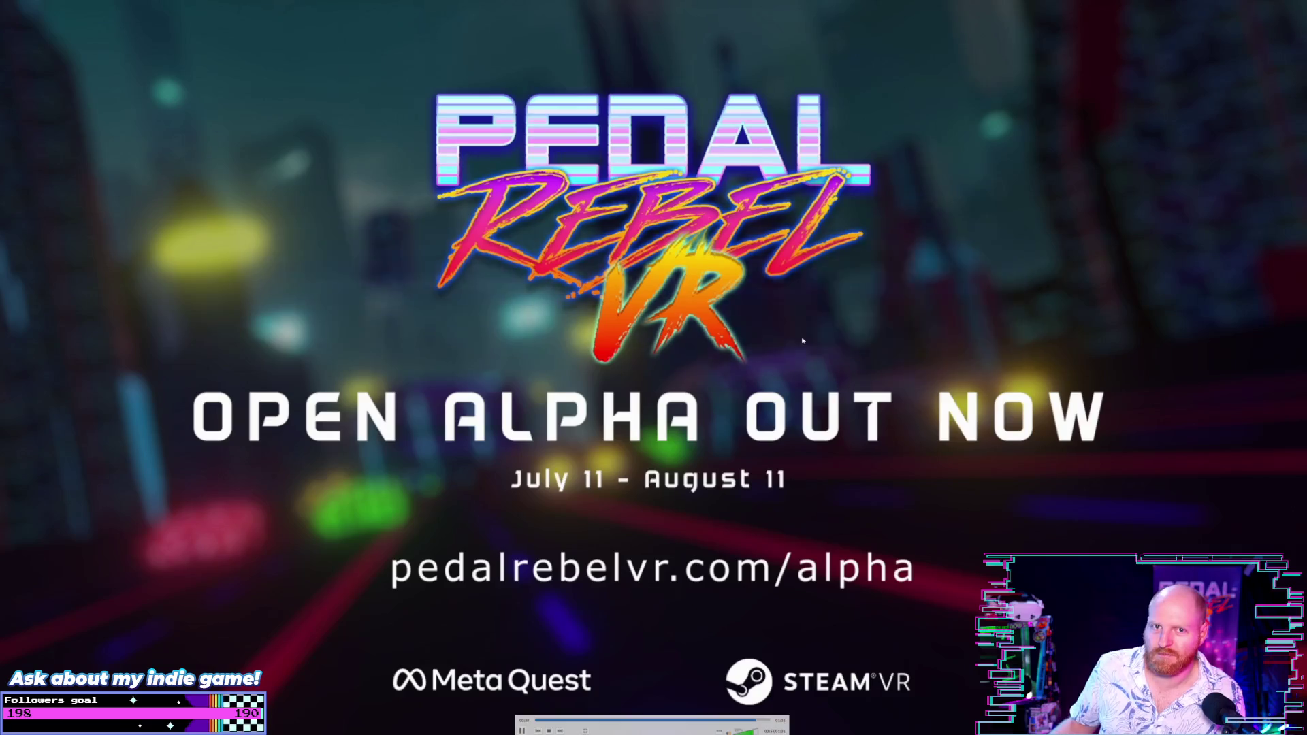
Exit full screen, close the video player, and shift File Explorer further left.
key(Escape)
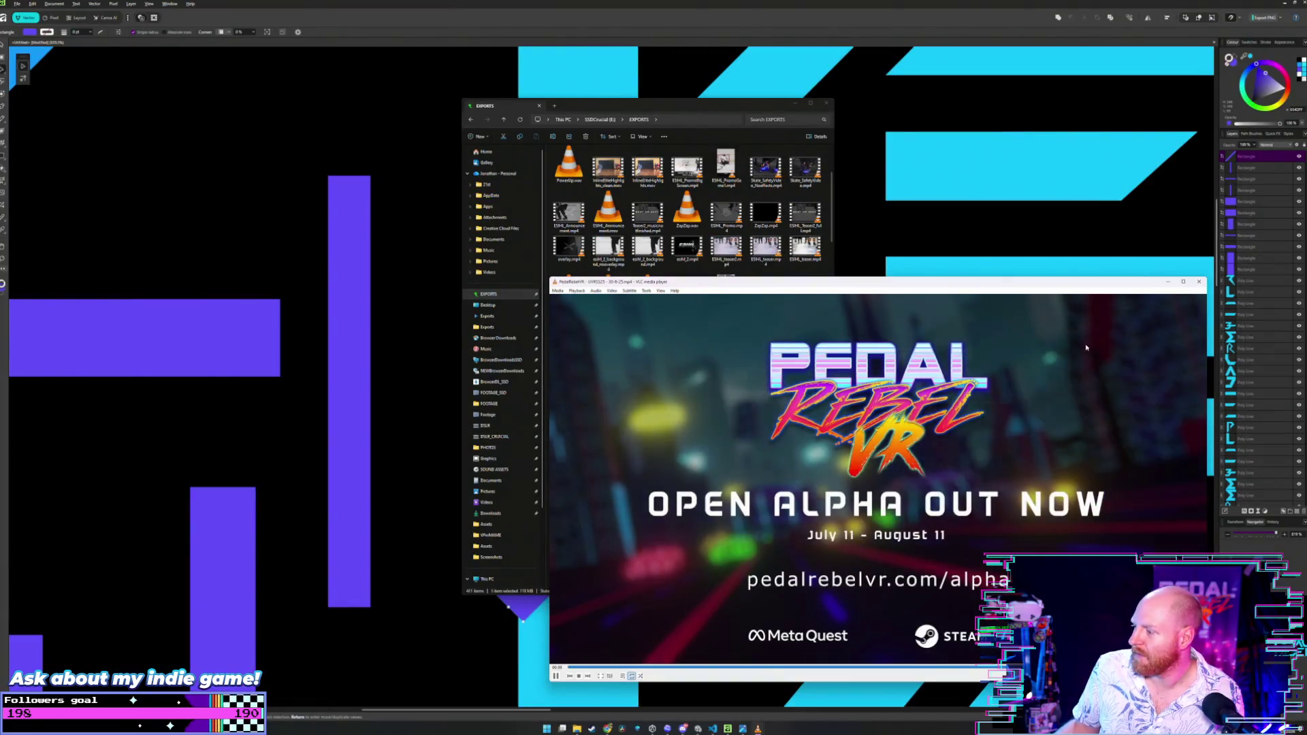
click(1199, 281)
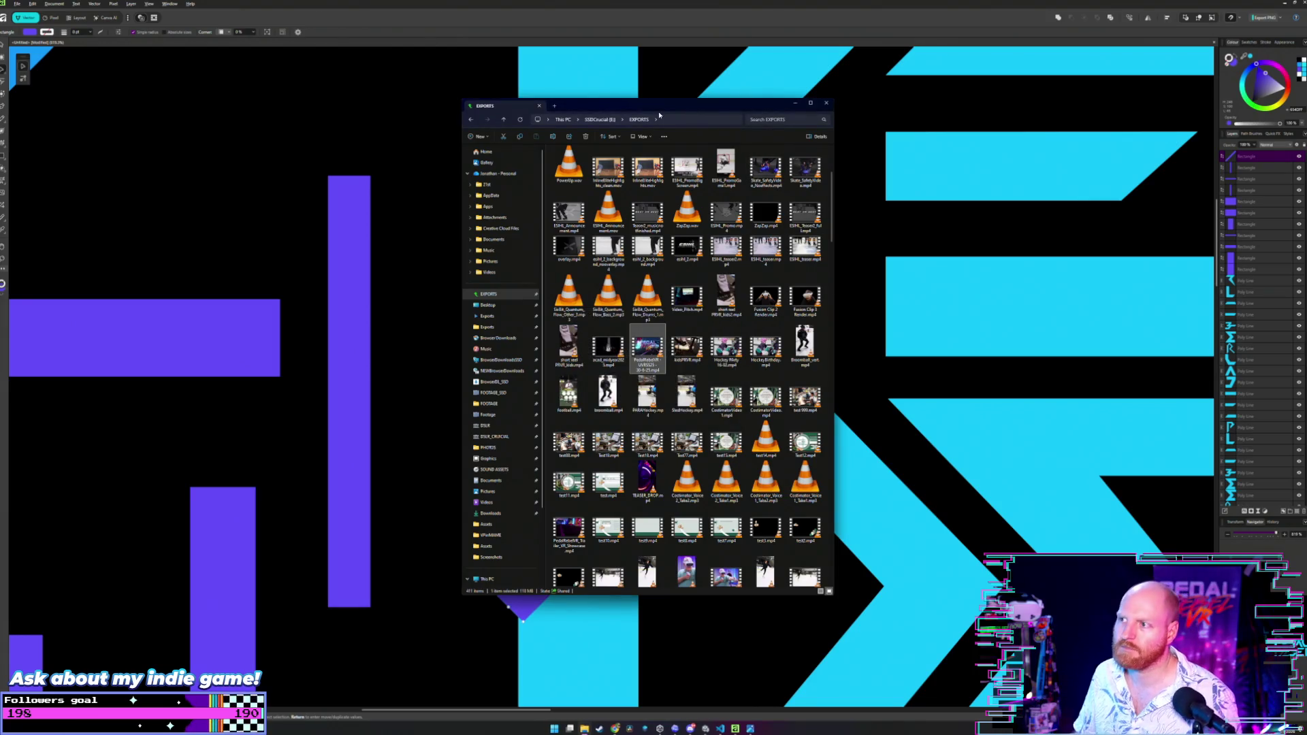
drag(659, 115, 648, 129)
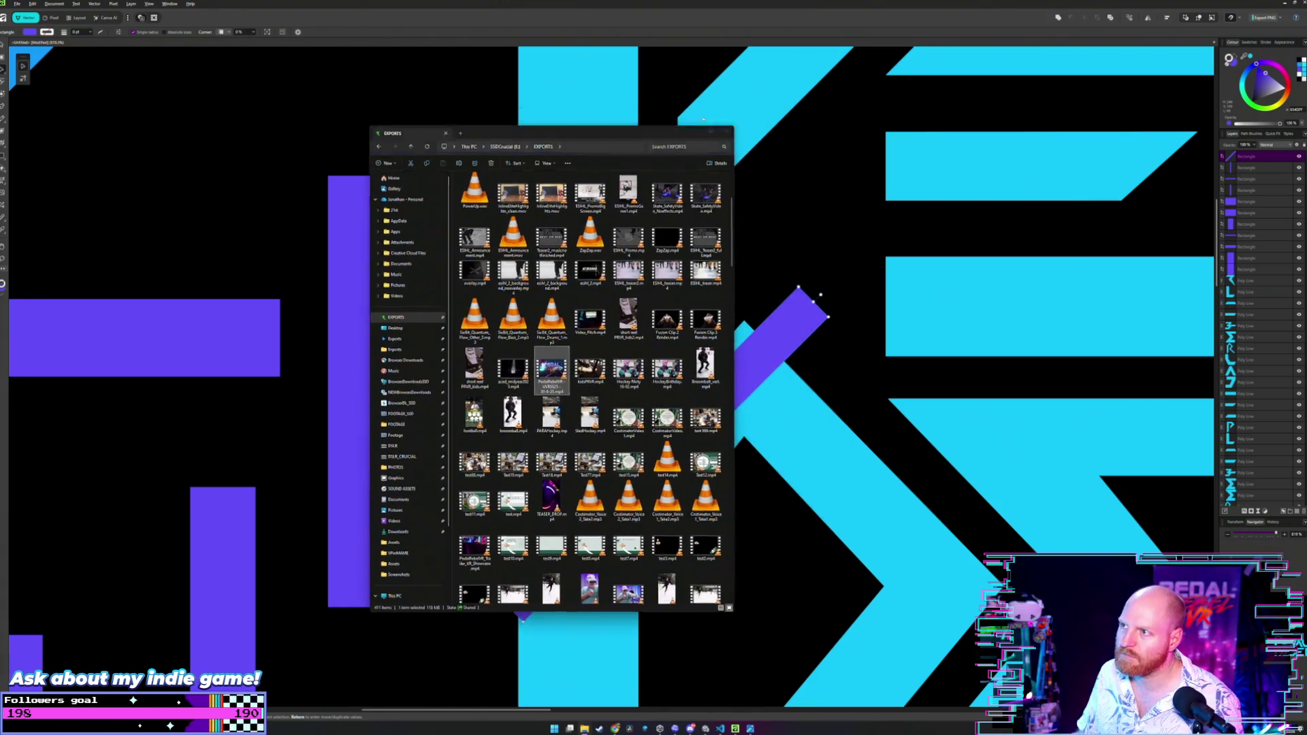
Return to the artwork and position the purple bar over the R's diagonal.
click(699, 117)
ctrl+scroll(614, 203, down, 3)
ctrl+scroll(614, 202, down, 2)
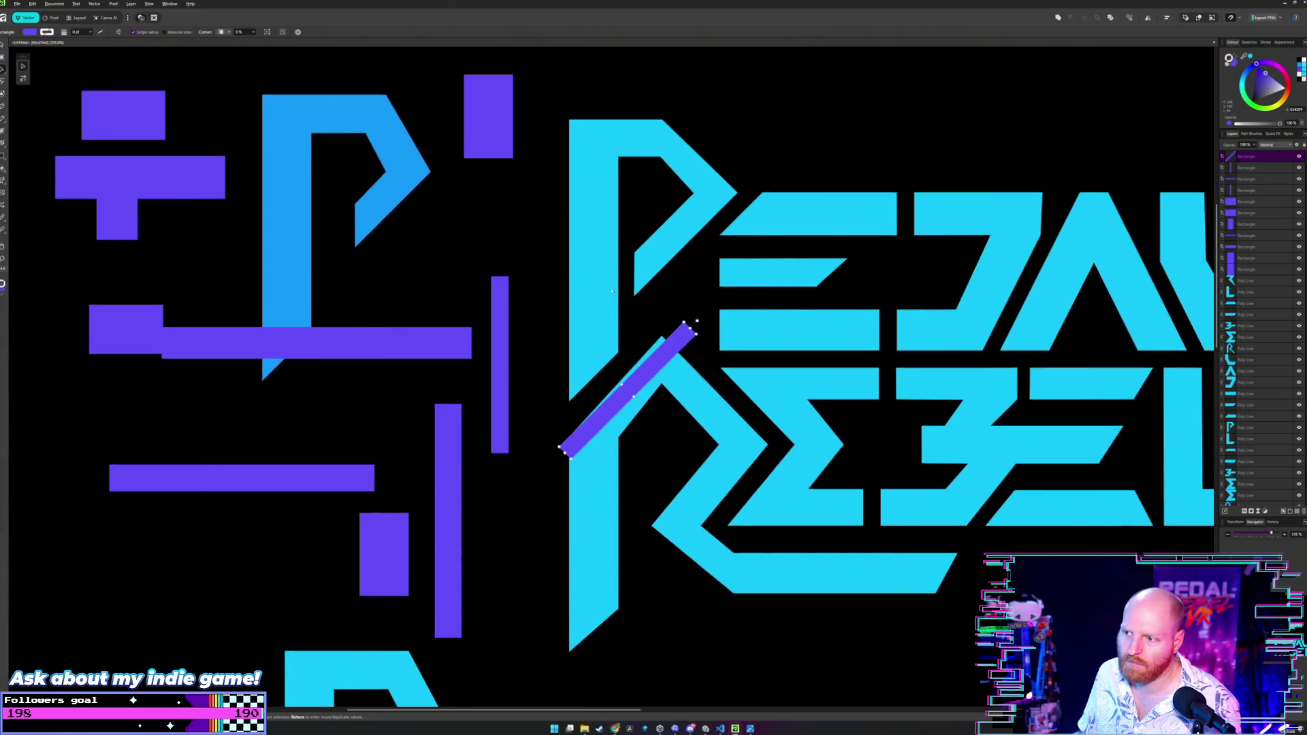
ctrl+scroll(613, 211, up, 4)
ctrl+scroll(610, 231, down, 2)
ctrl+scroll(607, 254, up, 2)
ctrl+scroll(609, 250, up, 3)
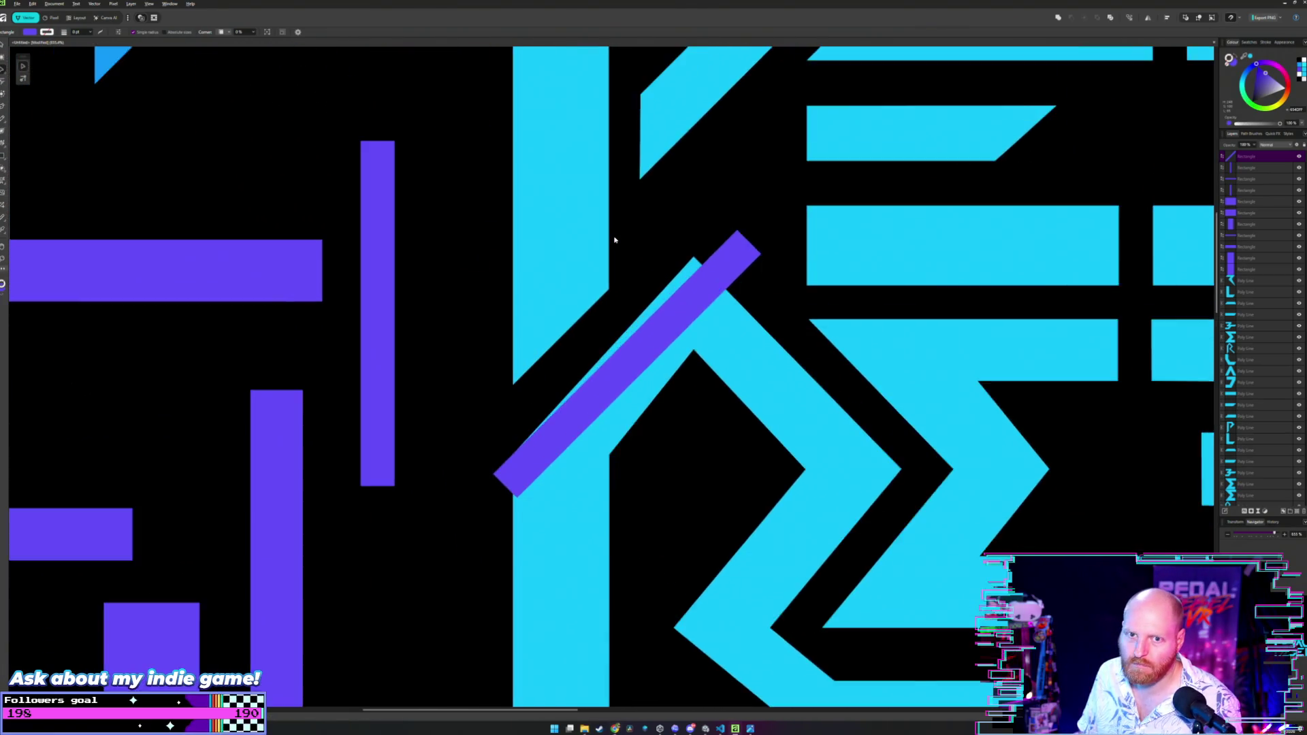
ctrl+scroll(613, 244, down, 4)
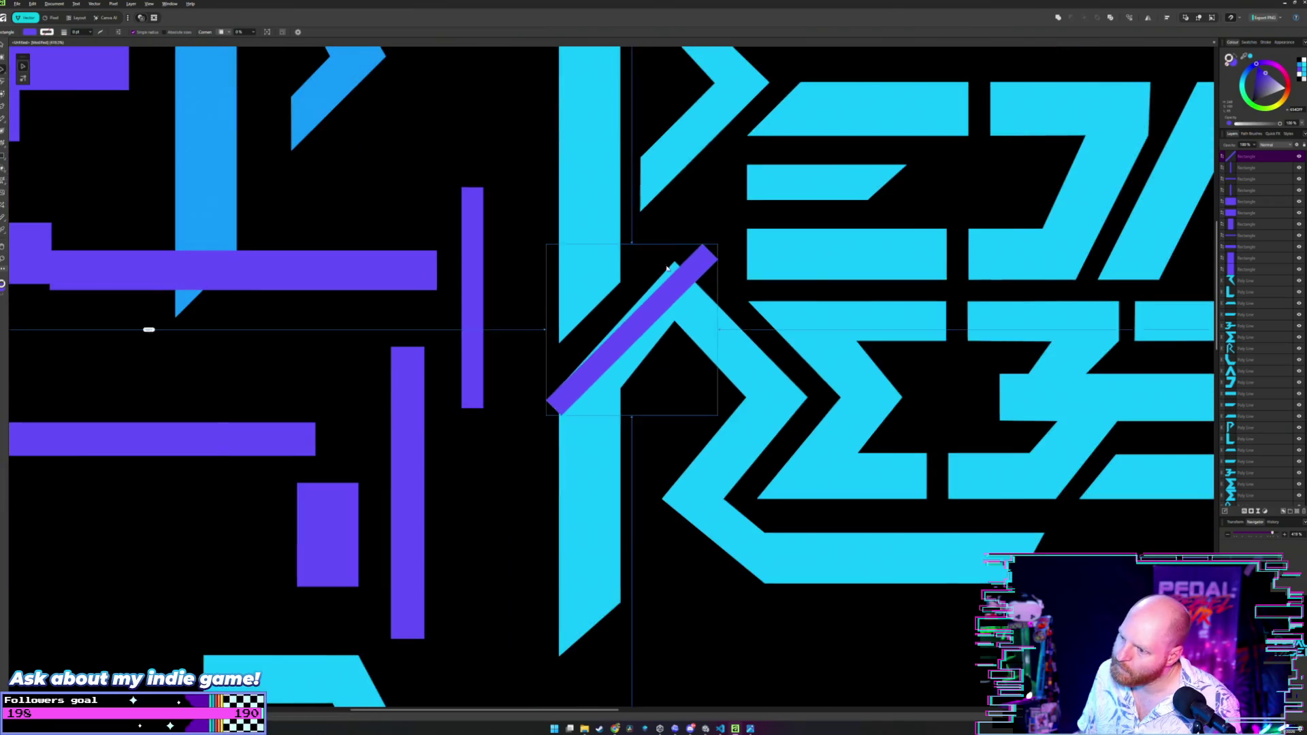
ctrl+scroll(568, 303, up, 2)
mouse_move(568, 303)
mouse_down()
mouse_move(687, 412)
mouse_move(668, 417)
mouse_up()
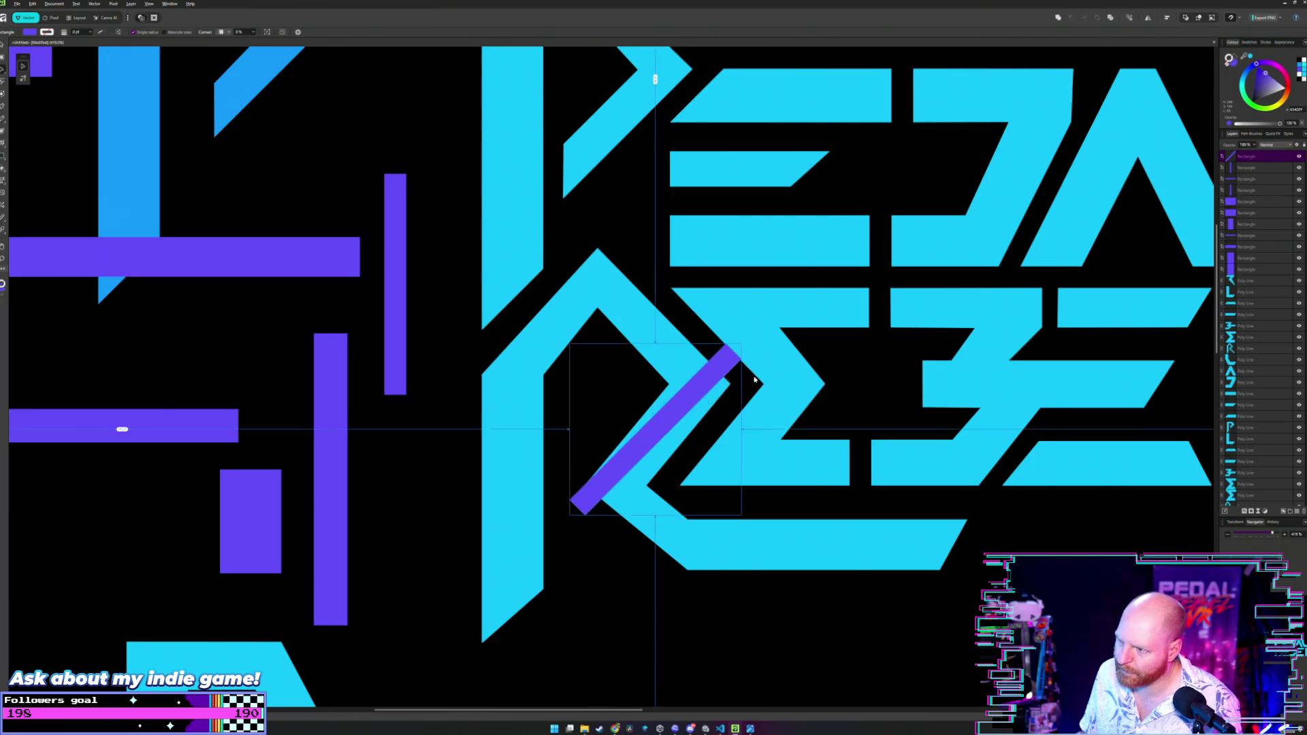
Drag the purple bar over the B and nudge it into alignment.
ctrl+scroll(388, 395, down, 3)
drag(596, 396, 805, 357)
scroll(804, 359, up, 3)
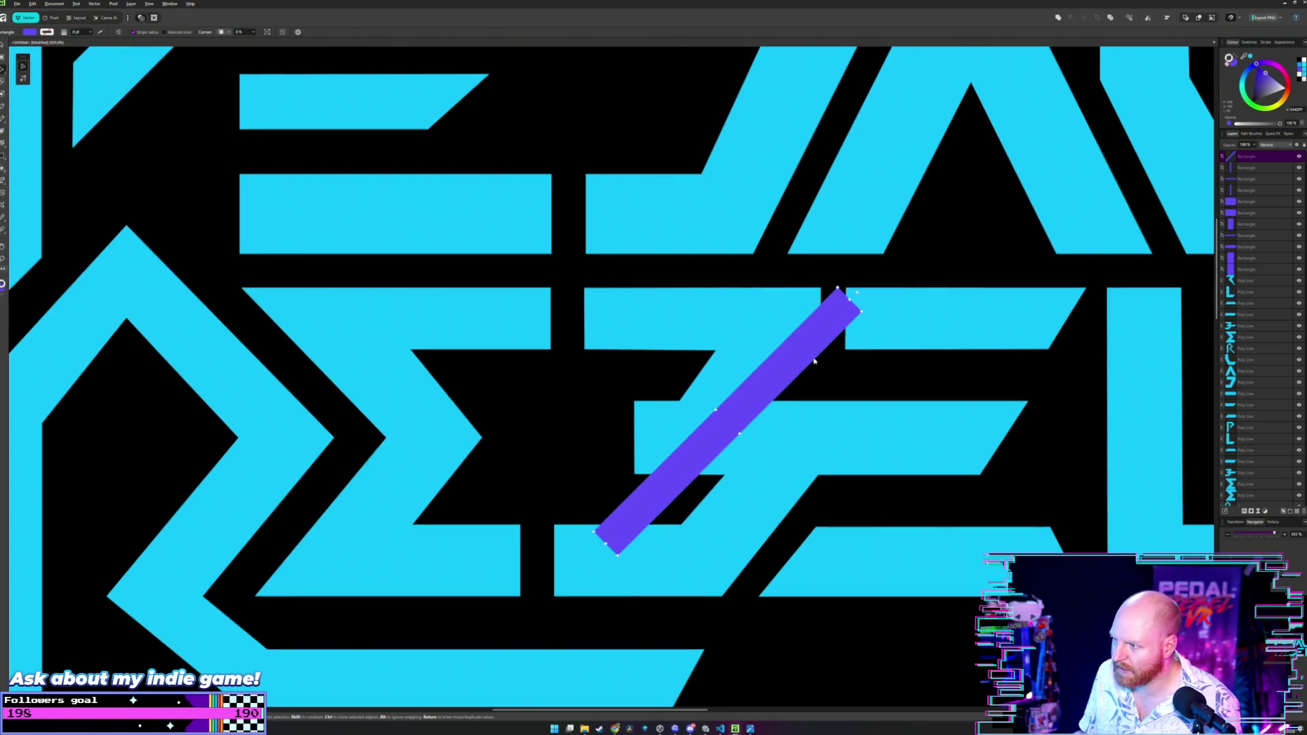
scroll(810, 371, up, 4)
mouse_move(700, 286)
mouse_down()
mouse_move(691, 334)
mouse_move(673, 313)
mouse_up()
Slide the purple bar left so it lies across the B's middle stroke.
scroll(707, 298, down, 5)
scroll(673, 314, up, 4)
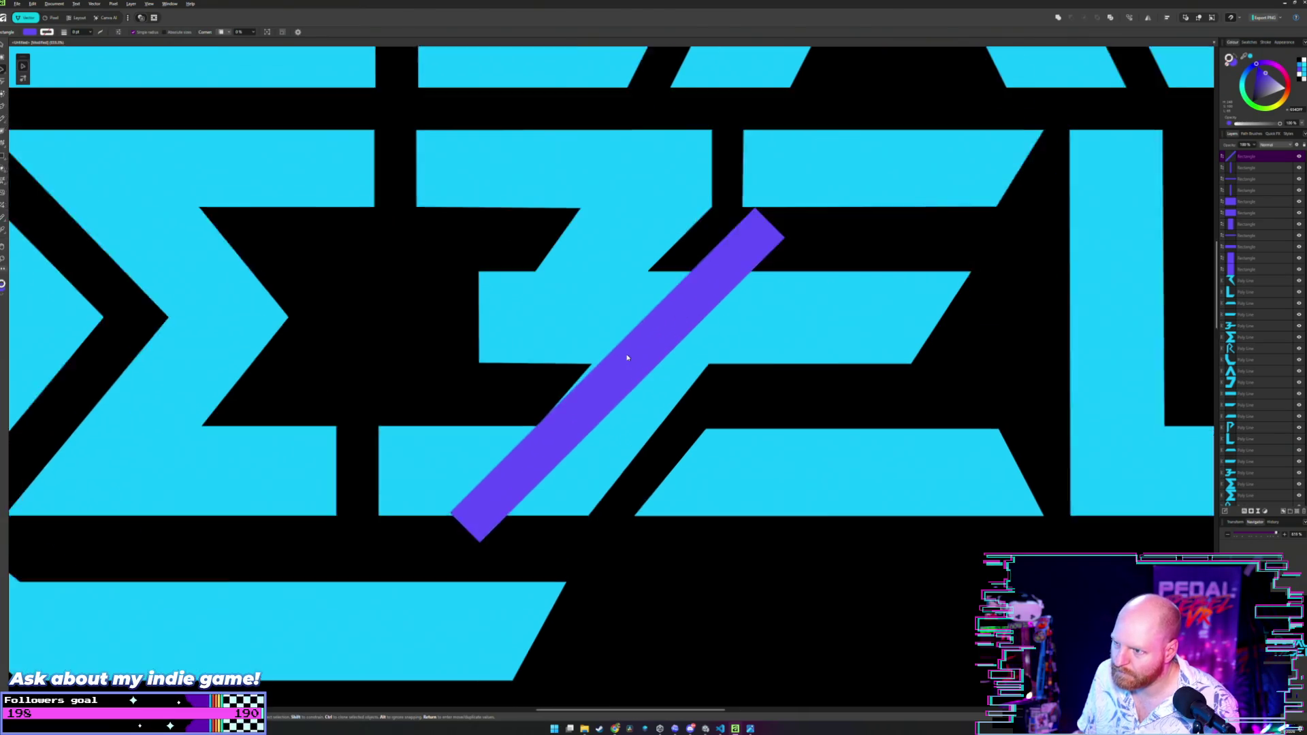
scroll(610, 373, down, 2)
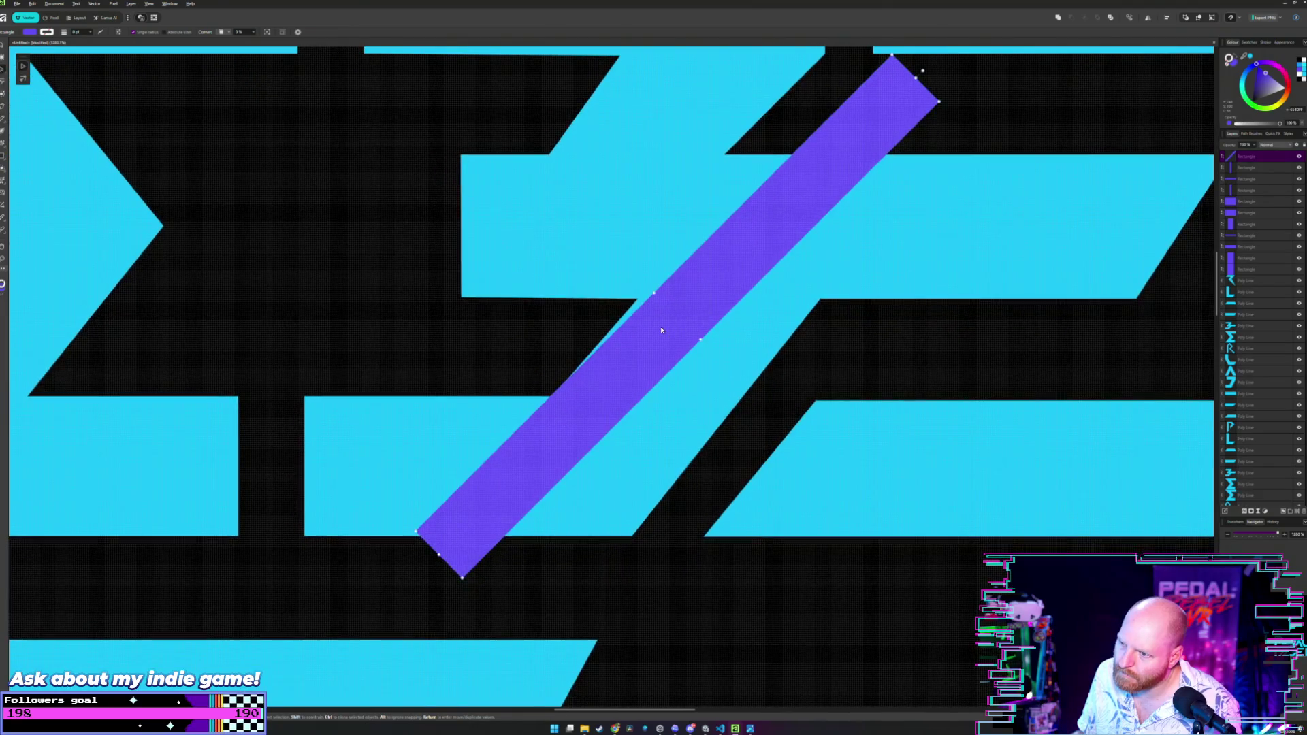
scroll(657, 332, up, 3)
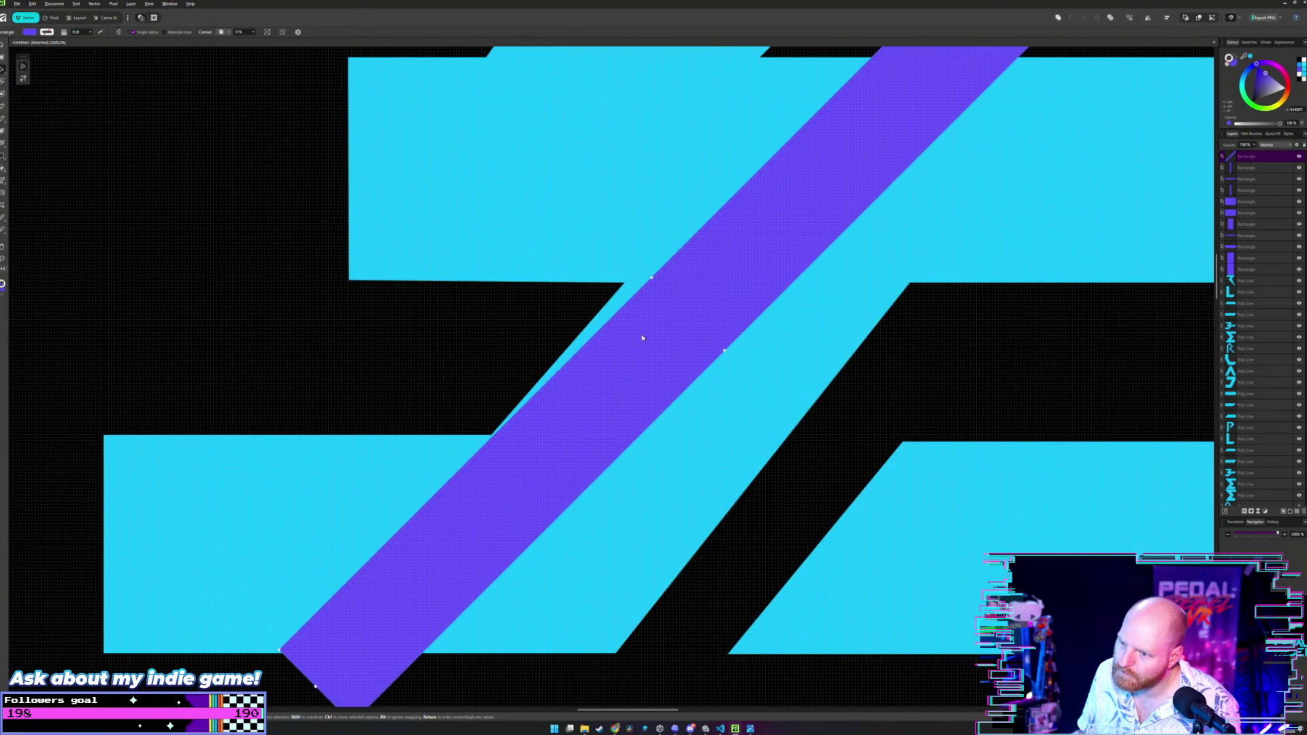
scroll(640, 336, down, 1)
scroll(640, 336, down, 3)
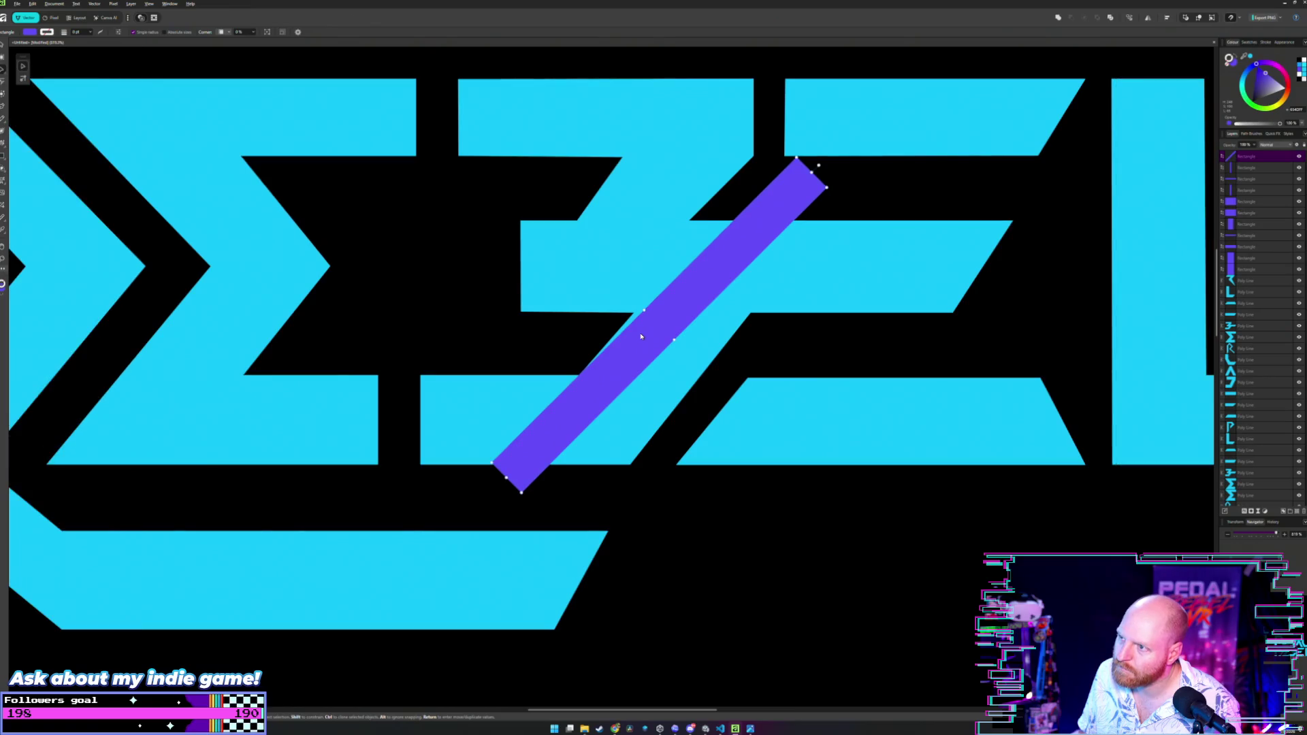
scroll(705, 296, down, 3)
scroll(702, 327, up, 1)
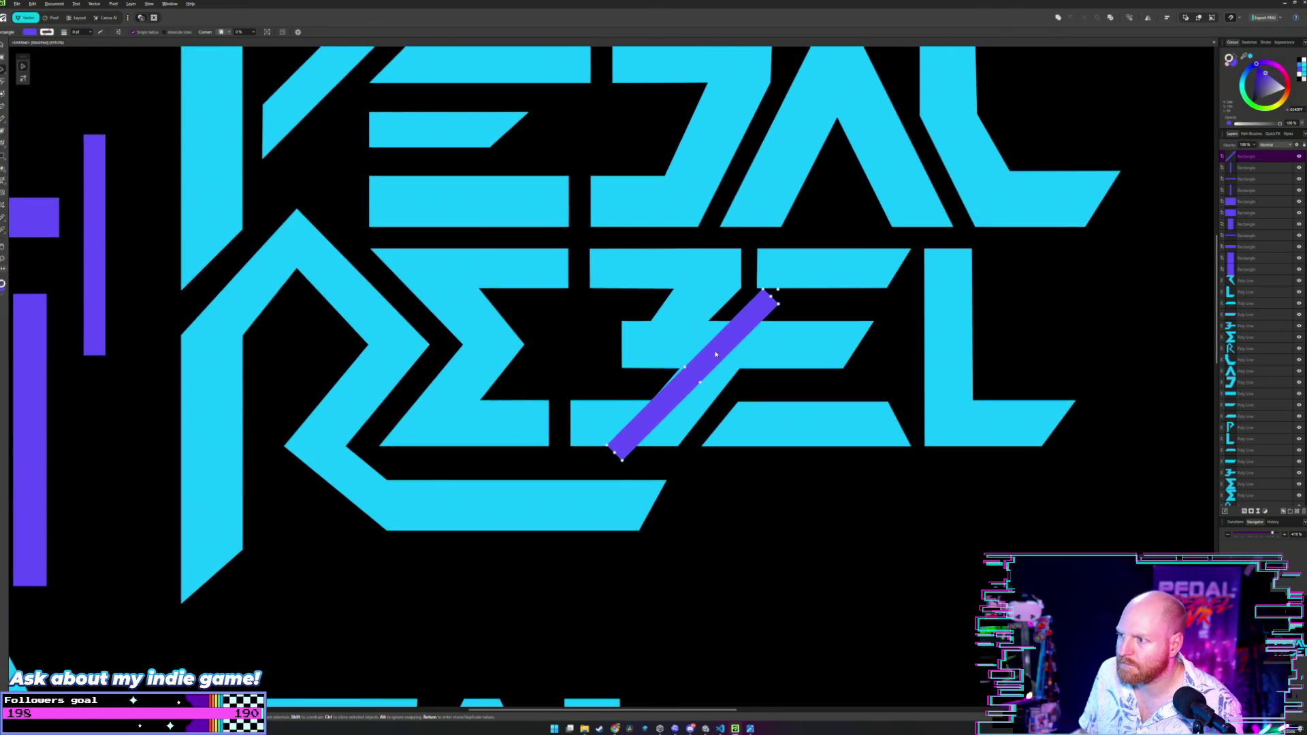
mouse_move(722, 347)
mouse_down()
mouse_move(669, 316)
mouse_move(685, 330)
mouse_move(625, 343)
mouse_up()
Drag the B's notch node so its edge lines up with the purple bar.
scroll(686, 274, up, 8)
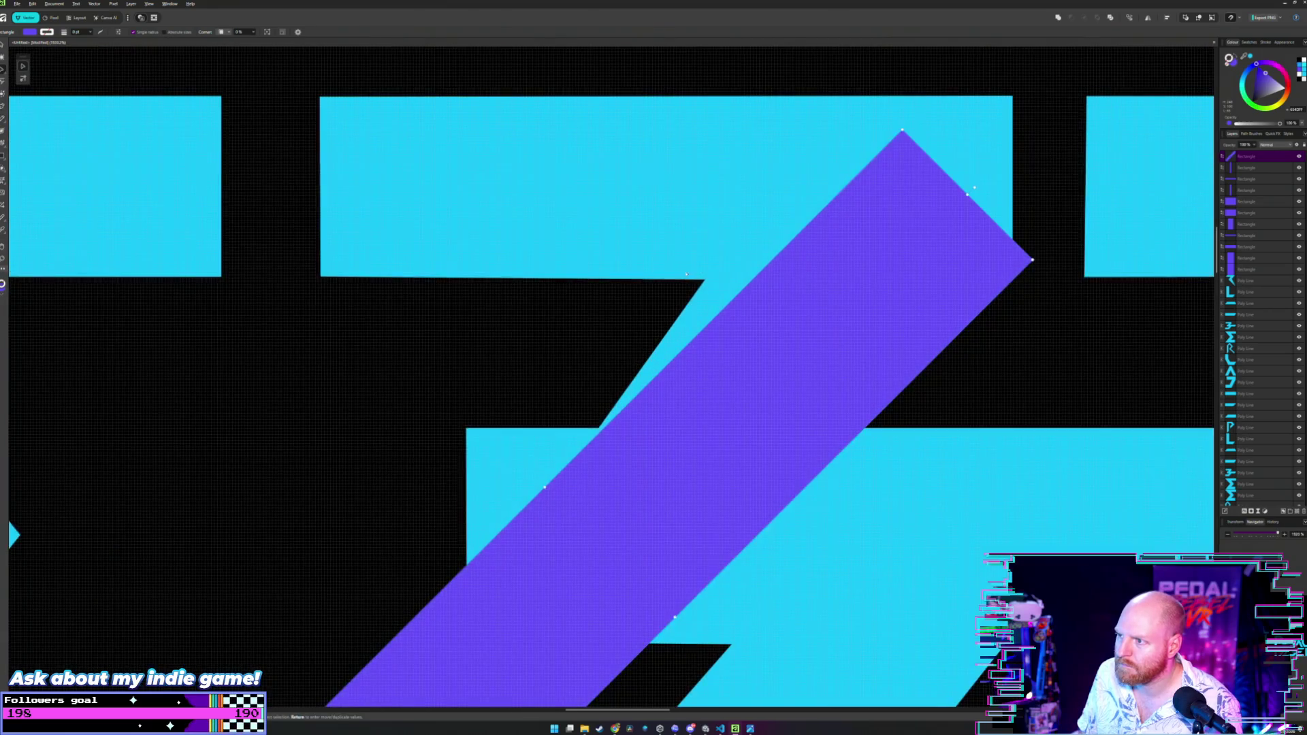
key(a)
click(686, 274)
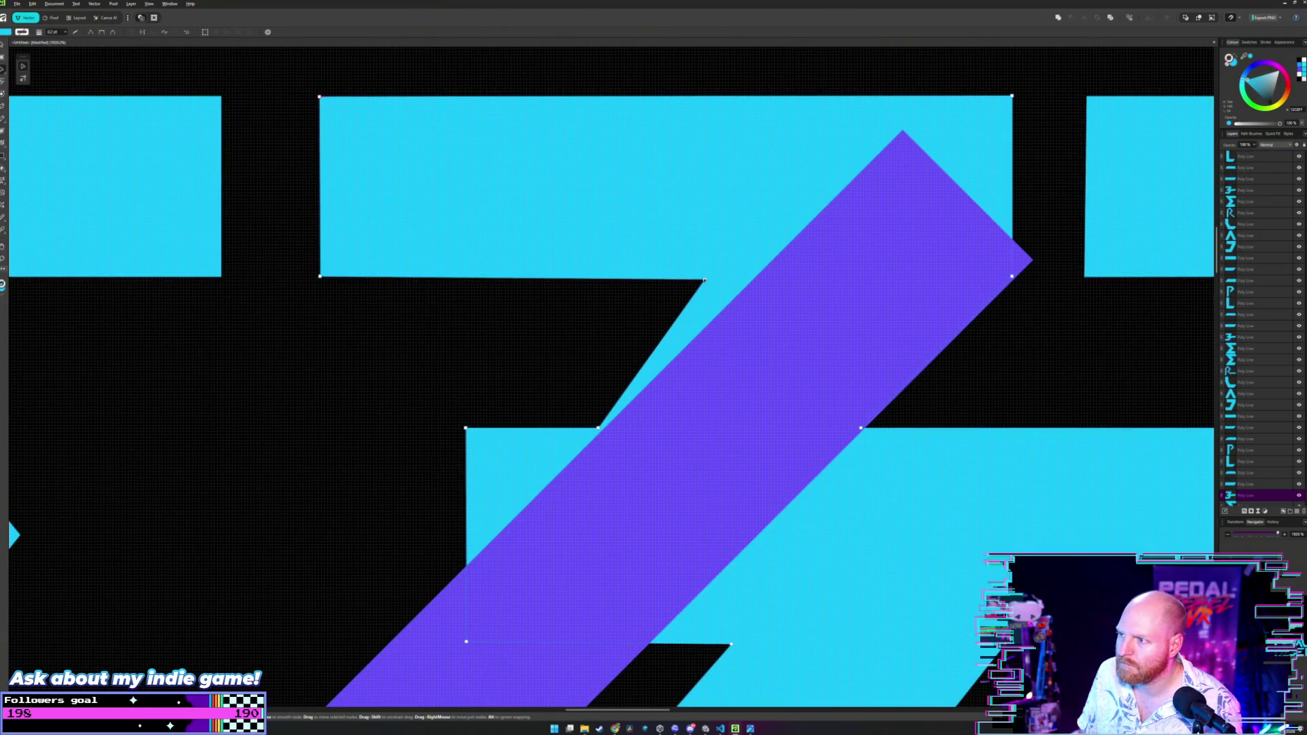
mouse_move(704, 280)
mouse_down()
mouse_move(752, 275)
mouse_move(701, 263)
mouse_move(691, 281)
mouse_move(692, 271)
mouse_move(211, 277)
mouse_move(750, 280)
mouse_up()
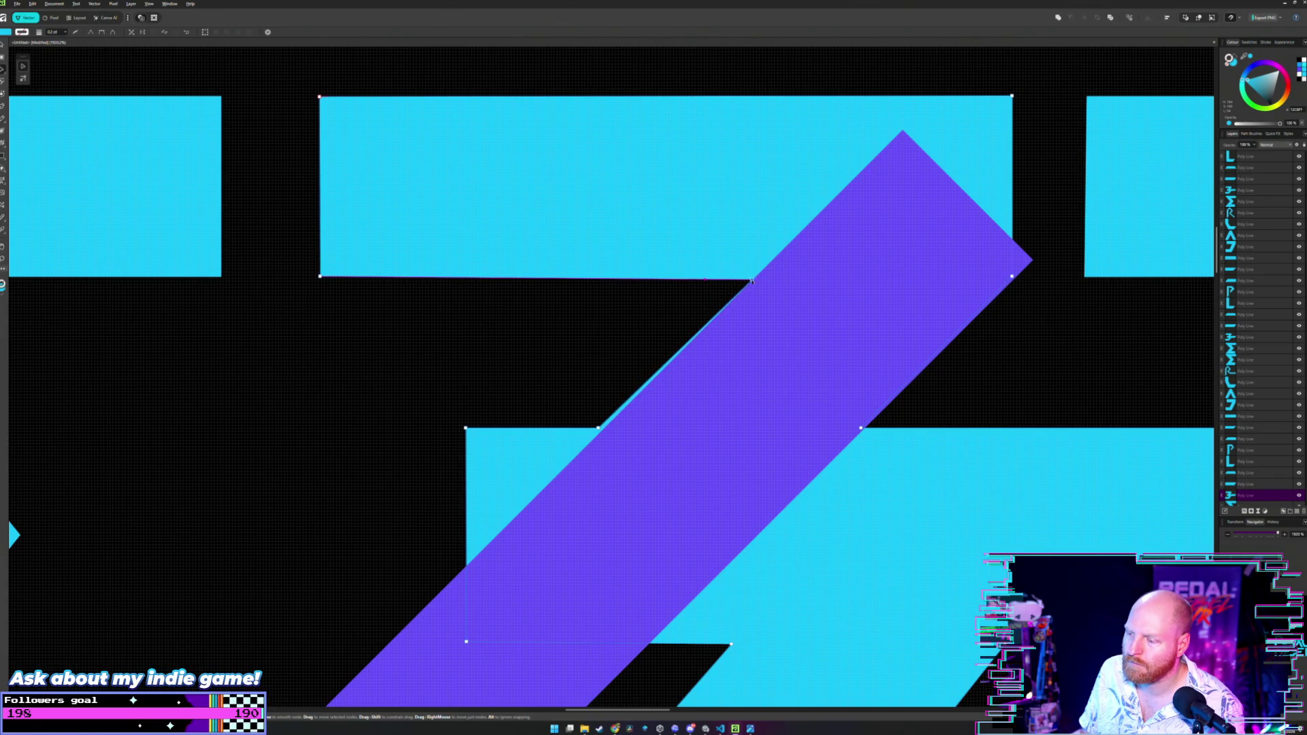
drag(751, 280, 745, 282)
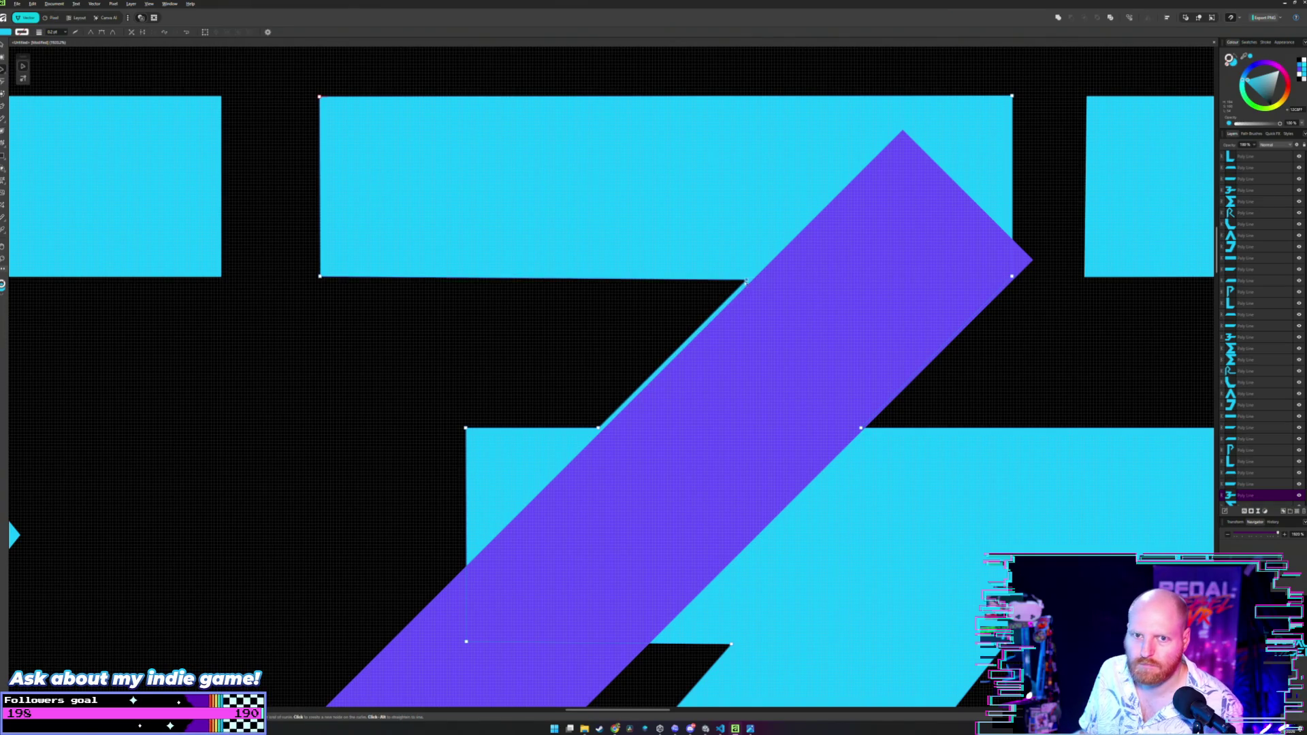
scroll(710, 254, down, 5)
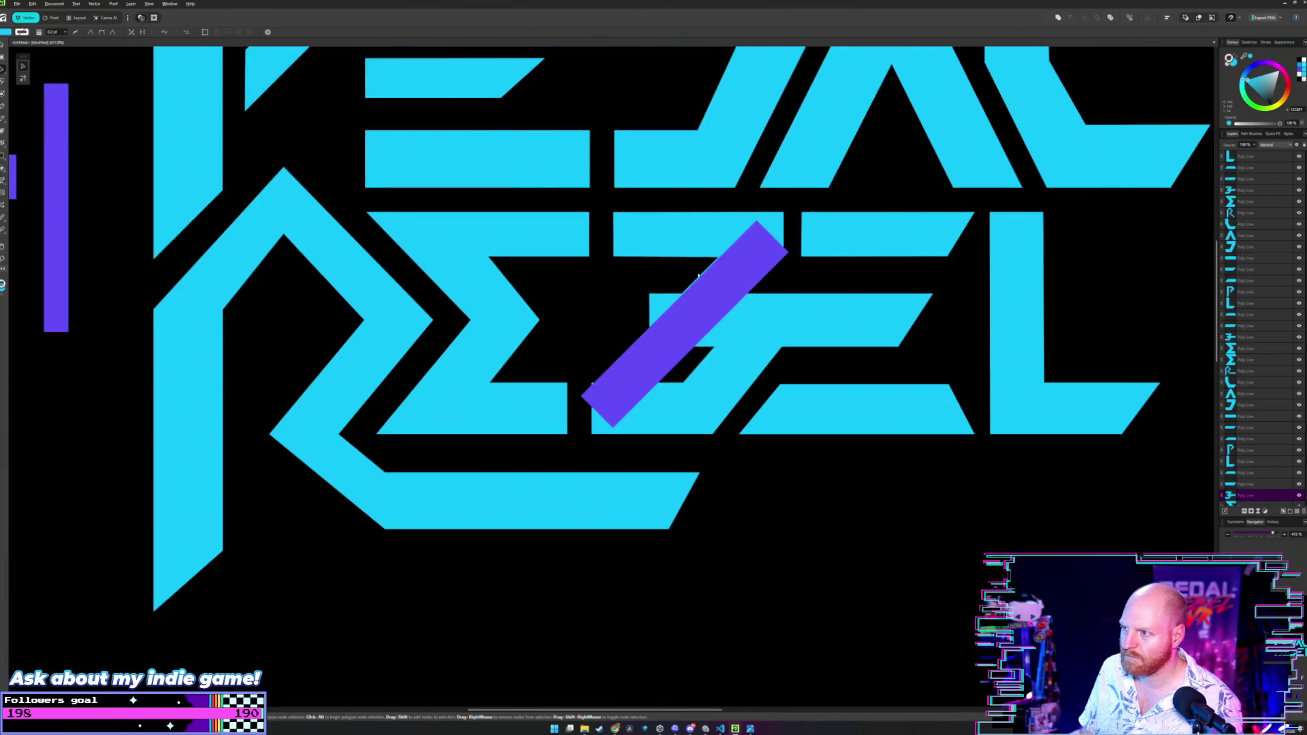
Test moving the purple bar off the B, then return and nudge it into place.
key(v)
click(715, 347)
drag(737, 383, 900, 609)
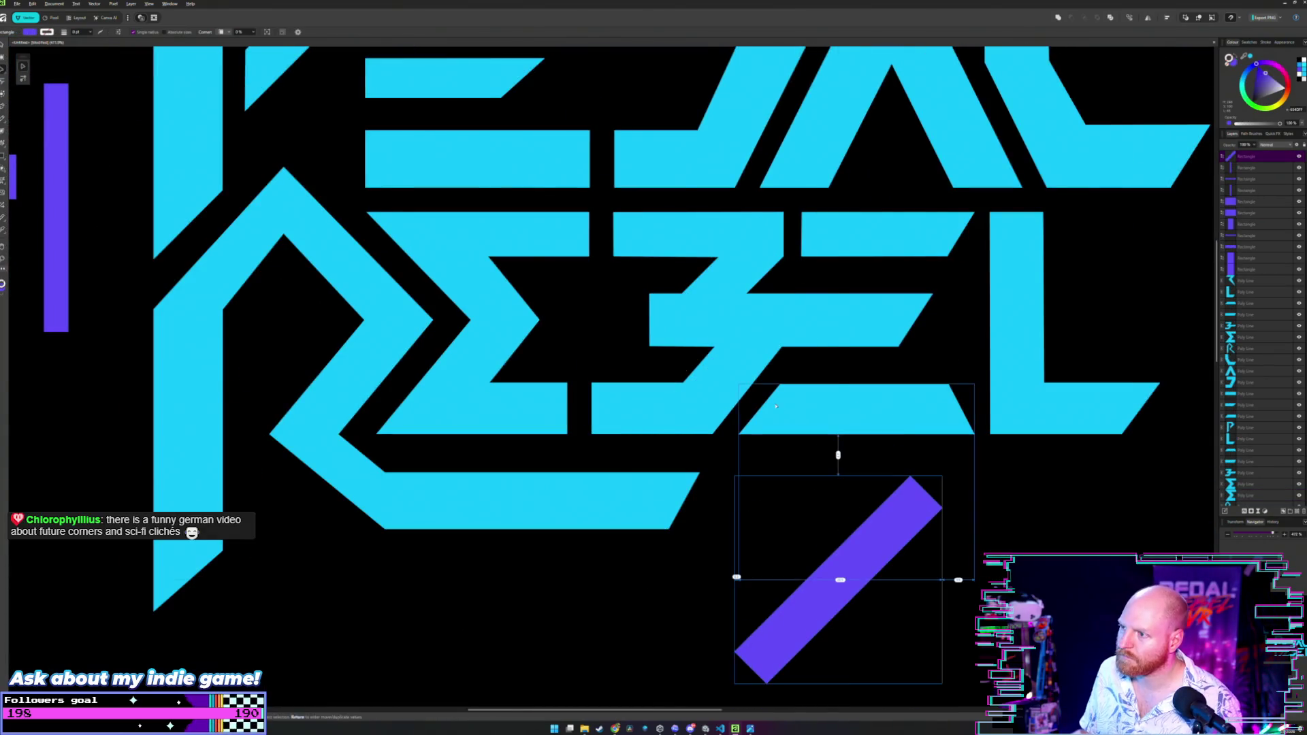
key(ctrl+z)
key(ctrl+z)
key(a)
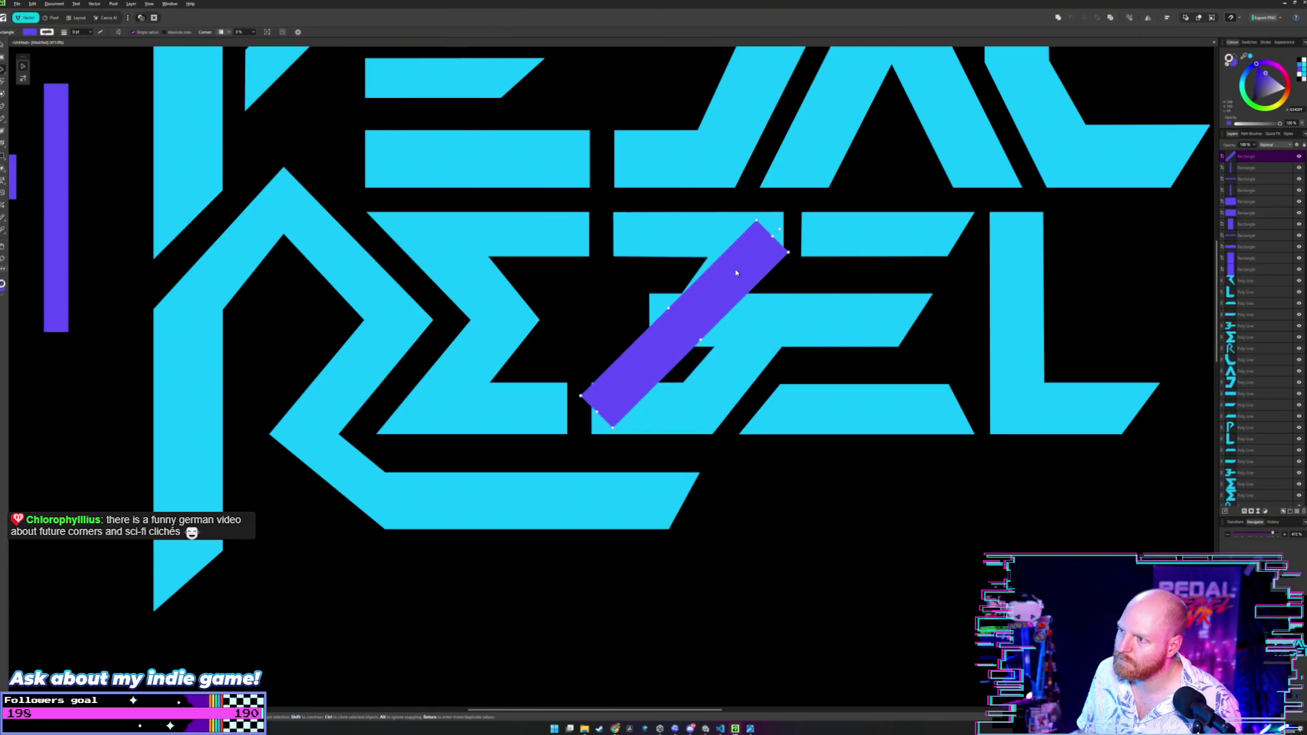
drag(740, 263, 830, 378)
drag(862, 448, 915, 578)
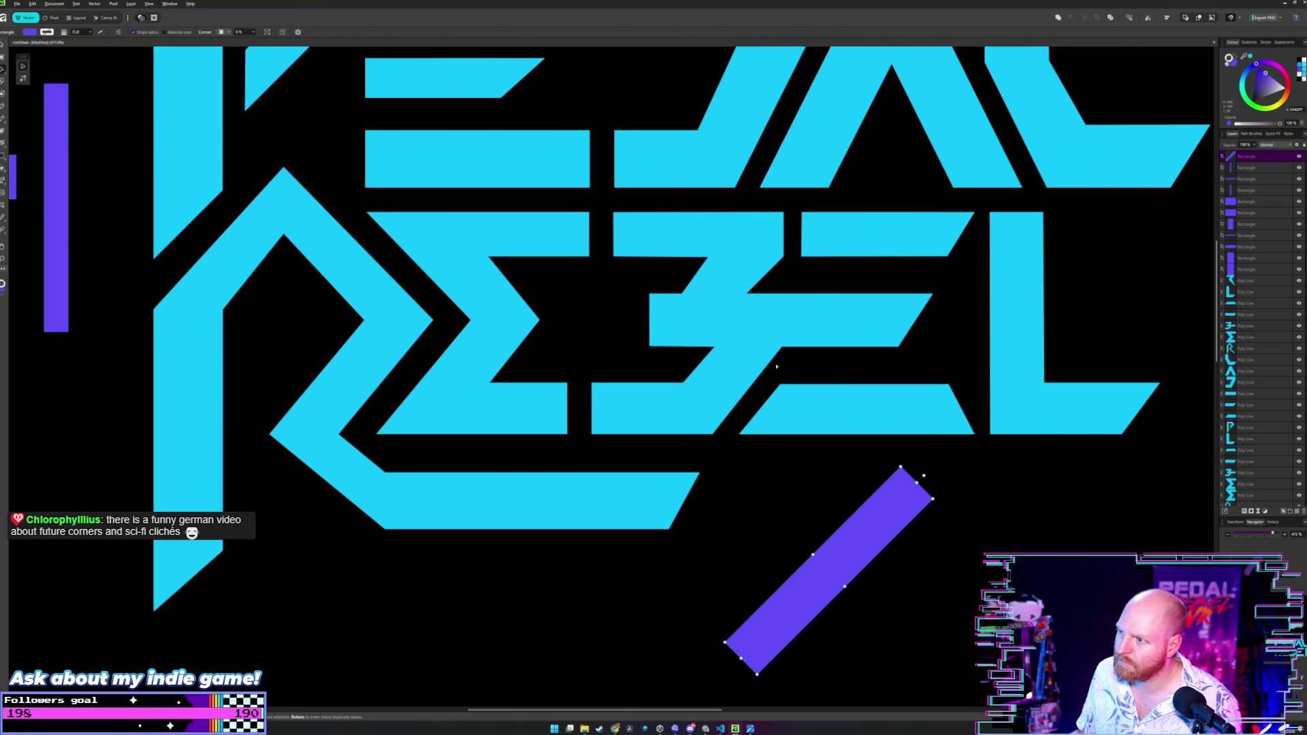
mouse_move(862, 548)
mouse_down()
mouse_move(683, 334)
mouse_move(716, 300)
mouse_up()
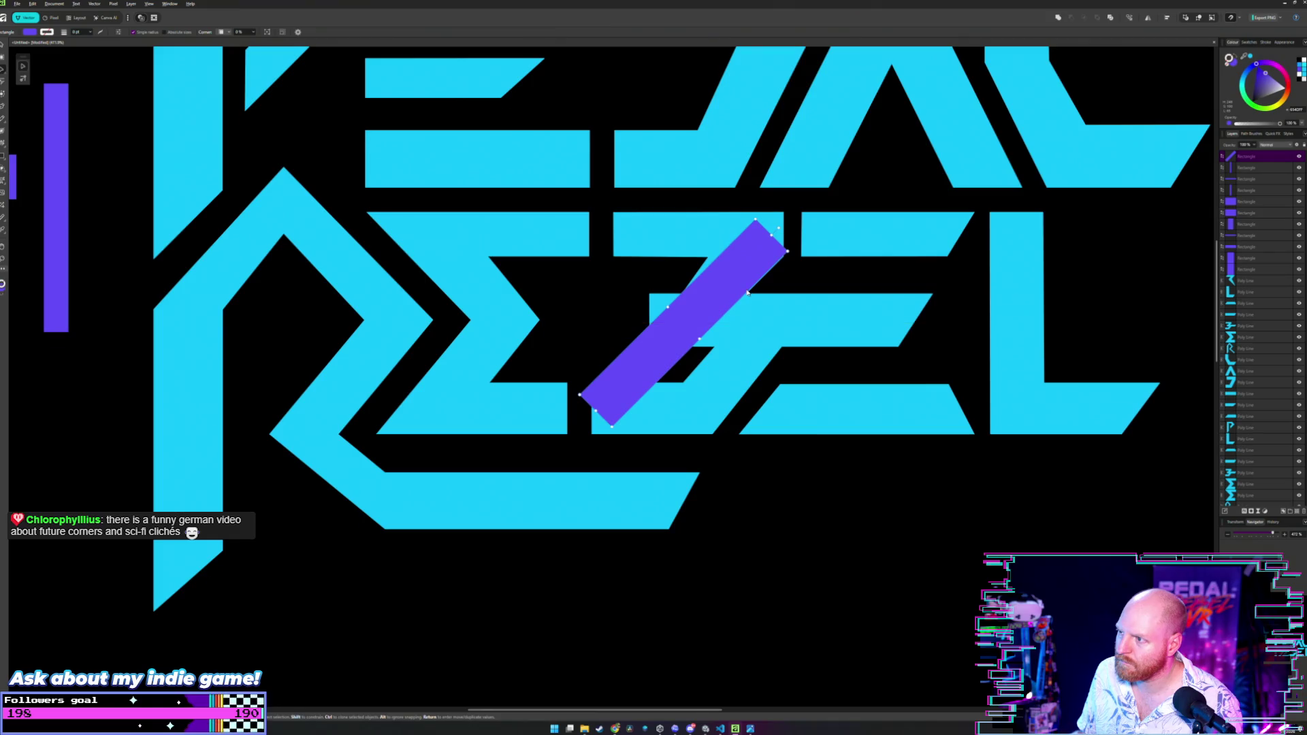
scroll(716, 300, up, 3)
drag(757, 249, 795, 260)
Extend the cyan shape's top-right corner along its top edge.
scroll(763, 261, up, 2)
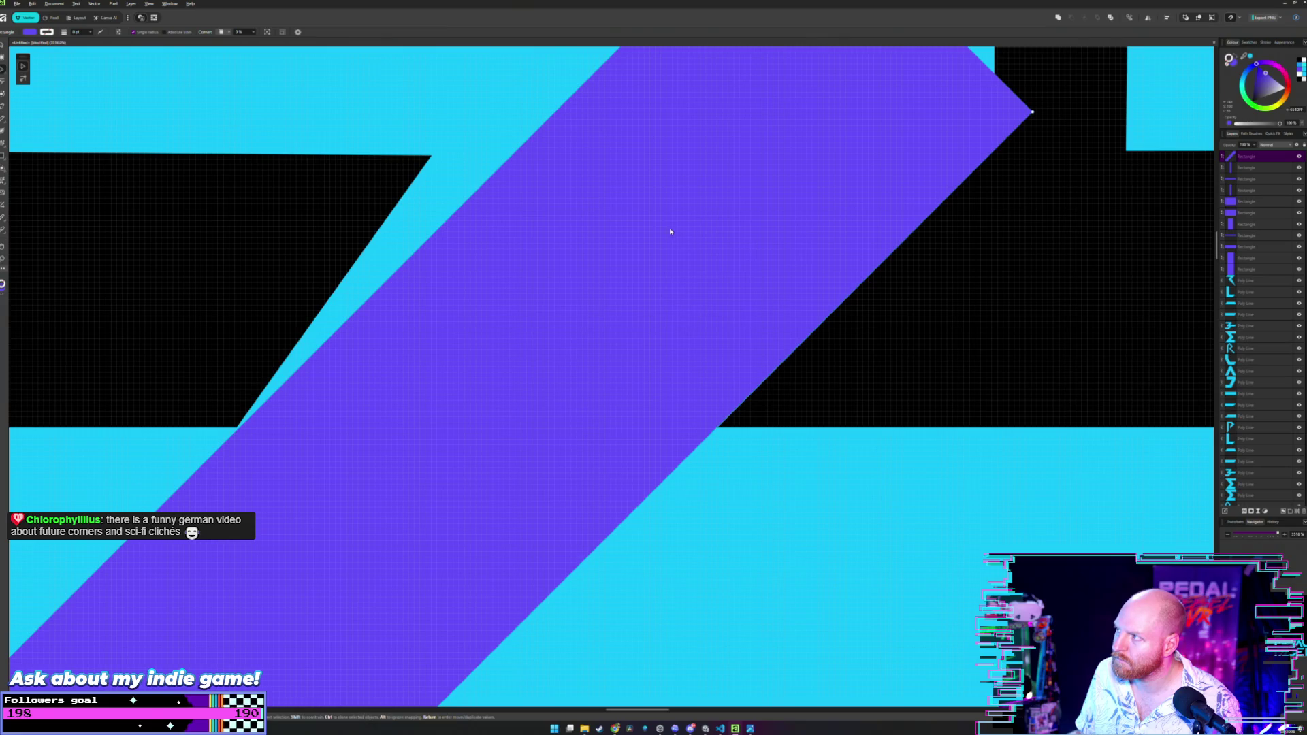
scroll(686, 228, up, 1)
key(a)
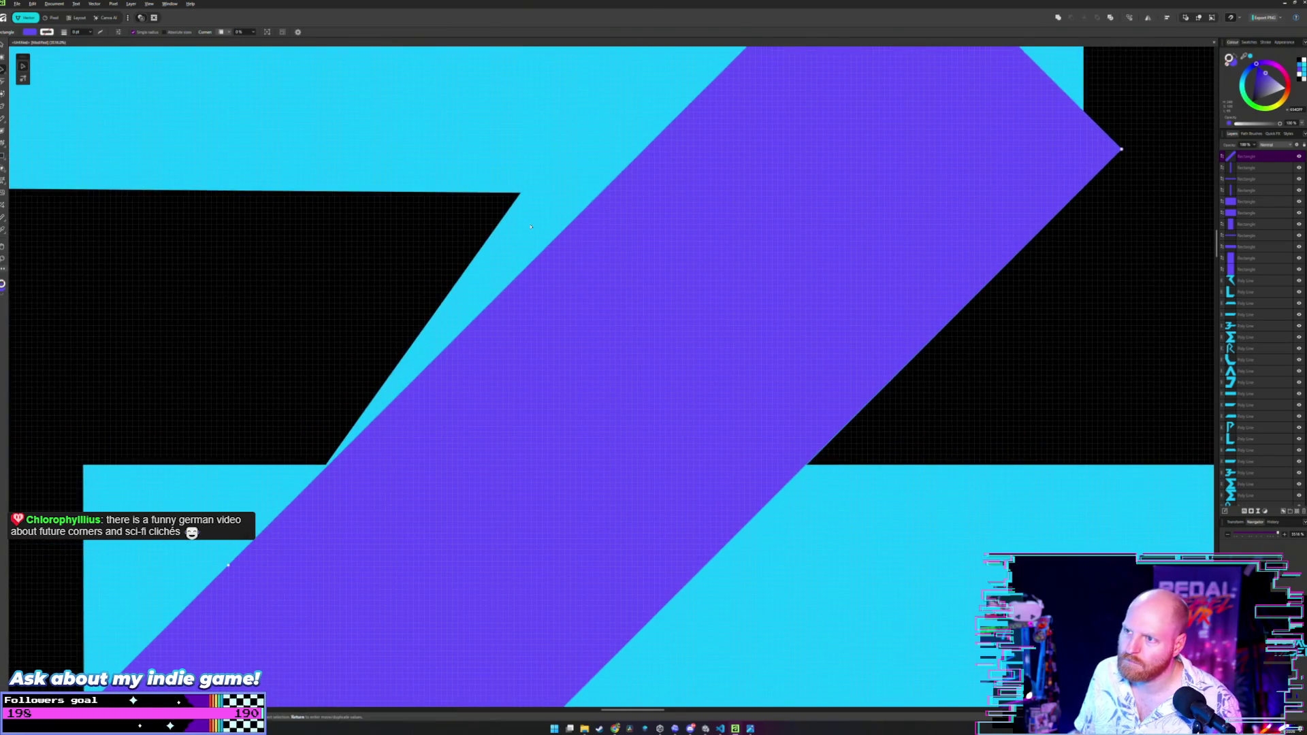
click(522, 194)
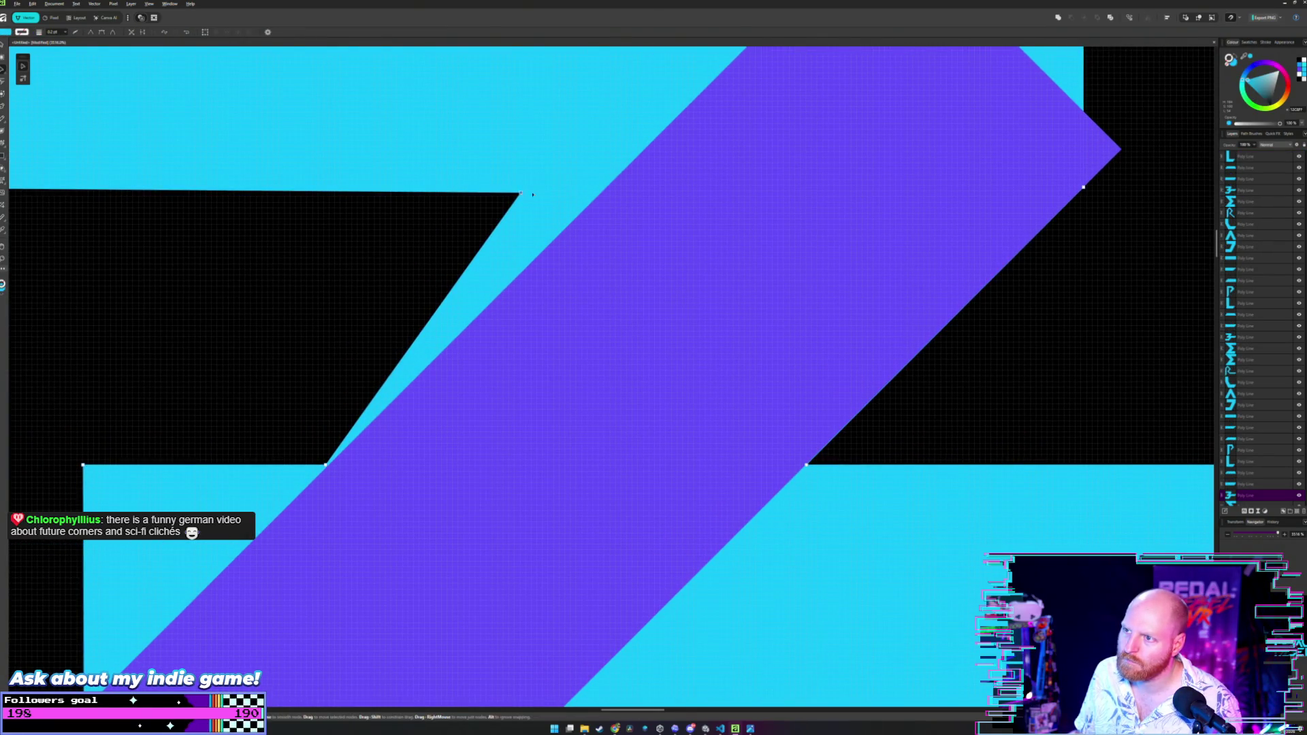
drag(533, 195, 599, 197)
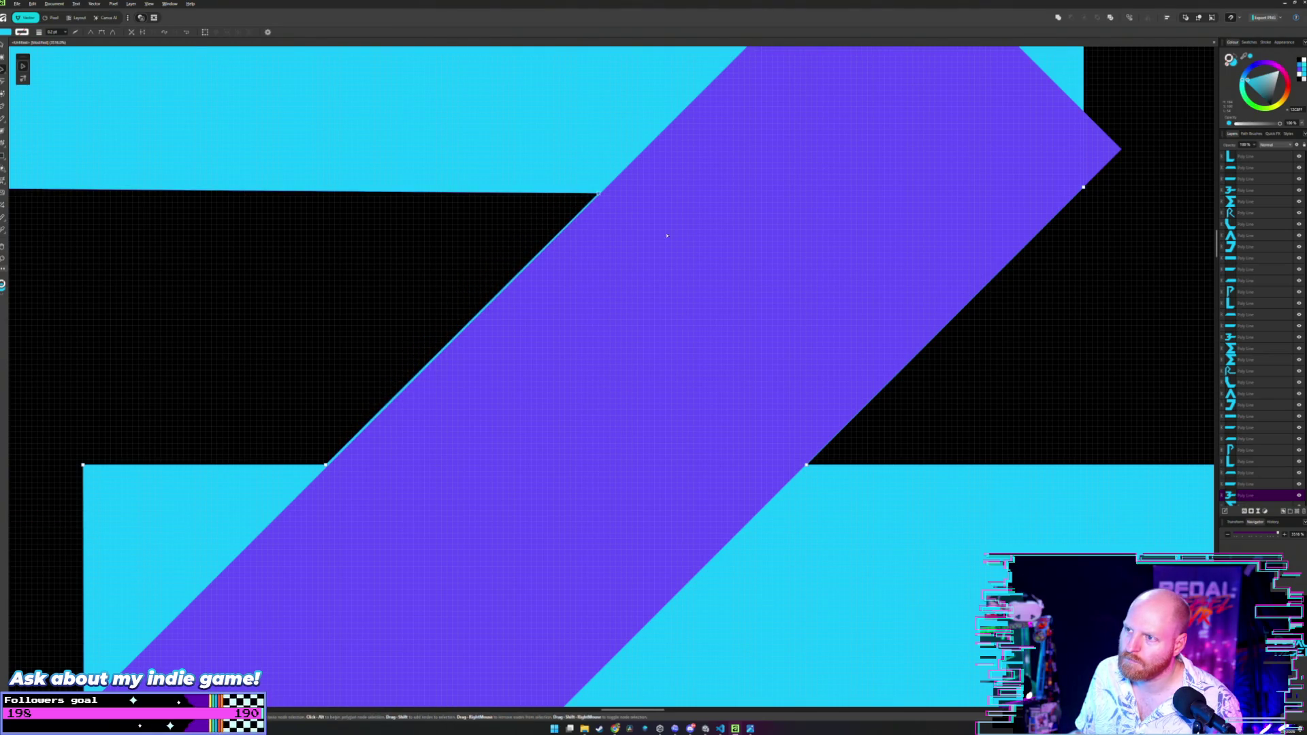
scroll(667, 234, down, 3)
scroll(670, 235, down, 2)
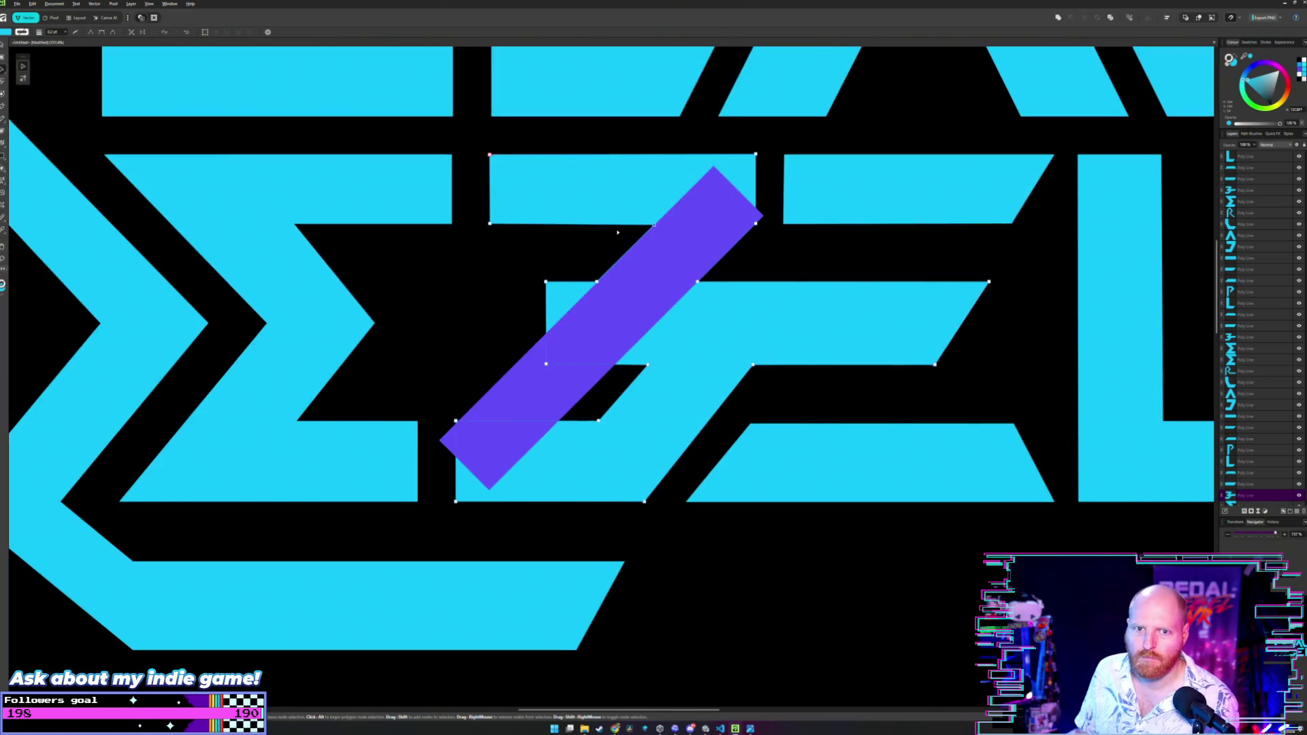
scroll(617, 232, down, 1)
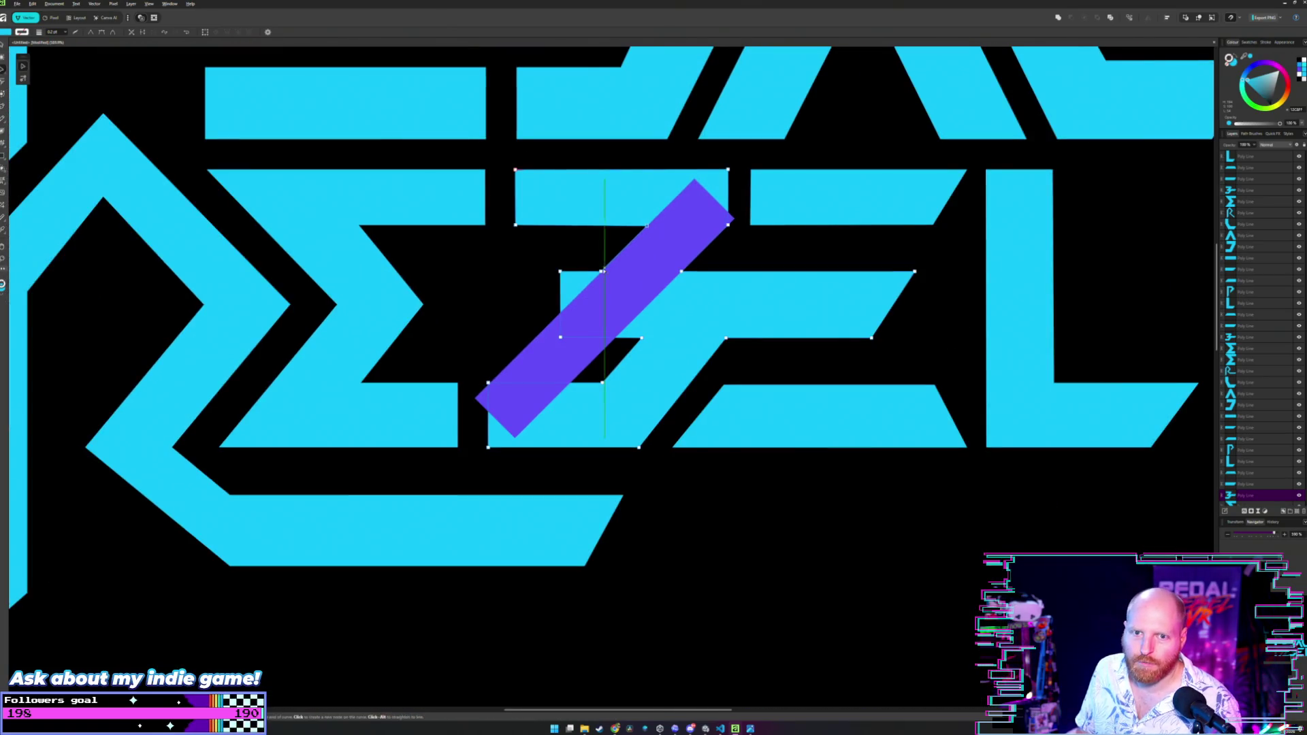
Move the purple bar below the REBEL lettering and deselect it.
click(640, 271)
drag(640, 272, 815, 571)
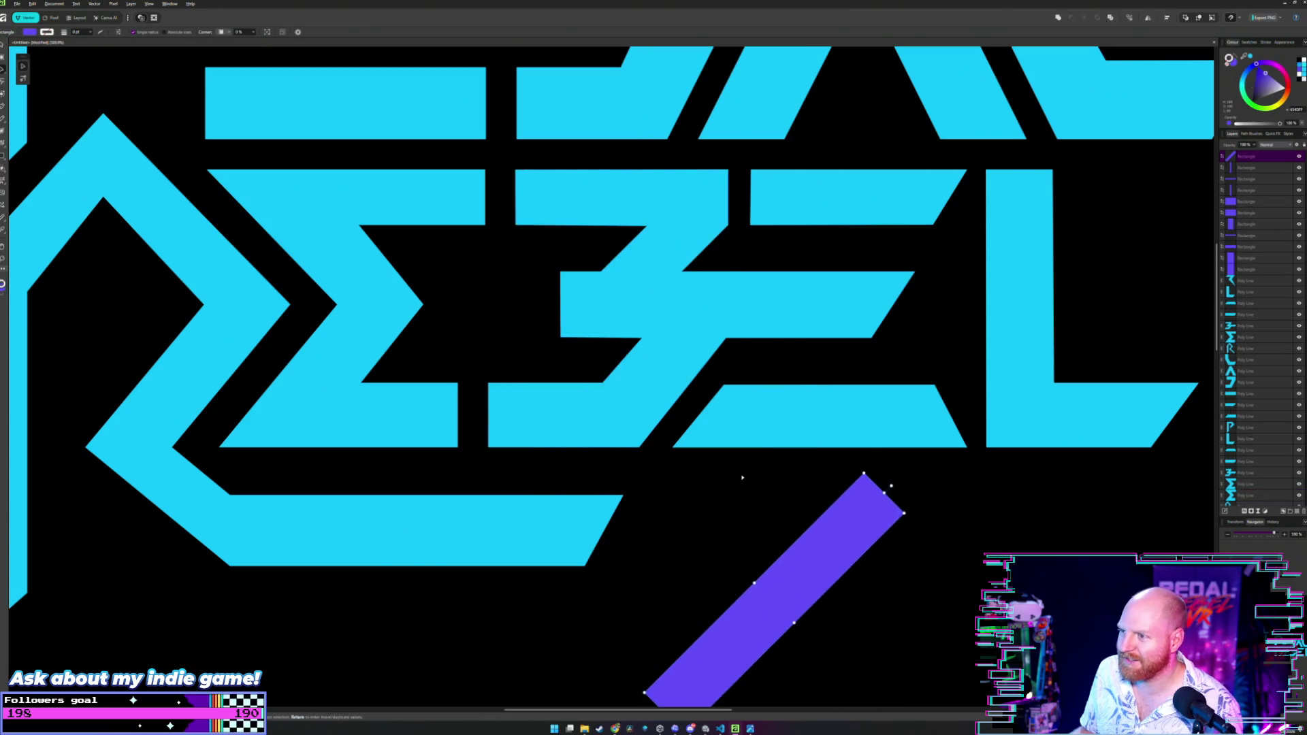
click(734, 465)
scroll(728, 282, down, 2)
scroll(815, 513, up, 2)
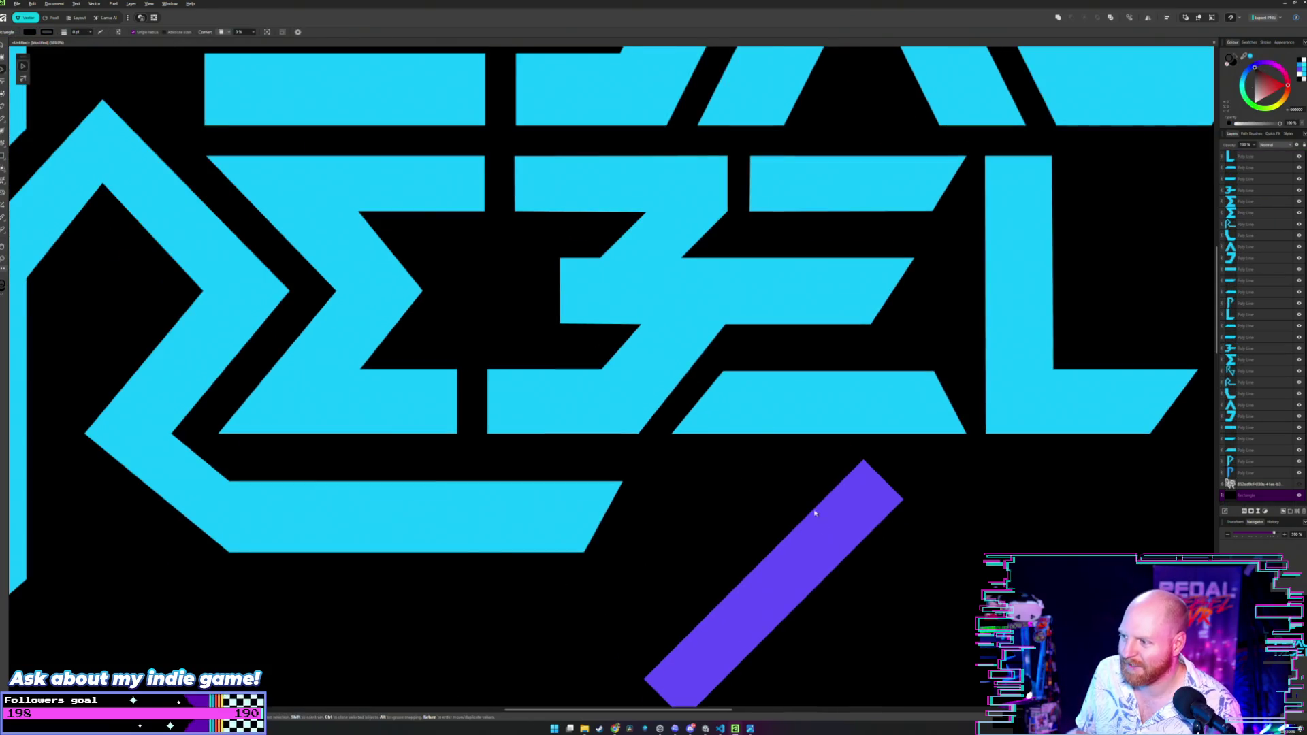
Bring the purple bar back over the B and set its width to about 3.2 mm.
drag(825, 535, 663, 356)
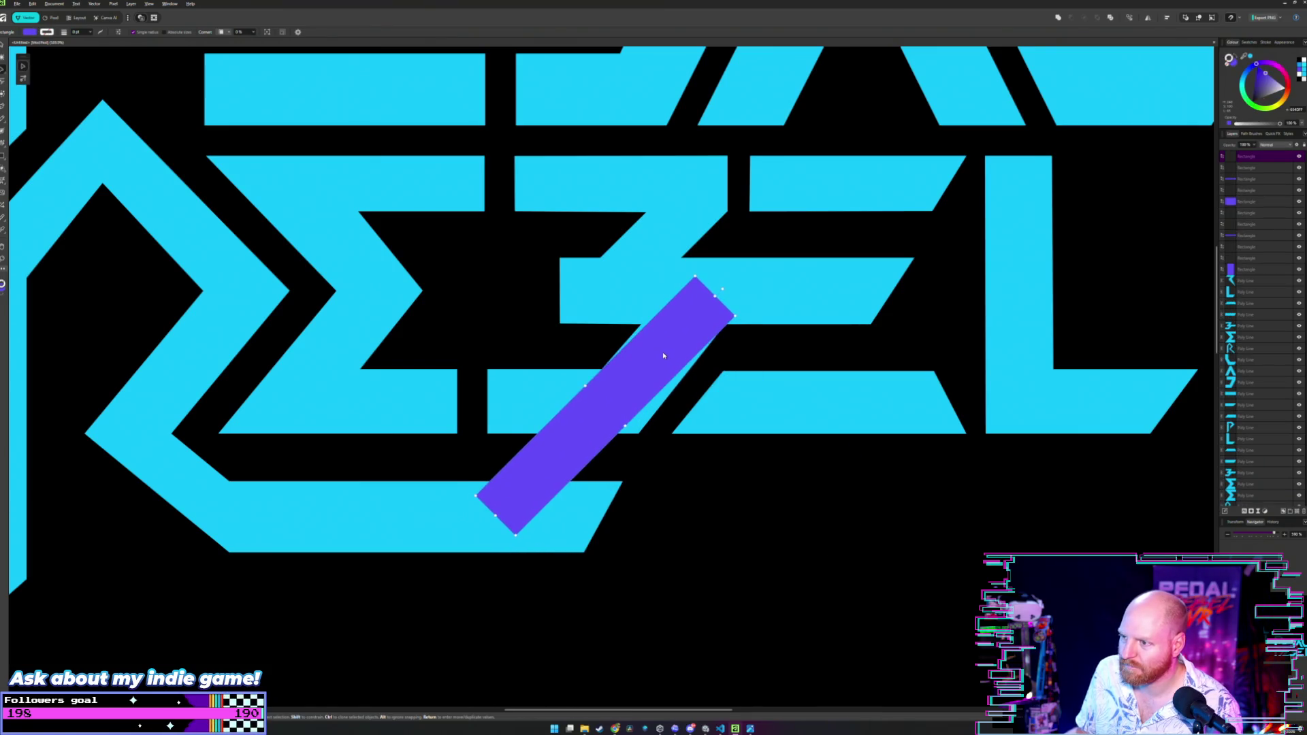
scroll(664, 355, up, 2)
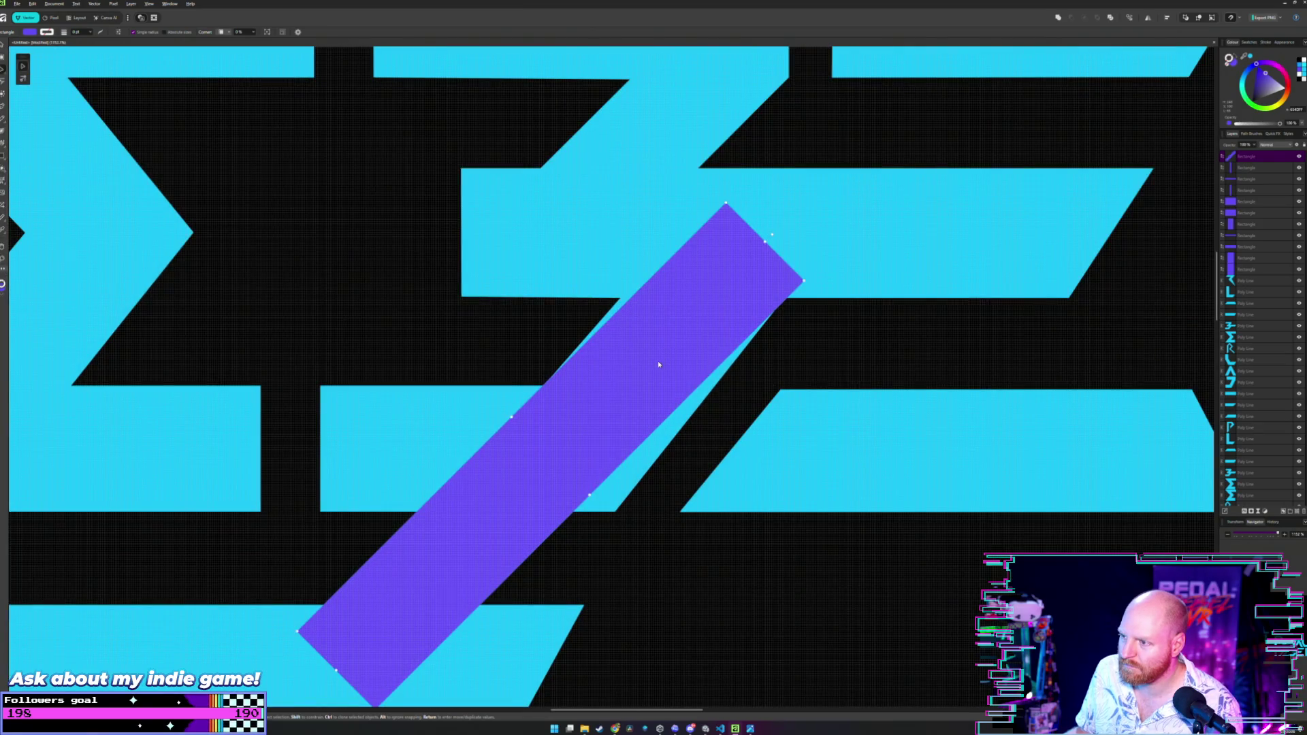
drag(668, 364, 665, 360)
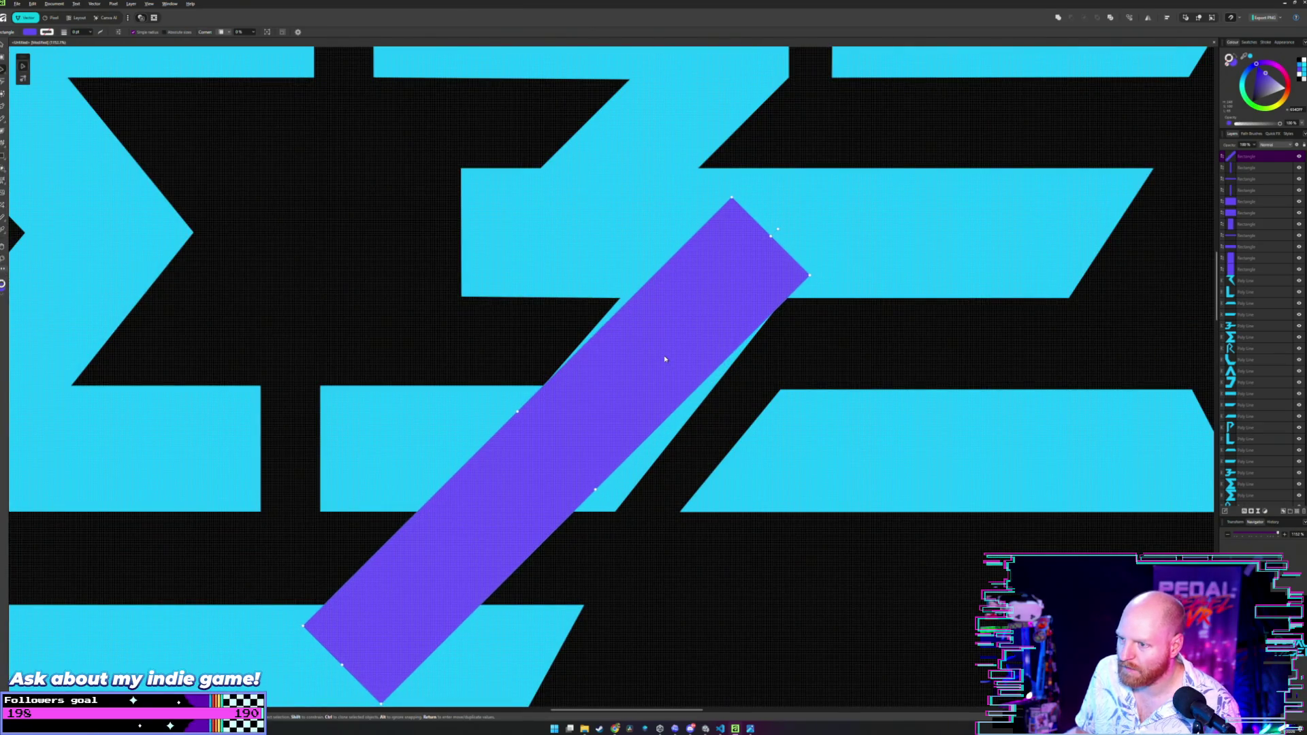
mouse_move(595, 489)
mouse_down()
mouse_move(616, 511)
mouse_move(596, 488)
mouse_up()
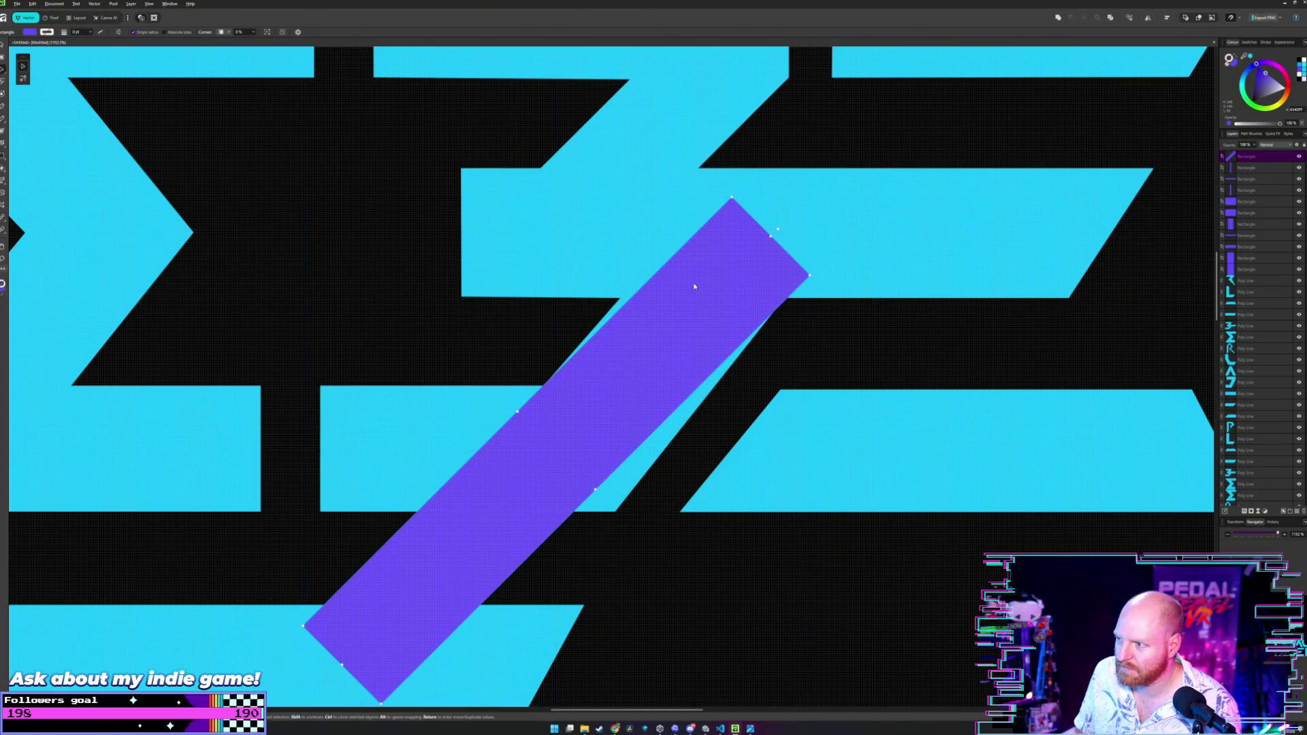
mouse_move(690, 313)
mouse_down()
mouse_move(682, 333)
mouse_move(686, 314)
mouse_up()
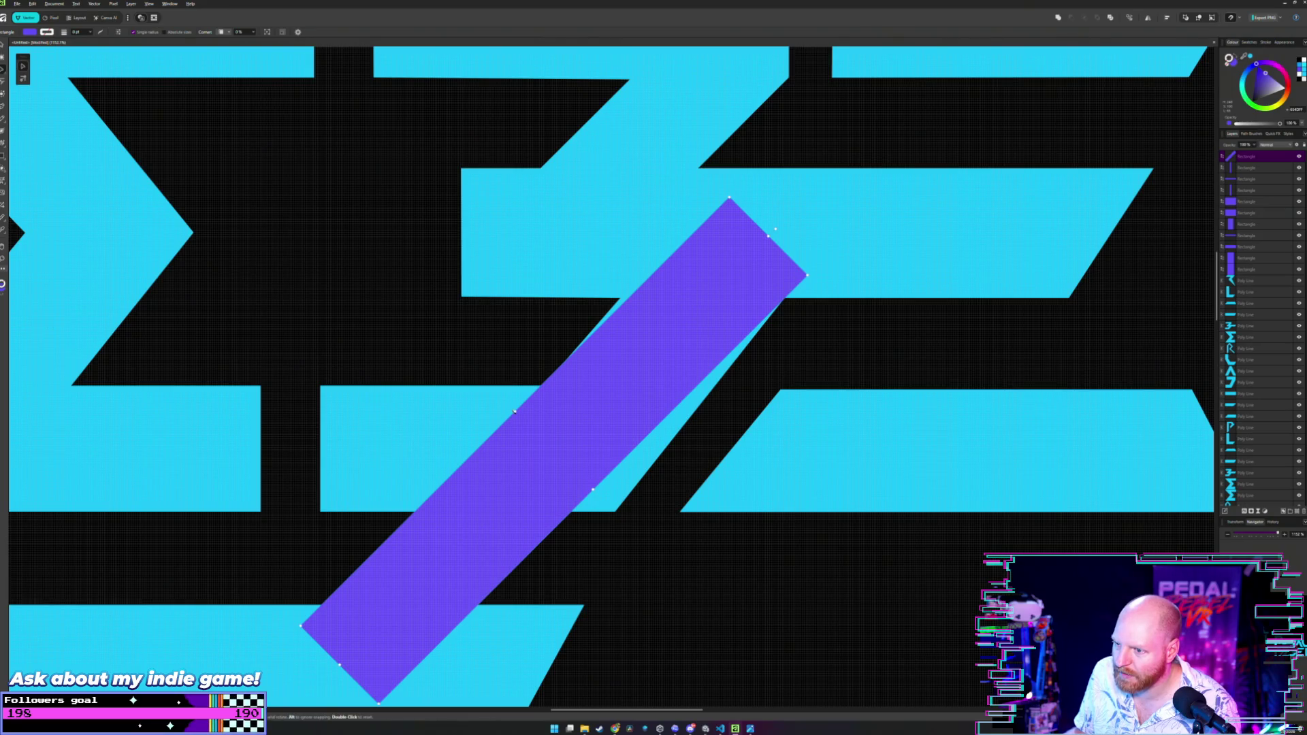
drag(515, 411, 510, 407)
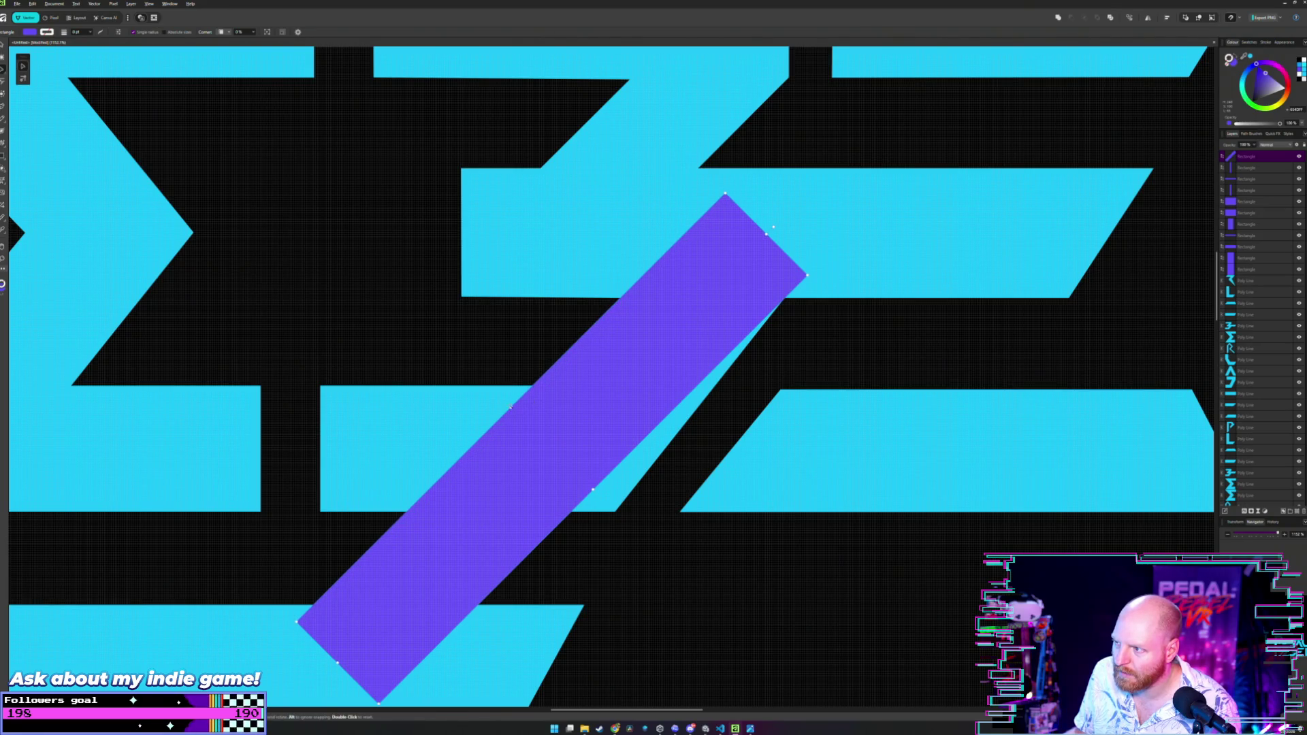
drag(591, 488, 593, 489)
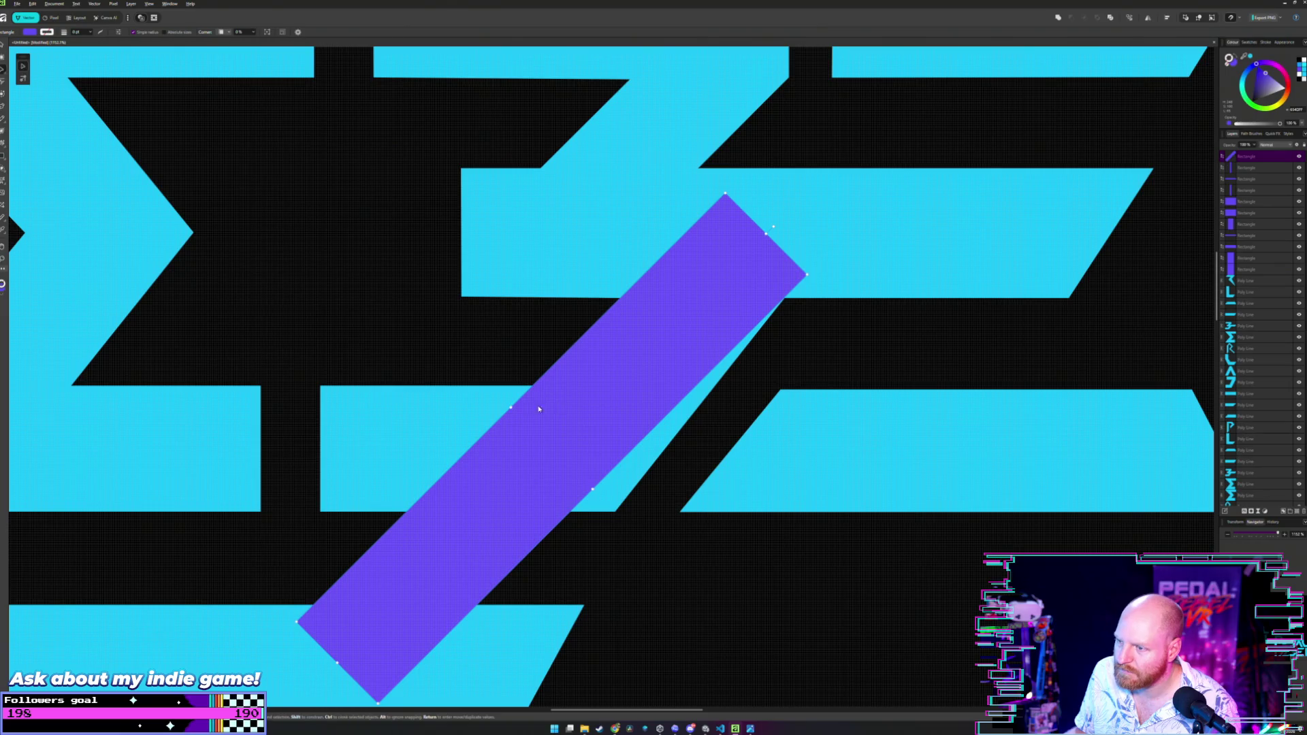
drag(611, 400, 646, 402)
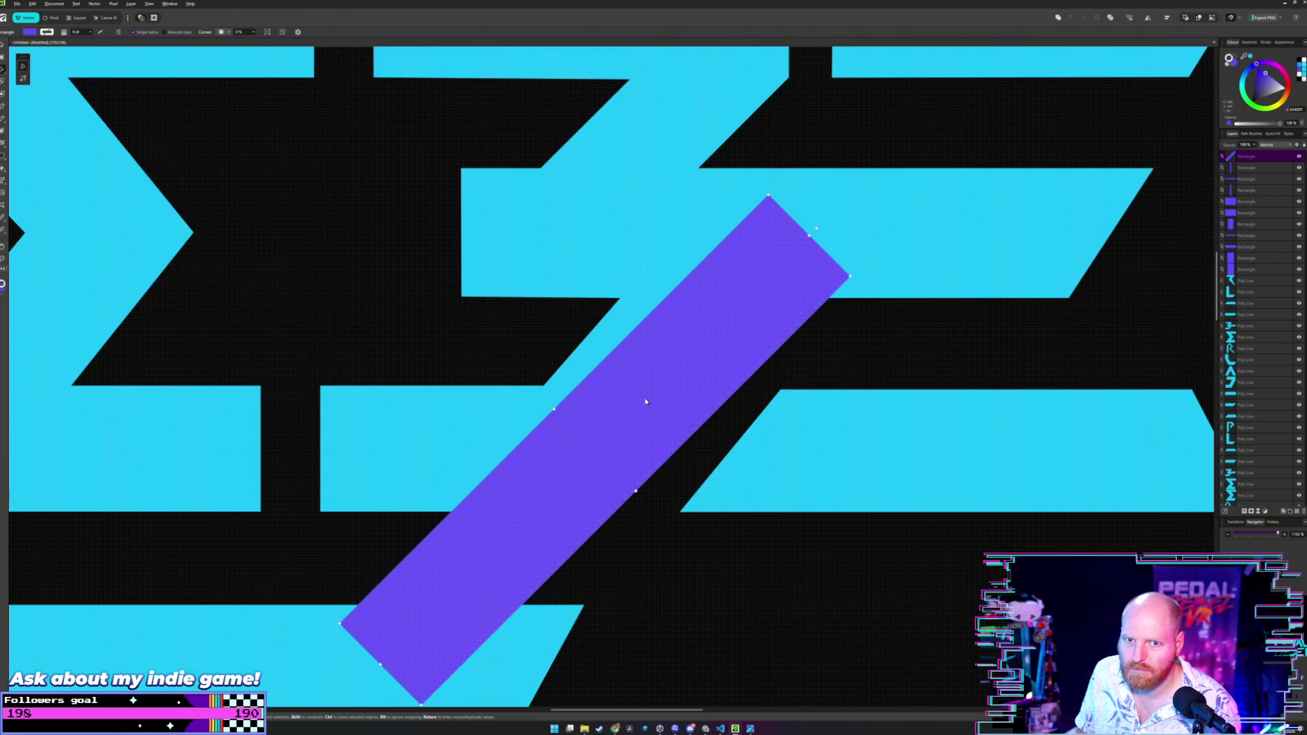
Shift the bar further right, narrow it, and move it down-right across the letter.
scroll(646, 402, down, 3)
mouse_move(690, 408)
mouse_down()
mouse_move(944, 418)
mouse_move(802, 392)
mouse_move(722, 262)
mouse_move(720, 236)
mouse_up()
scroll(944, 418, down, 3)
scroll(803, 392, up, 5)
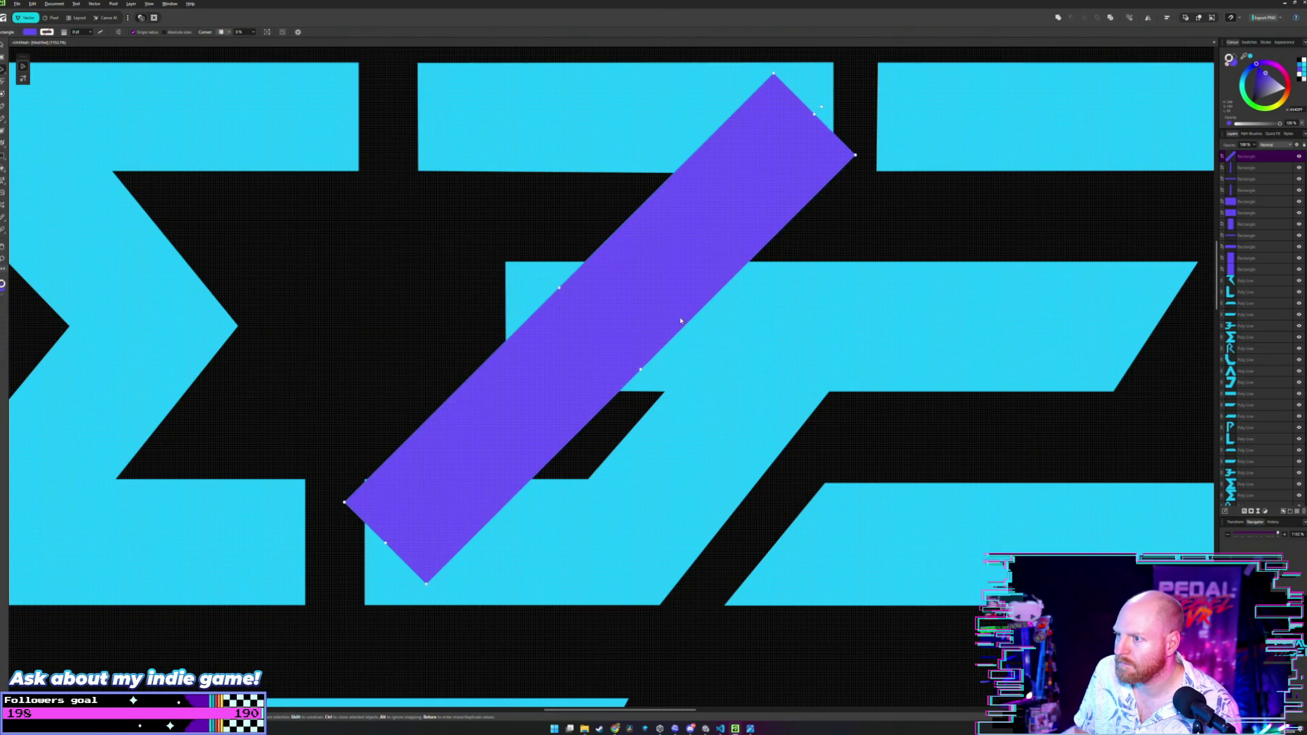
drag(639, 367, 638, 364)
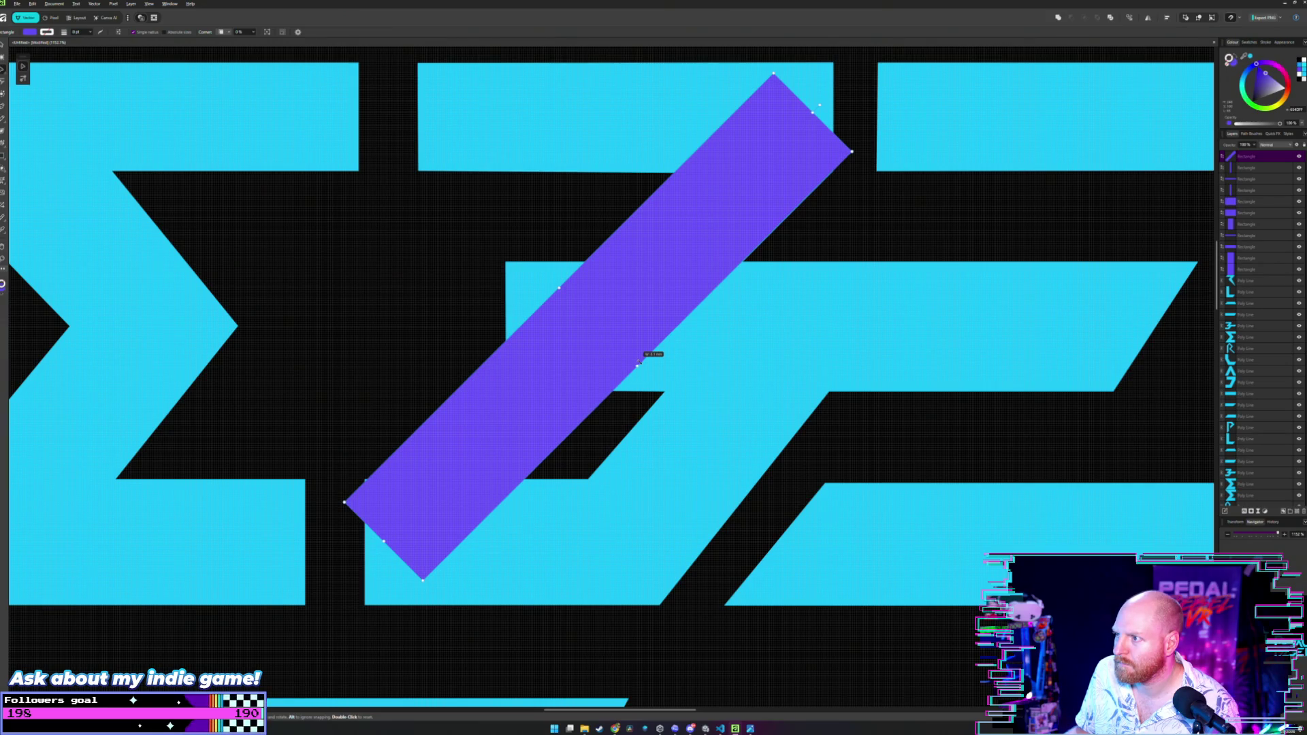
mouse_move(677, 242)
mouse_down()
mouse_move(800, 363)
mouse_move(782, 346)
mouse_move(790, 354)
mouse_move(787, 327)
mouse_up()
Select the purple rectangle and move it down slightly.
scroll(757, 444, up, 3)
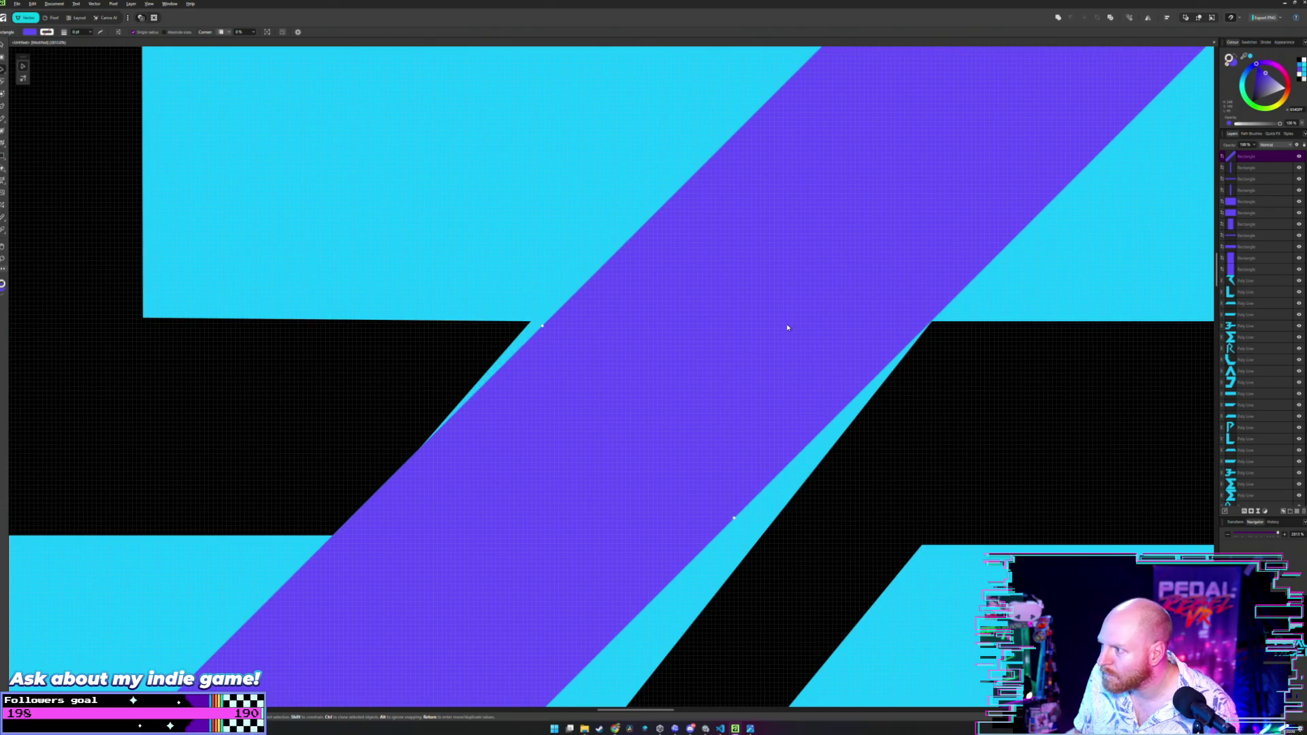
key(a)
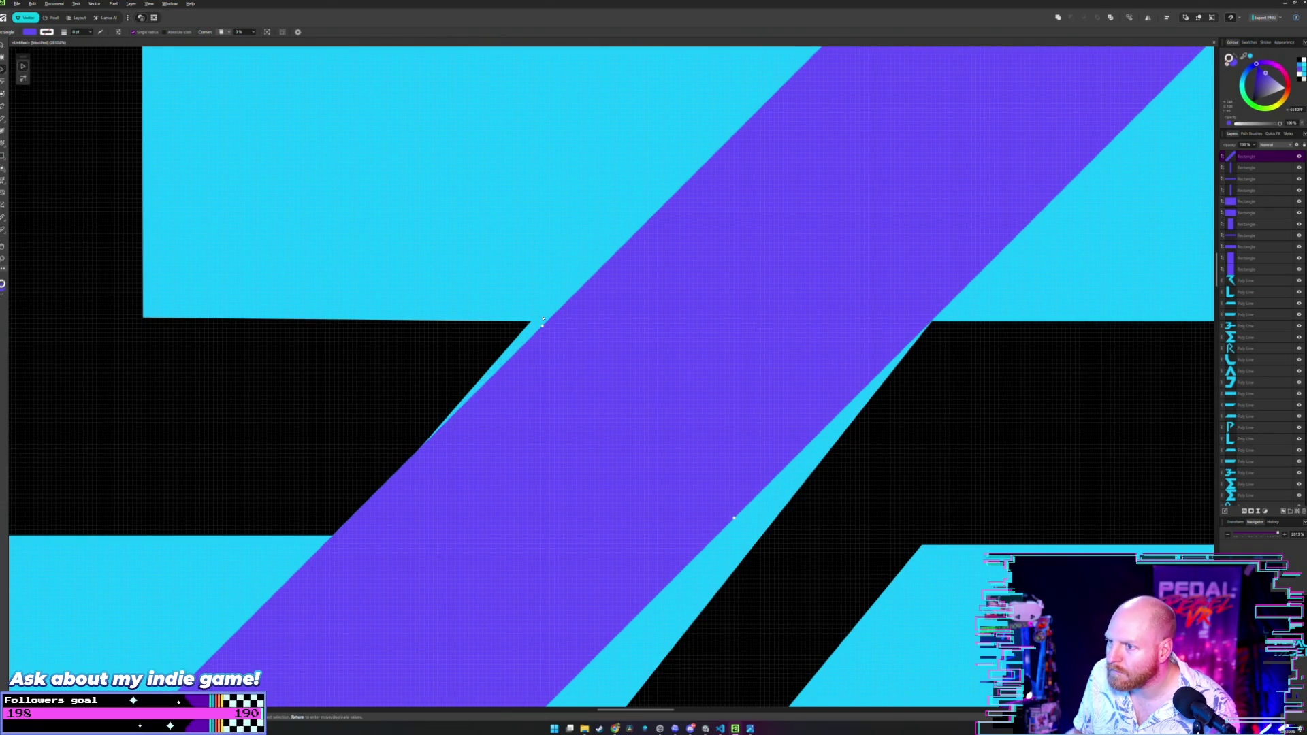
click(537, 328)
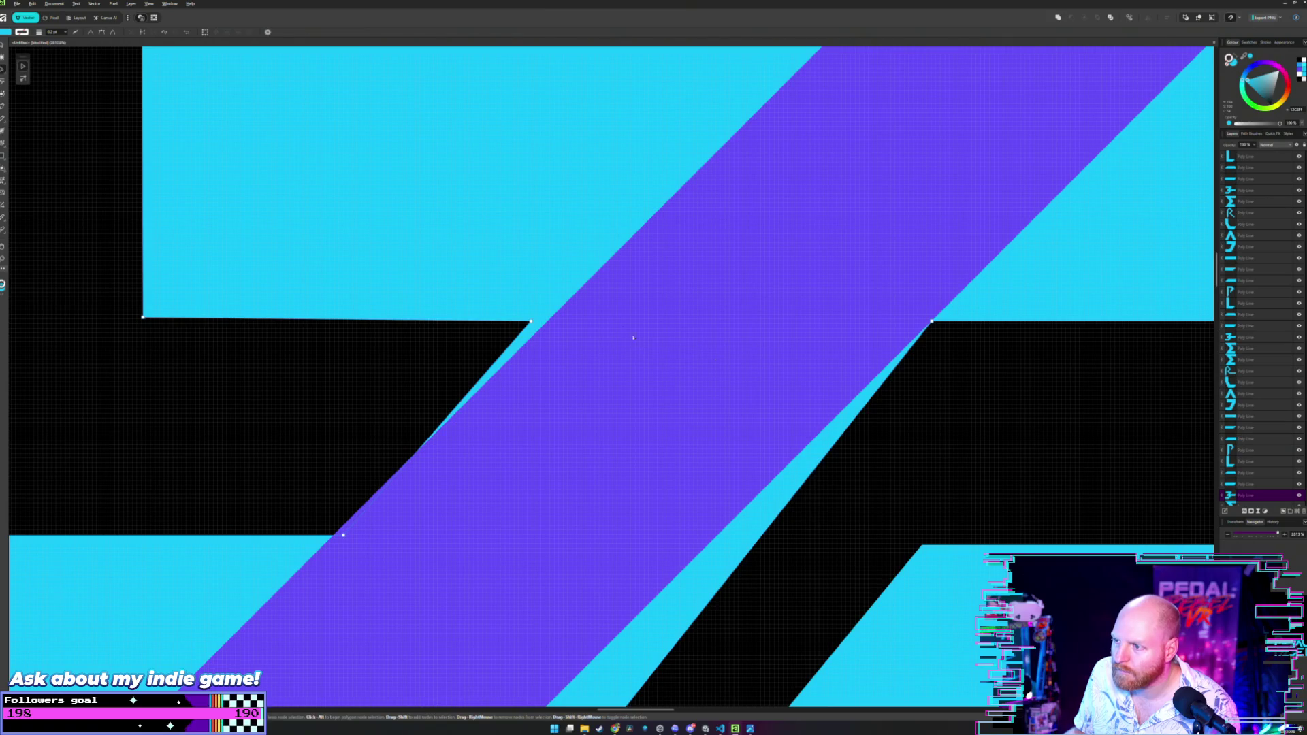
click(599, 359)
scroll(863, 432, down, 4)
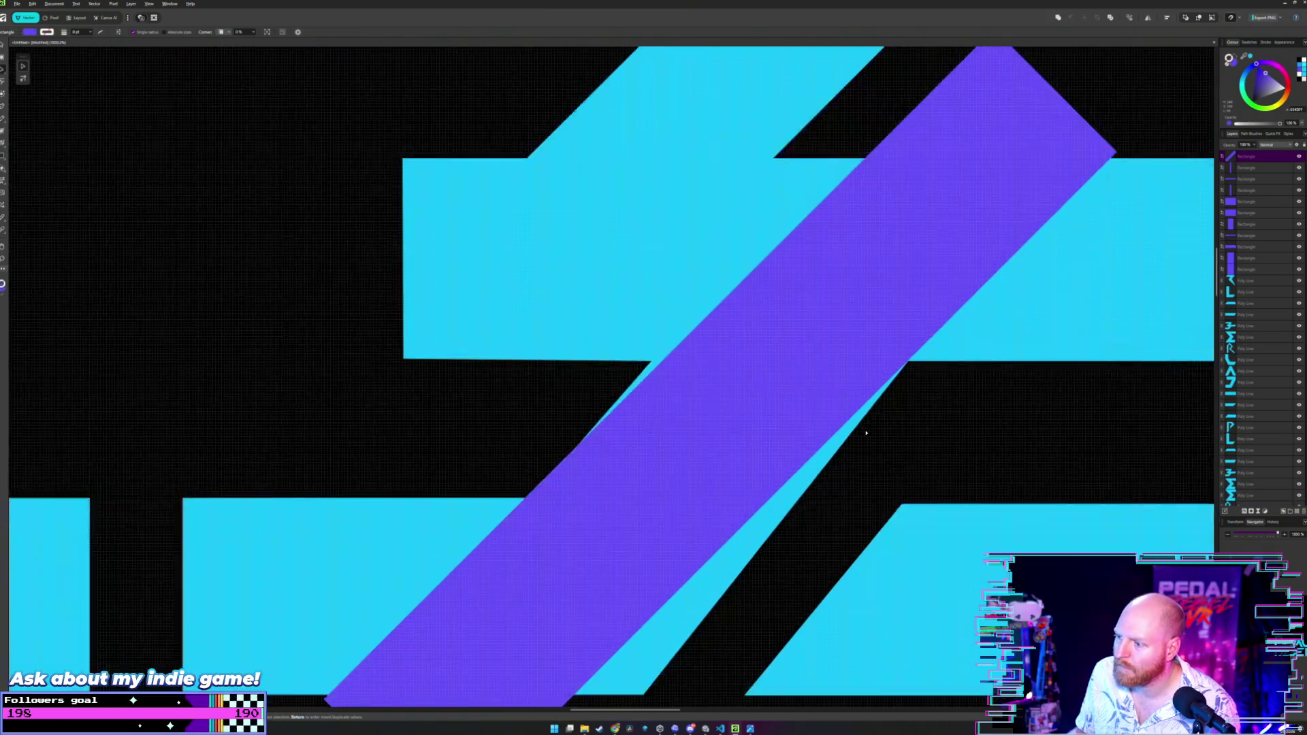
drag(779, 403, 778, 416)
Snap the neighbouring cyan shapes' corner nodes onto the purple band's edges.
key(a)
scroll(768, 340, up, 2)
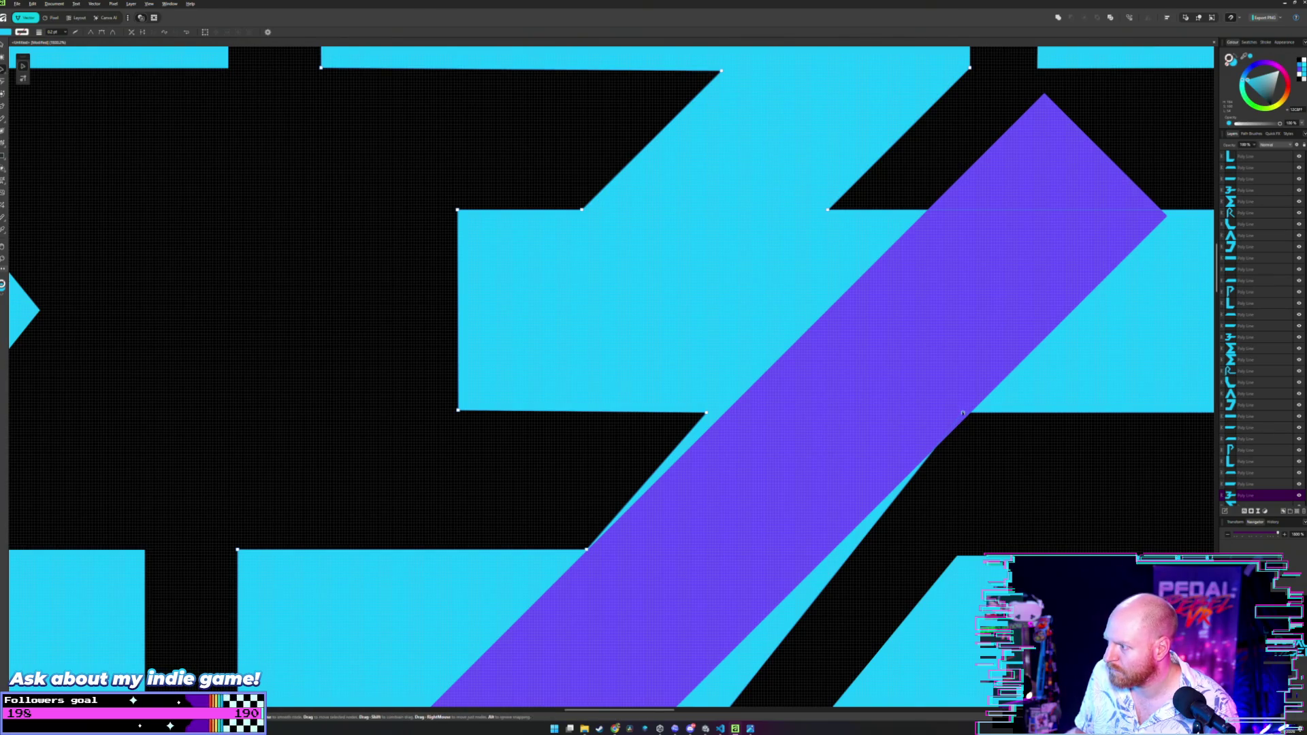
drag(962, 412, 968, 413)
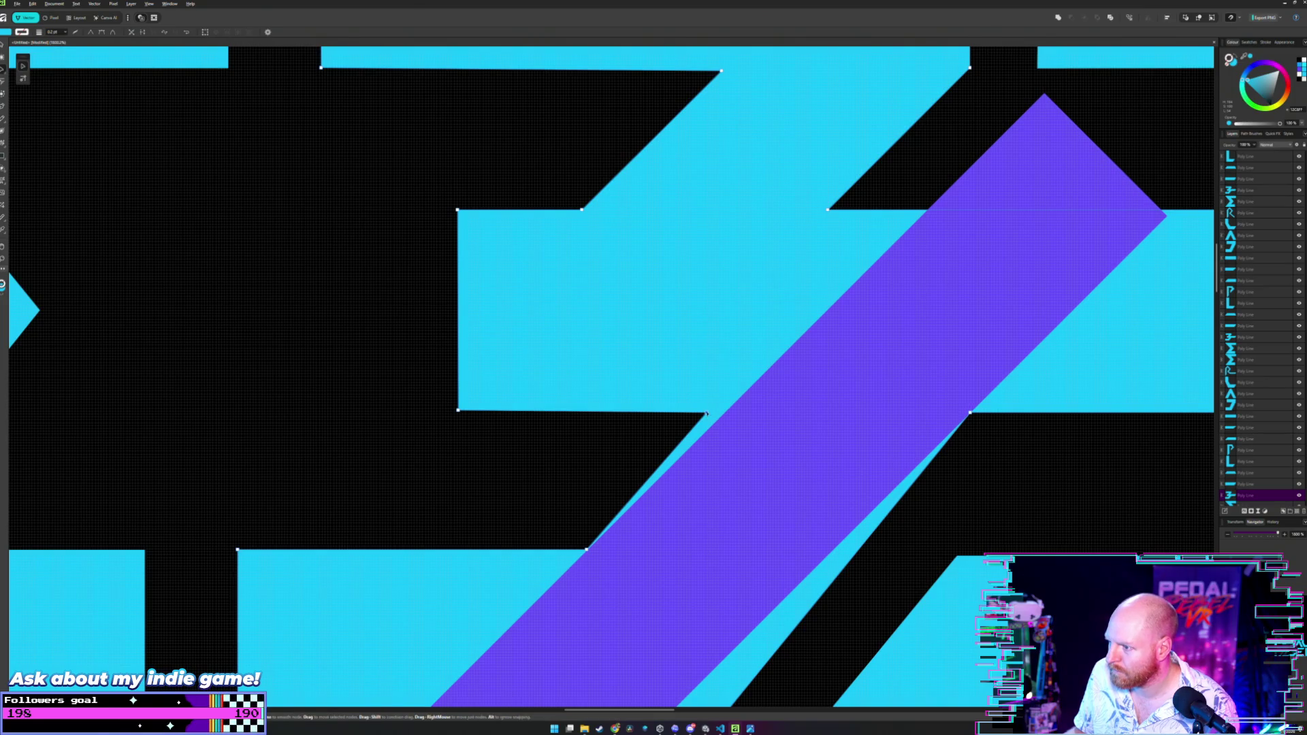
drag(706, 414, 724, 413)
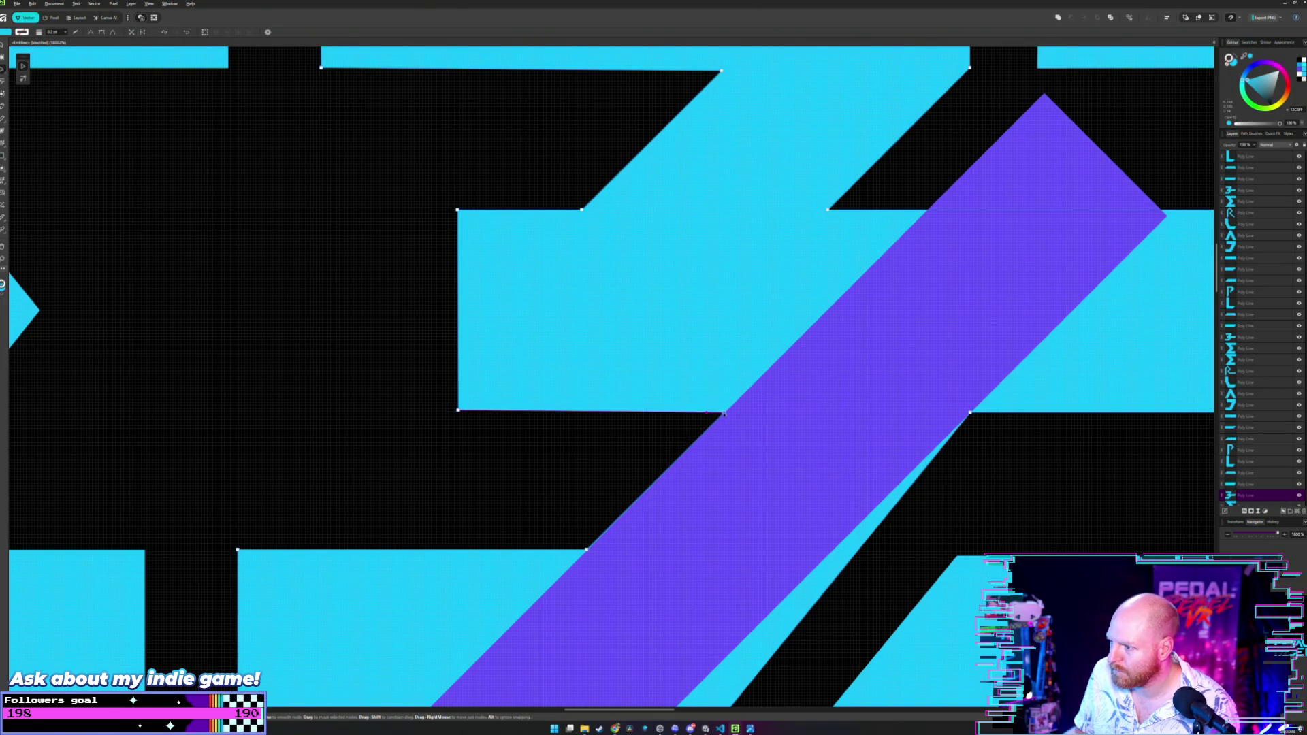
scroll(684, 414, up, 3)
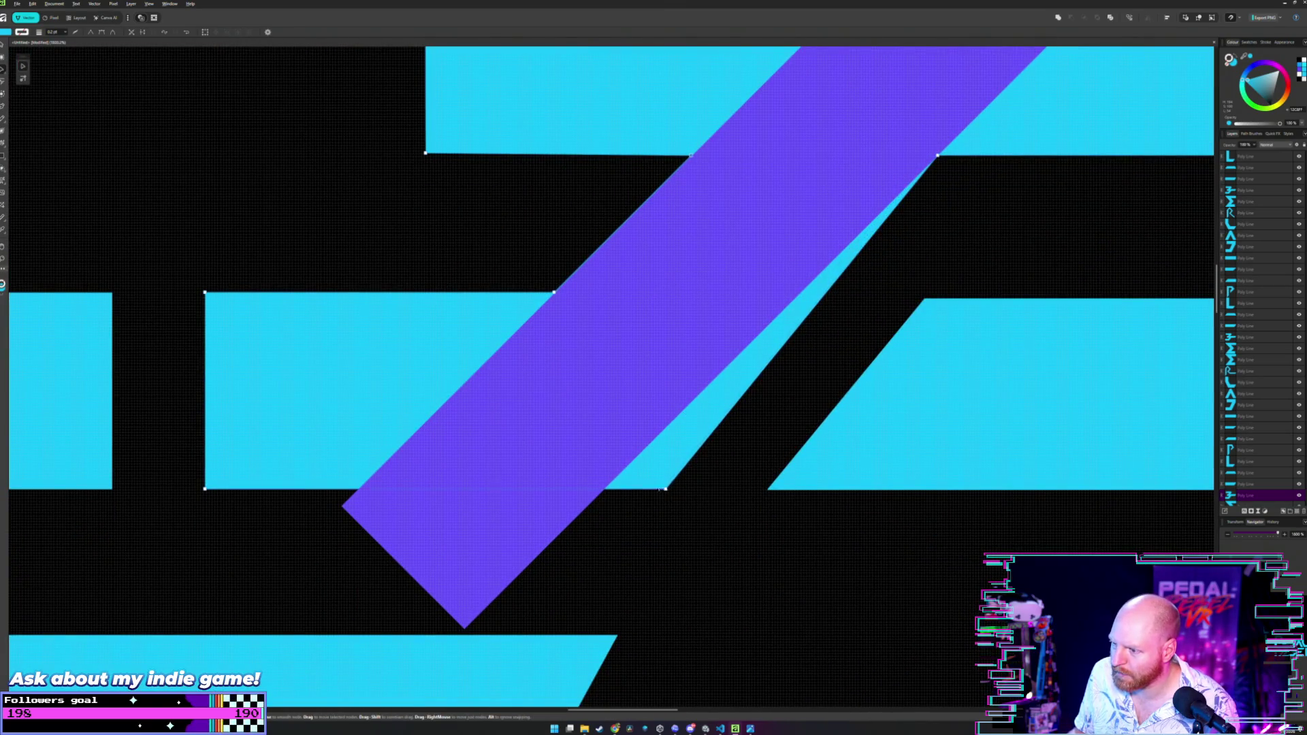
drag(667, 490, 606, 488)
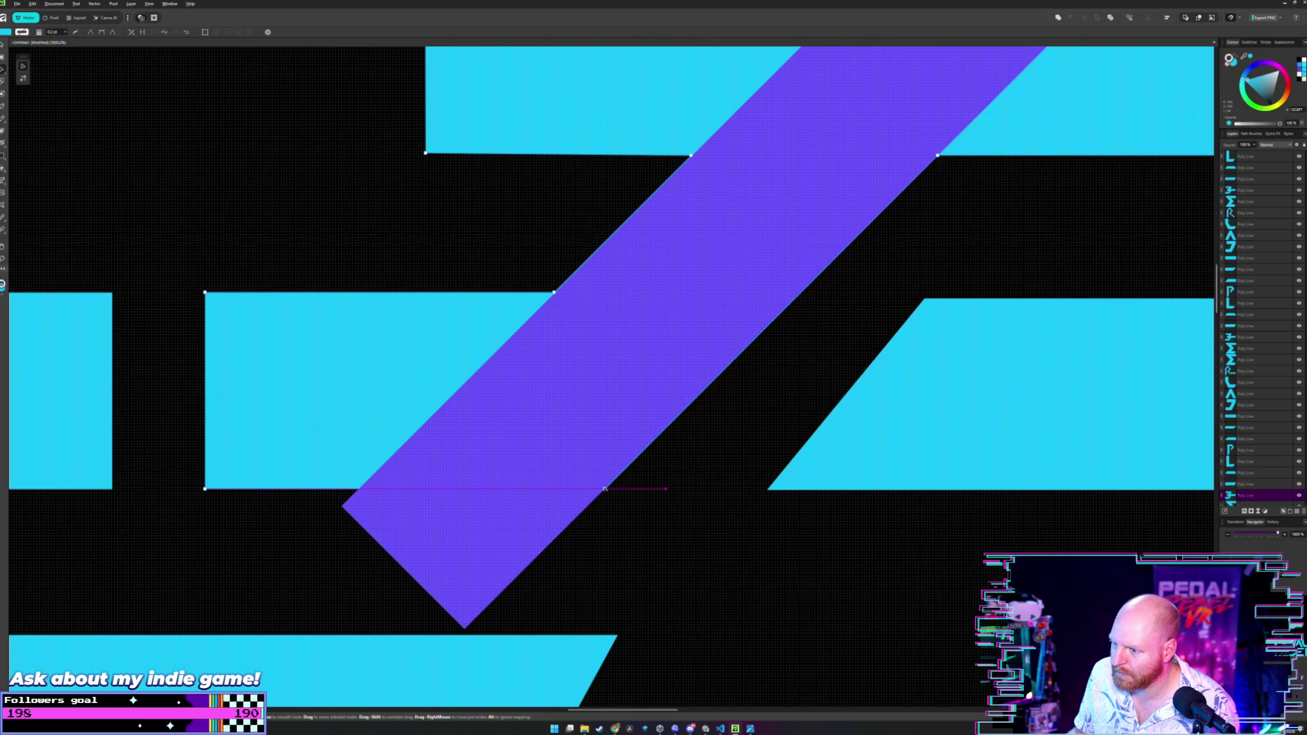
scroll(717, 389, down, 3)
scroll(717, 389, down, 4)
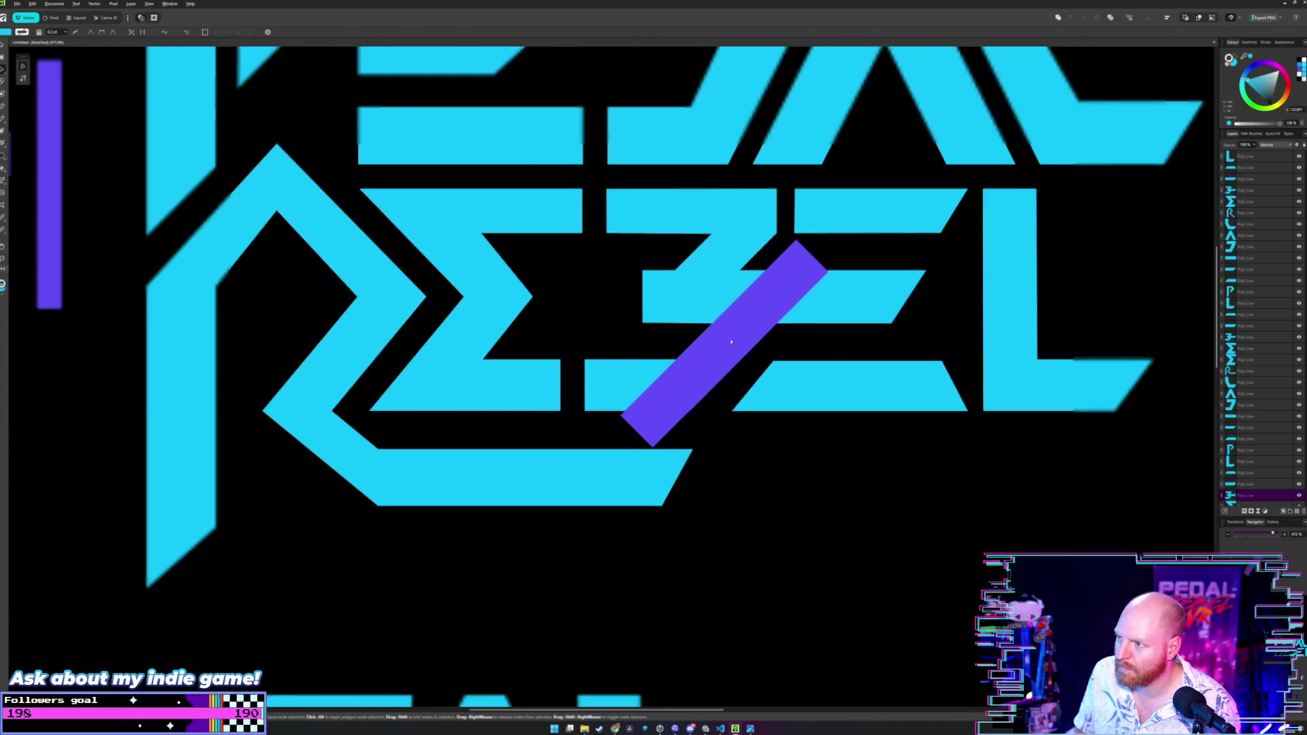
scroll(735, 354, up, 2)
drag(740, 349, 1005, 553)
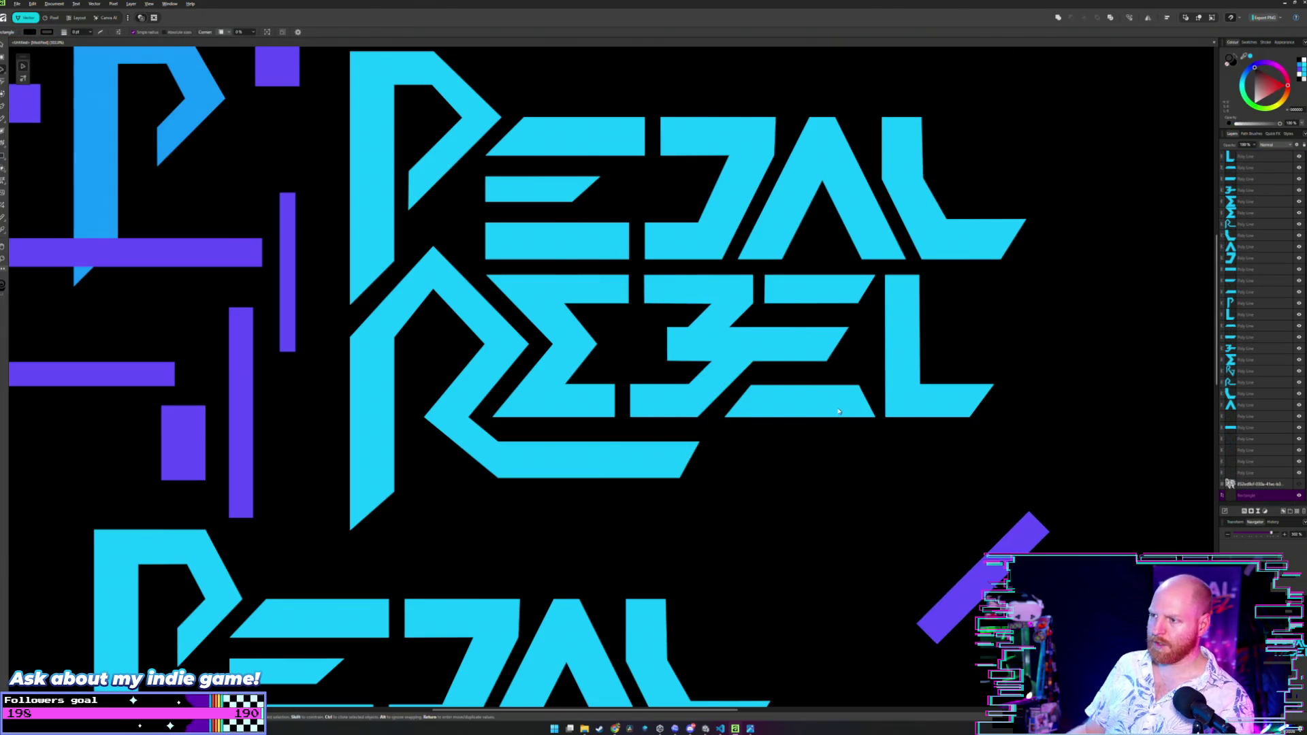
scroll(839, 411, down, 1)
scroll(815, 373, up, 5)
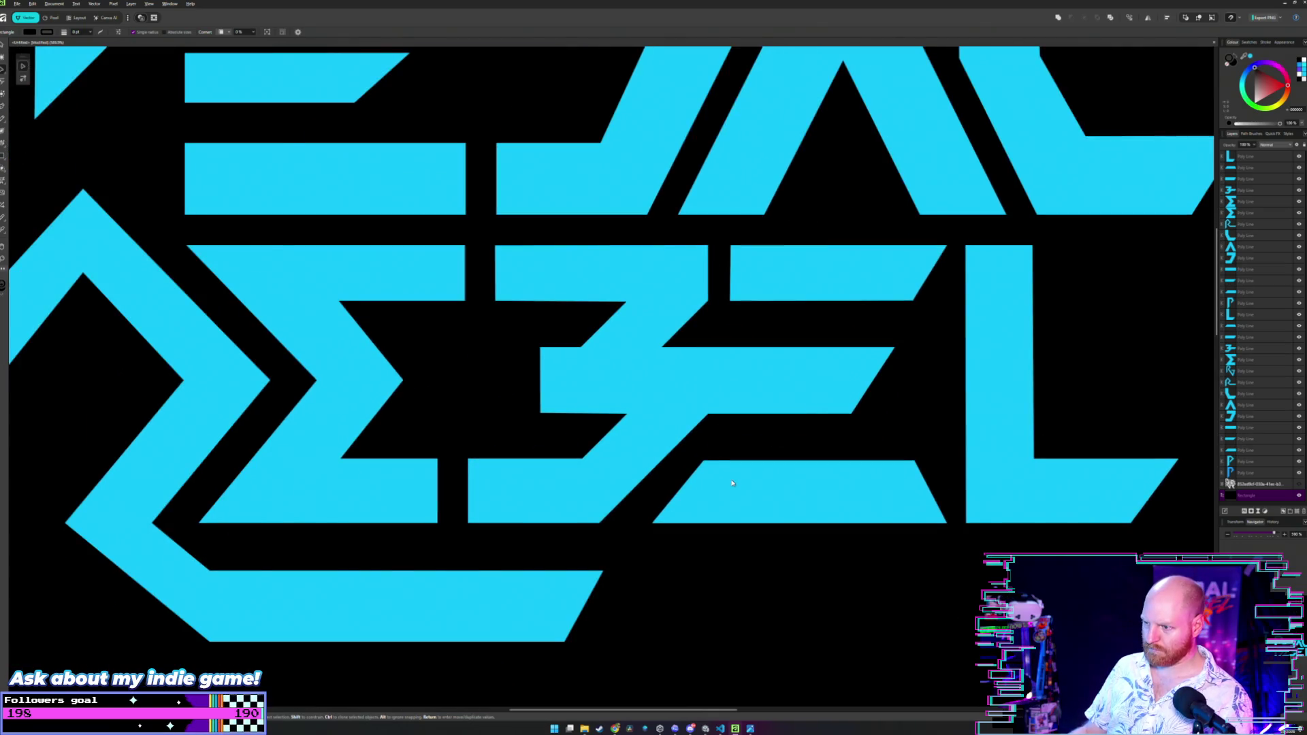
scroll(799, 517, down, 3)
scroll(776, 426, up, 1)
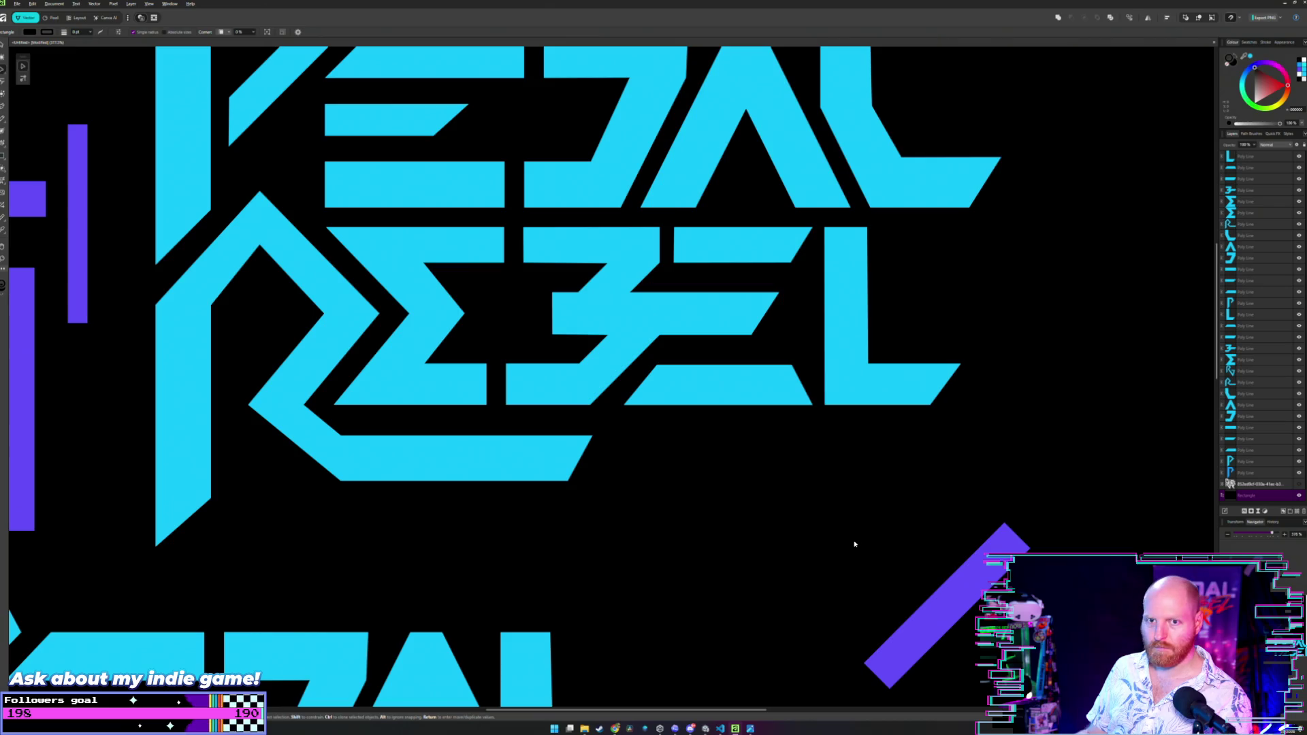
mouse_move(943, 598)
mouse_down()
mouse_move(678, 354)
mouse_move(653, 405)
mouse_move(680, 444)
mouse_move(657, 410)
mouse_up()
scroll(673, 356, up, 6)
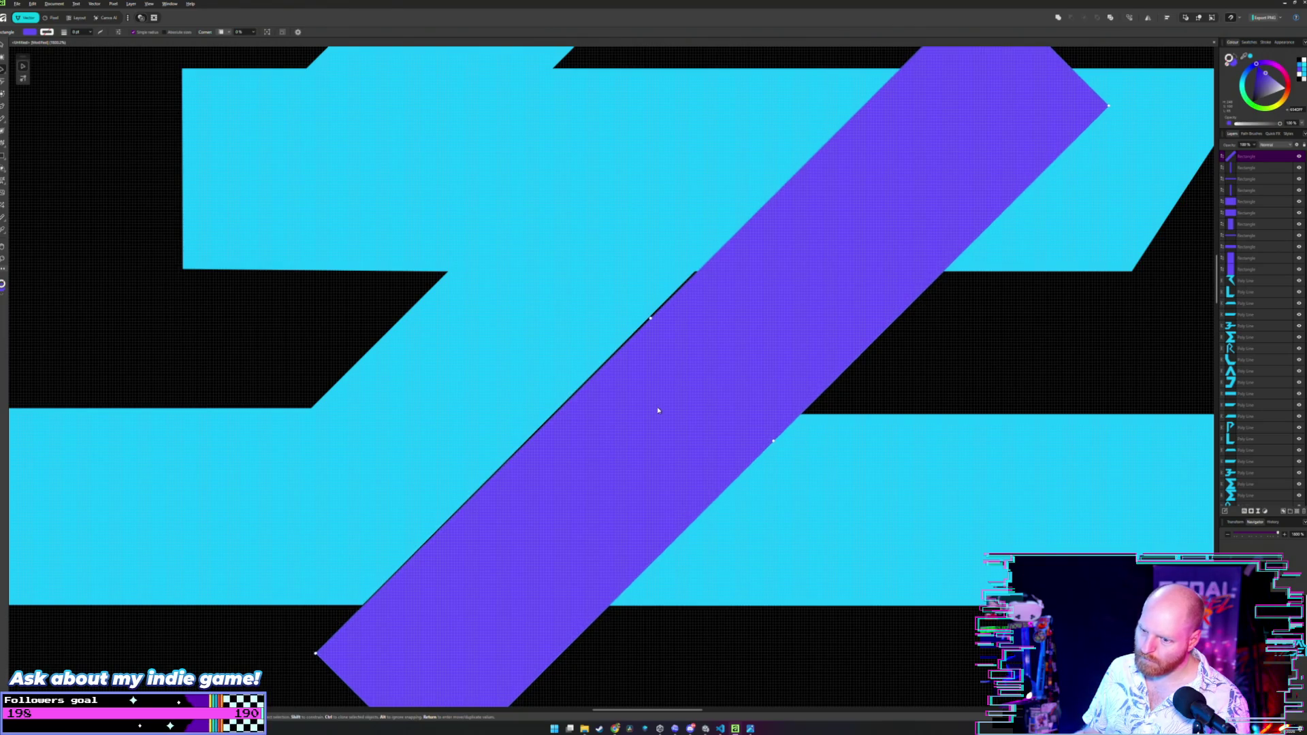
Snap the purple bar left against the cyan edge to close the black gap.
scroll(658, 411, up, 5)
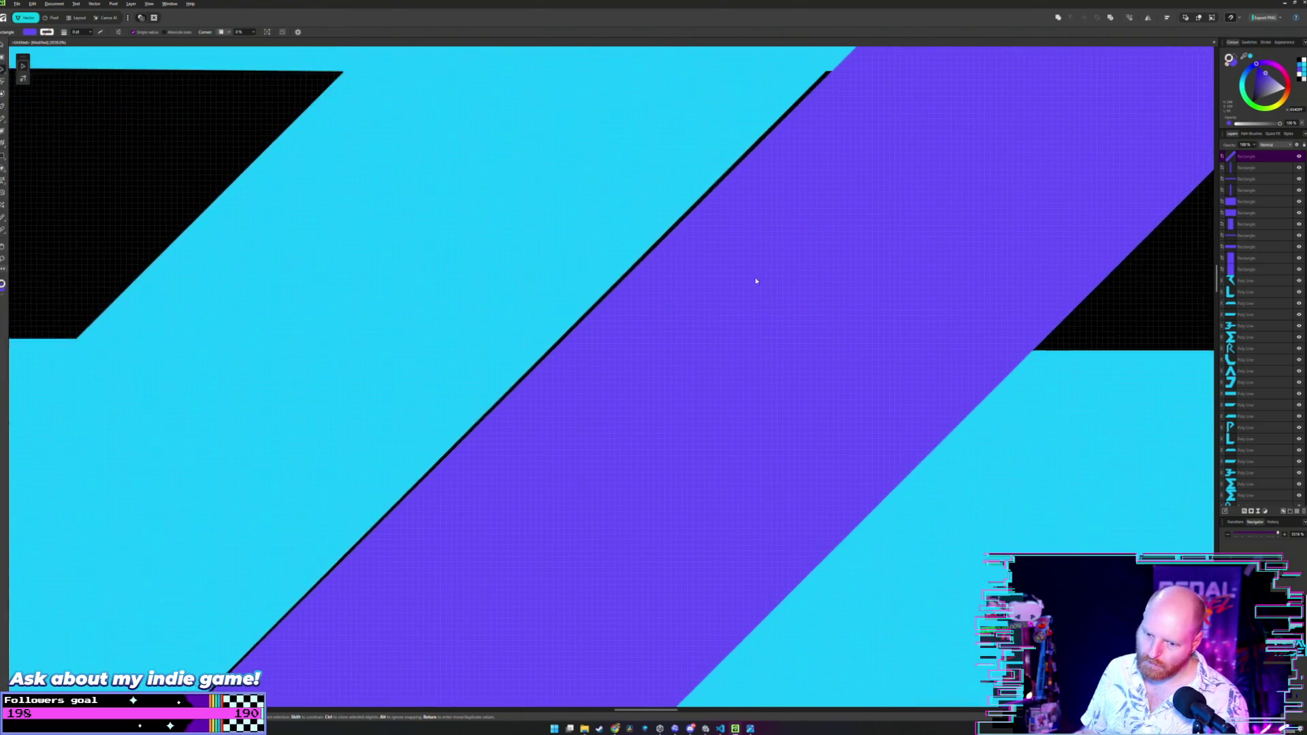
scroll(576, 384, down, 1)
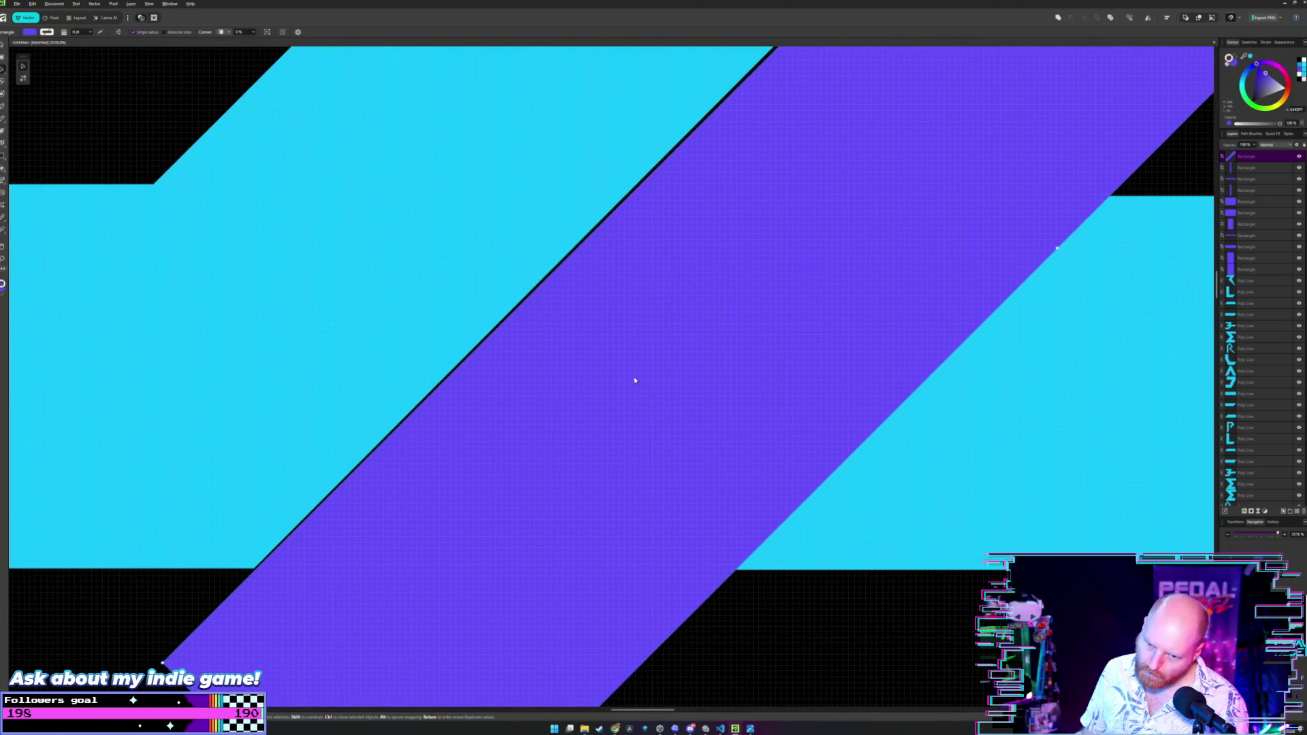
drag(634, 380, 636, 381)
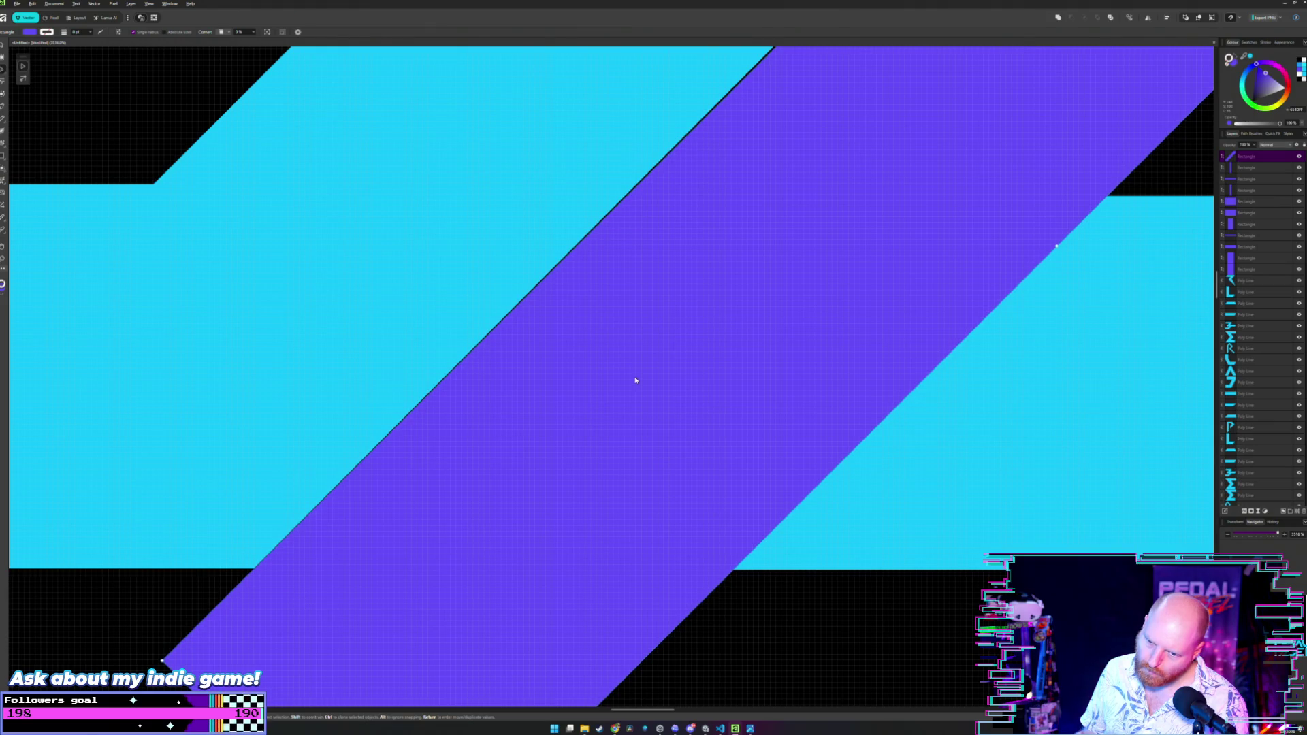
scroll(684, 225, up, 4)
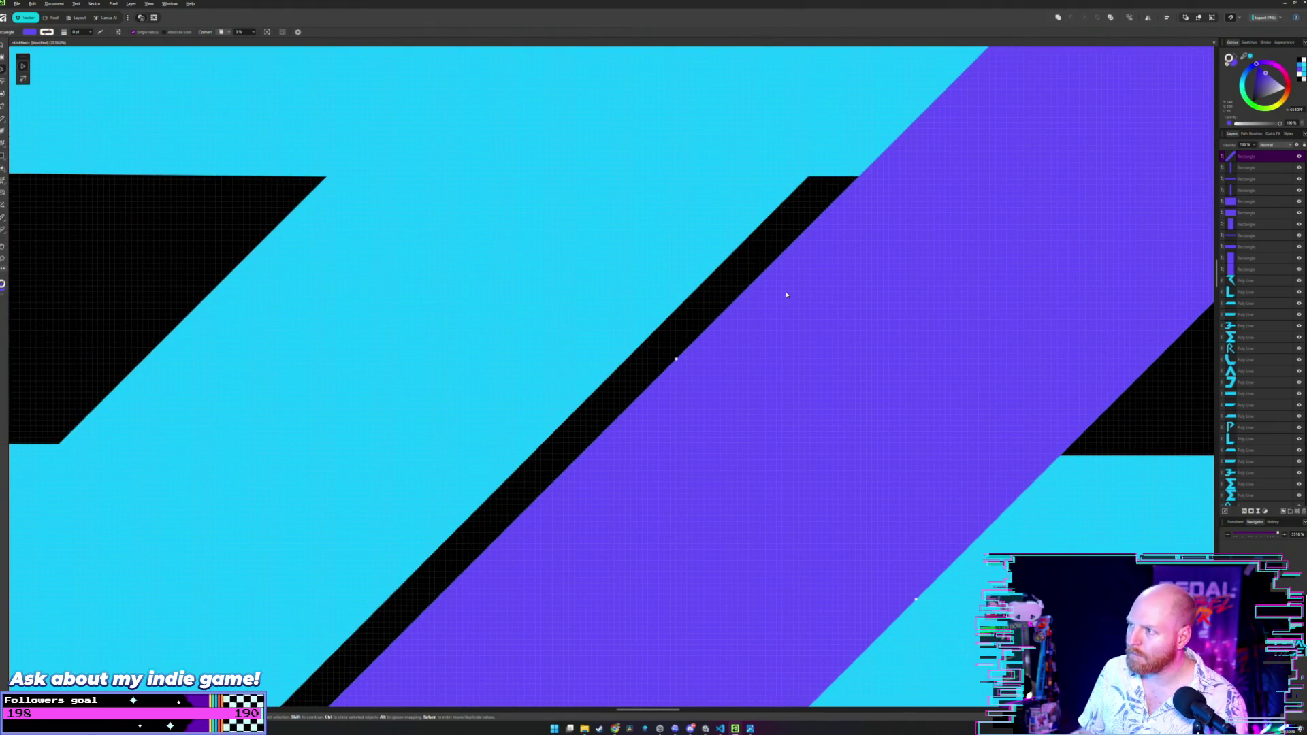
drag(785, 294, 777, 286)
Align the adjacent corner node with the bar's edge, removing the black sliver.
key(a)
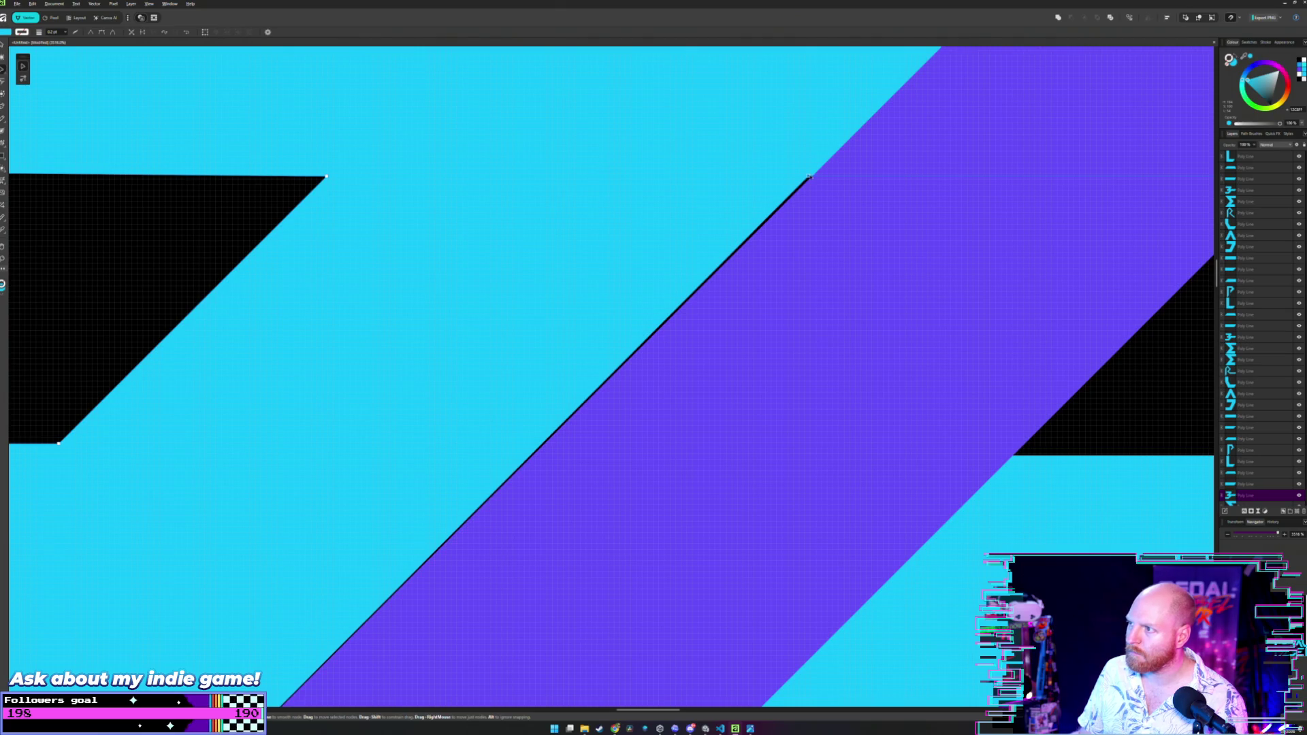
drag(809, 177, 811, 177)
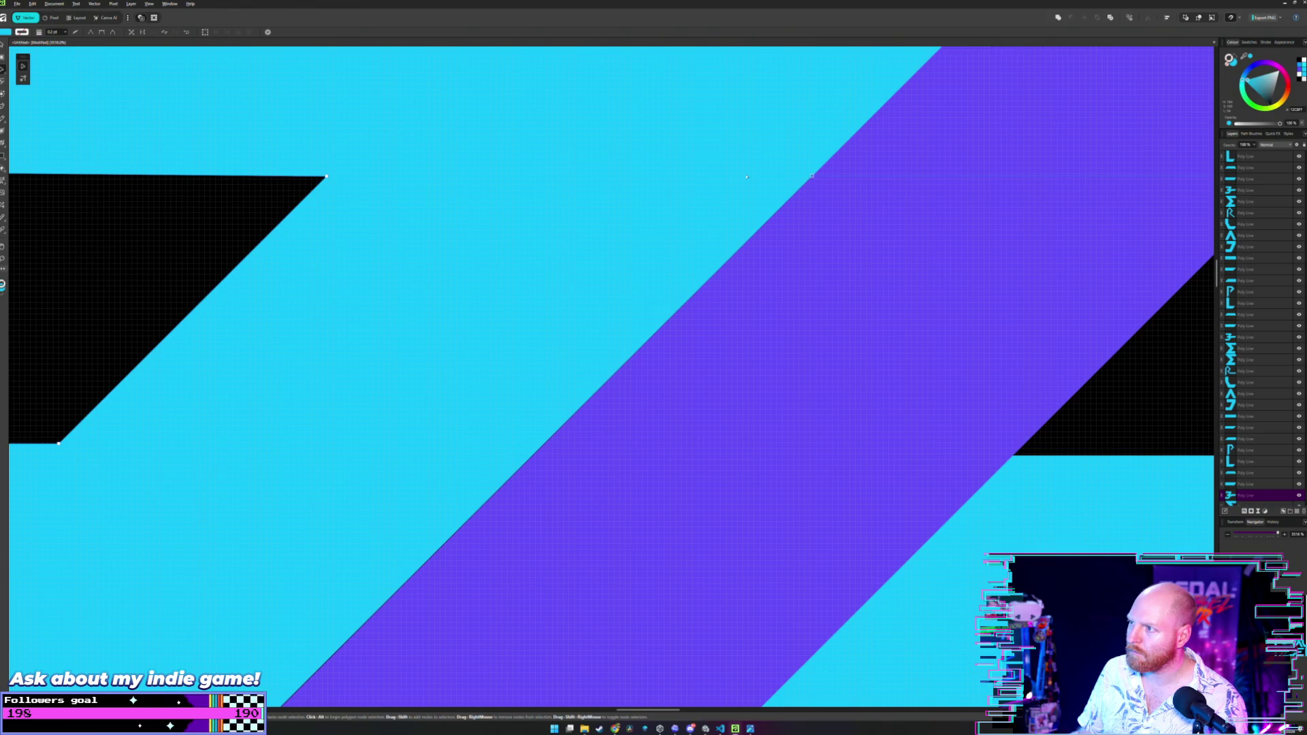
scroll(797, 205, down, 5)
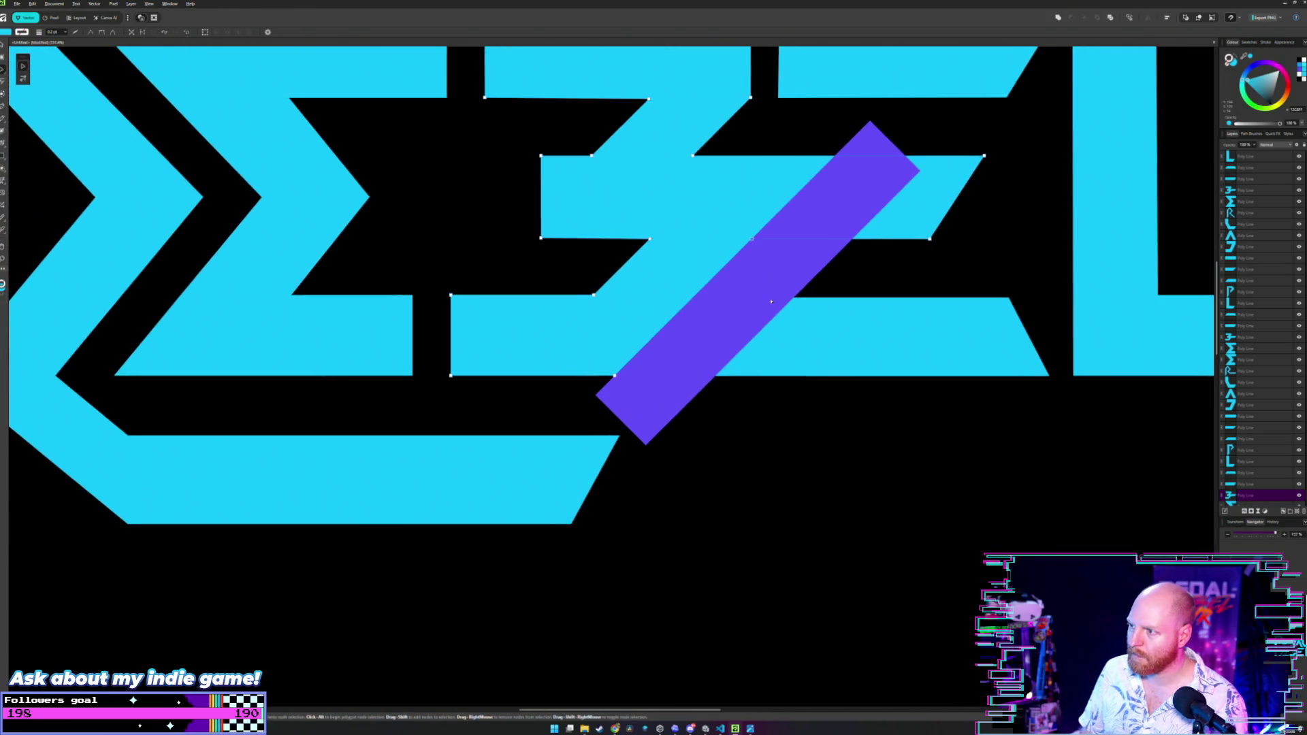
Slide the cyan letter shape's bottom corner node right along its bottom edge.
key(m)
key(a)
click(790, 340)
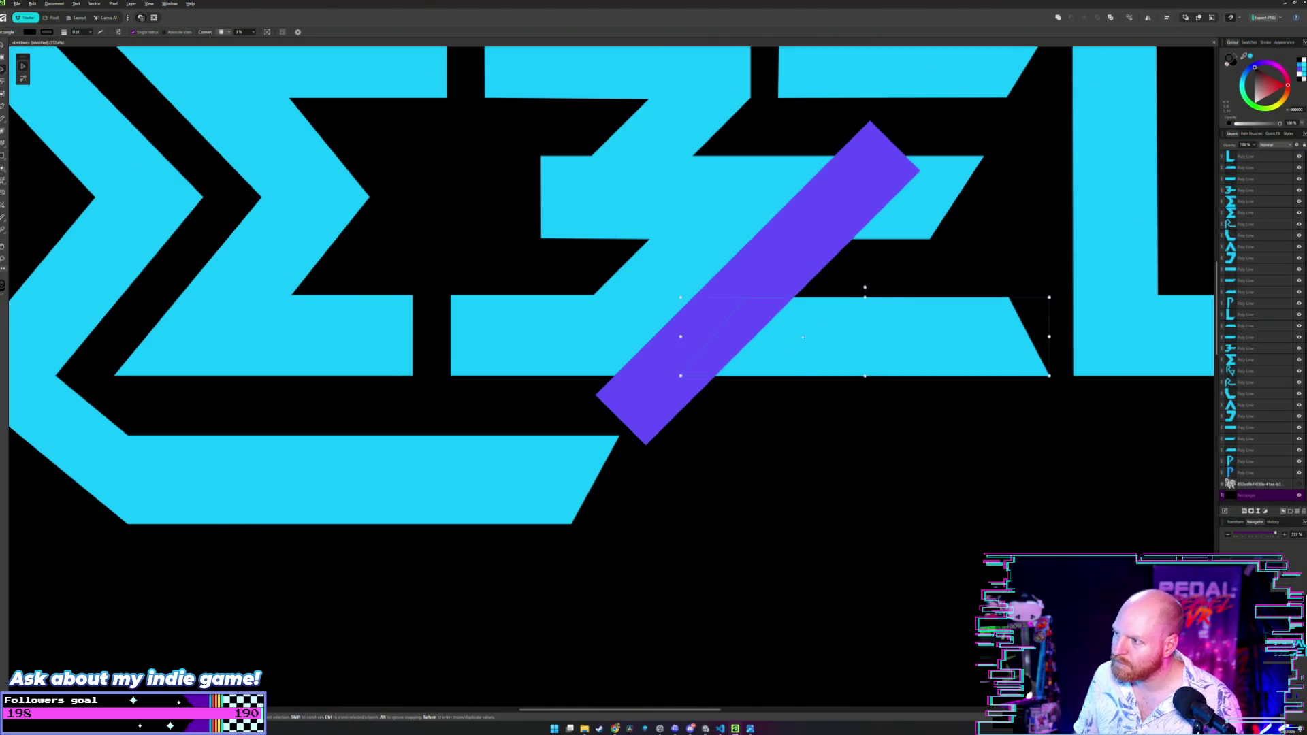
scroll(788, 337, up, 4)
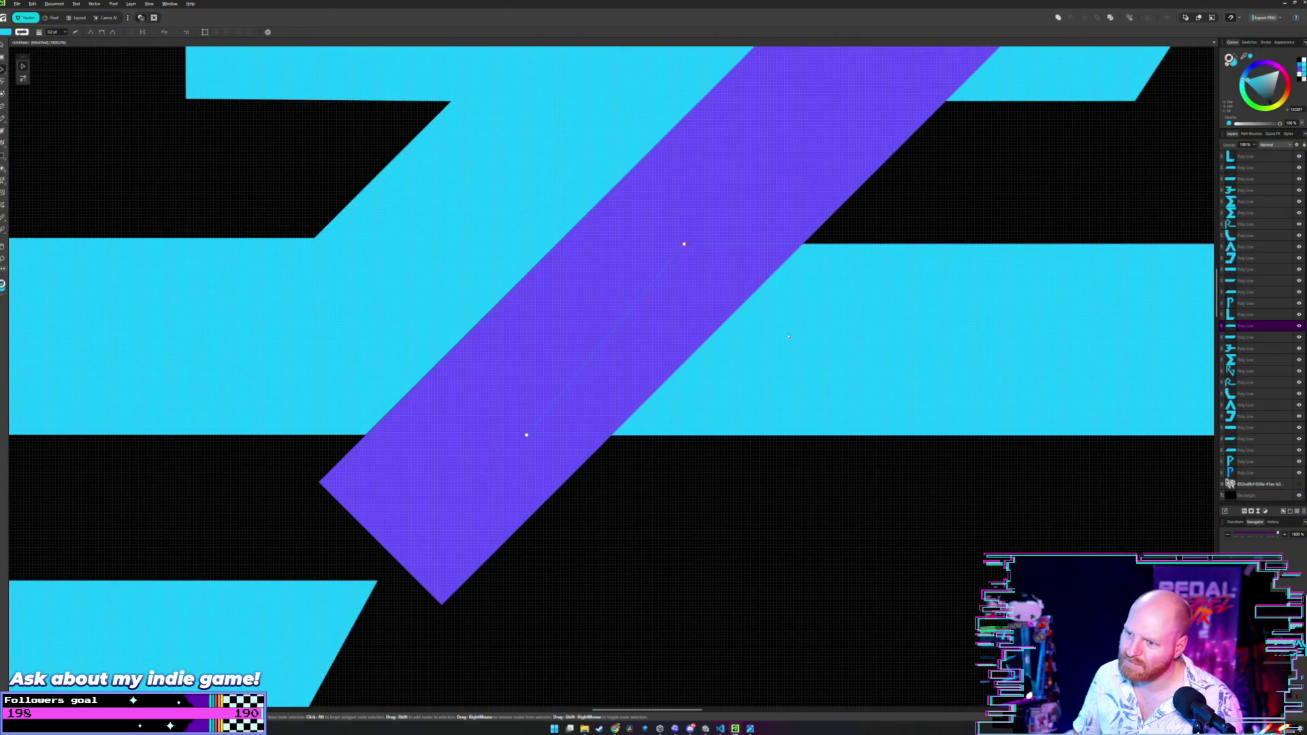
scroll(788, 337, down, 2)
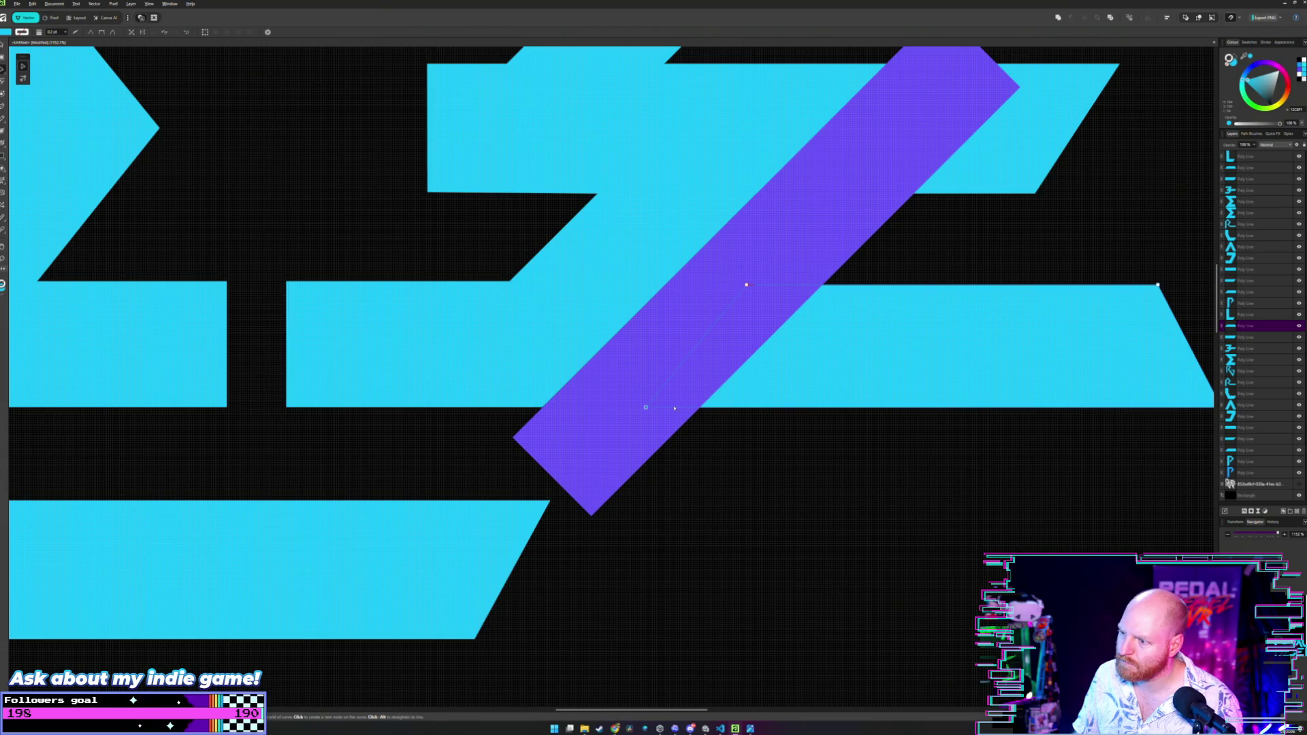
scroll(699, 408, up, 2)
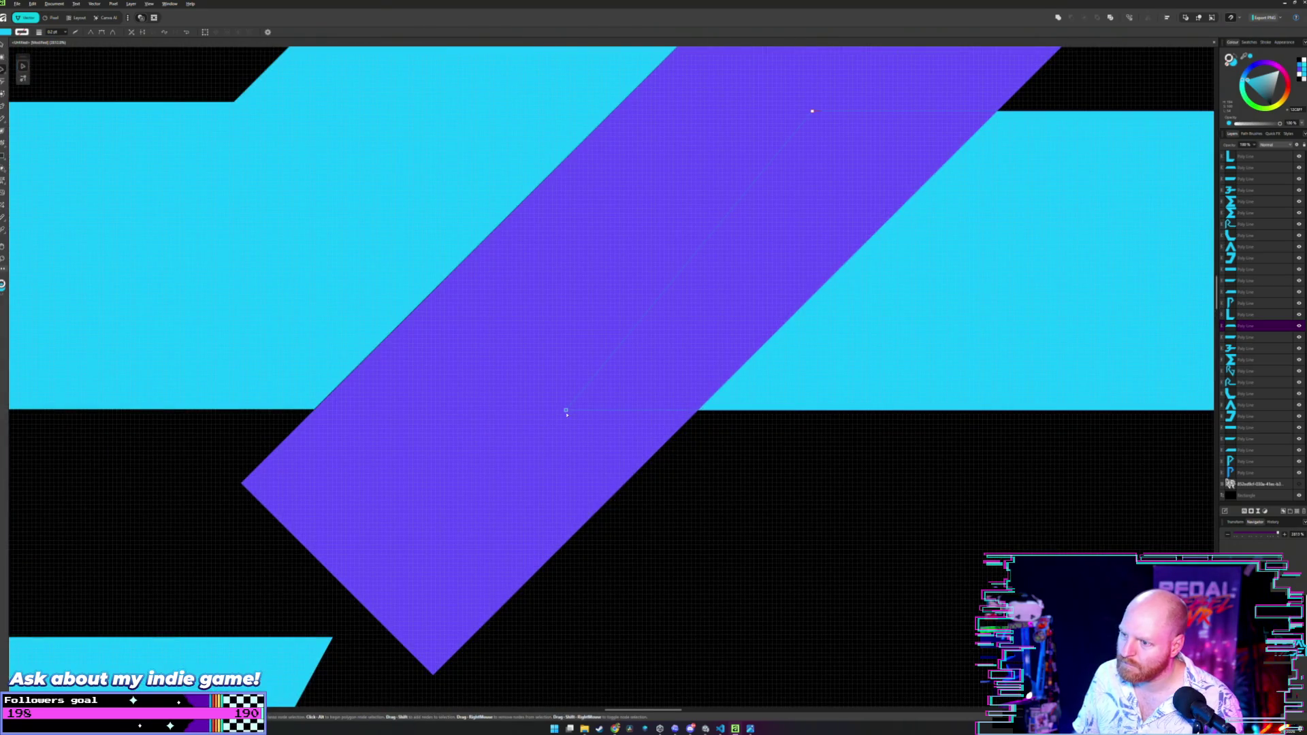
click(566, 411)
drag(566, 411, 604, 411)
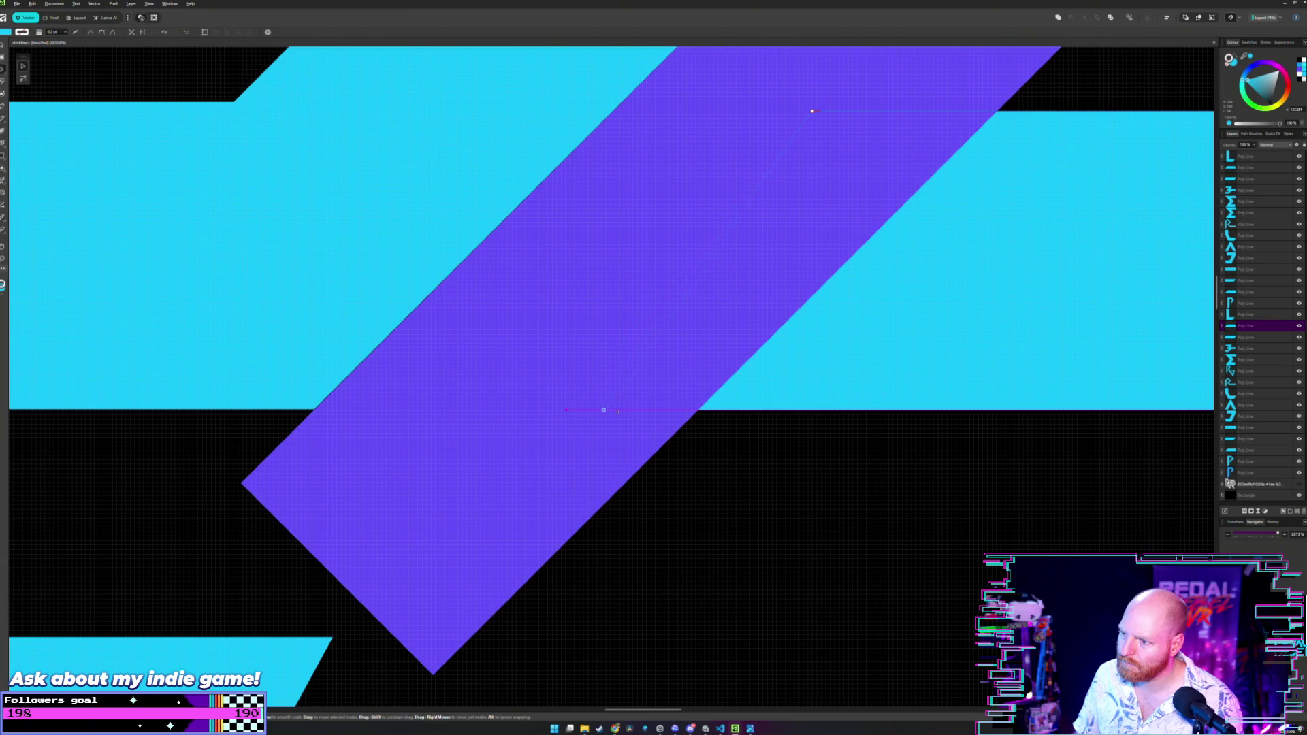
Zoom out and drag the diagonal purple bar to the lower right, off the REBEL lettering.
scroll(698, 411, up, 3)
scroll(698, 410, right, 2)
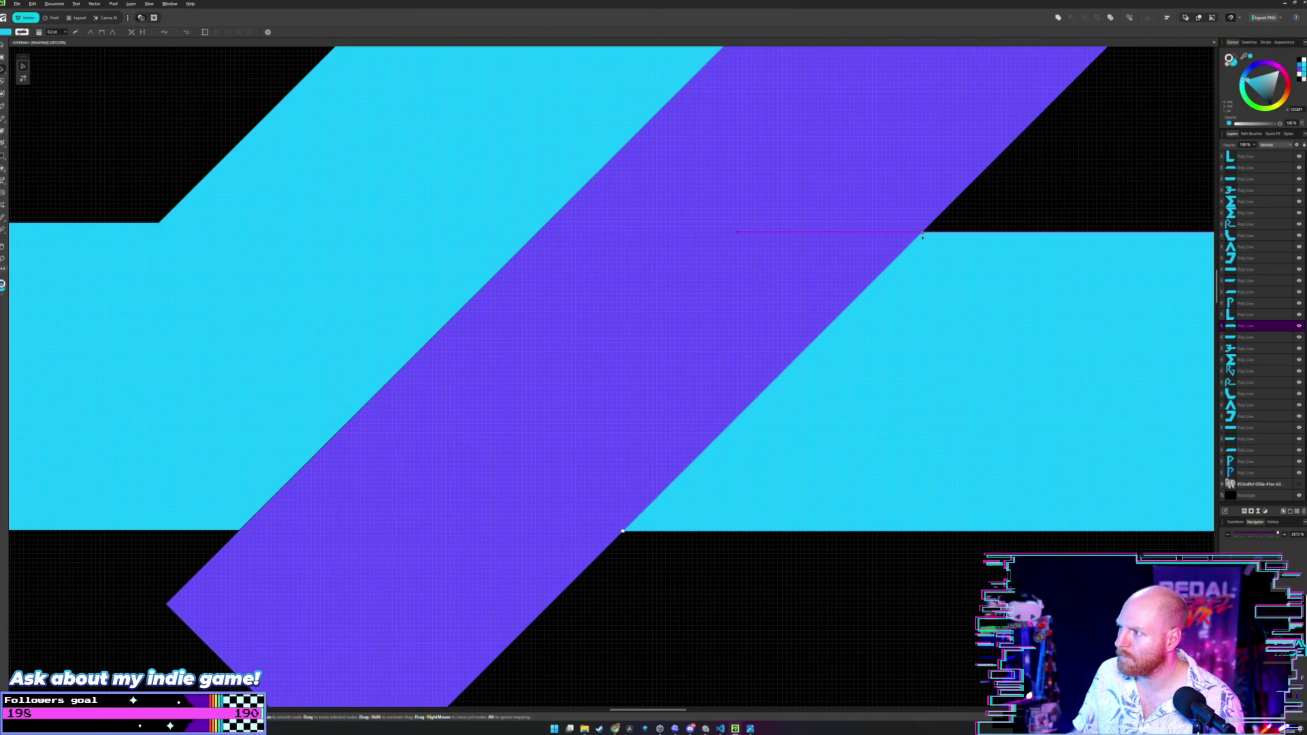
scroll(774, 349, down, 10)
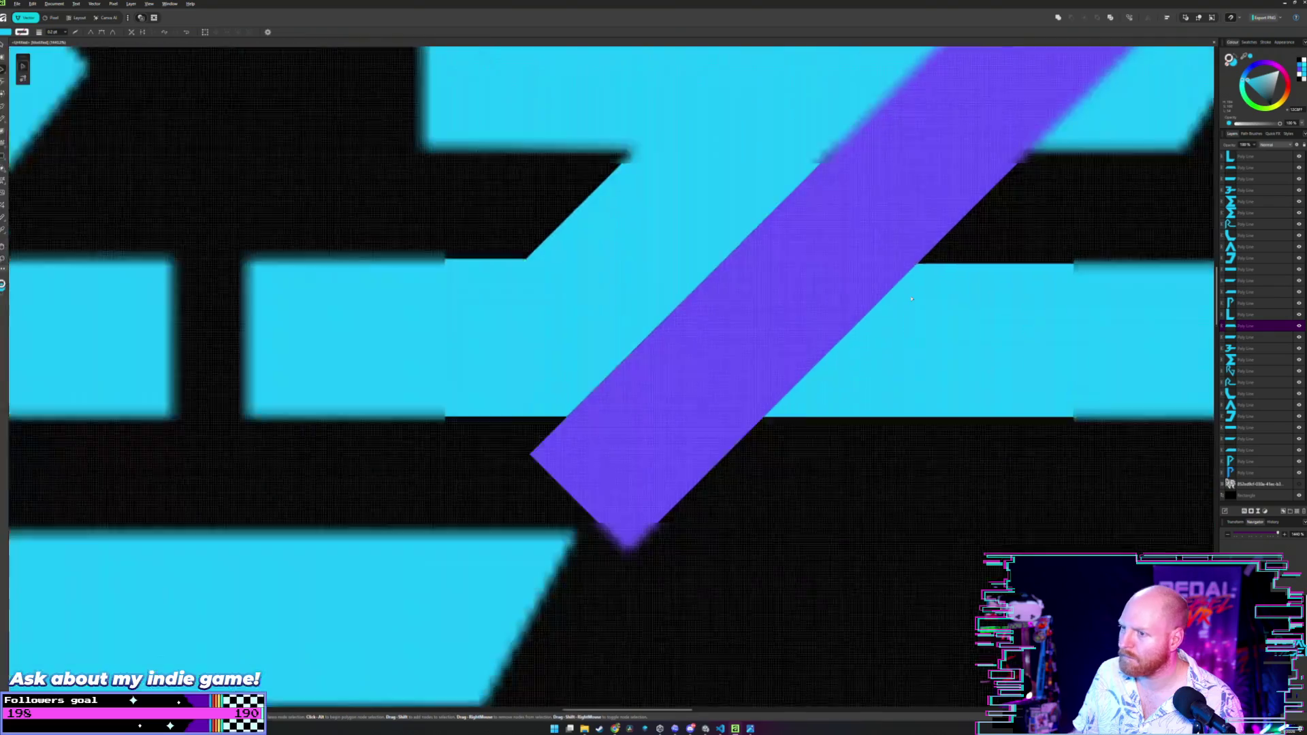
scroll(774, 349, down, 3)
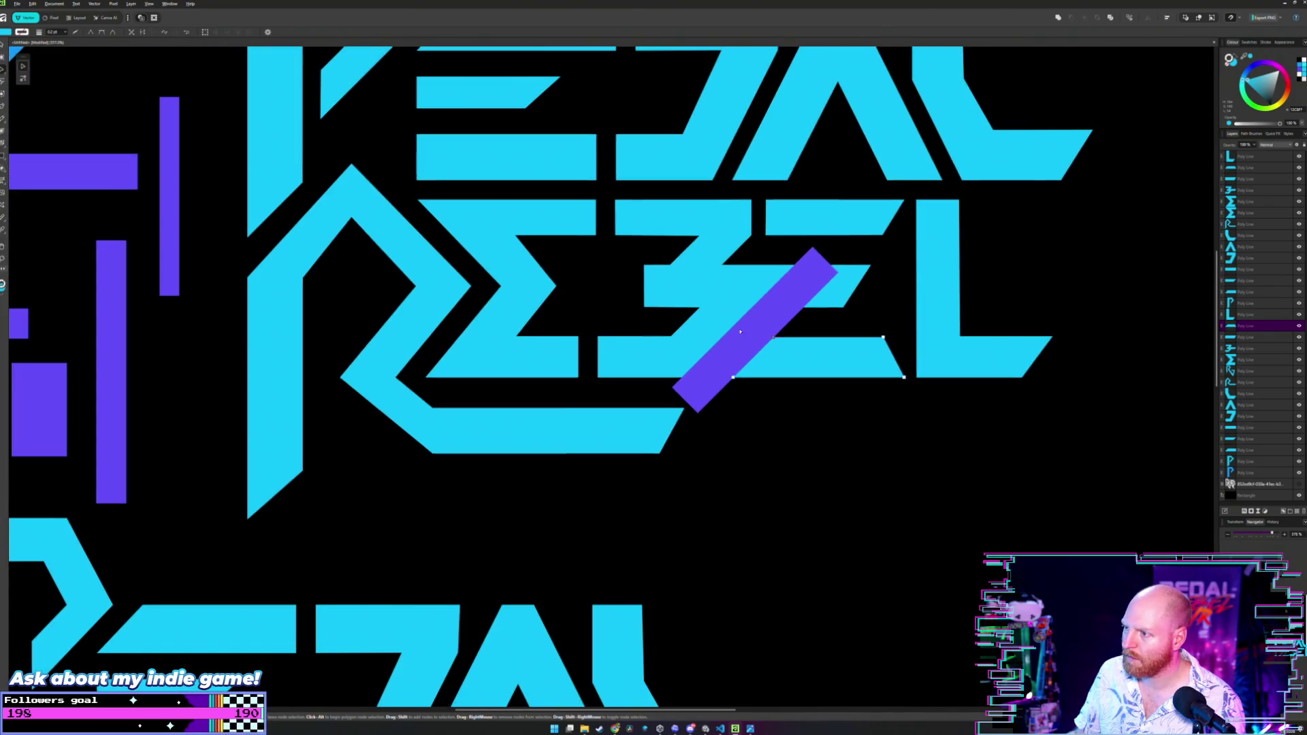
mouse_move(762, 310)
mouse_down()
mouse_move(888, 430)
mouse_move(1054, 541)
mouse_up()
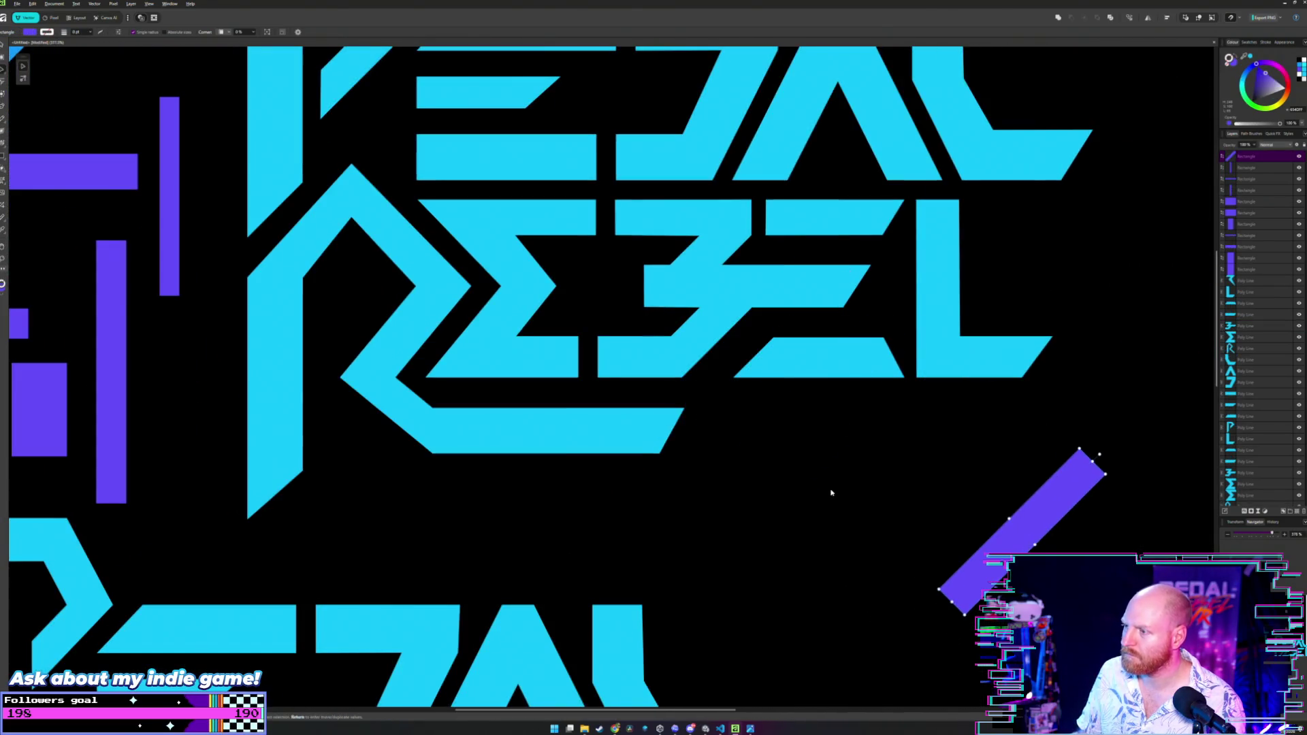
Place a tall purple bar over the REBEL lettering, narrow it to the gap and align its left edge.
click(814, 420)
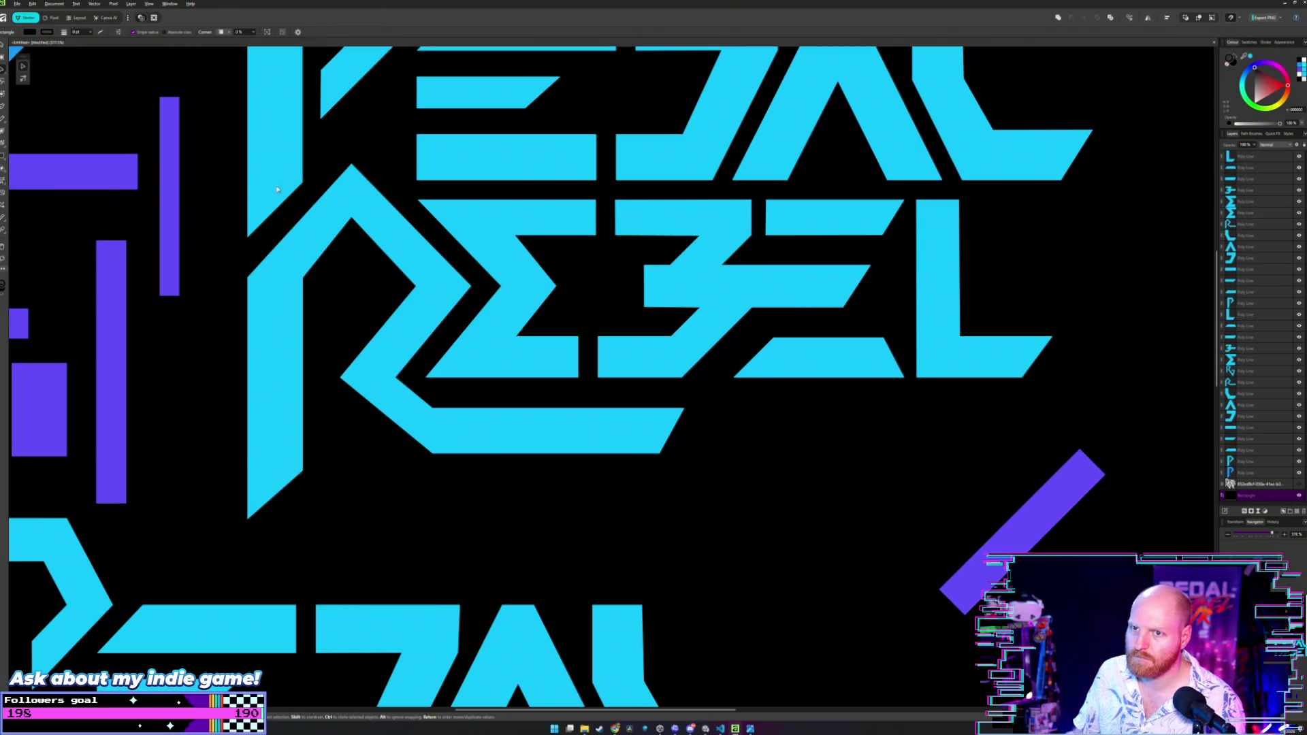
mouse_move(166, 168)
mouse_down()
mouse_move(687, 358)
mouse_move(753, 272)
mouse_move(202, 273)
mouse_move(196, 252)
mouse_move(339, 299)
mouse_move(603, 338)
mouse_move(682, 302)
mouse_move(659, 312)
mouse_move(638, 287)
mouse_up()
scroll(196, 252, down, 2)
scroll(682, 301, up, 4)
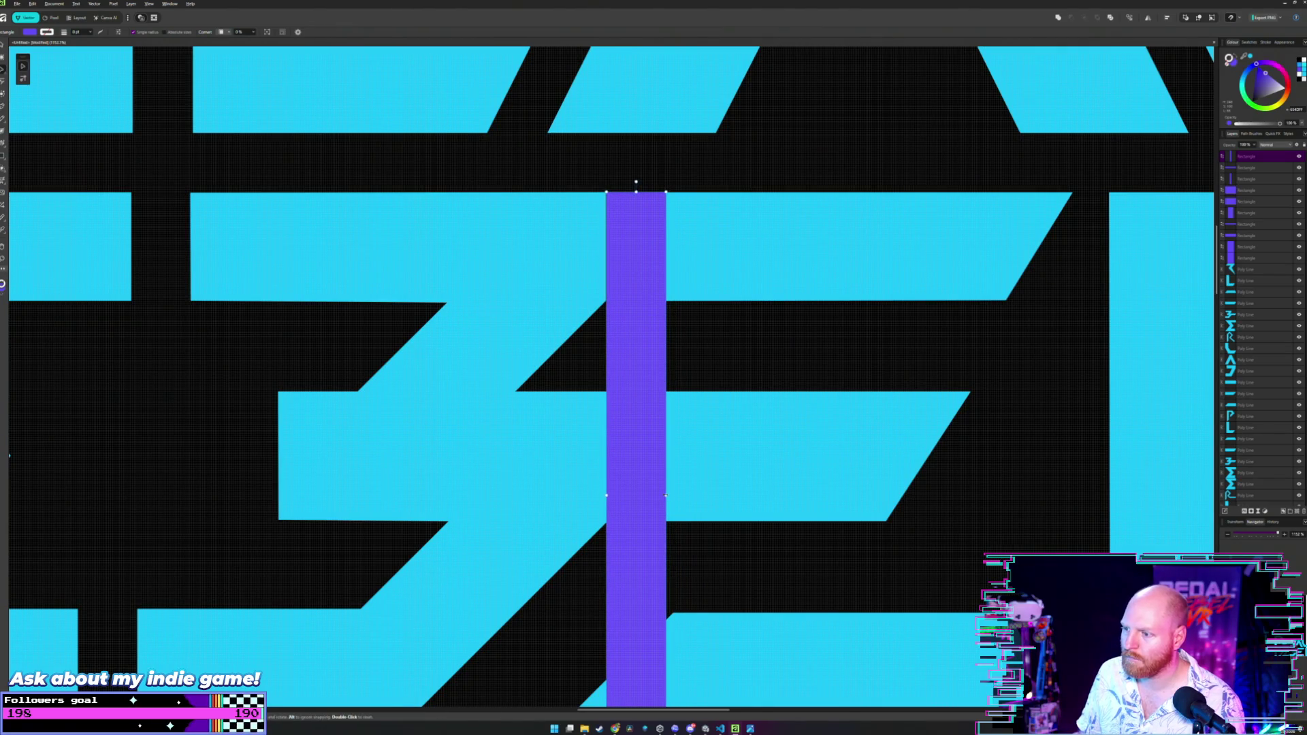
drag(665, 496, 648, 495)
scroll(646, 241, up, 3)
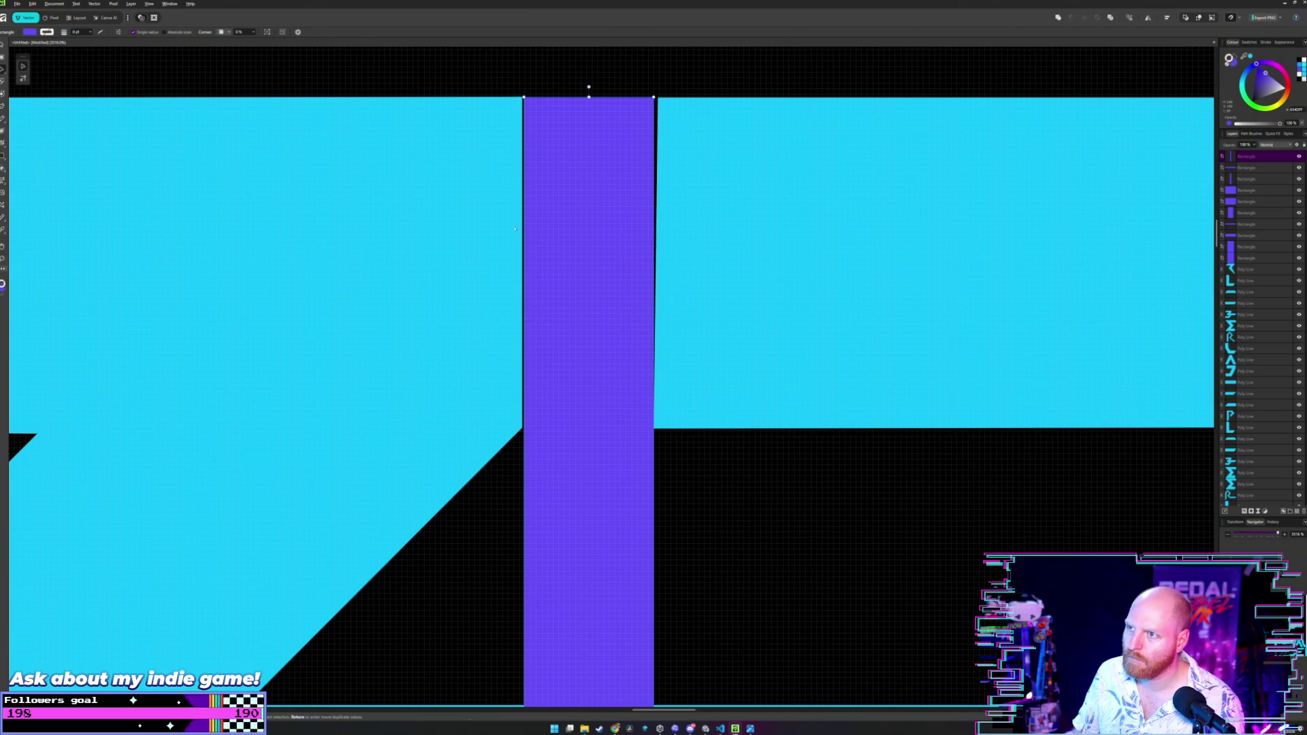
drag(524, 97, 522, 96)
With the Node Tool, straighten the left edge of the cyan shape right of the bar.
key(a)
click(511, 318)
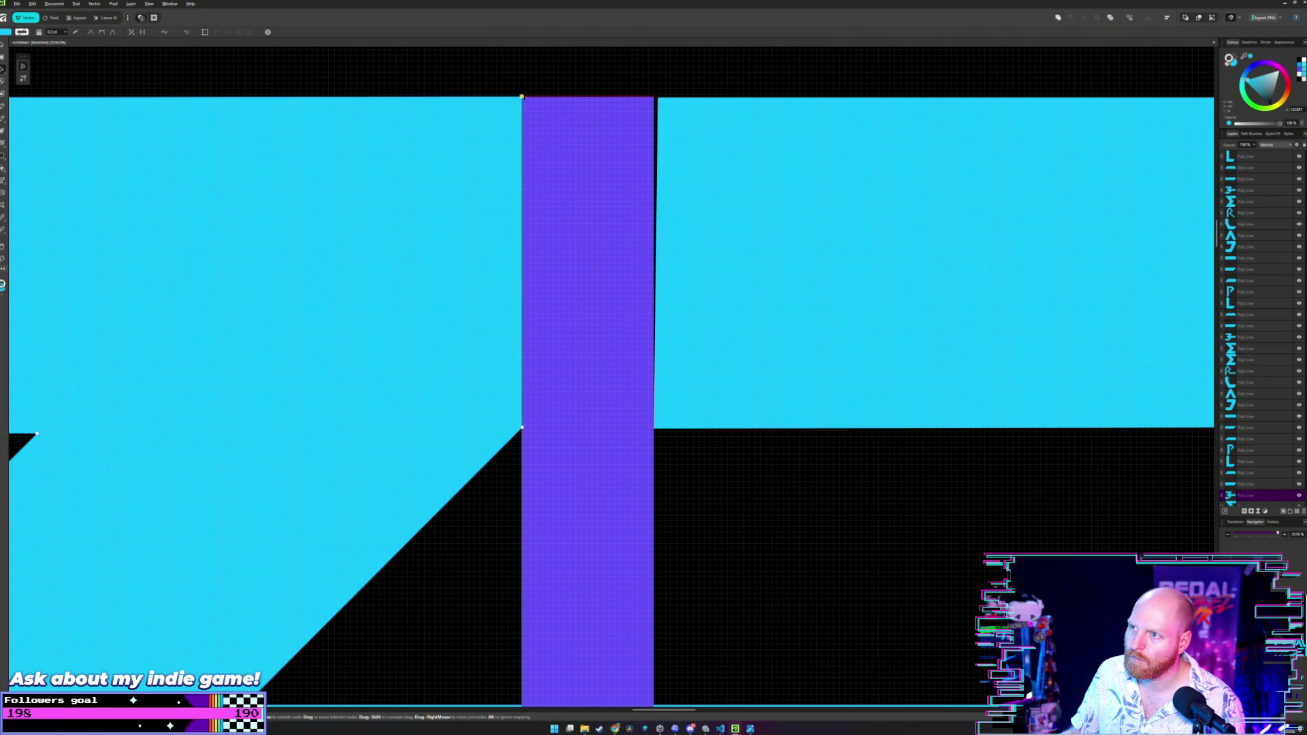
click(668, 105)
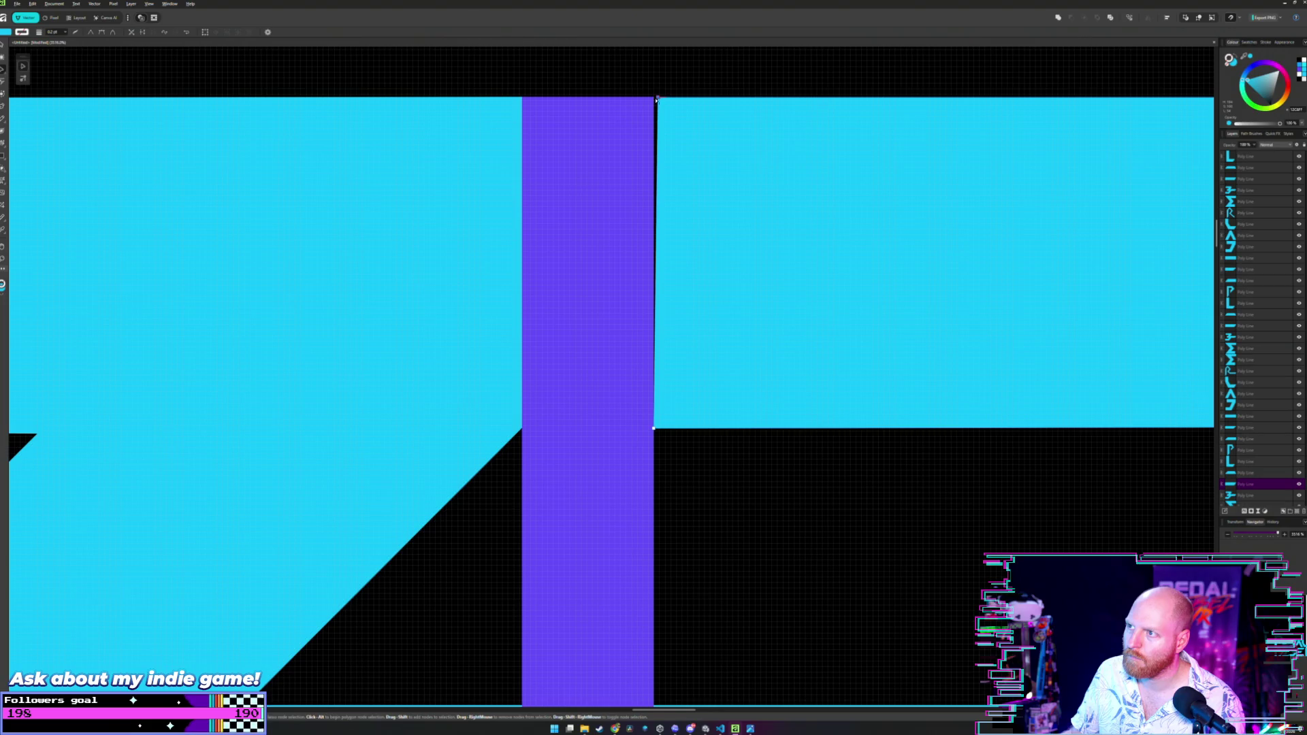
drag(657, 100, 654, 99)
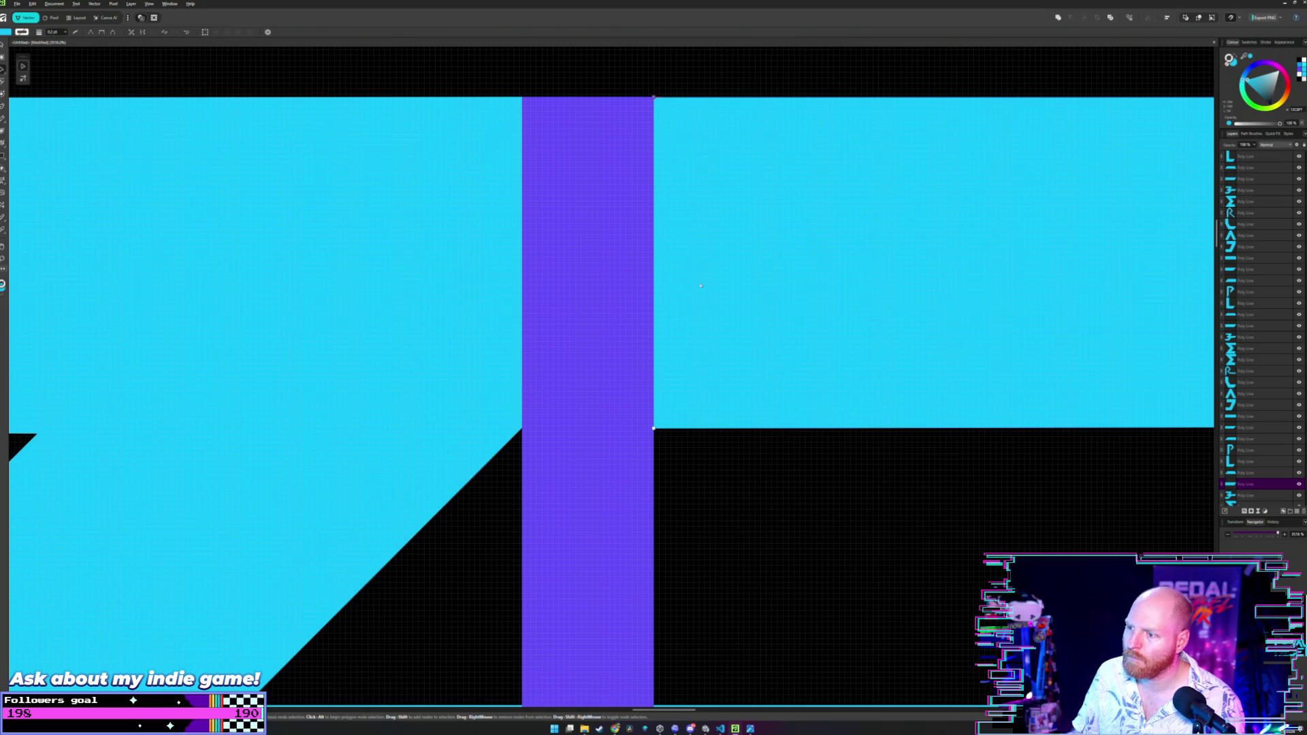
Move the purple bar down below the REBEL lettering.
scroll(702, 317, down, 3)
scroll(694, 519, down, 2)
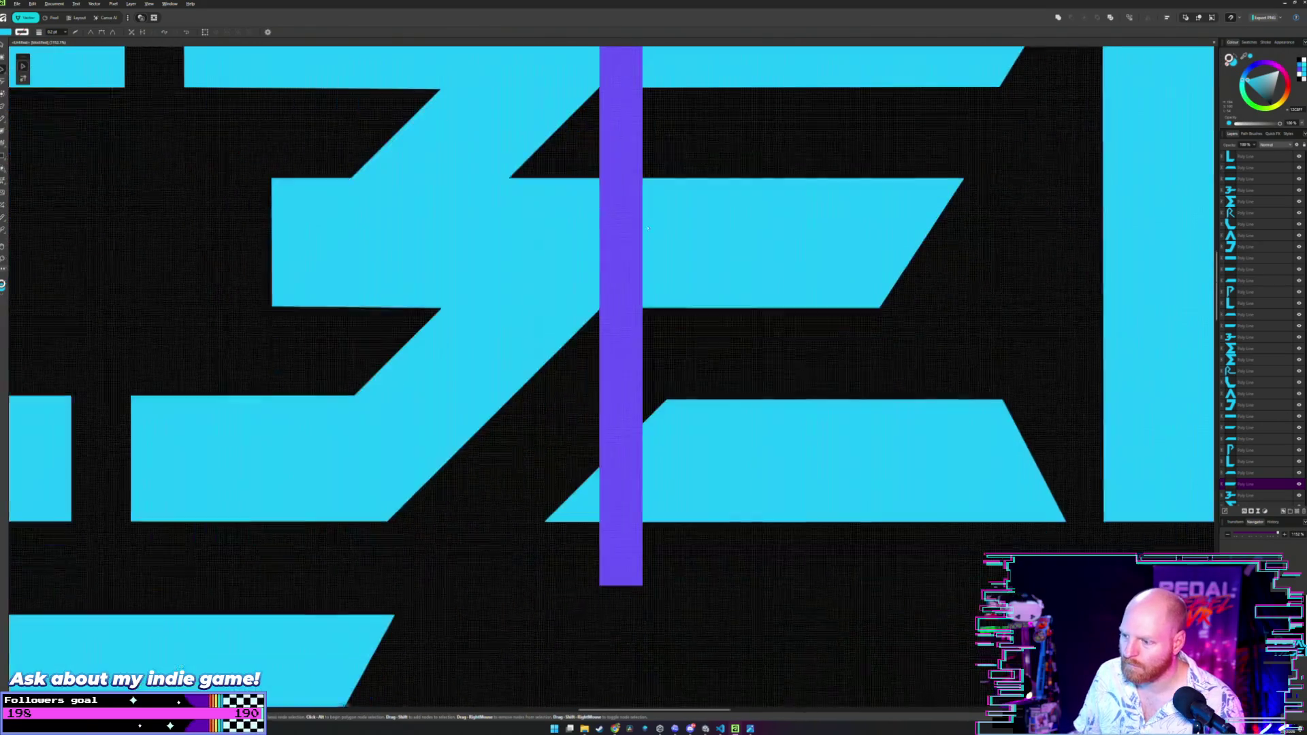
mouse_move(619, 161)
mouse_down()
mouse_move(508, 642)
mouse_move(409, 703)
mouse_up()
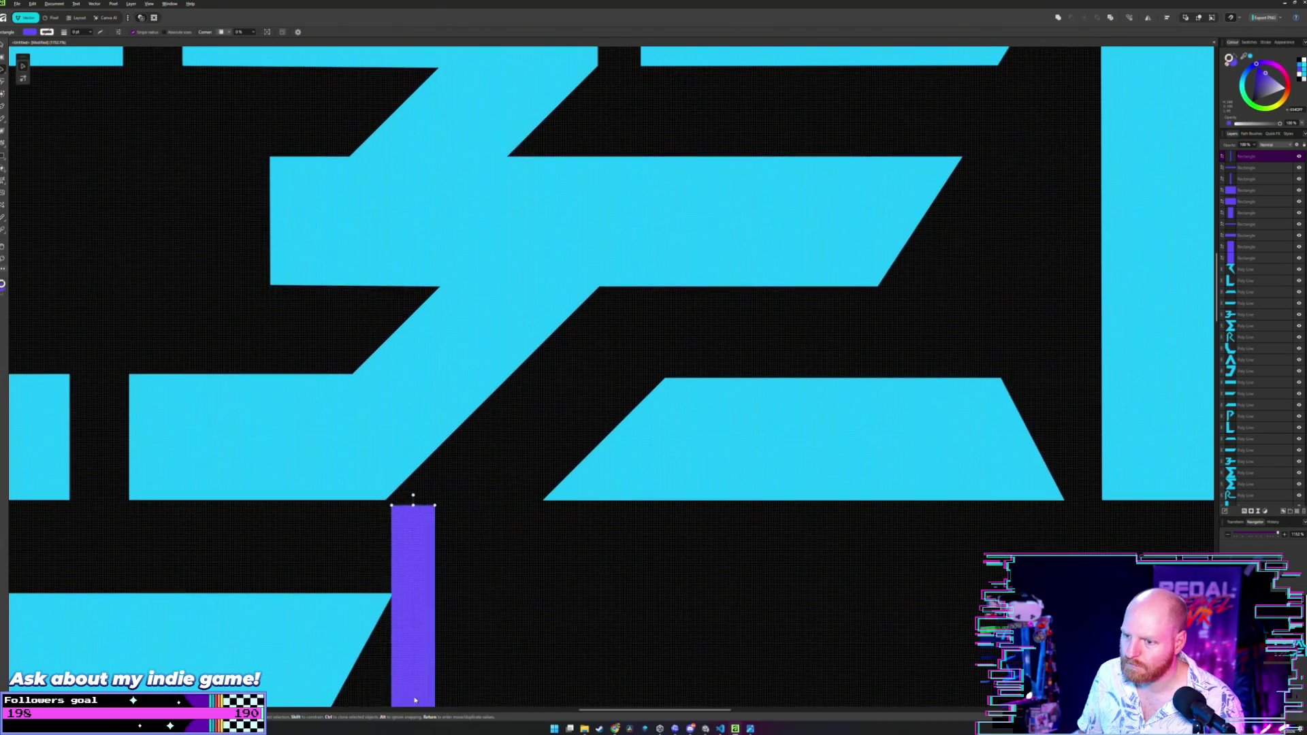
Move the purple bar under REBEL, widen it slightly, trim its top and set it flush under the letters.
scroll(484, 610, down, 3)
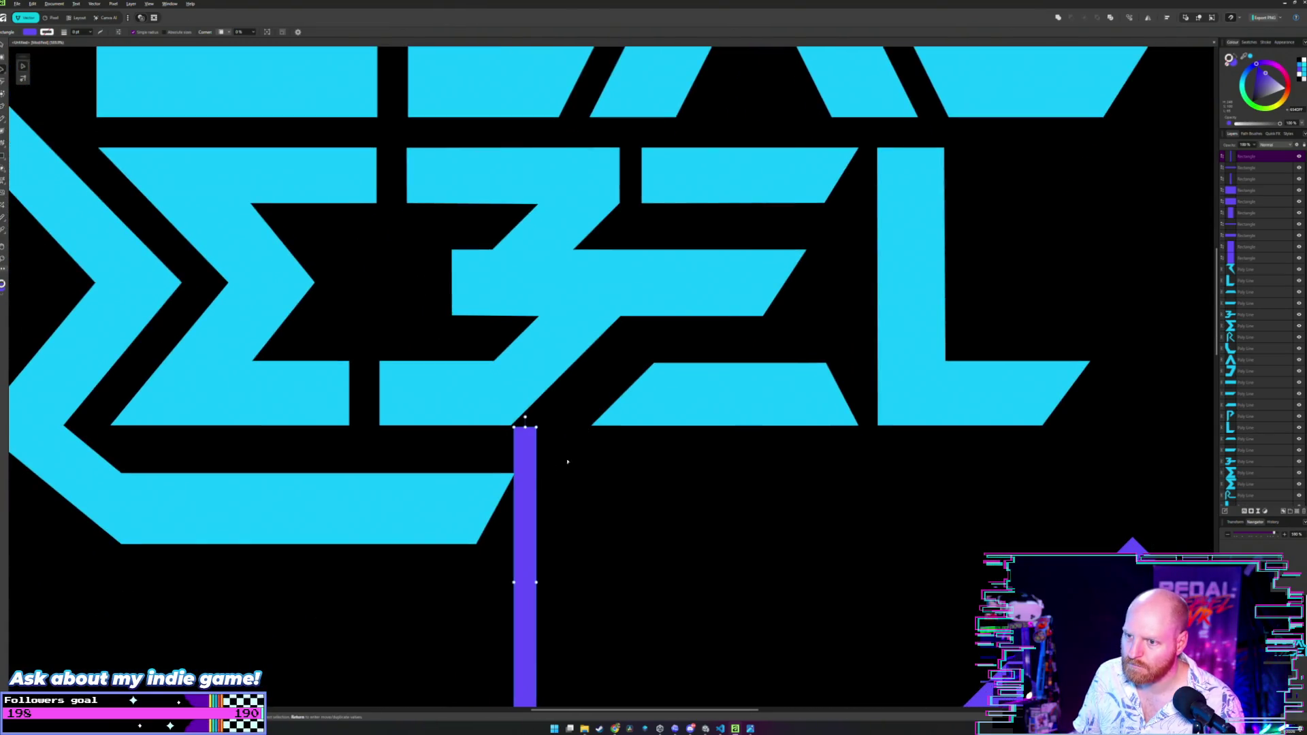
drag(527, 470, 364, 403)
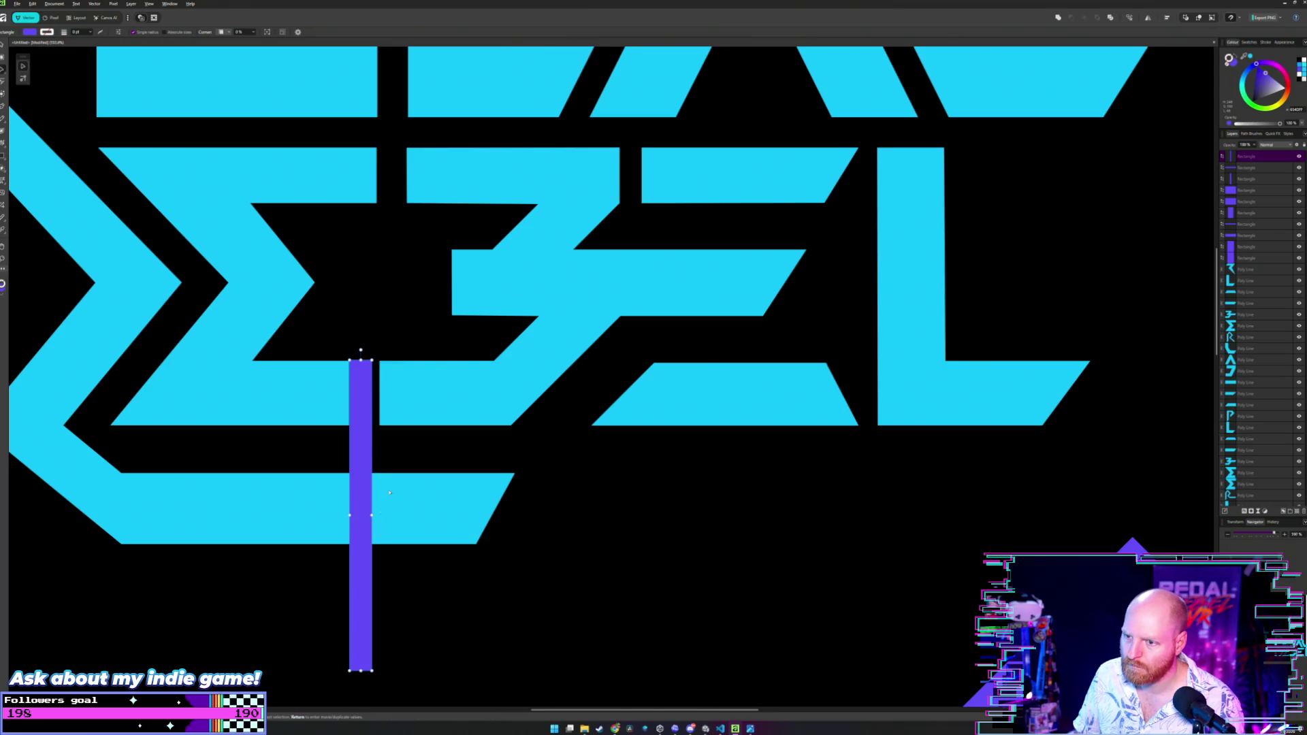
scroll(389, 491, up, 4)
drag(355, 538, 379, 529)
scroll(330, 373, up, 1)
scroll(330, 372, up, 3)
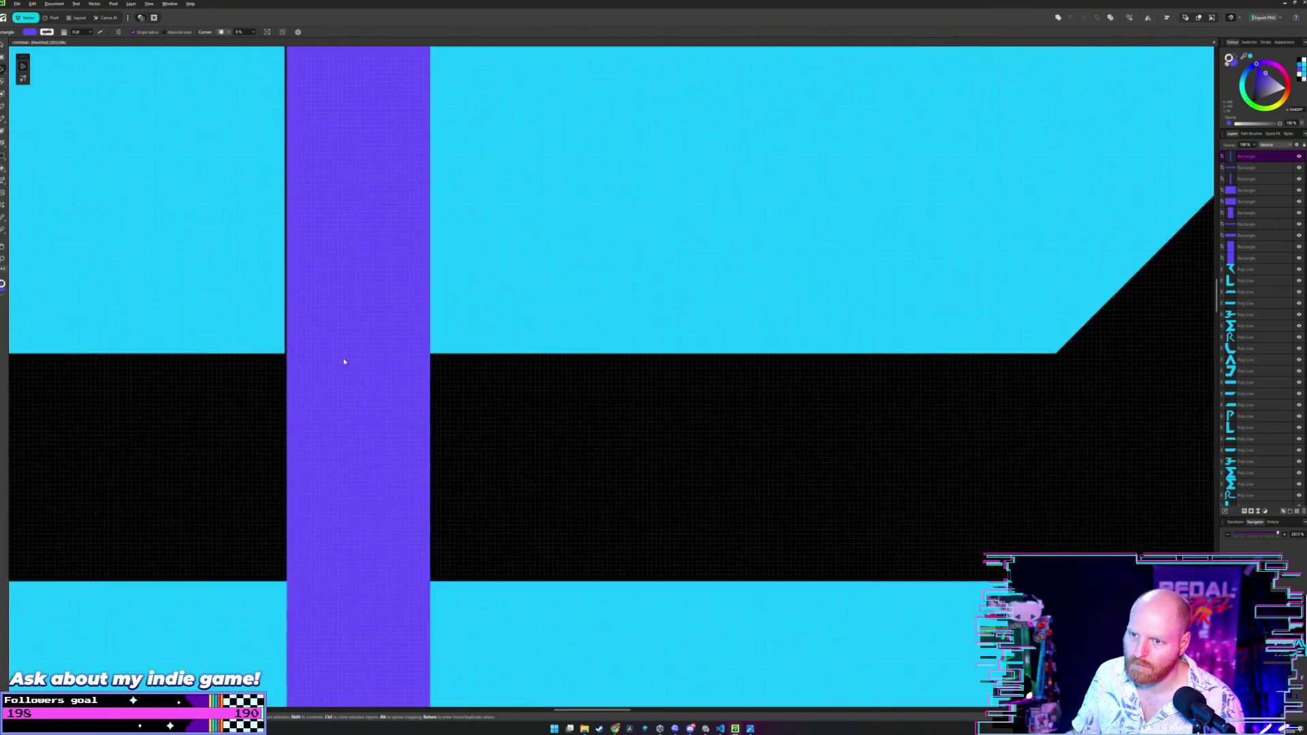
scroll(458, 335, up, 2)
scroll(458, 336, left, 3)
scroll(425, 562, down, 2)
click(425, 562)
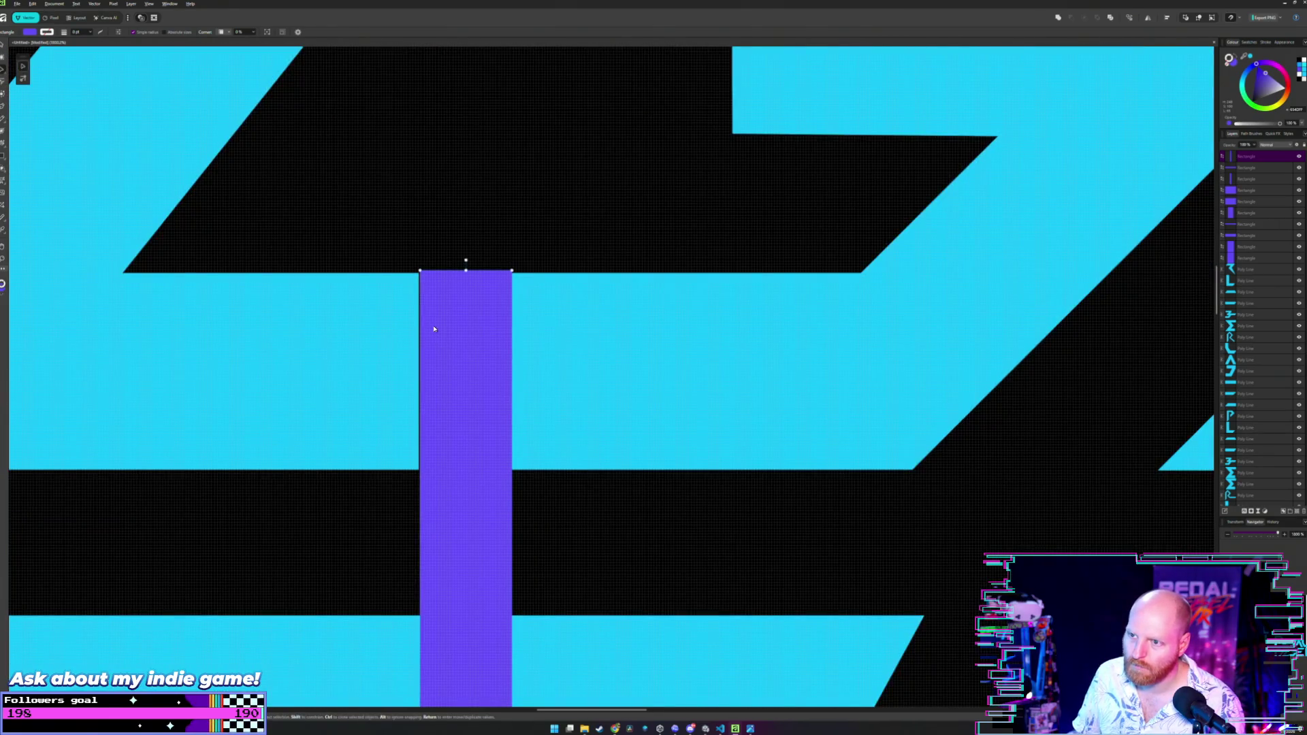
drag(416, 270, 420, 272)
scroll(482, 329, right, 2)
scroll(482, 329, down, 5)
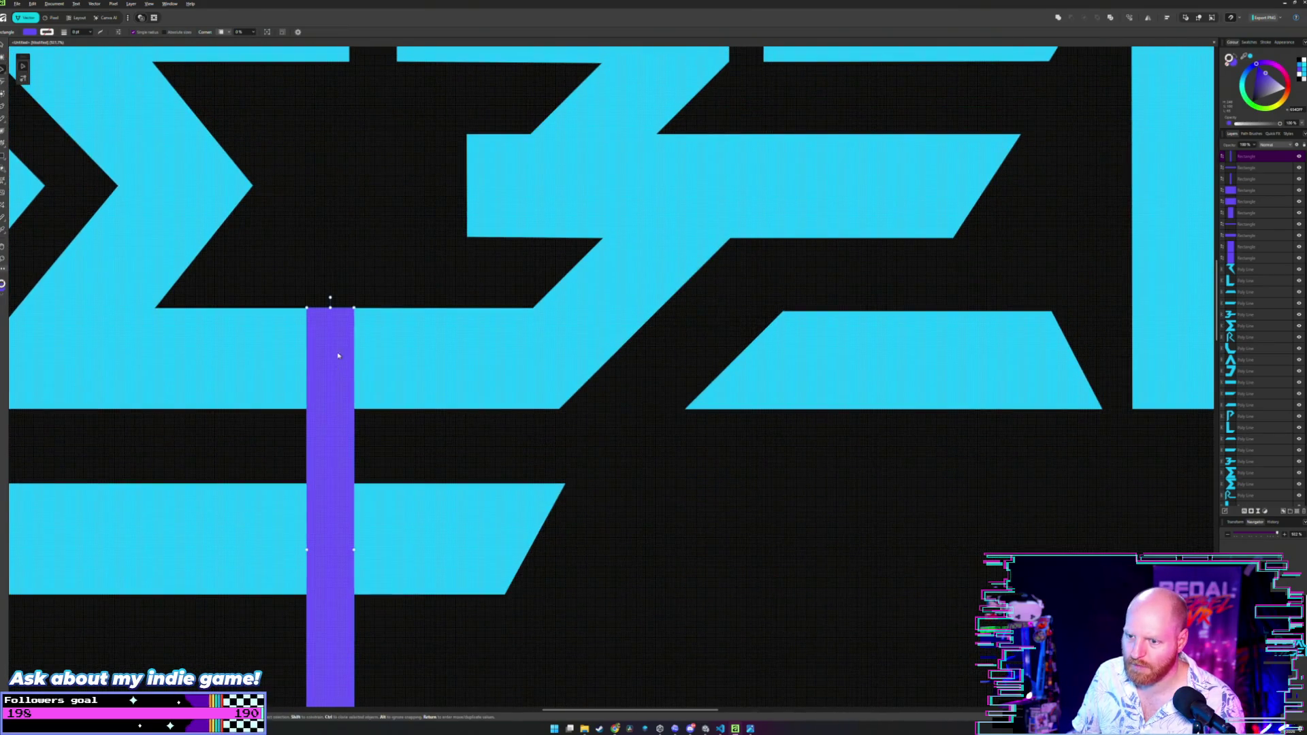
mouse_move(335, 348)
mouse_down()
mouse_move(377, 385)
mouse_move(610, 449)
mouse_move(593, 446)
mouse_up()
scroll(623, 420, up, 3)
scroll(914, 355, down, 2)
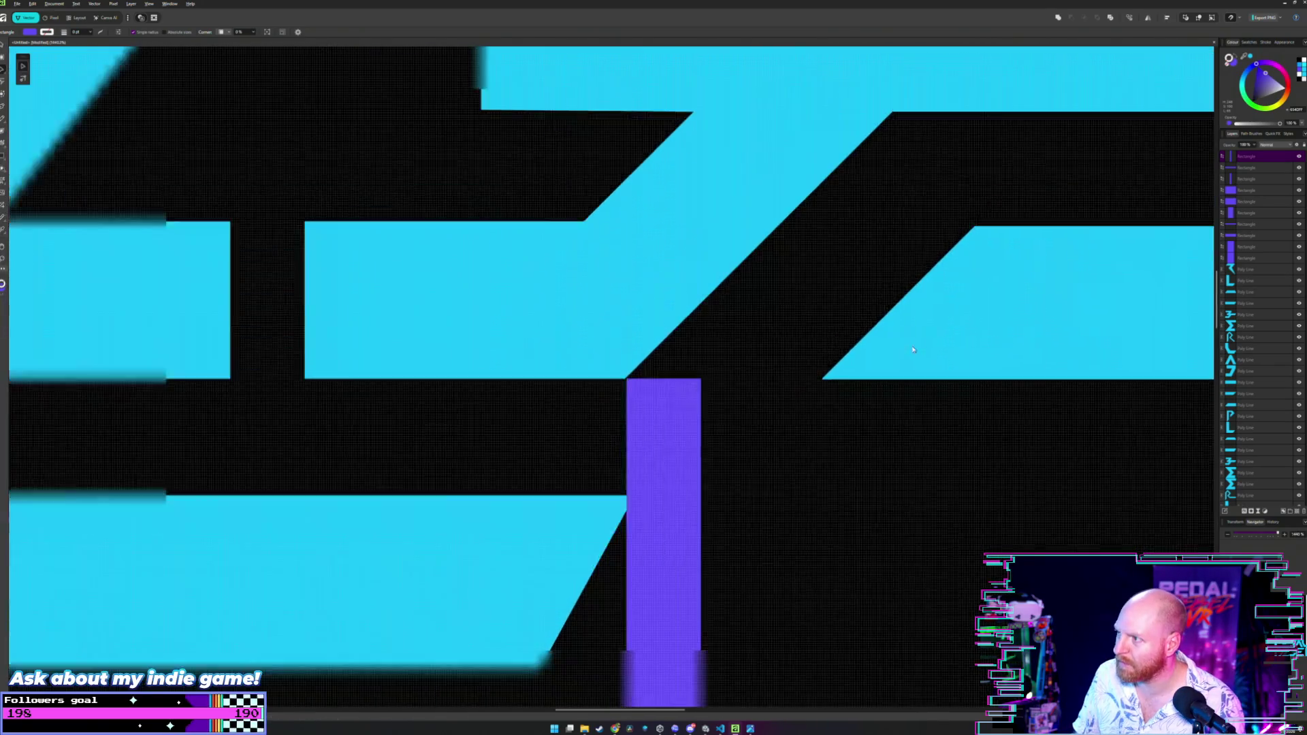
Drag the cyan shape's lower-left node so it extends to meet the bar's corner.
key(a)
click(940, 293)
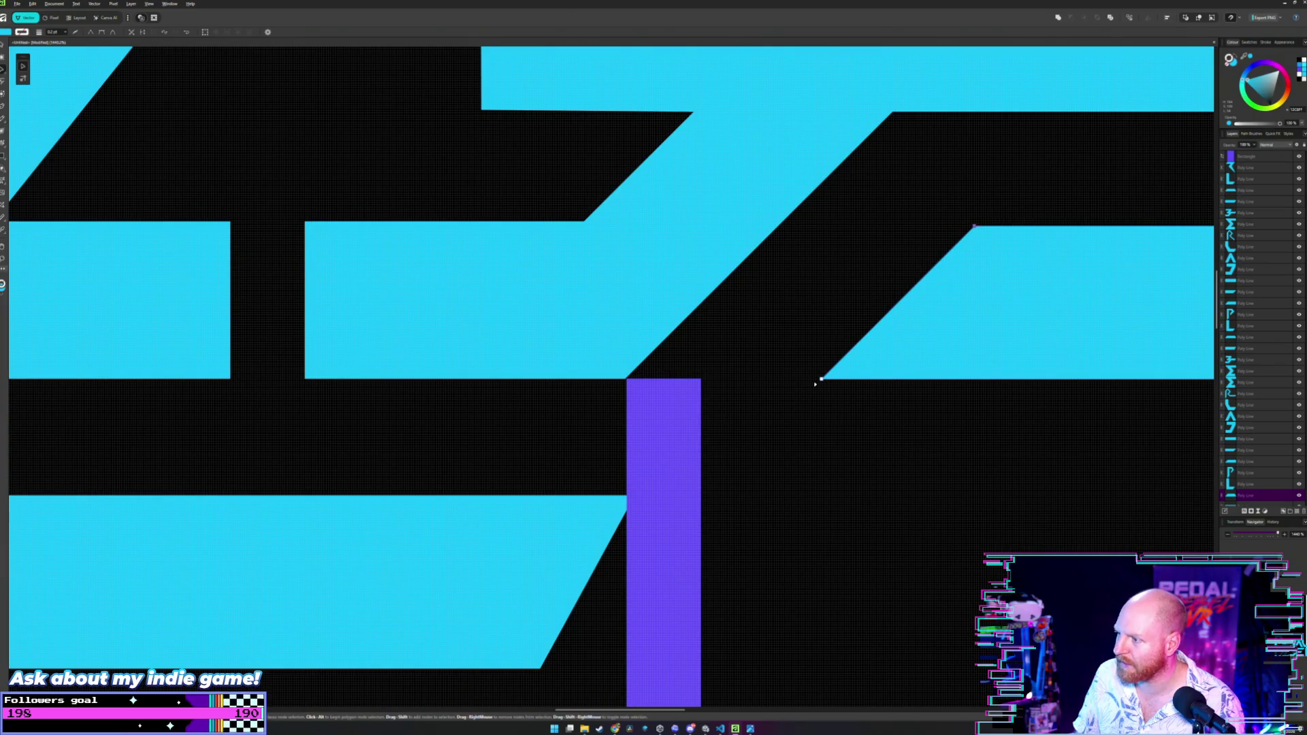
click(822, 379)
drag(820, 379, 702, 379)
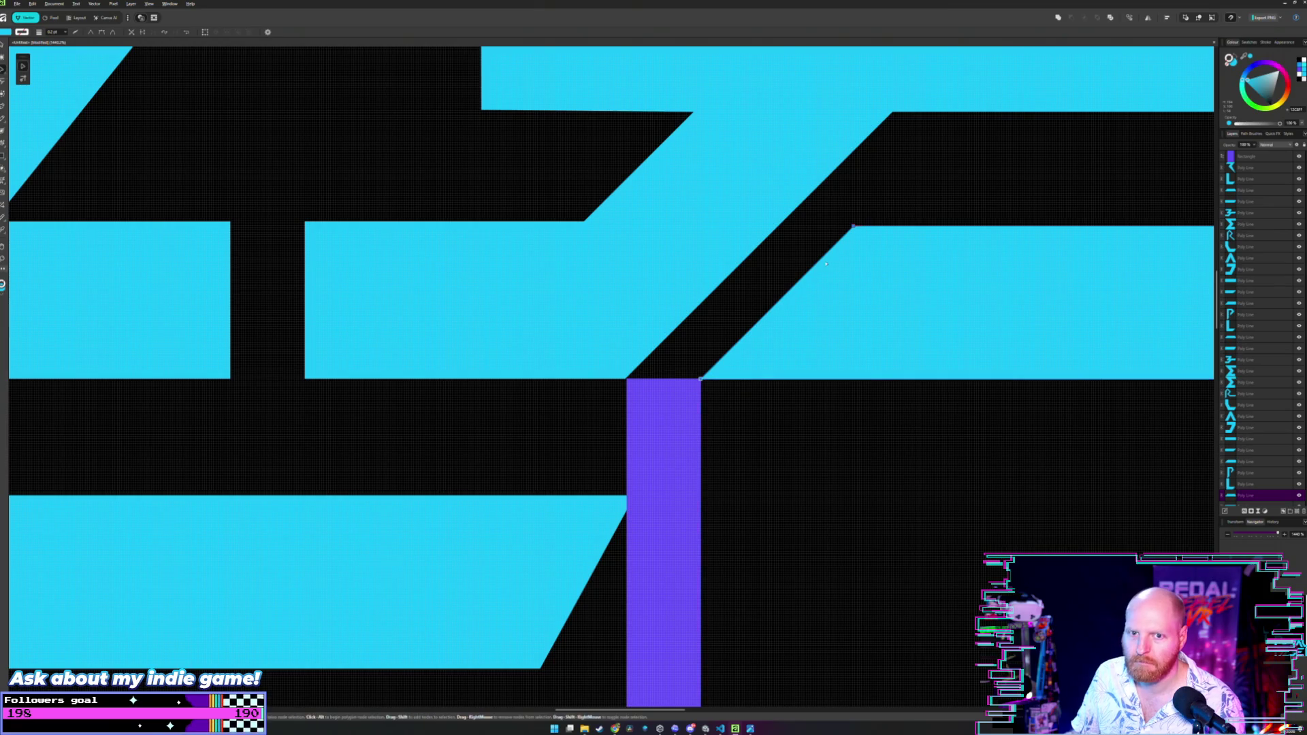
scroll(745, 320, up, 2)
scroll(745, 320, down, 5)
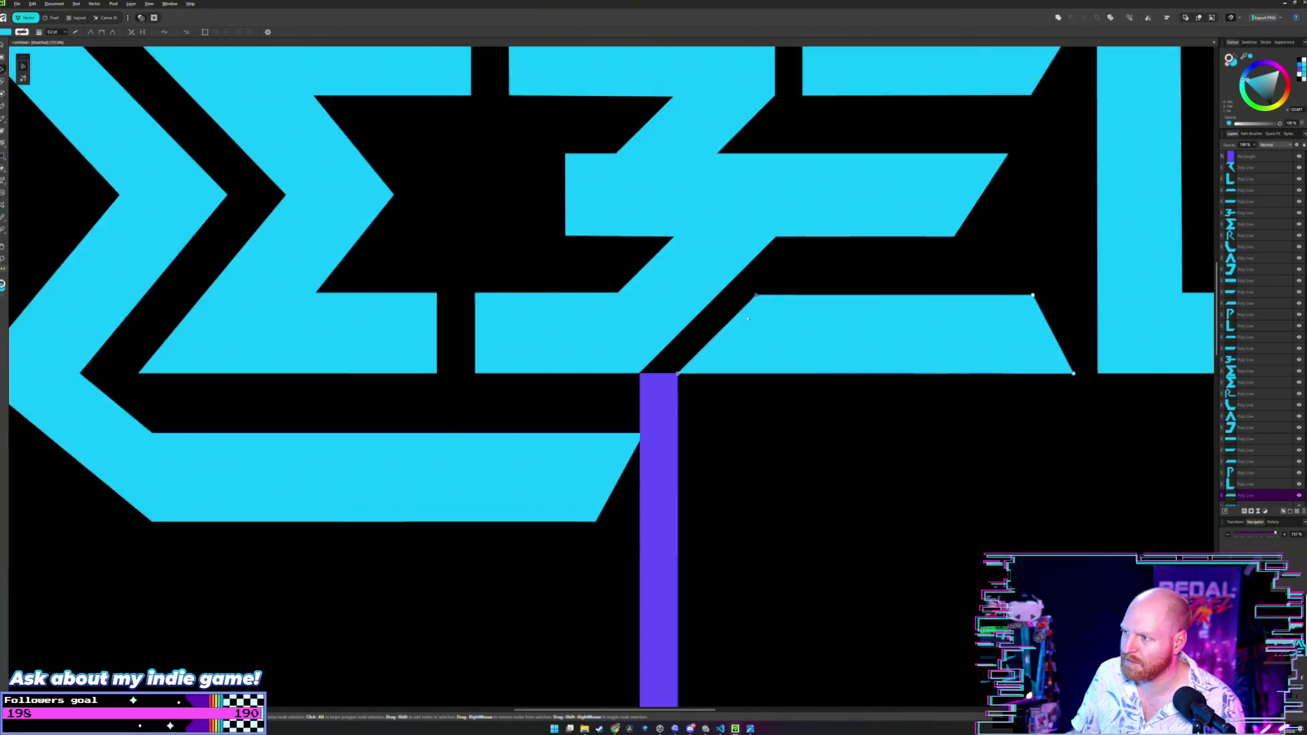
Move the purple bar under the E's lower stroke, its top butted against the cyan shape.
key(m)
scroll(805, 397, down, 3)
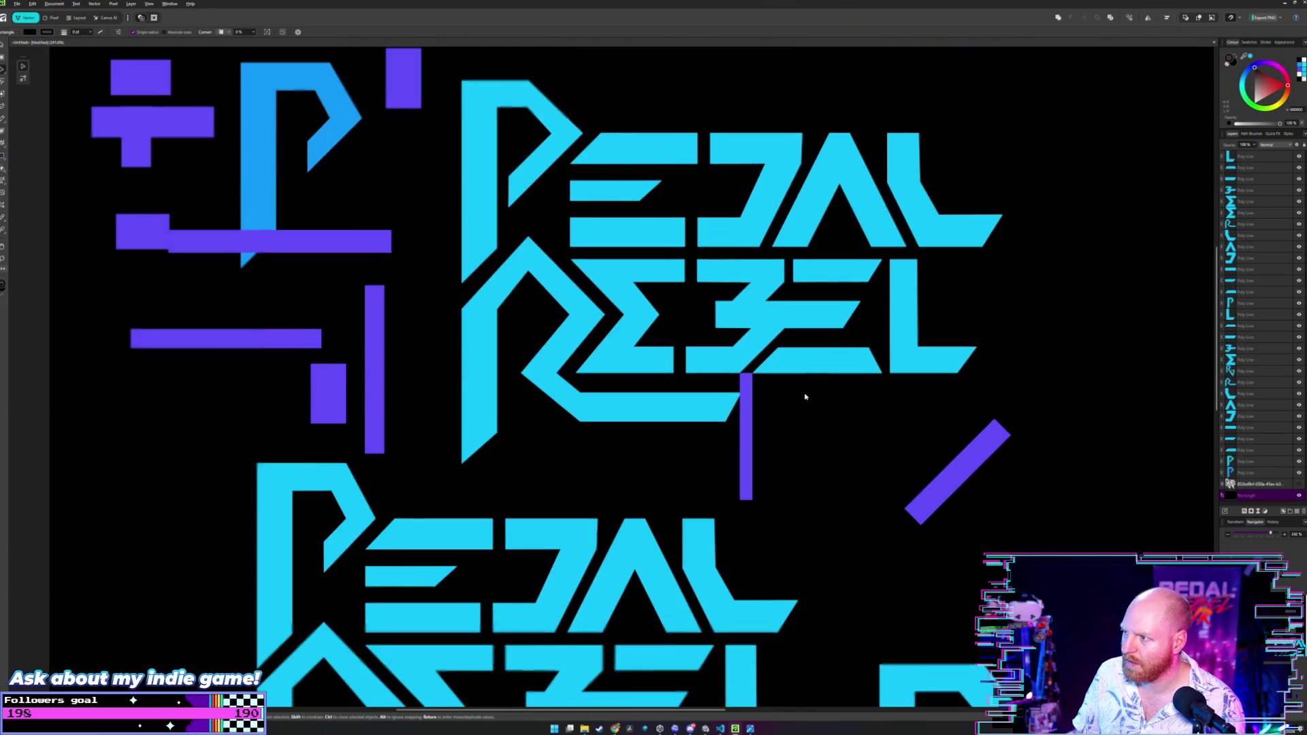
scroll(745, 407, up, 3)
drag(612, 393, 884, 389)
scroll(886, 391, up, 4)
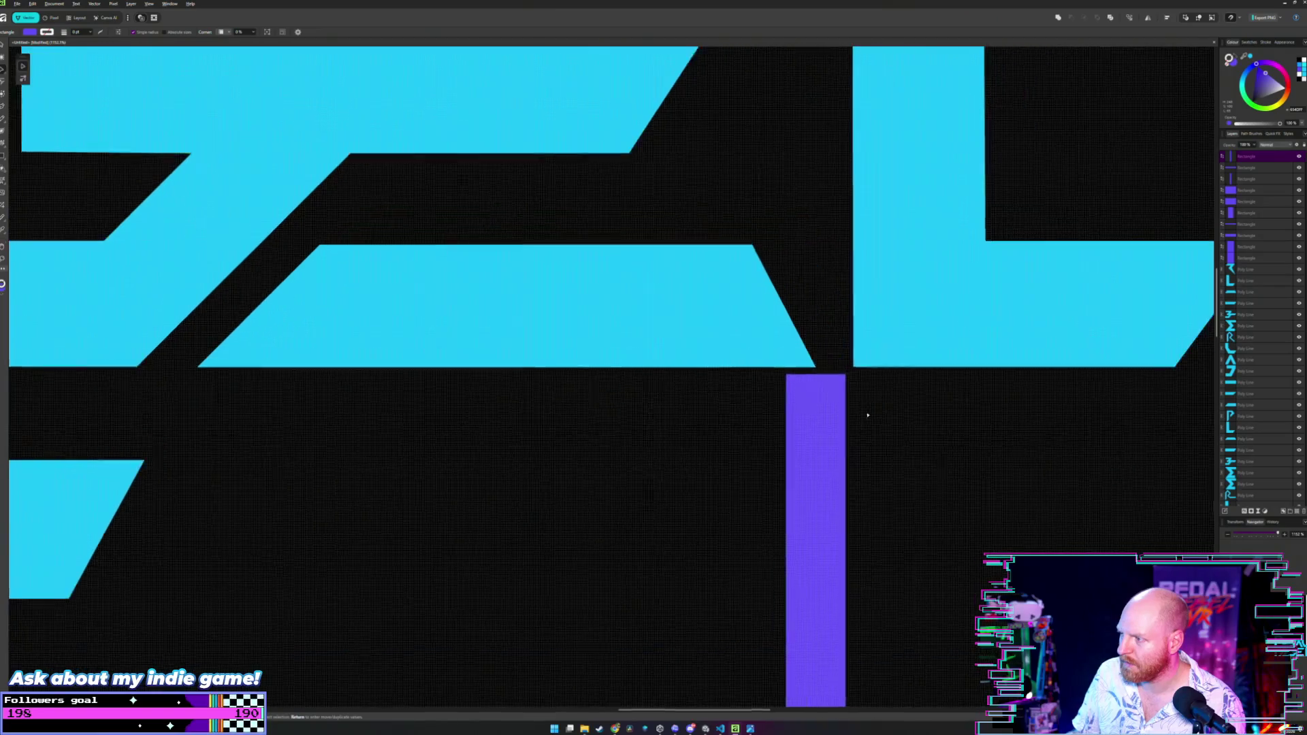
scroll(892, 392, up, 3)
drag(793, 412, 788, 380)
scroll(913, 362, up, 2)
scroll(825, 359, down, 4)
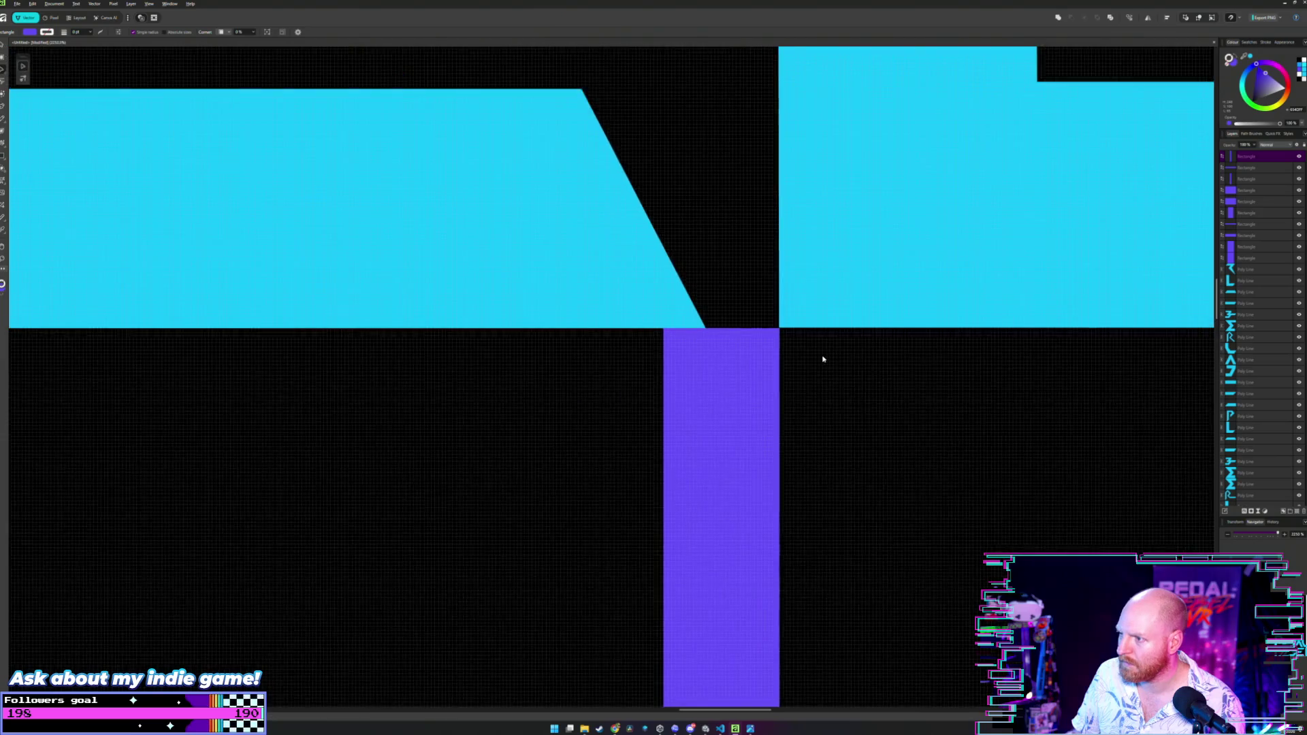
Line up the cyan trapezoid's right edge with the vertical purple bar.
double_click(676, 300)
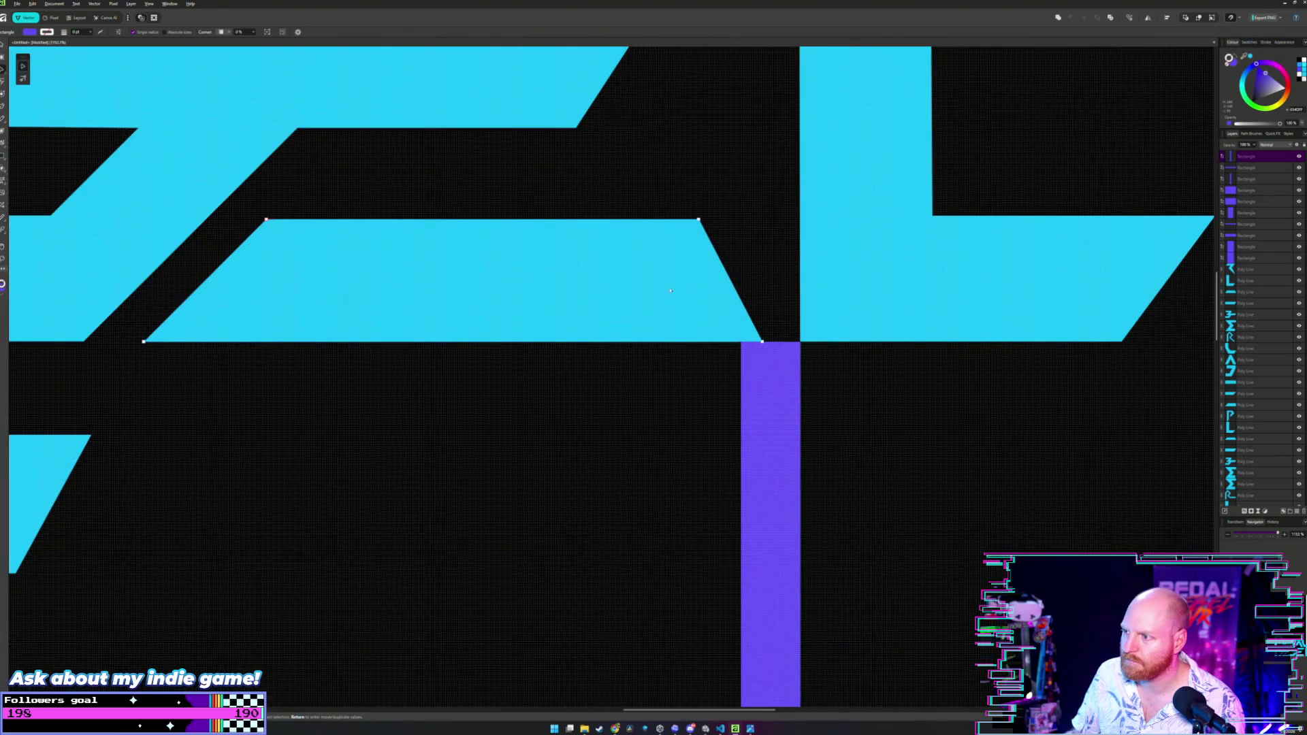
click(699, 220)
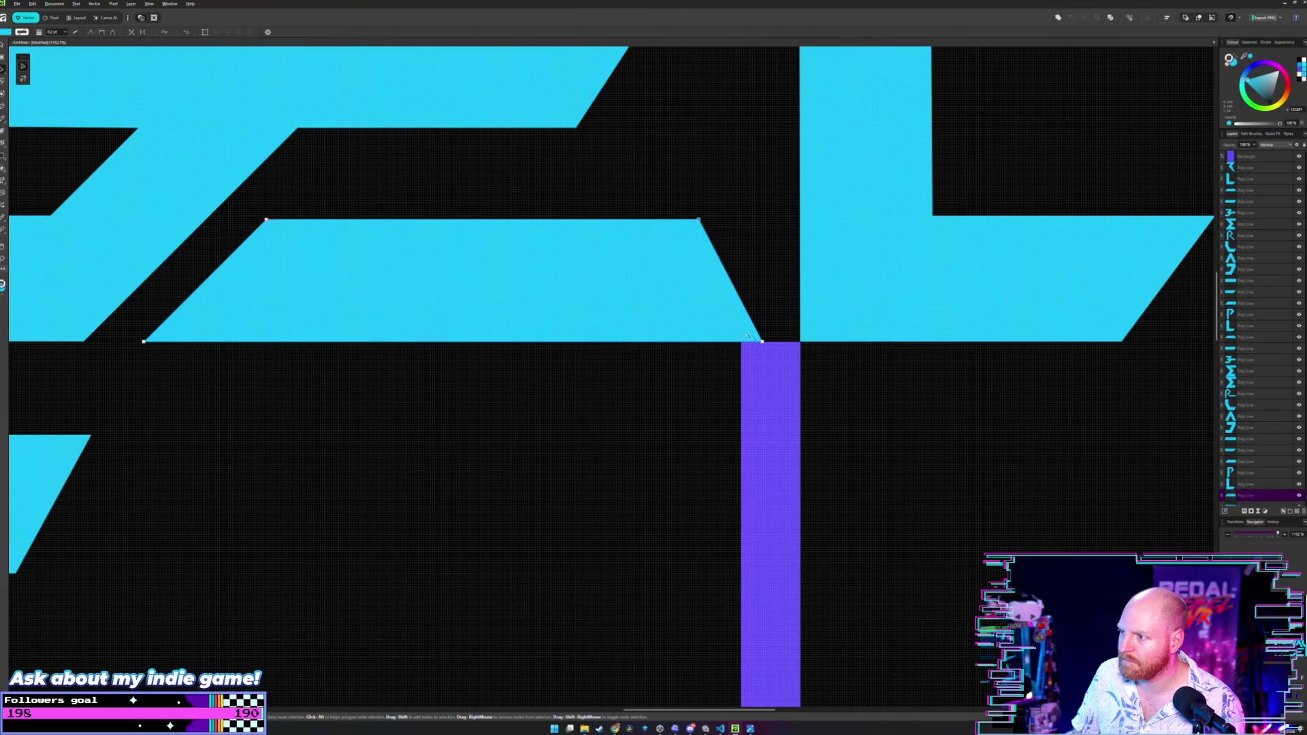
drag(760, 343, 740, 342)
scroll(744, 271, down, 3)
key(m)
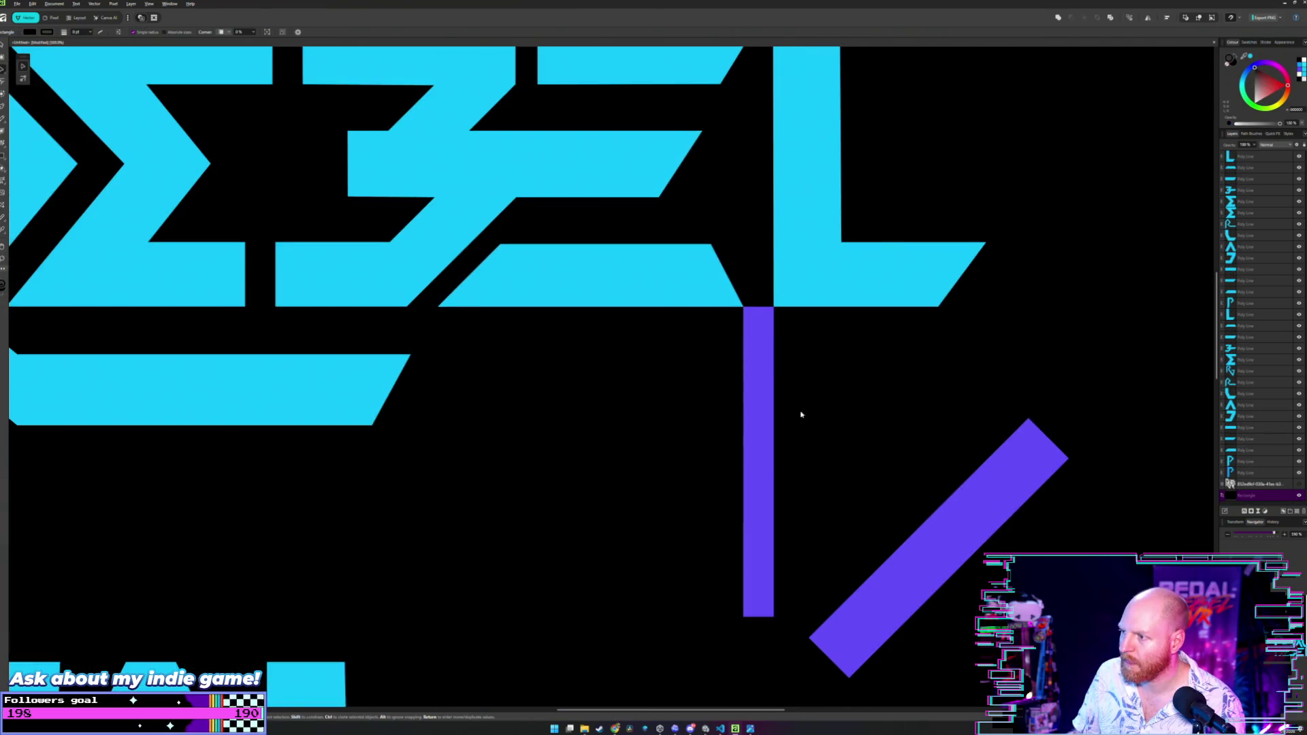
scroll(729, 411, down, 3)
Duplicate the diagonal purple bar to the left of the vertical bar.
scroll(744, 452, down, 3)
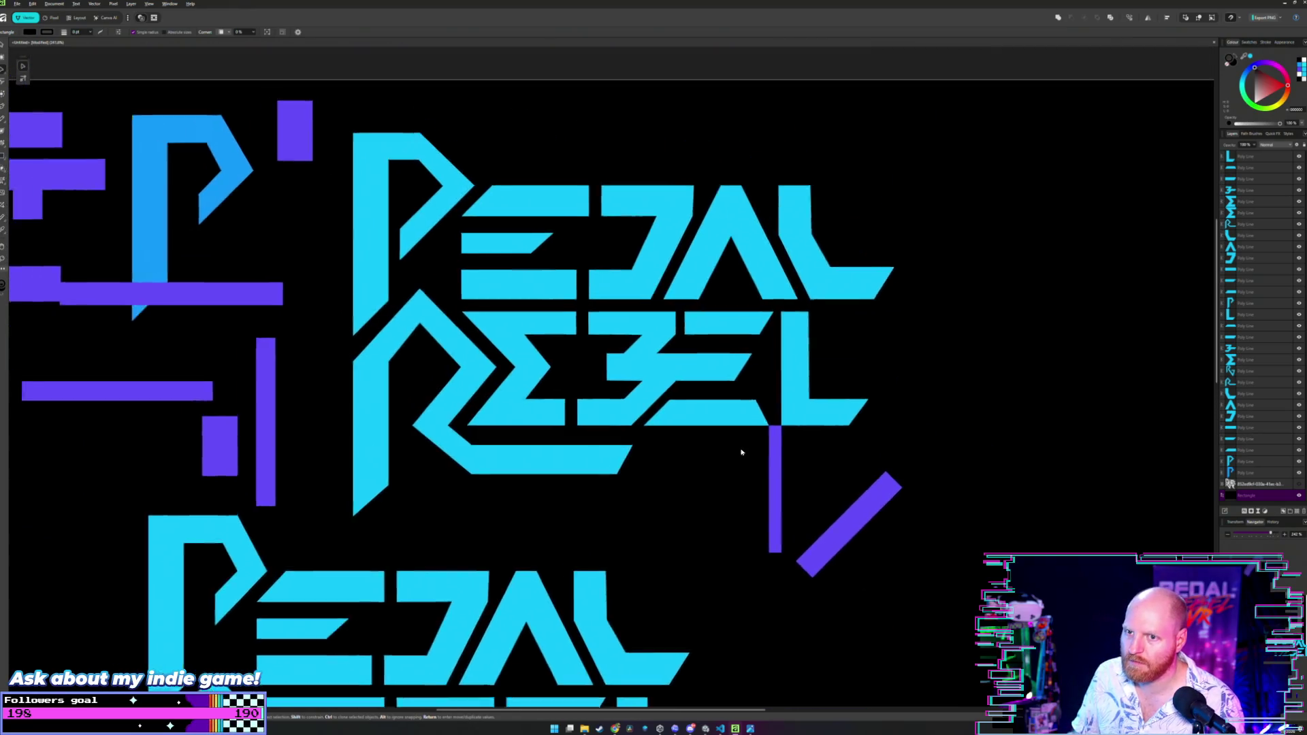
scroll(895, 555, up, 4)
drag(895, 555, 774, 425)
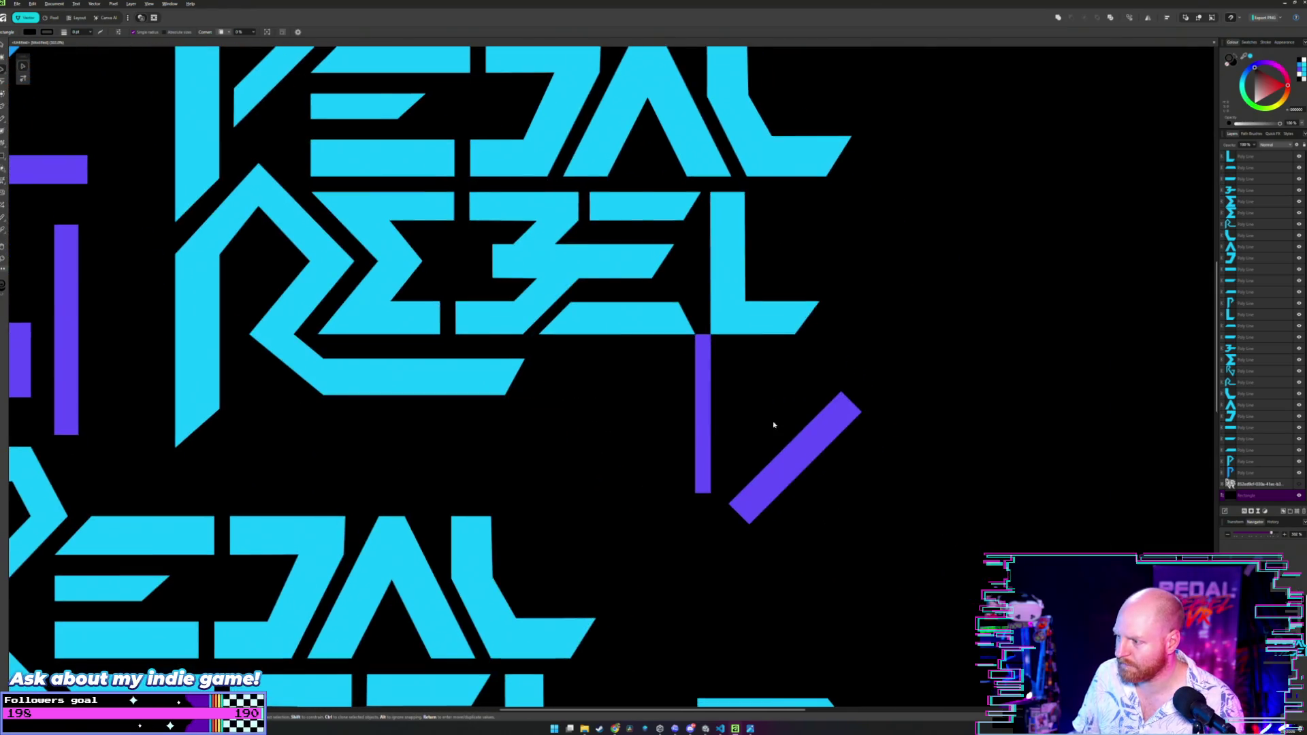
click(804, 438)
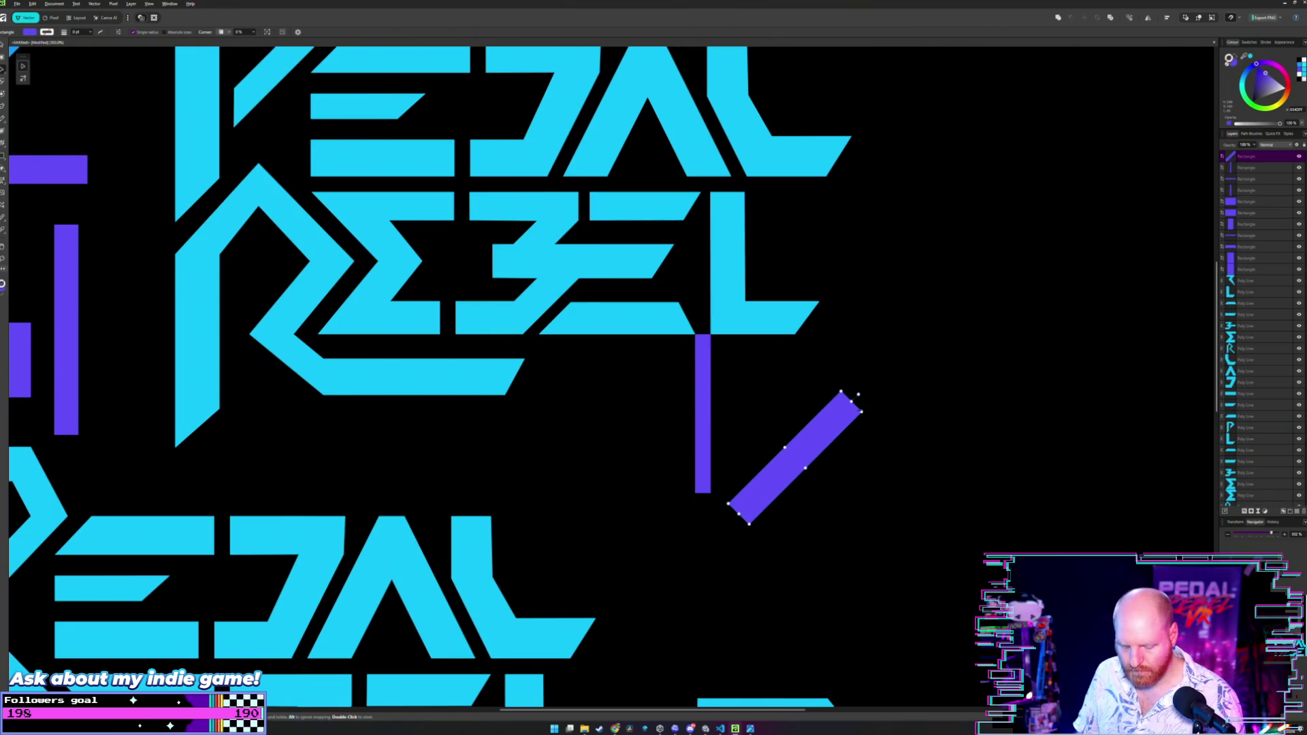
mouse_move(859, 411)
mouse_down()
mouse_move(659, 385)
mouse_move(672, 388)
mouse_move(671, 438)
mouse_move(648, 477)
mouse_up()
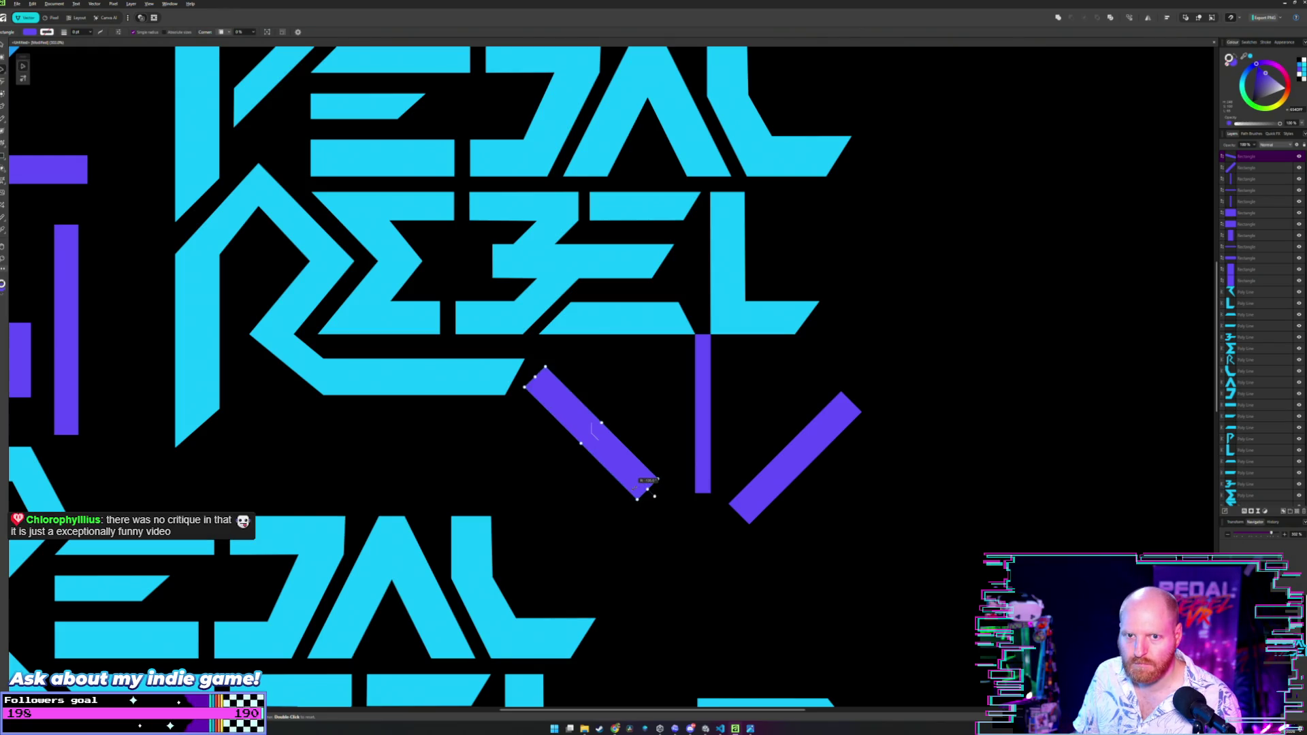
Rotate the copy steeper to form an X with the other diagonal, and tilt the short bar to 45°.
mouse_move(640, 485)
mouse_down()
mouse_move(631, 500)
mouse_move(639, 484)
mouse_move(577, 491)
mouse_move(536, 478)
mouse_move(591, 492)
mouse_move(616, 470)
mouse_move(603, 471)
mouse_up()
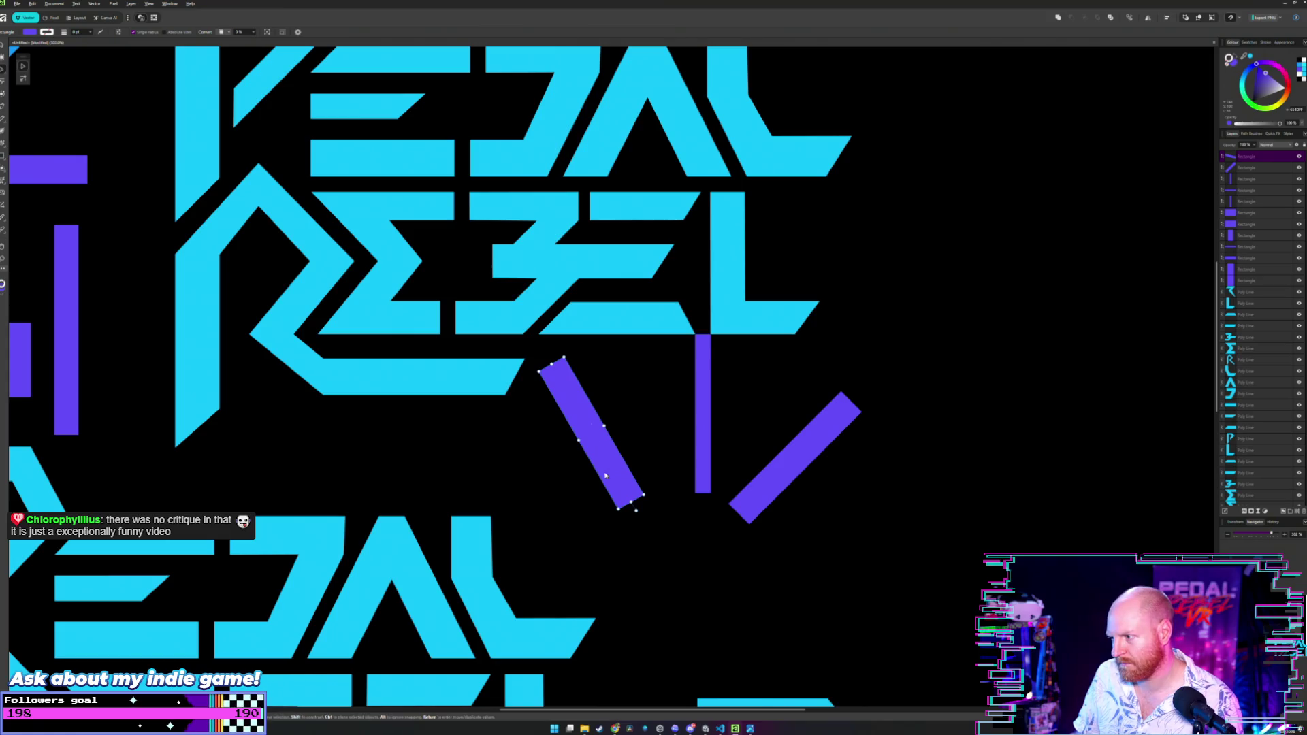
mouse_move(611, 455)
mouse_down()
mouse_move(851, 501)
mouse_move(809, 474)
mouse_move(741, 333)
mouse_move(632, 325)
mouse_move(618, 444)
mouse_up()
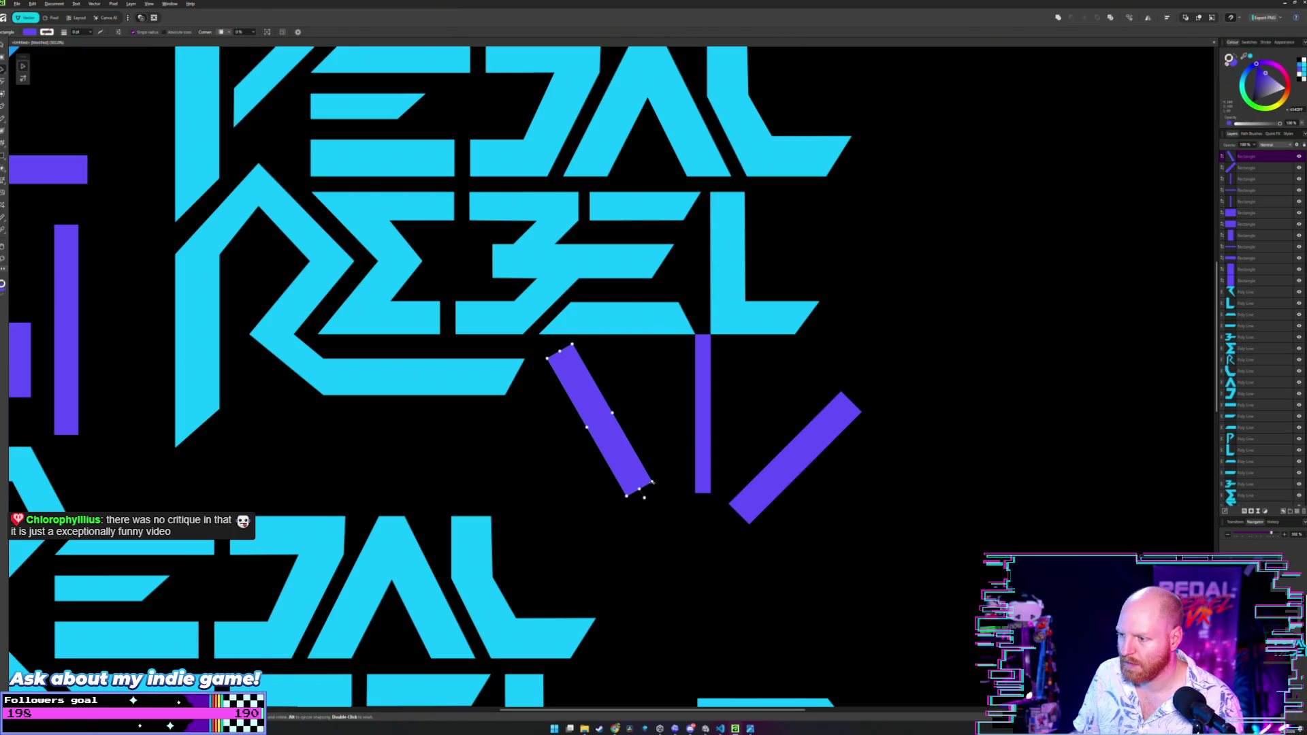
mouse_move(655, 484)
mouse_down()
mouse_move(681, 391)
mouse_move(658, 363)
mouse_move(620, 358)
mouse_move(632, 365)
mouse_move(539, 382)
mouse_move(585, 381)
mouse_move(701, 317)
mouse_up()
scroll(702, 316, up, 5)
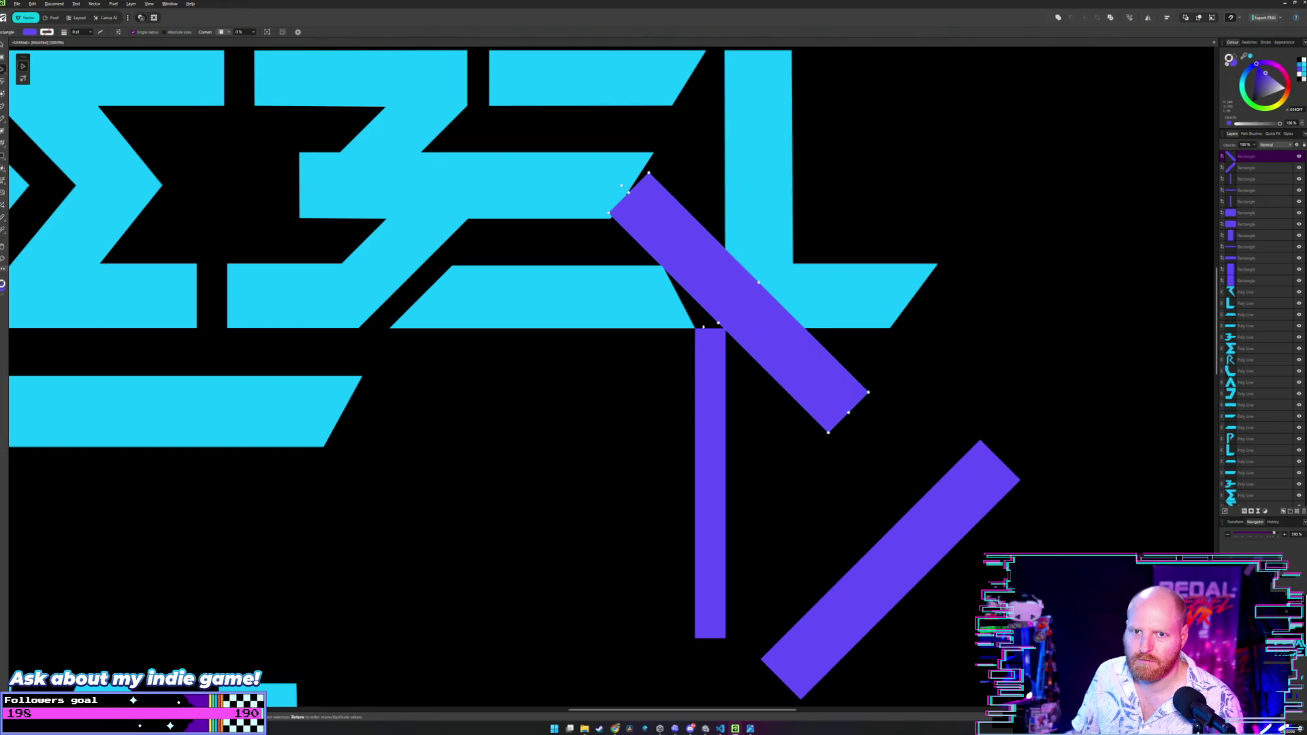
Nudge the diagonal bar against the letter and snap the cyan letter's corner point onto the bar corner.
scroll(660, 367, up, 3)
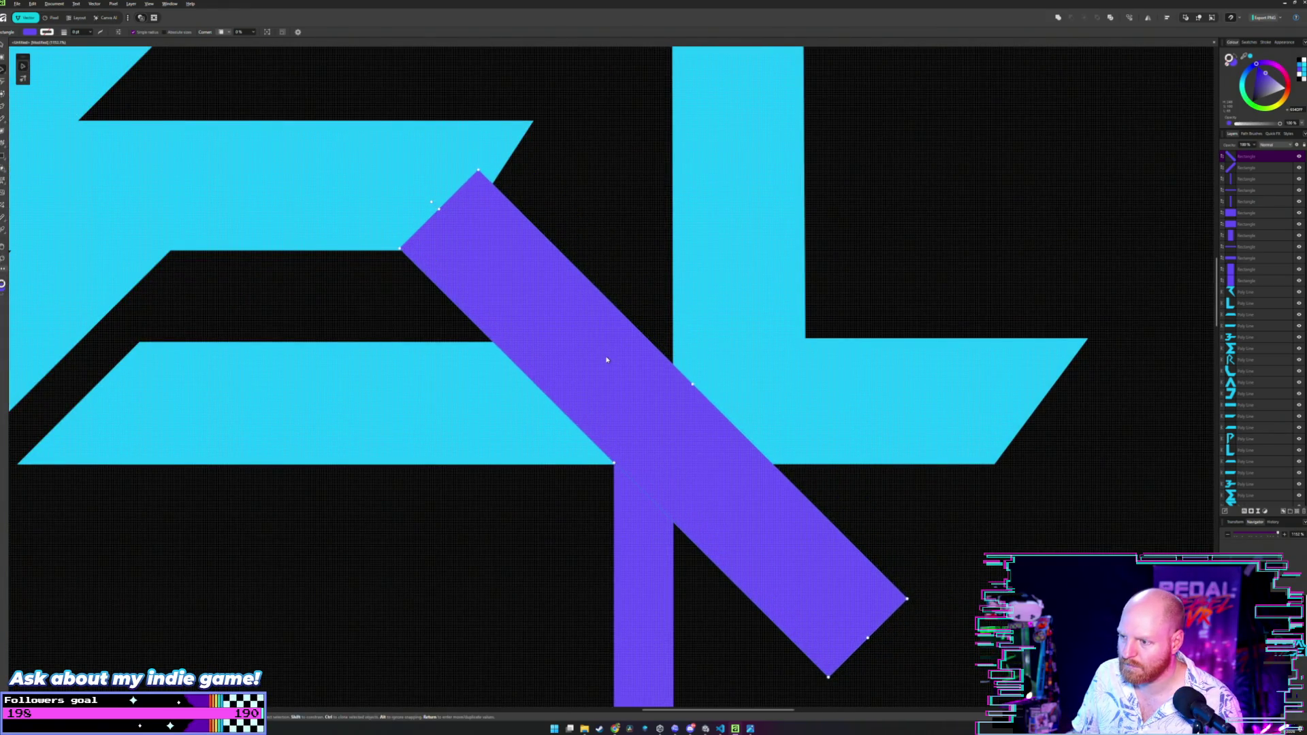
scroll(594, 382, up, 3)
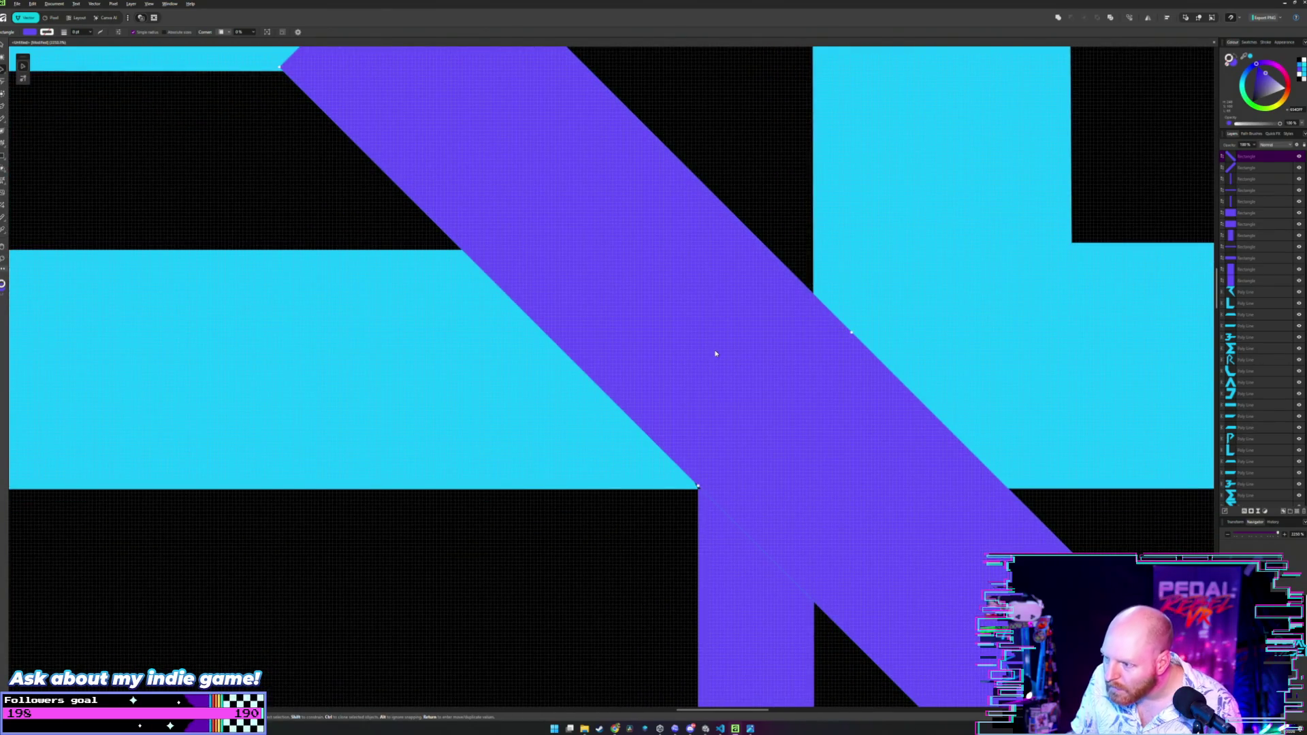
drag(715, 354, 712, 352)
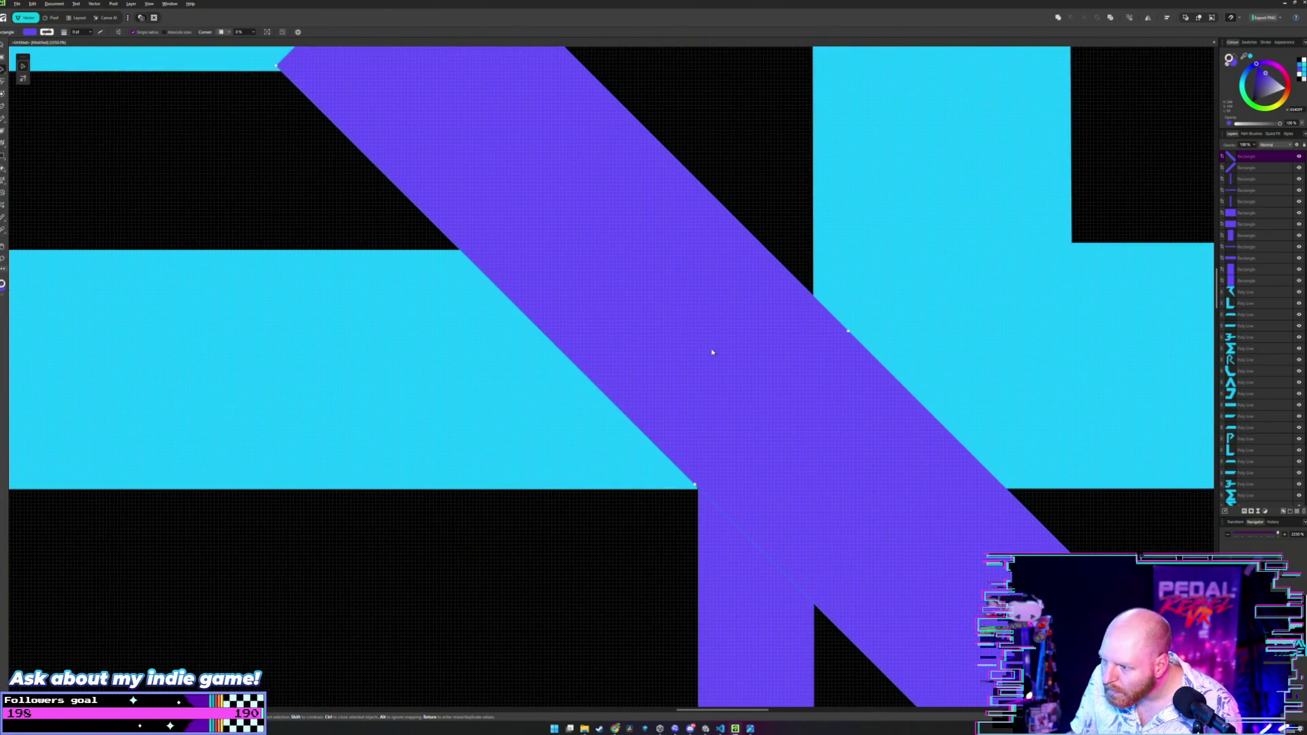
double_click(574, 250)
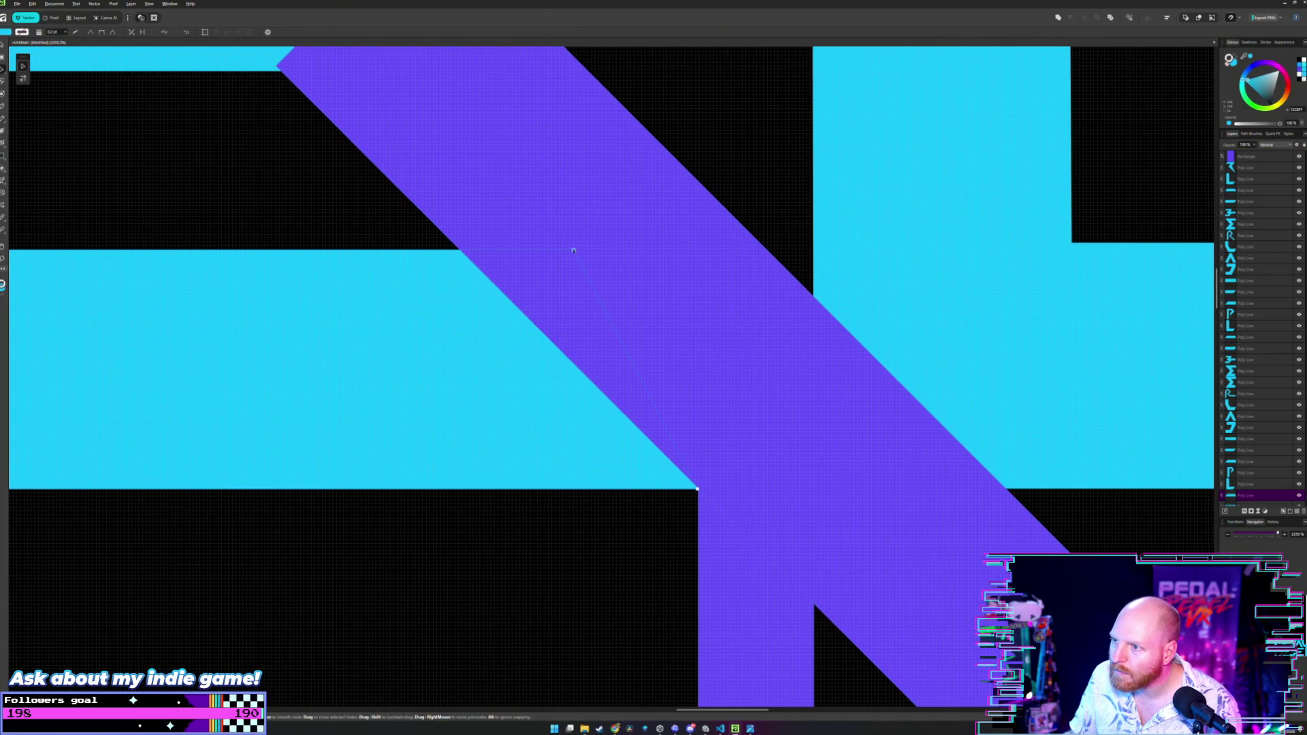
drag(486, 253, 460, 254)
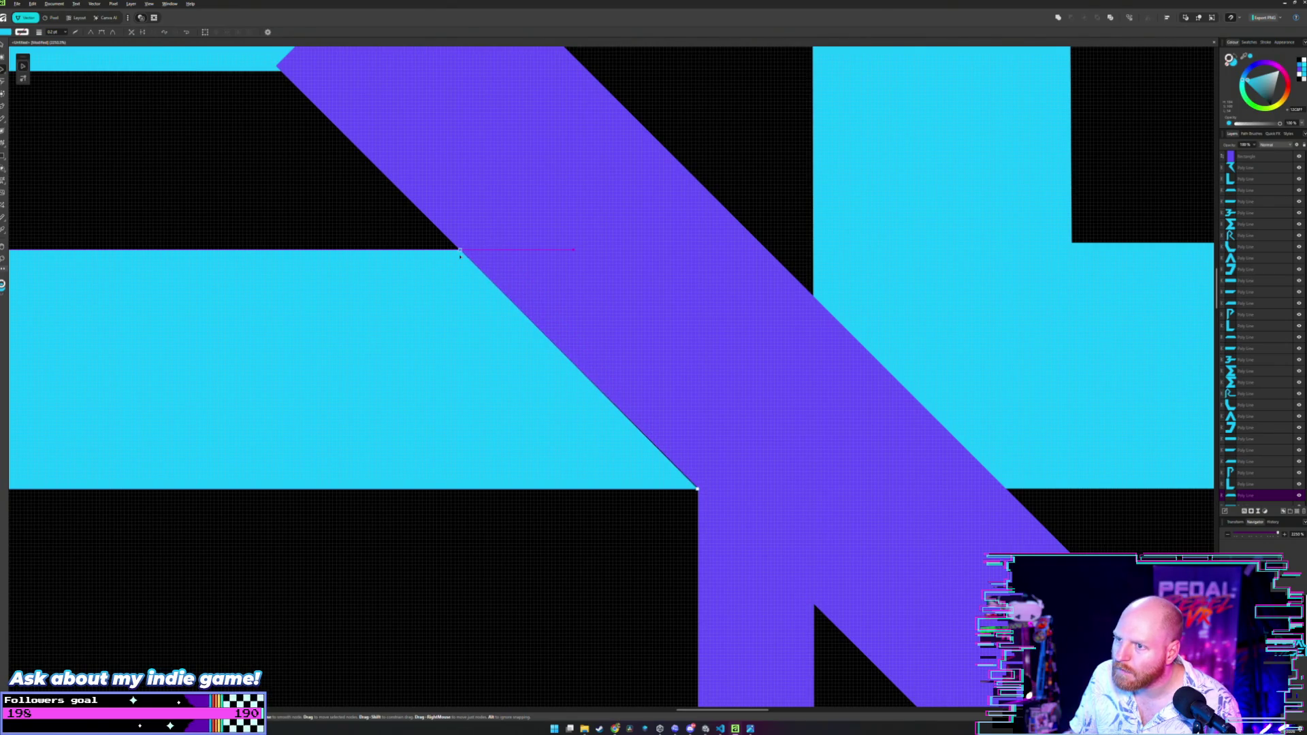
key(ctrl+d)
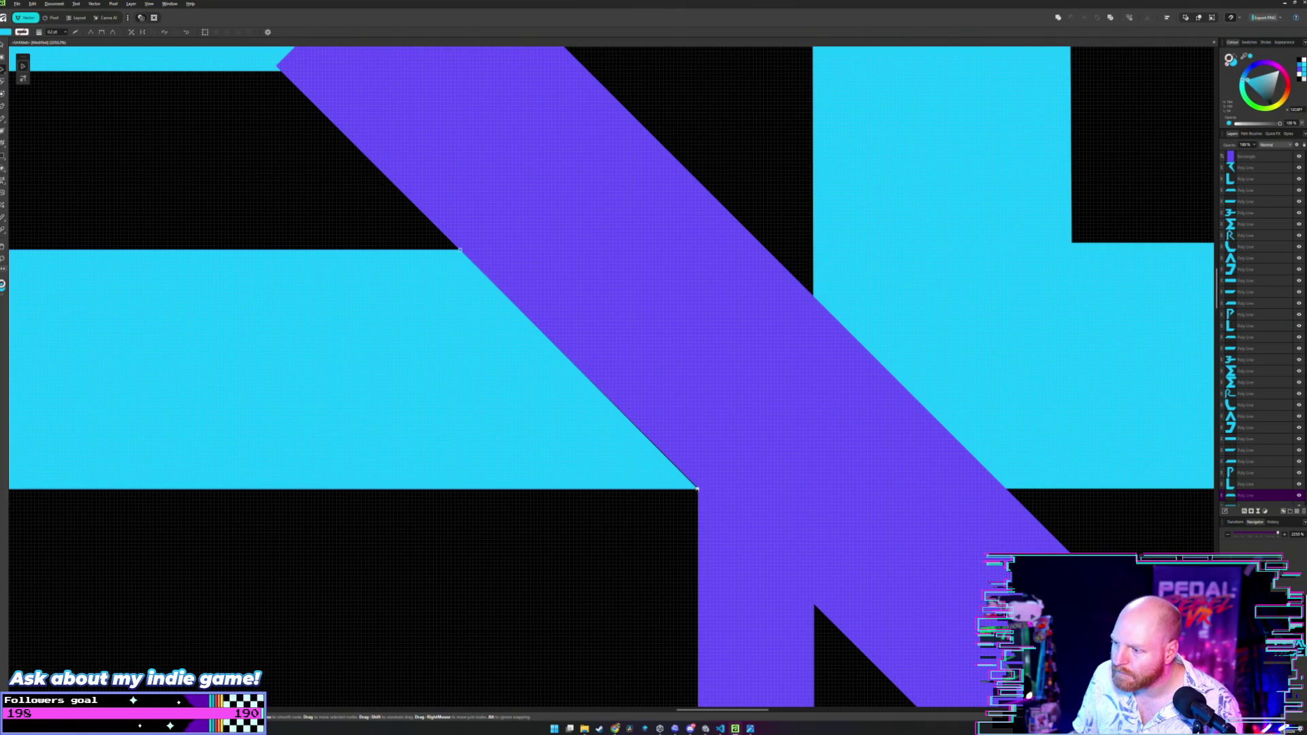
scroll(701, 371, down, 10)
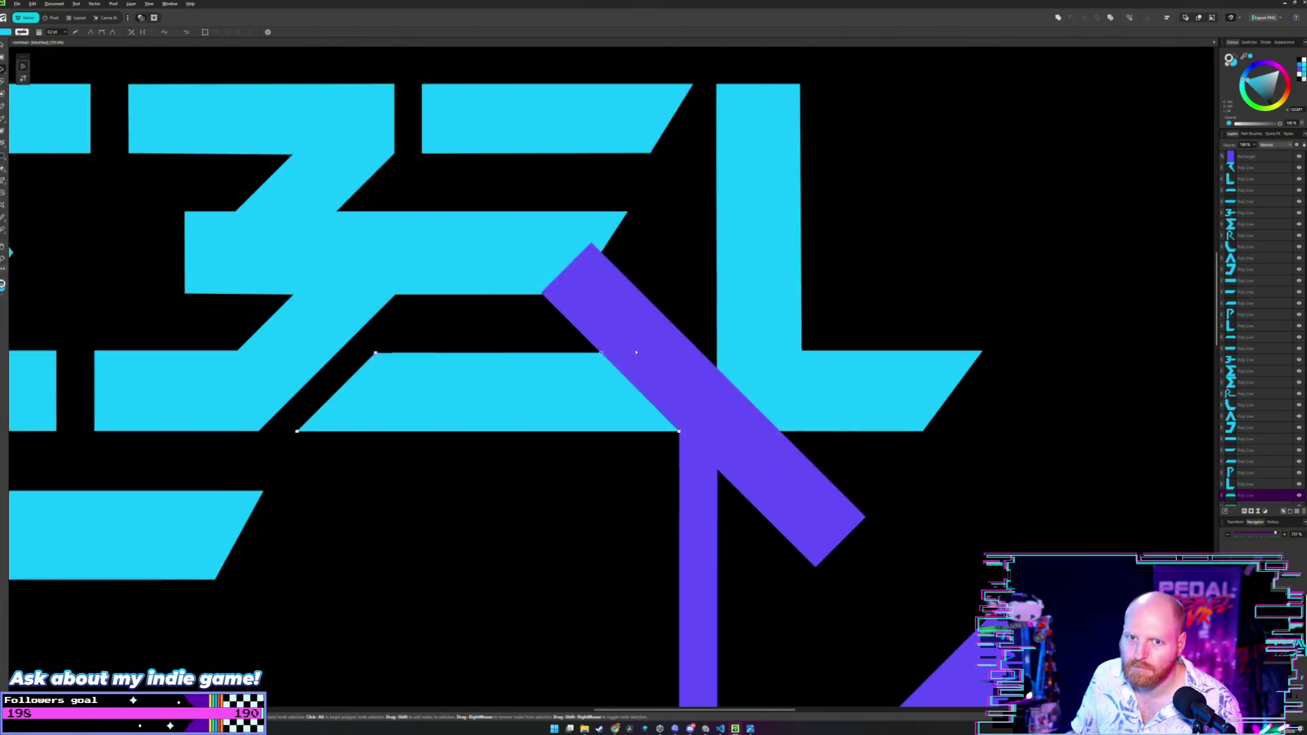
Move the diagonal bar right of the L, nudge it down-right, and set the vertical bar beside it.
drag(700, 371, 977, 353)
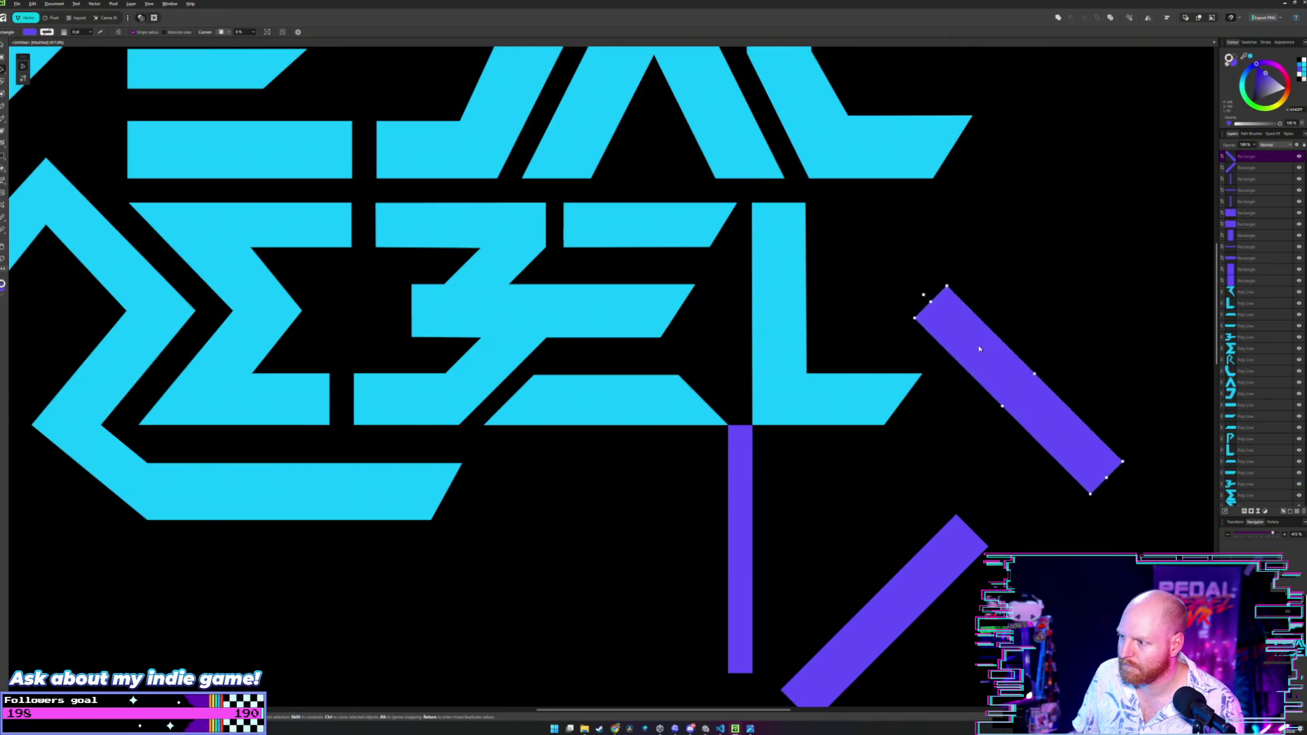
scroll(751, 382, down, 4)
scroll(753, 390, right, 2)
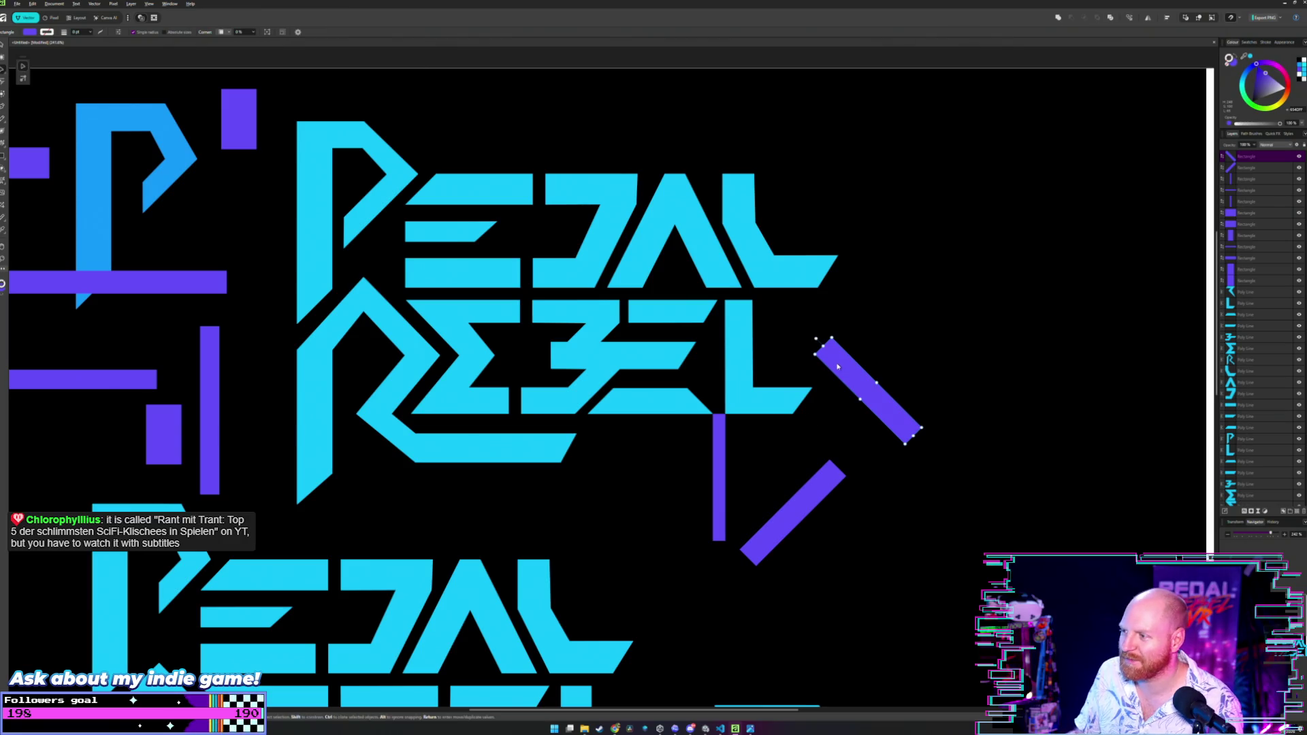
key(shift+Right)
key(shift+Right)
key(shift+Down)
drag(715, 426, 850, 440)
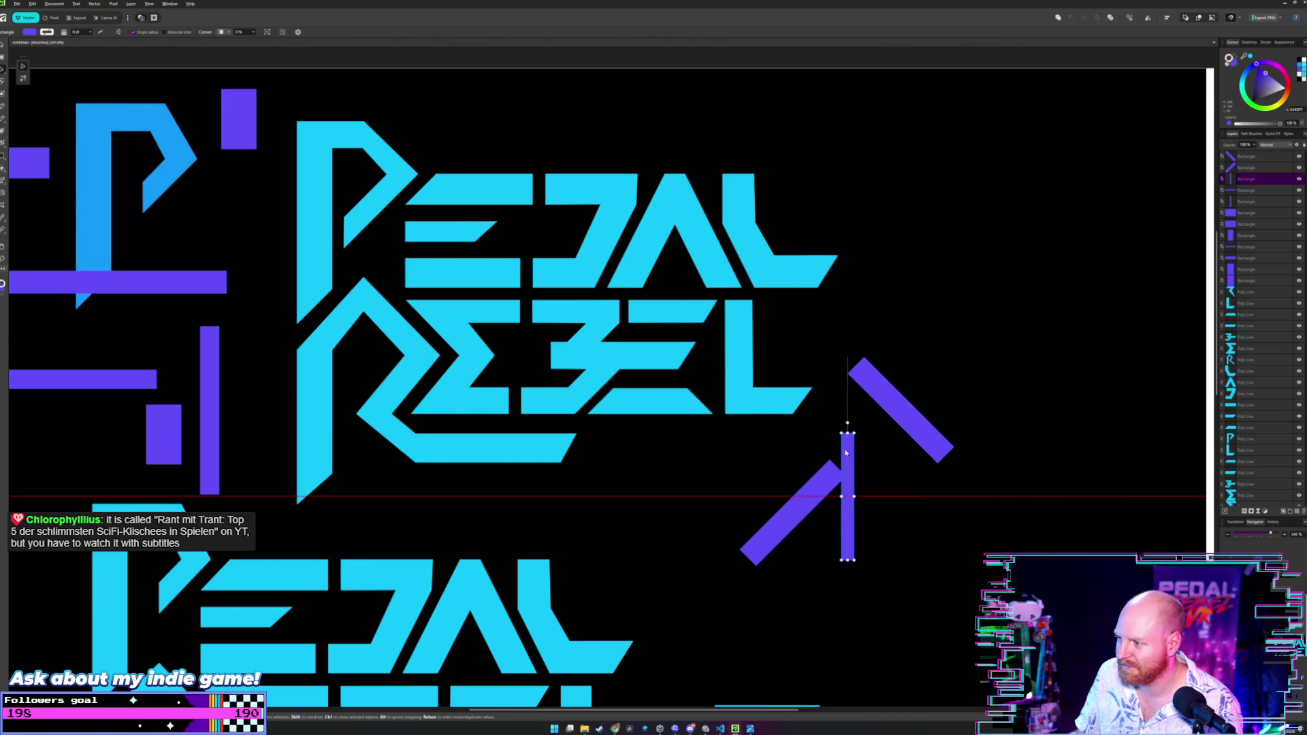
click(540, 406)
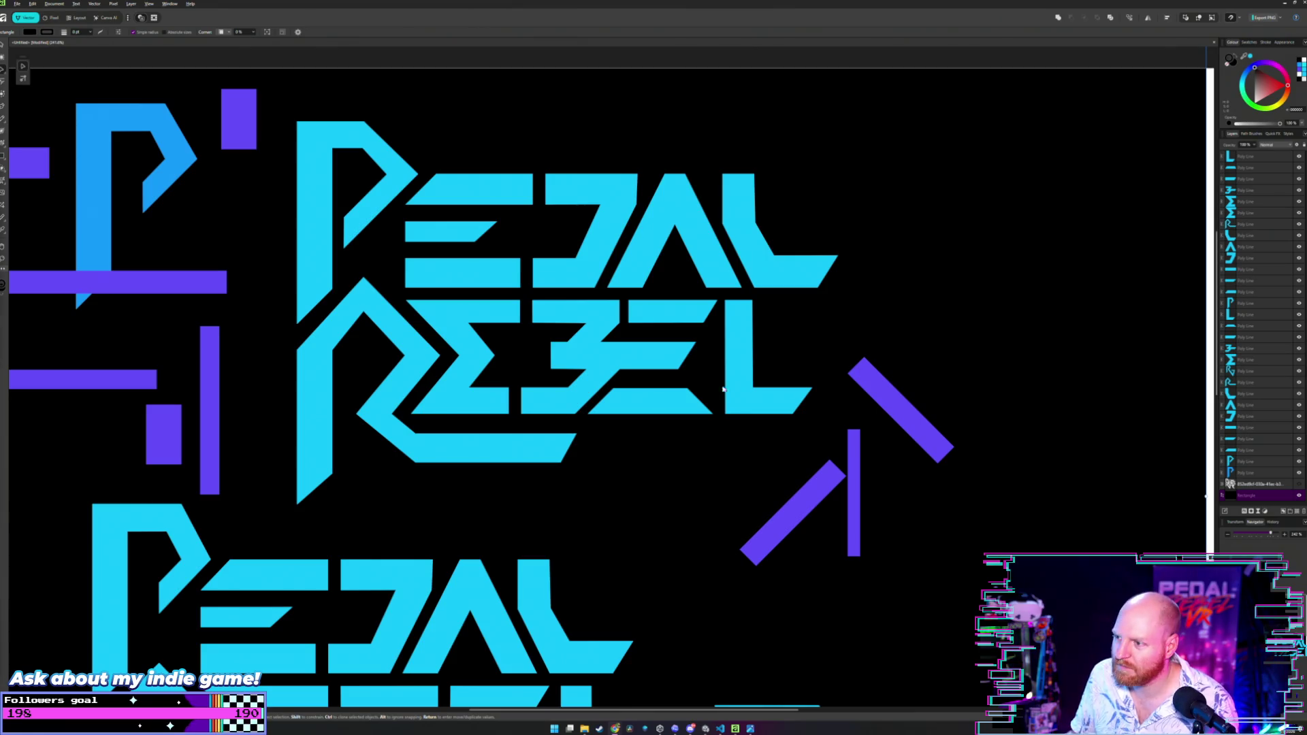
Move the lower up-slanting purple bar onto REBEL's R diagonal stroke.
click(792, 499)
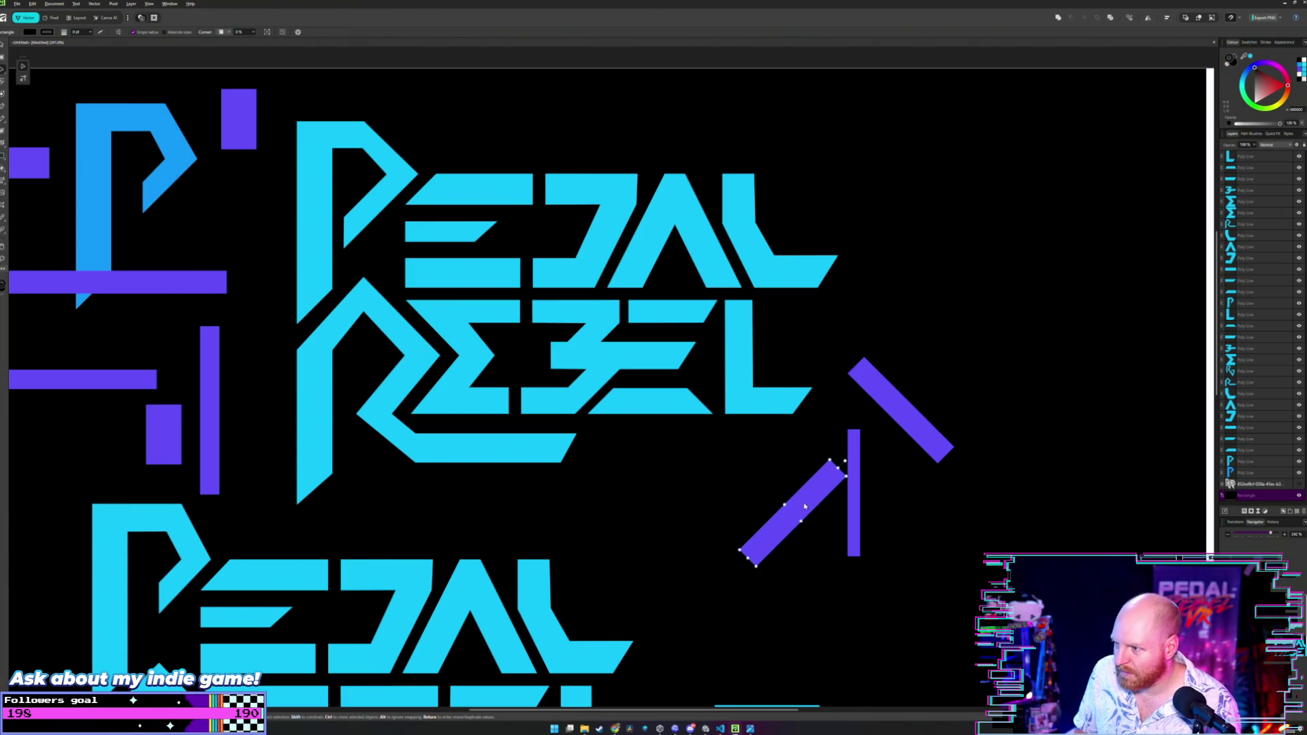
mouse_move(798, 507)
mouse_down()
mouse_move(612, 419)
mouse_move(606, 395)
mouse_move(683, 405)
mouse_move(489, 361)
mouse_up()
scroll(612, 418, up, 3)
scroll(683, 405, down, 2)
Shift the purple bar across the R's lower leg and rotate it to a steeper angle.
scroll(683, 408, down, 2)
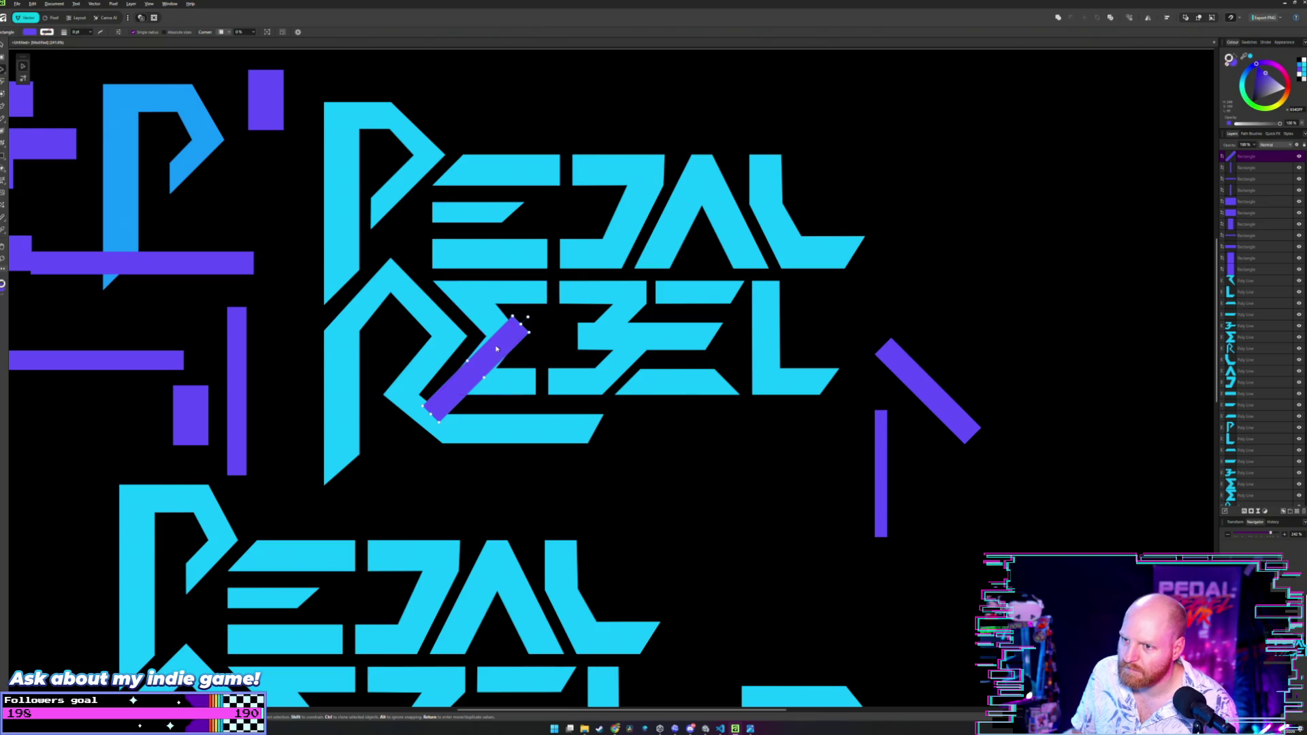
scroll(496, 349, down, 3)
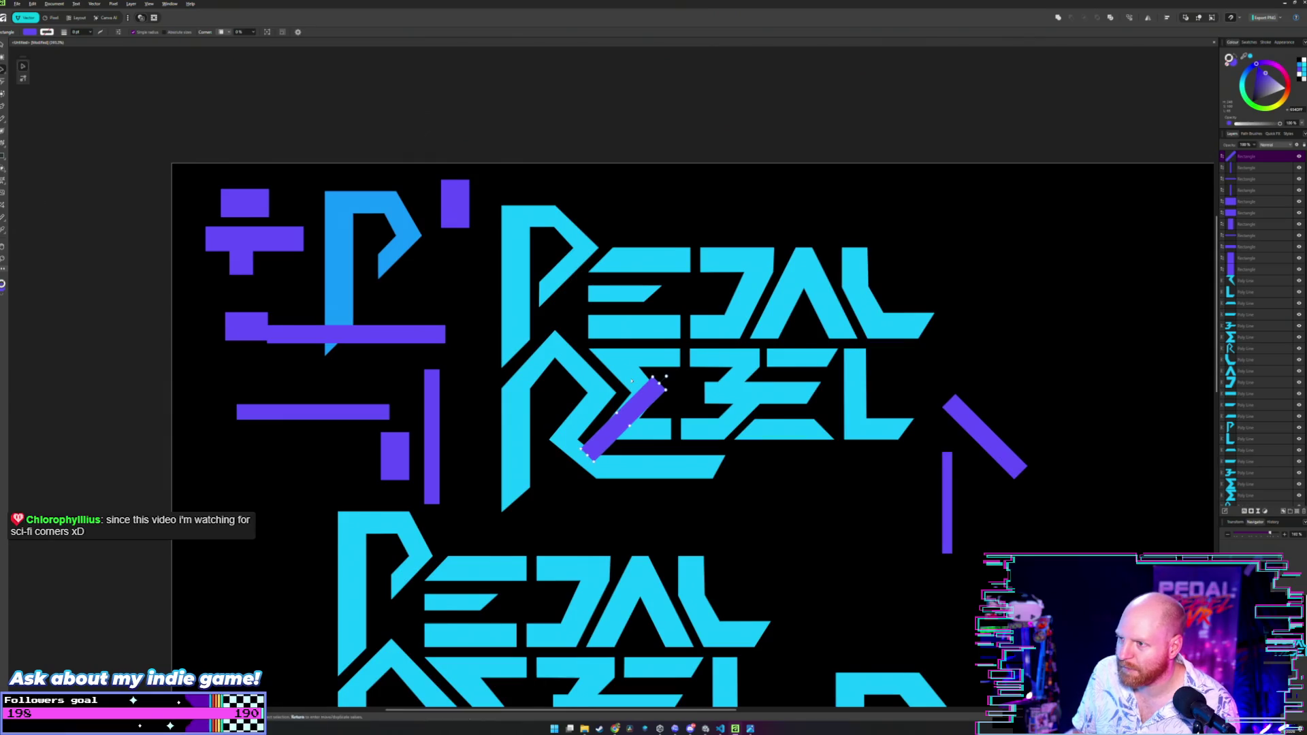
scroll(630, 379, up, 1)
scroll(623, 380, up, 2)
scroll(617, 381, down, 1)
scroll(611, 382, up, 1)
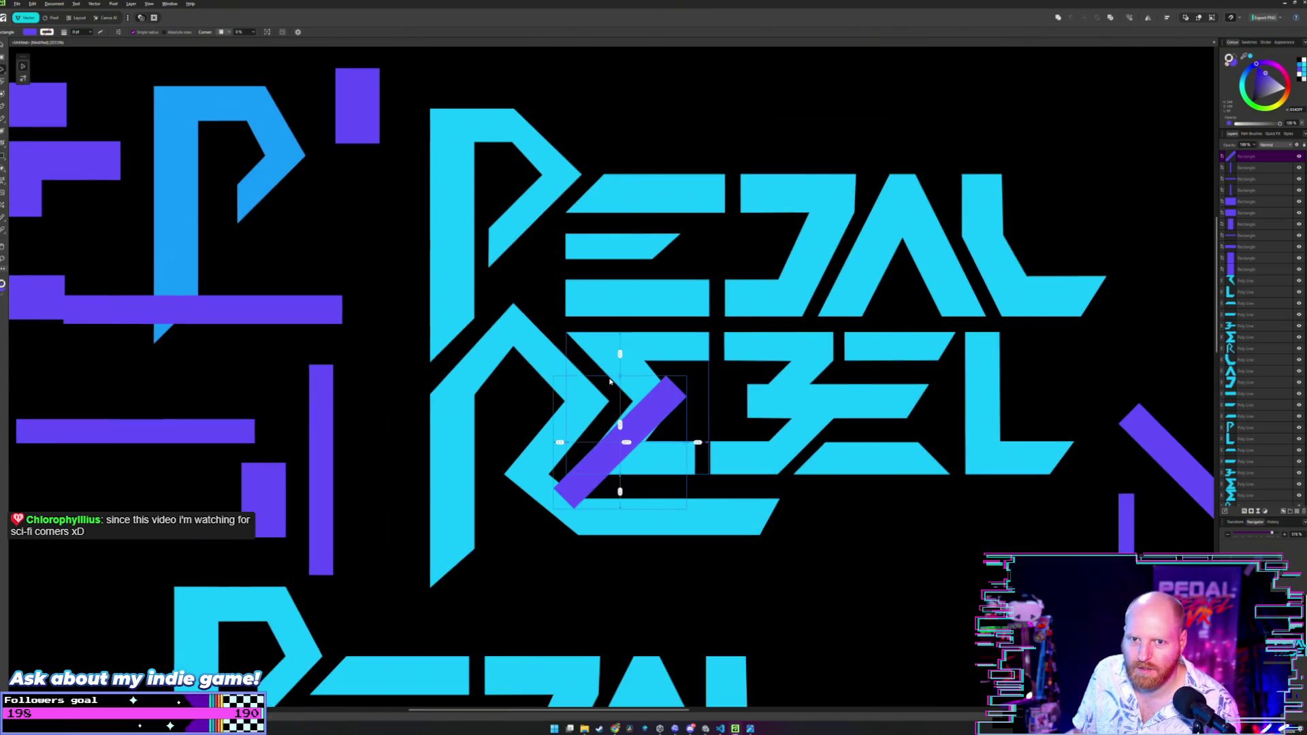
scroll(611, 382, up, 1)
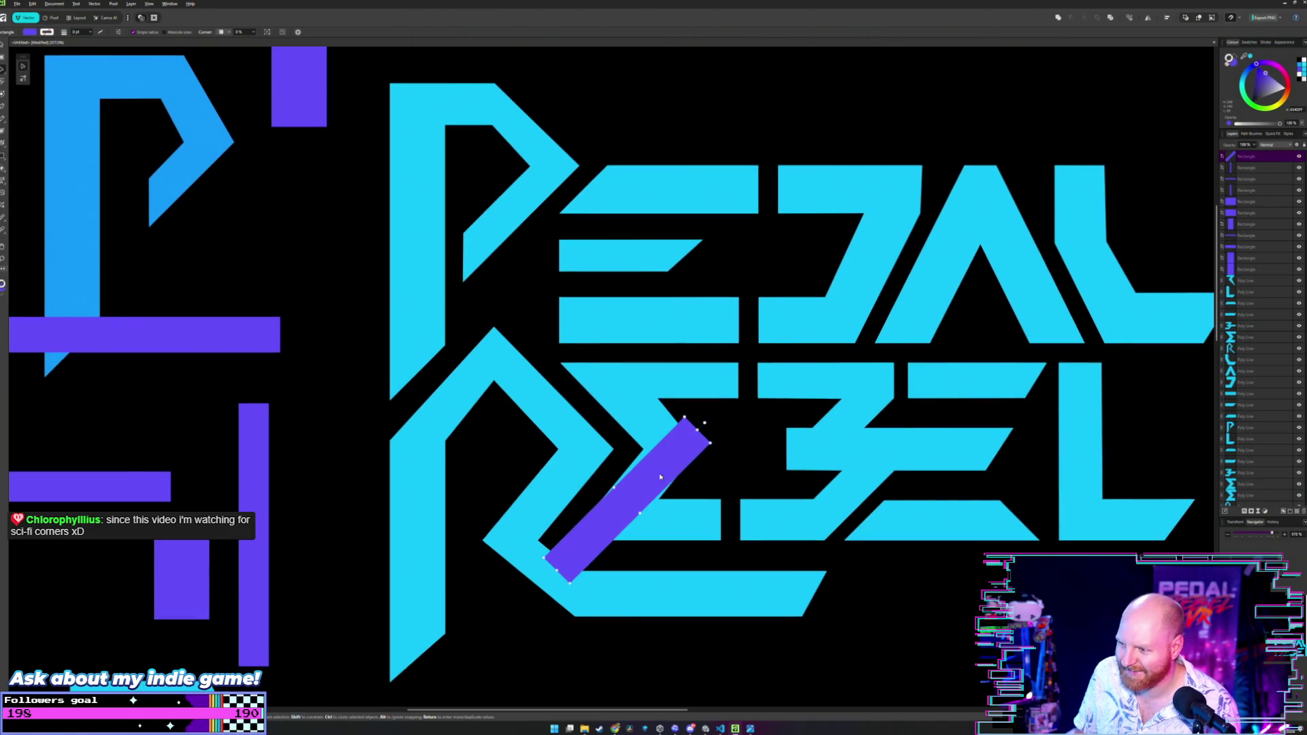
scroll(648, 464, up, 3)
mouse_move(648, 464)
mouse_down()
mouse_move(709, 458)
mouse_move(635, 461)
mouse_move(670, 462)
mouse_move(659, 466)
mouse_up()
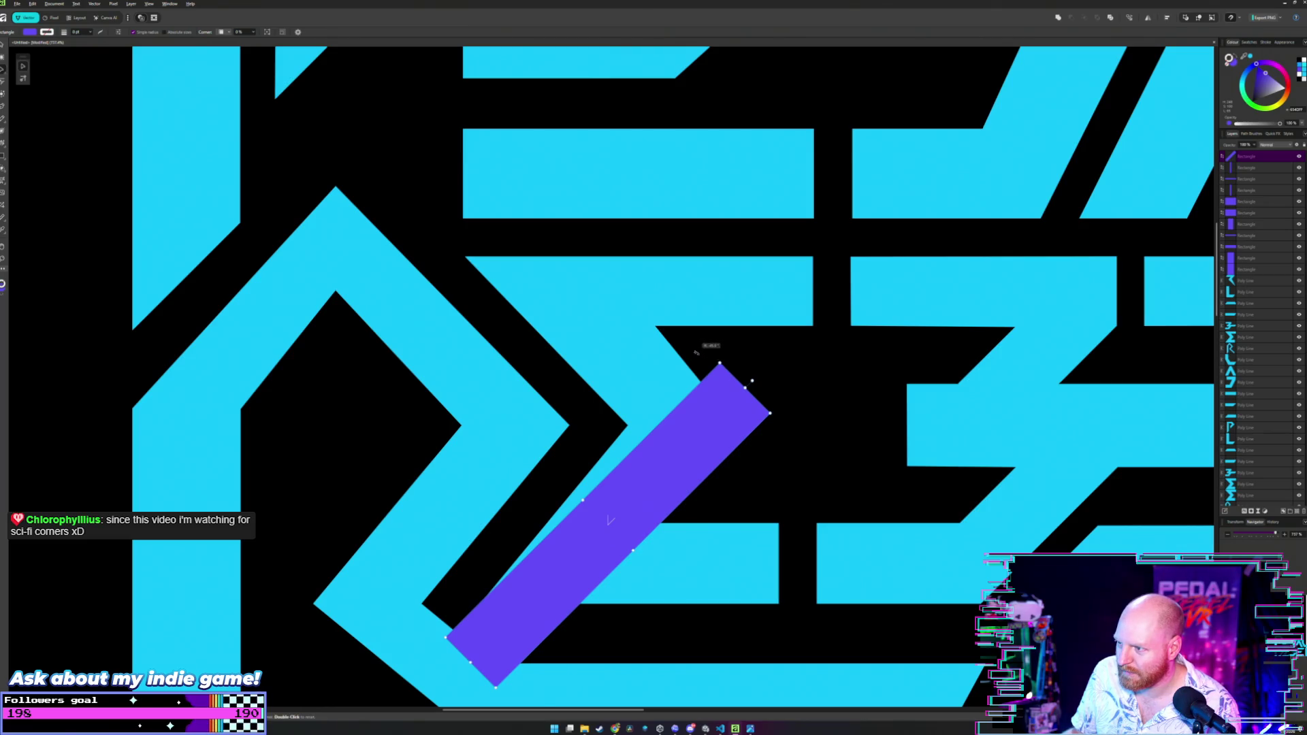
drag(696, 352, 686, 348)
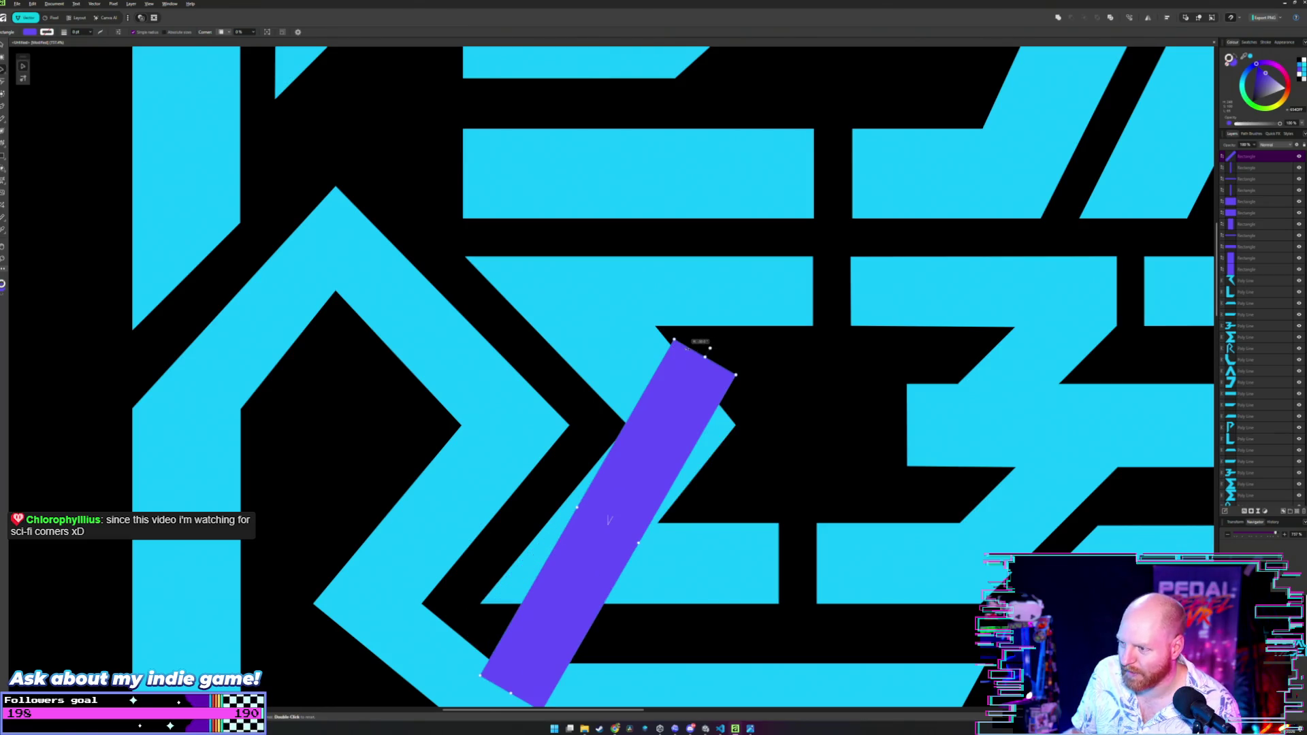
drag(685, 408, 692, 414)
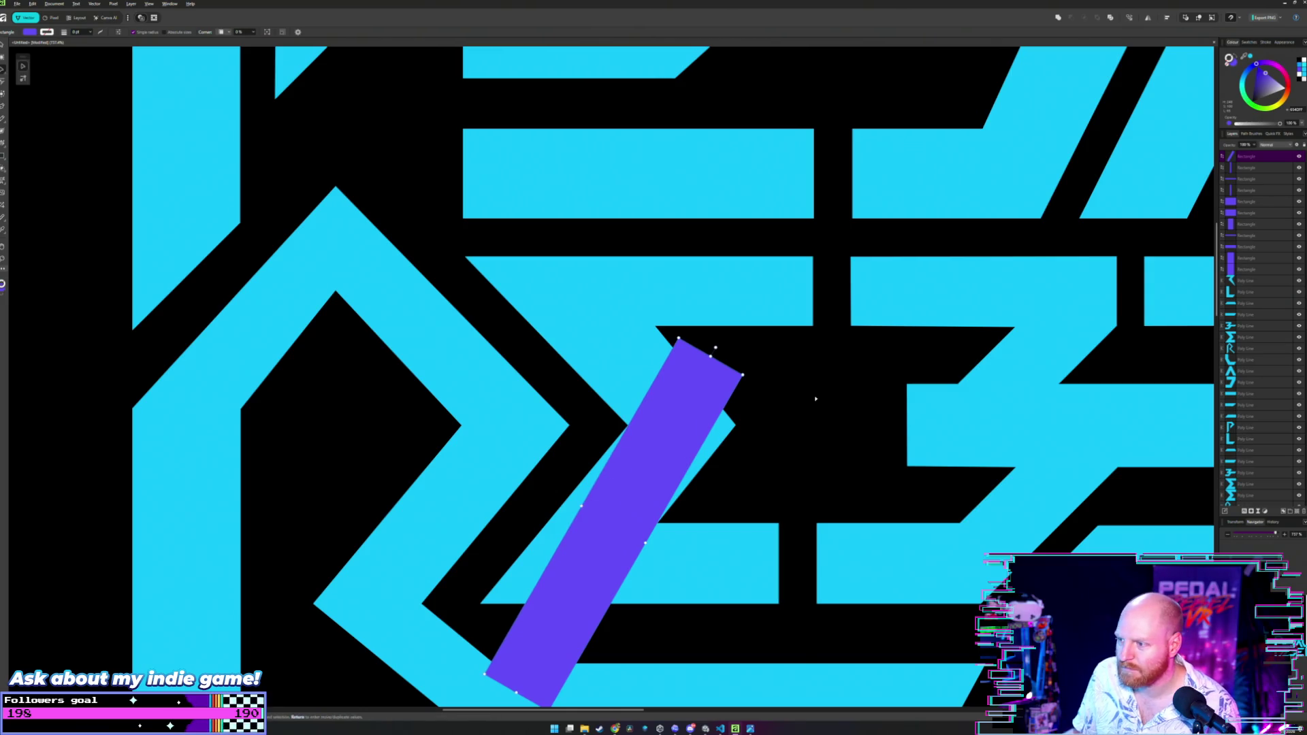
Switch to the Node Tool and select the cyan letter outline for point editing.
scroll(800, 406, up, 3)
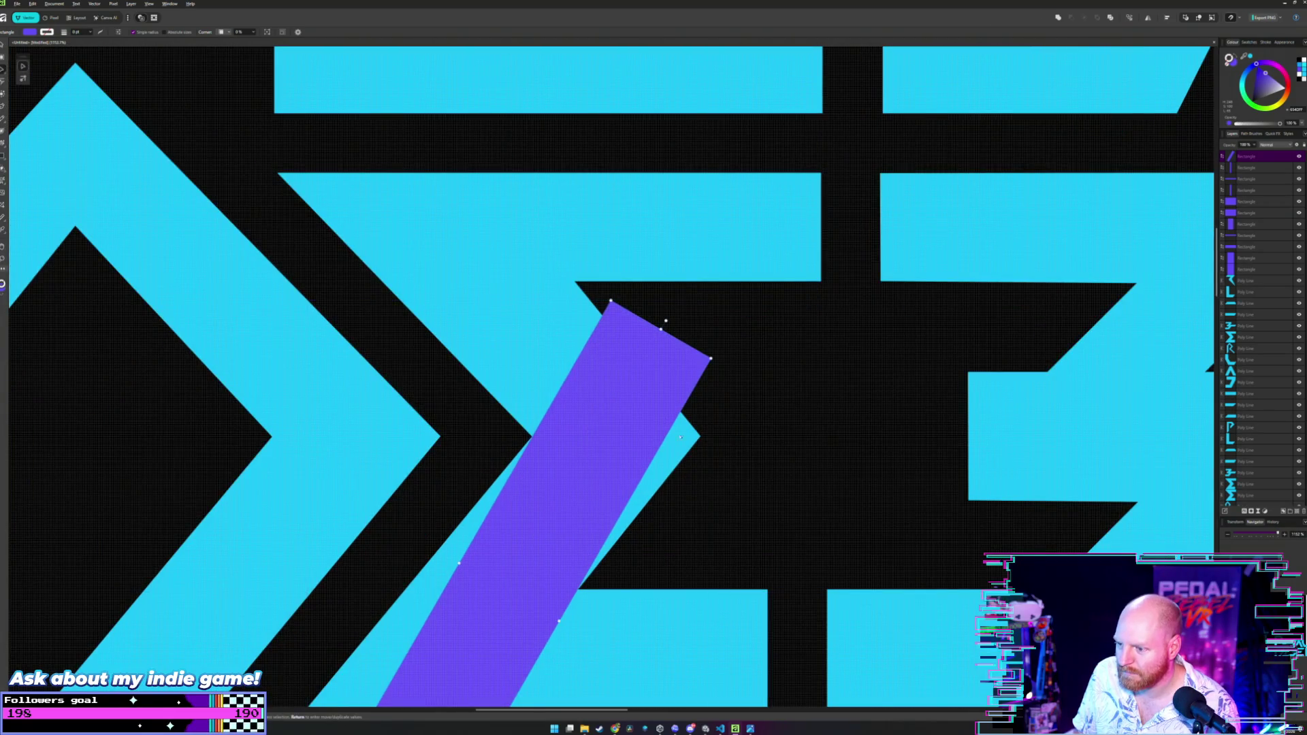
key(a)
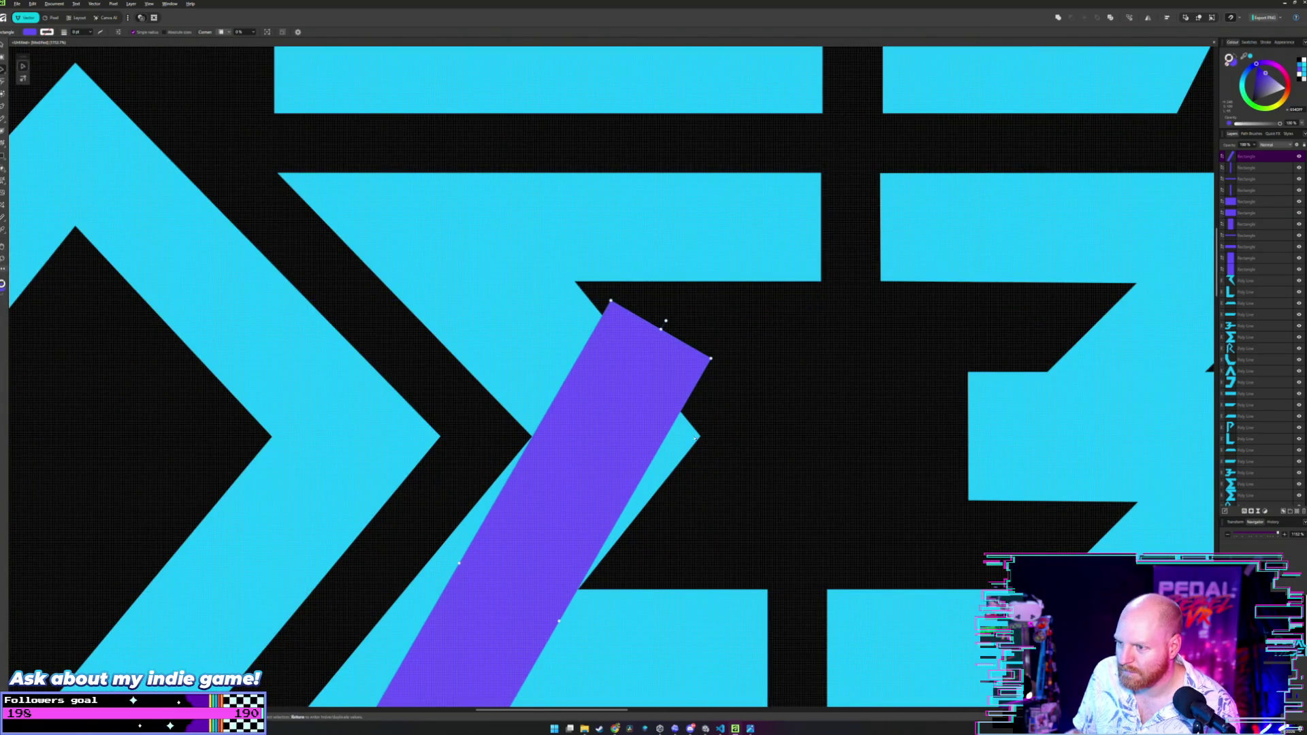
click(700, 436)
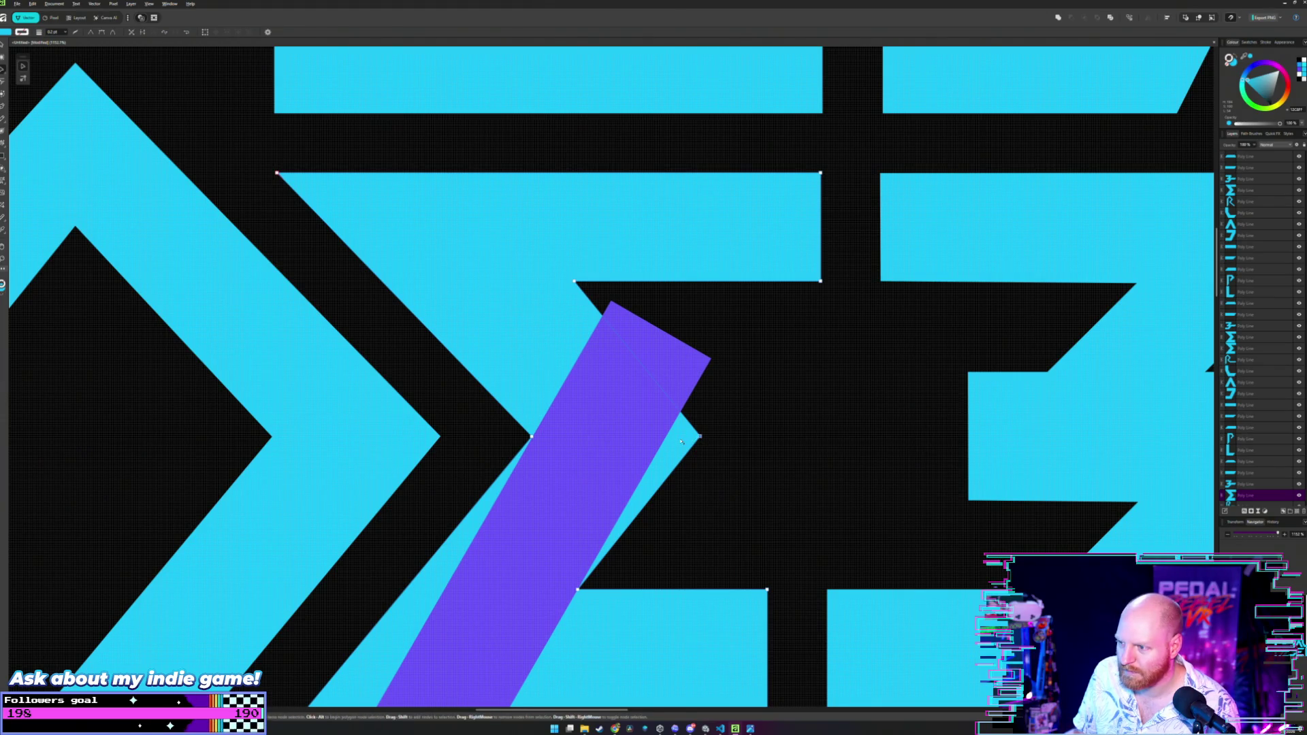
scroll(737, 437, down, 3)
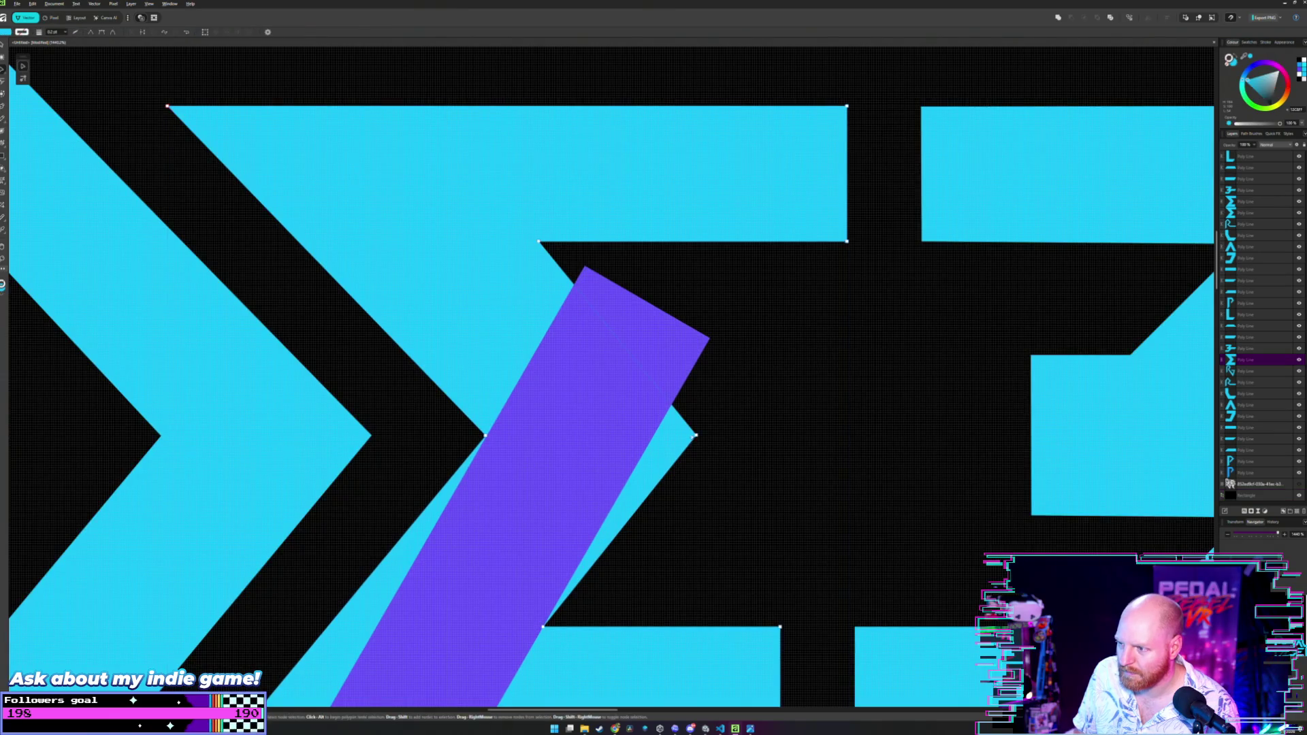
scroll(715, 442, up, 2)
scroll(640, 414, down, 4)
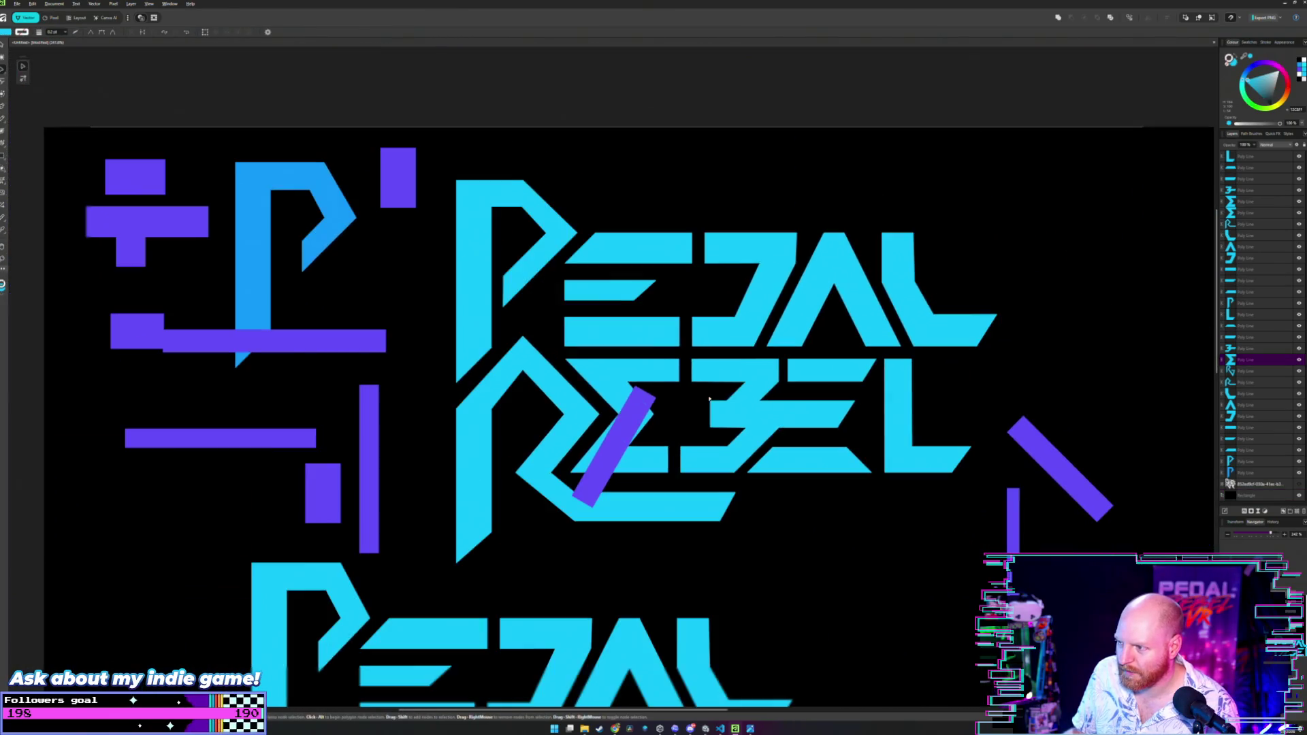
Move the purple bar onto PEDAL's A, adjust its angle, and lay it along the A's left leg.
mouse_move(640, 414)
mouse_down()
mouse_move(767, 441)
mouse_move(791, 303)
mouse_move(773, 284)
mouse_up()
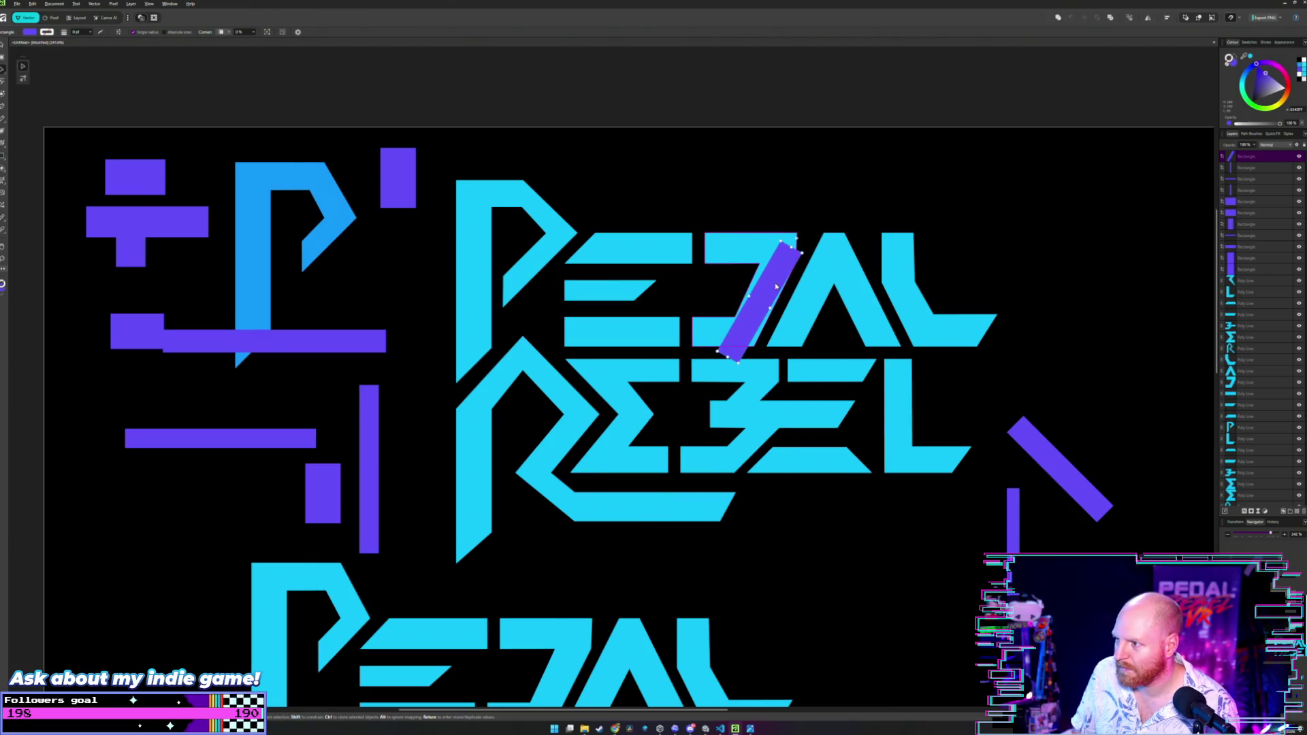
scroll(774, 283, up, 3)
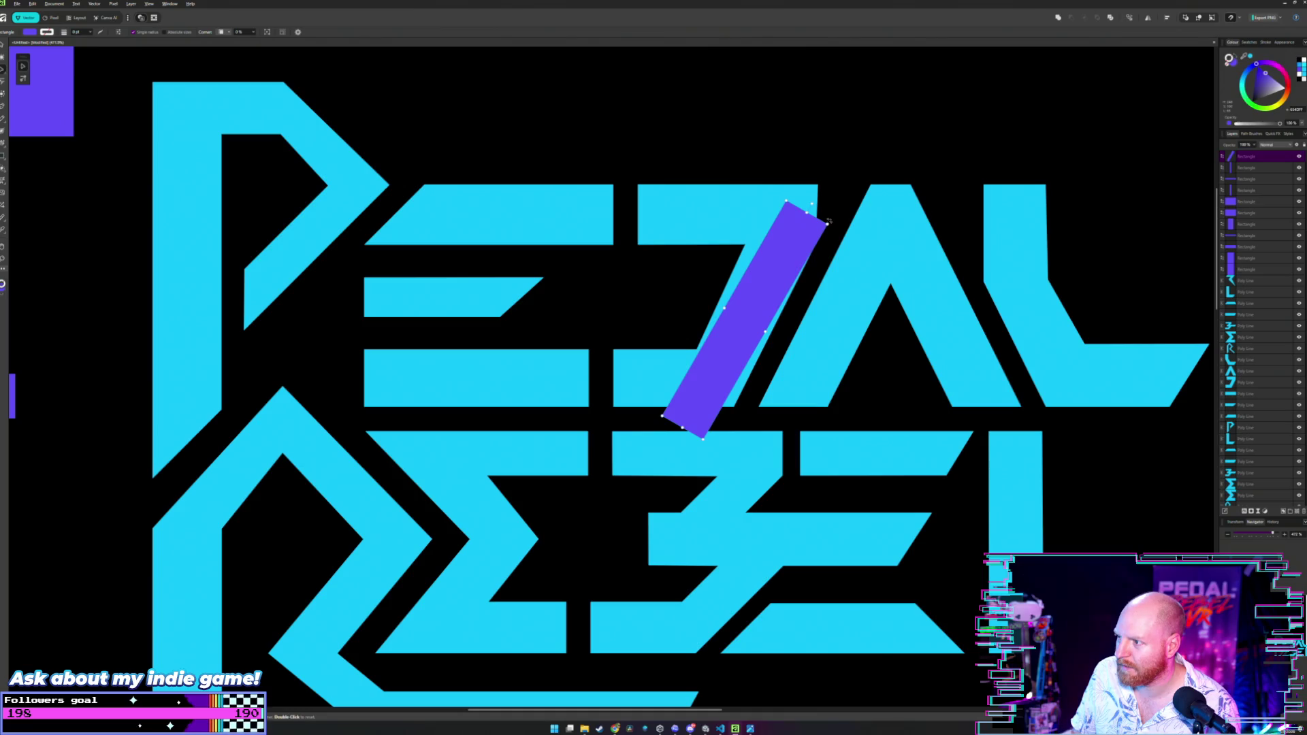
mouse_move(824, 211)
mouse_down()
mouse_move(782, 193)
mouse_move(826, 211)
mouse_move(856, 299)
mouse_move(929, 298)
mouse_move(929, 271)
mouse_move(964, 236)
mouse_move(920, 204)
mouse_up()
drag(877, 258, 827, 241)
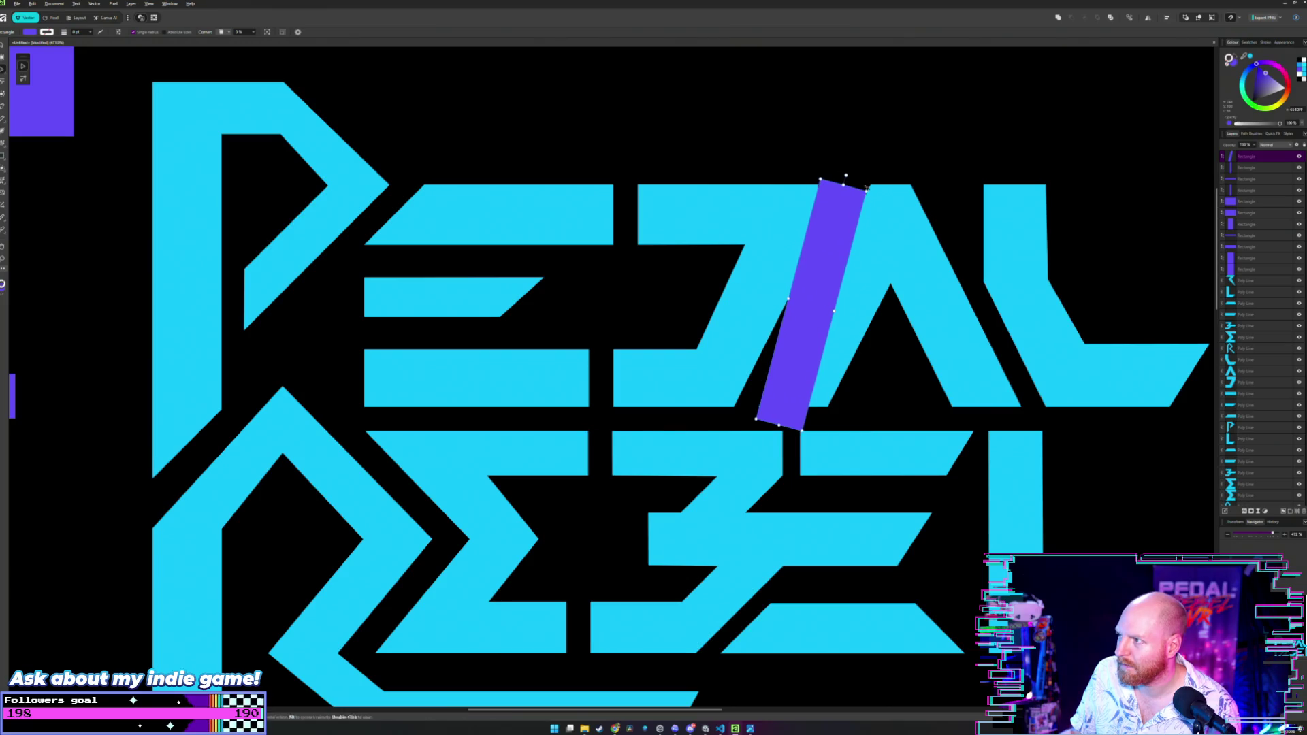
drag(893, 190, 897, 193)
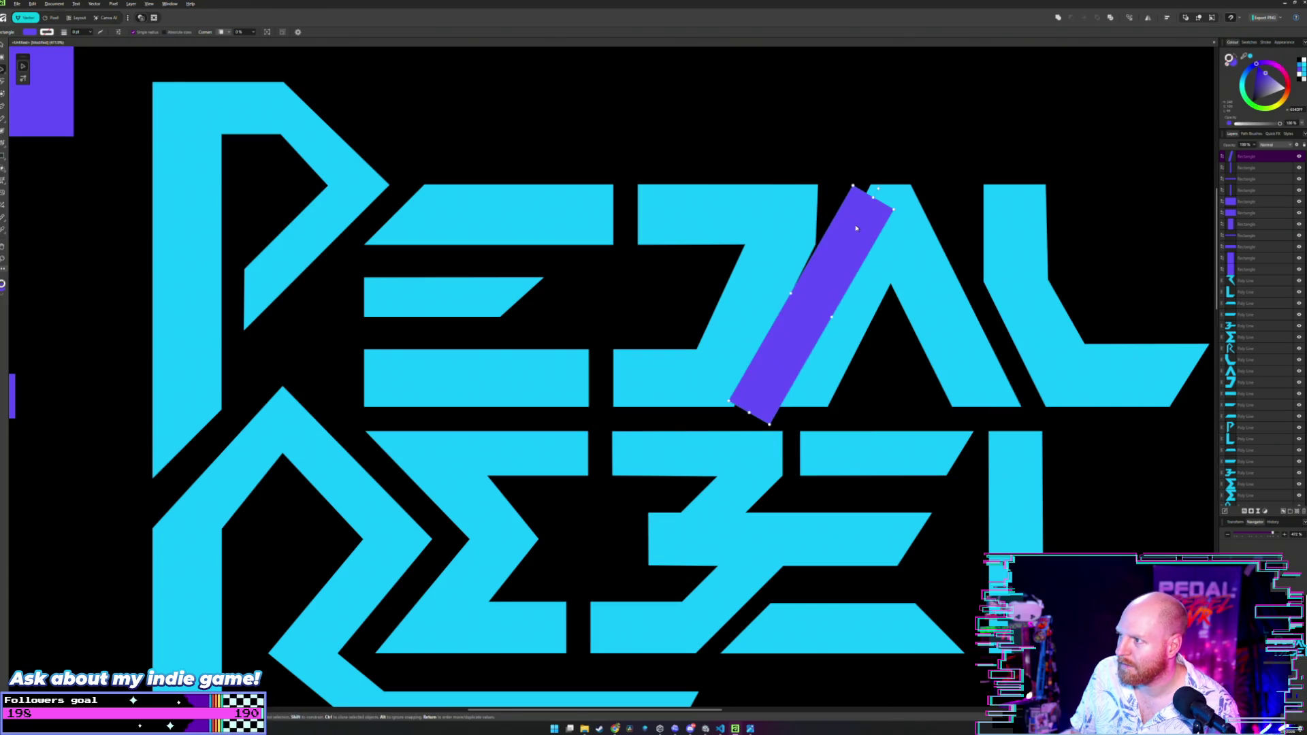
drag(856, 233, 886, 237)
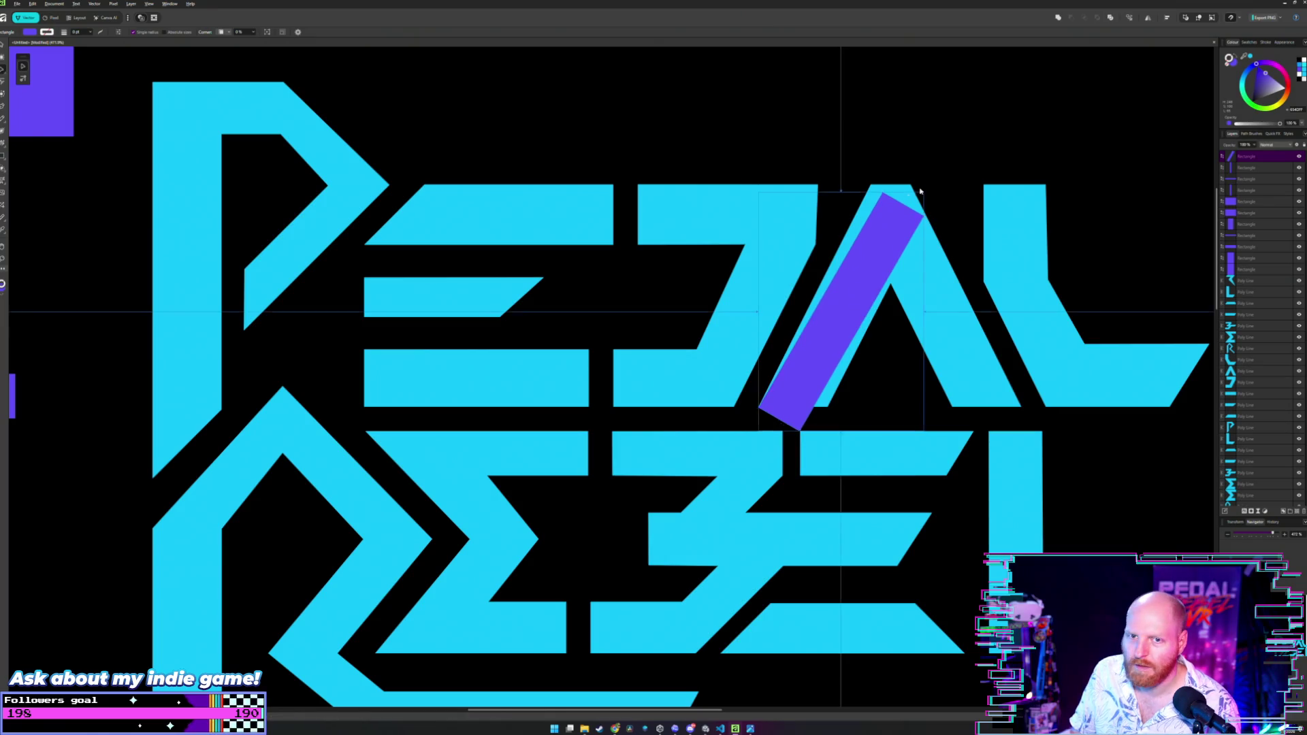
scroll(872, 238, up, 5)
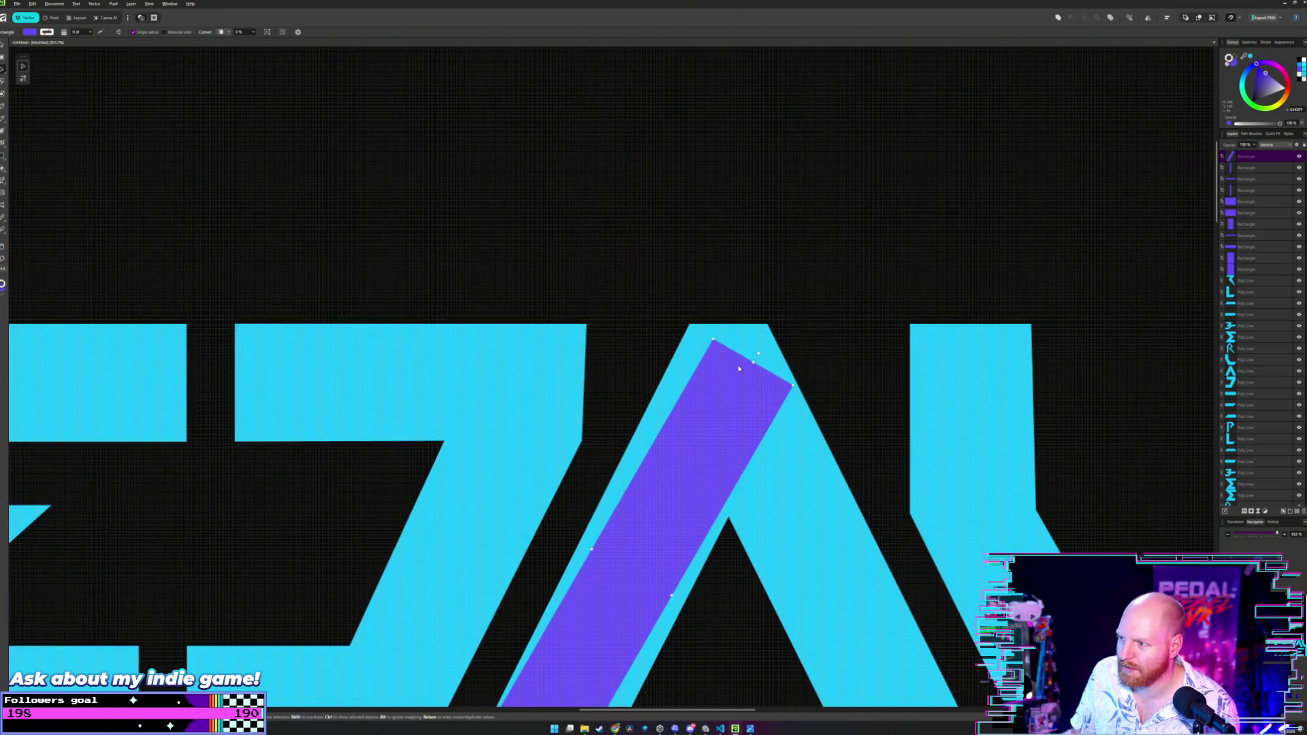
drag(757, 351, 789, 300)
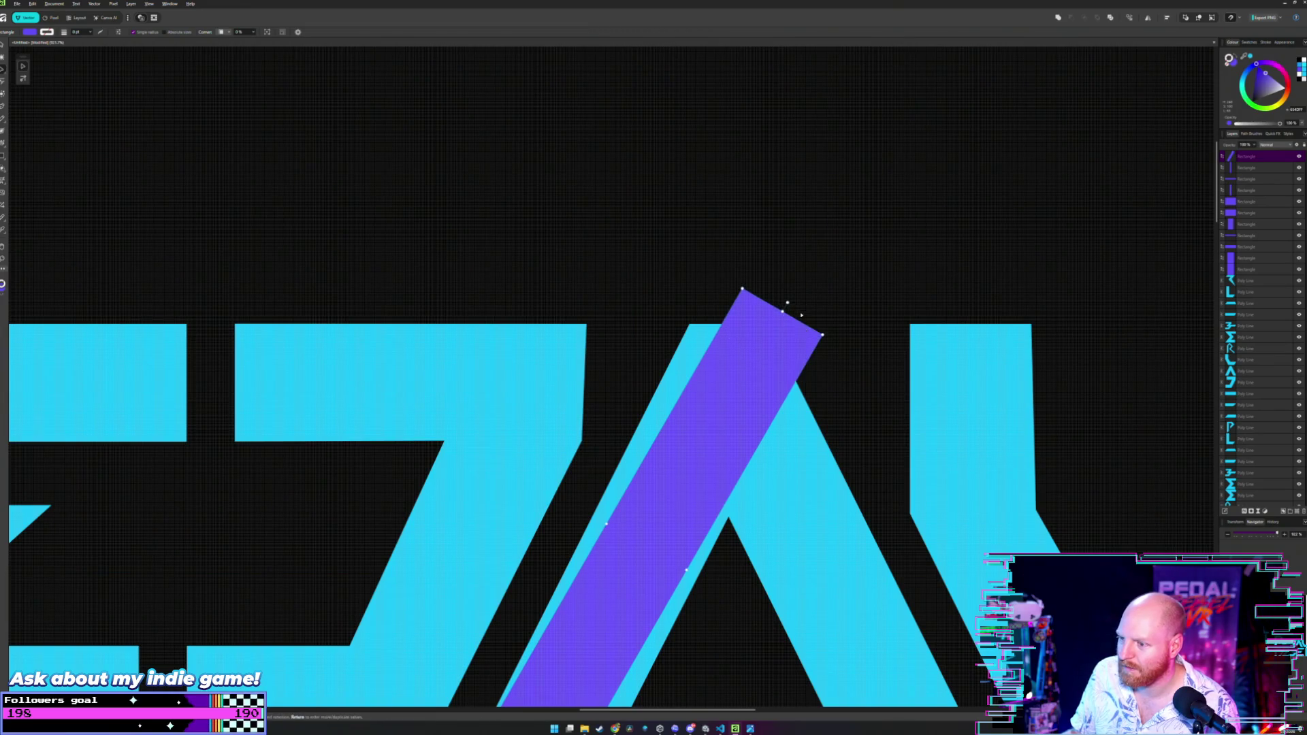
scroll(783, 272, down, 3)
mouse_move(728, 219)
mouse_down()
mouse_move(674, 256)
mouse_move(662, 247)
mouse_up()
Shift the purple bar onto the E and rotate it to about 45°.
scroll(661, 248, down, 5)
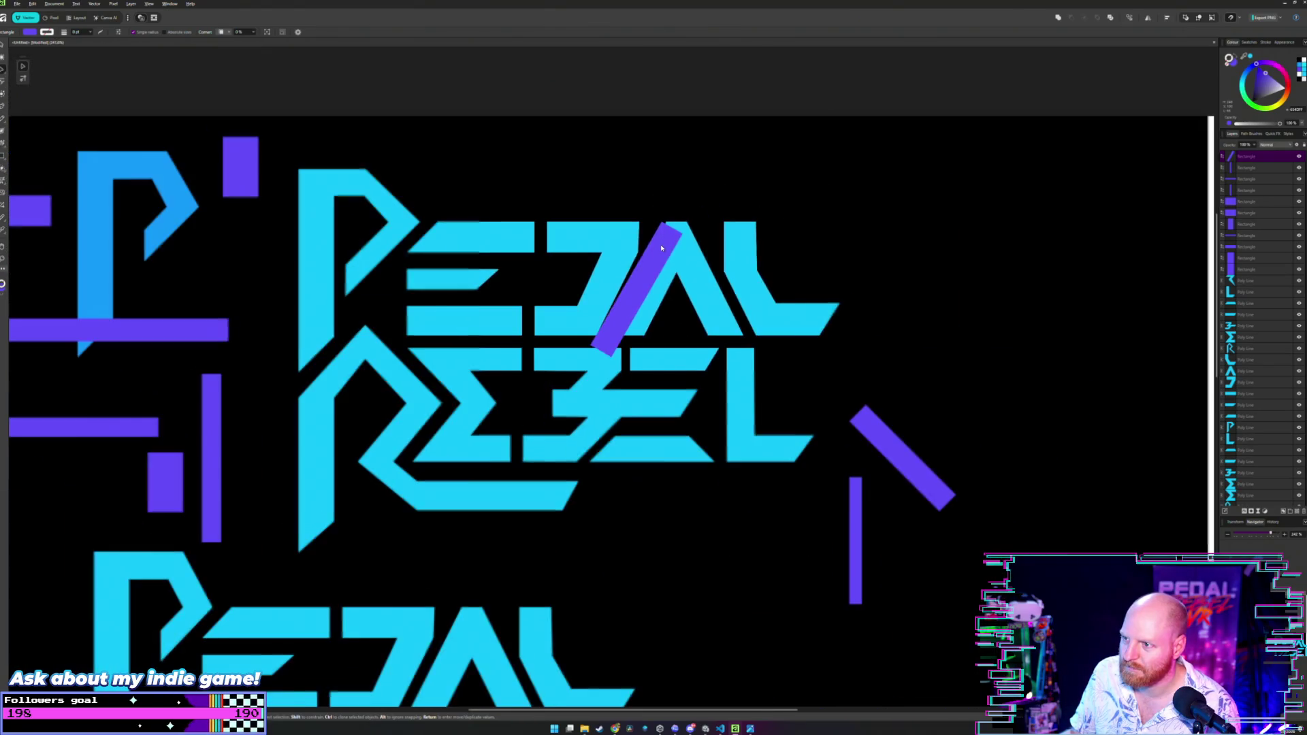
drag(599, 290, 587, 286)
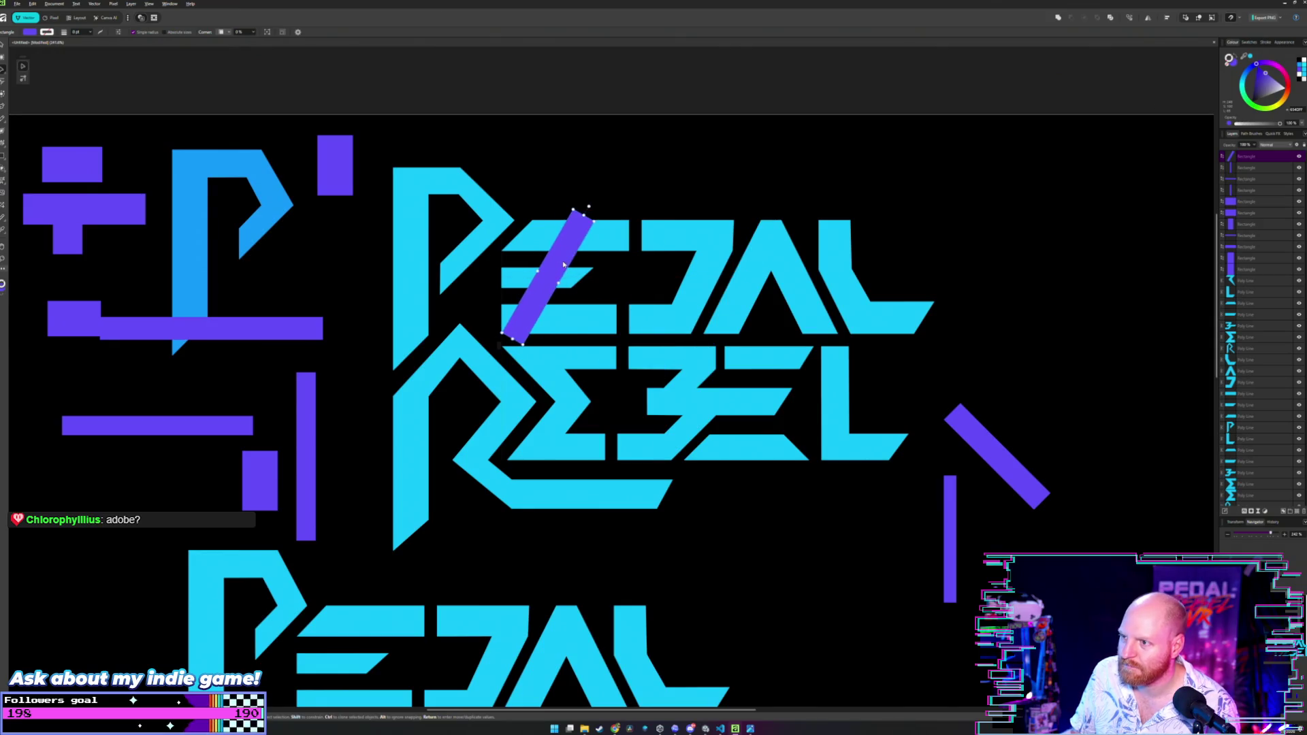
scroll(585, 285, up, 5)
scroll(584, 285, up, 1)
scroll(599, 288, left, 2)
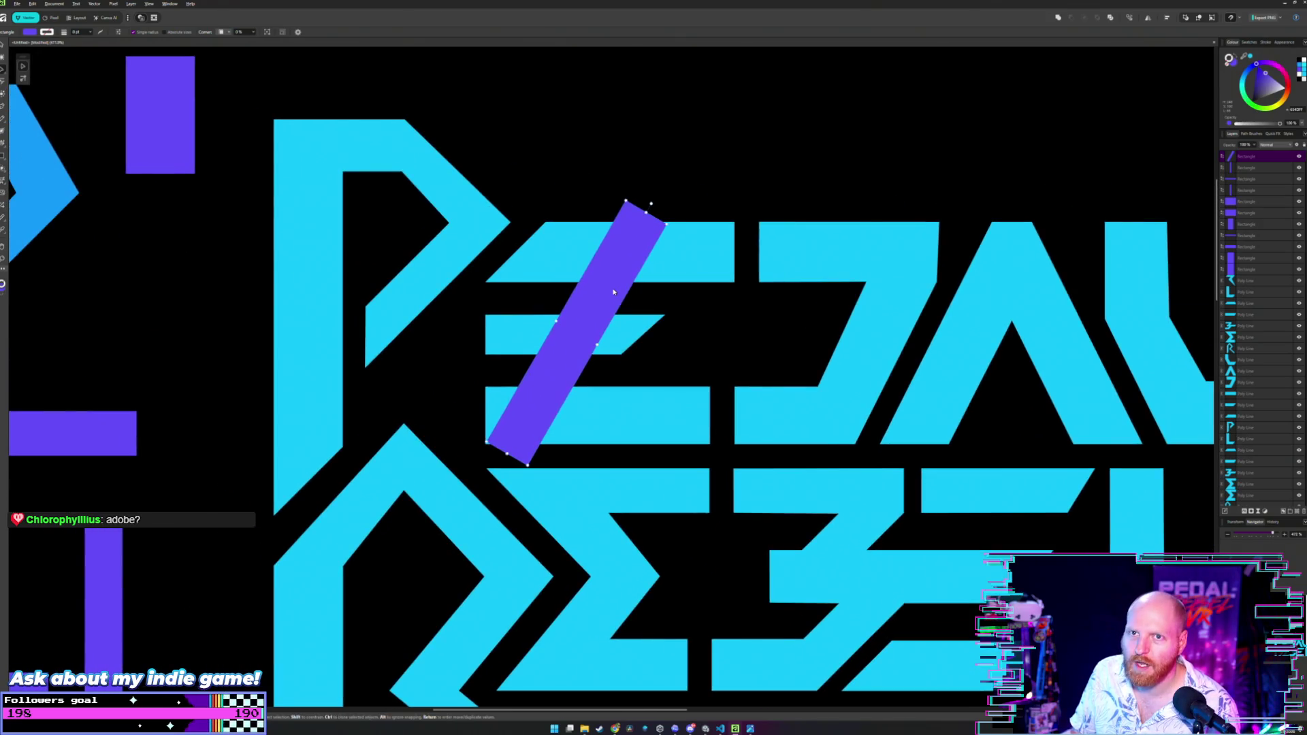
drag(600, 281, 592, 267)
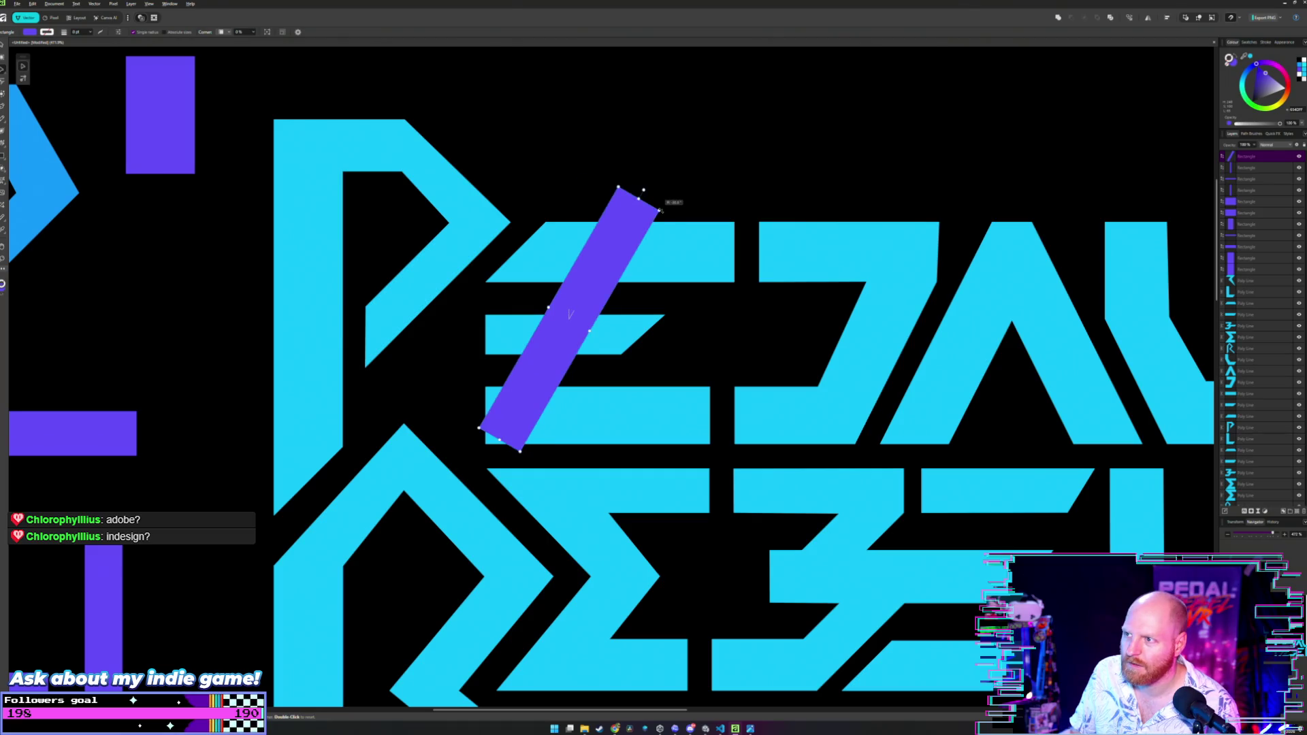
drag(673, 225, 693, 255)
drag(621, 279, 694, 334)
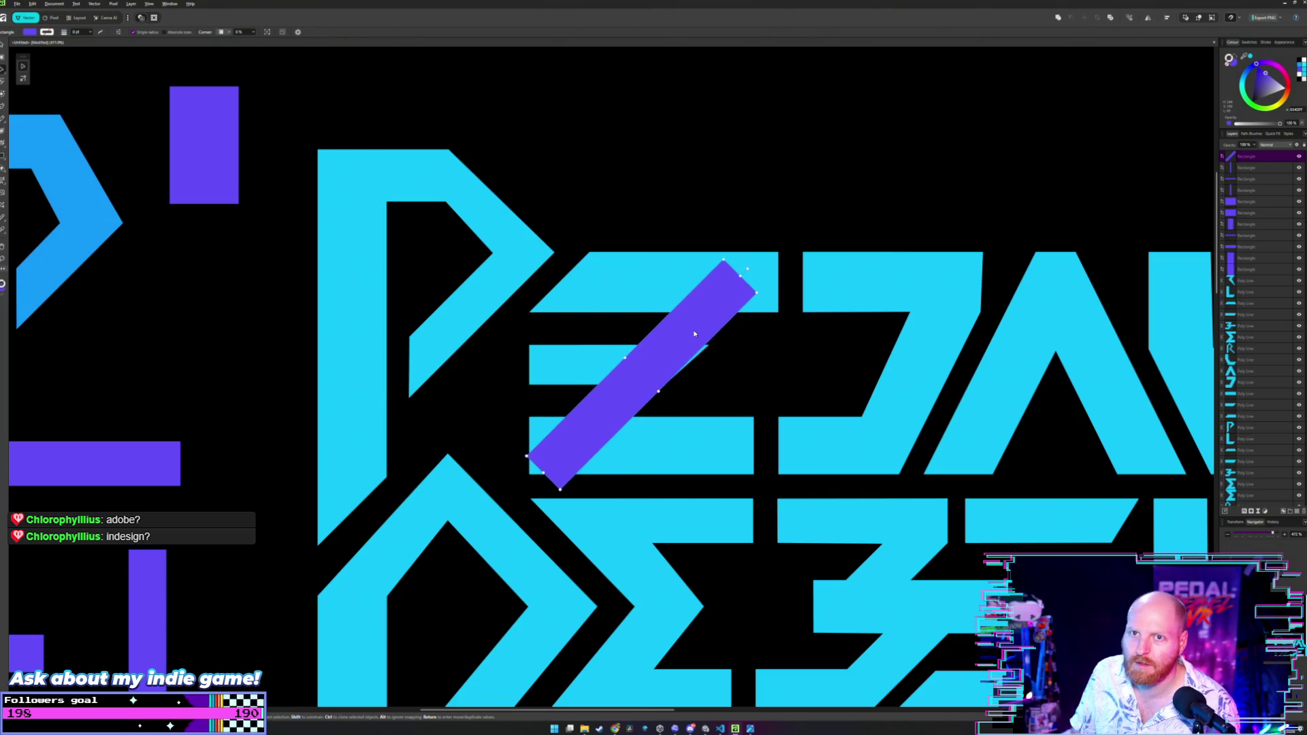
Show the program's About screen, then dismiss it.
click(188, 4)
click(218, 82)
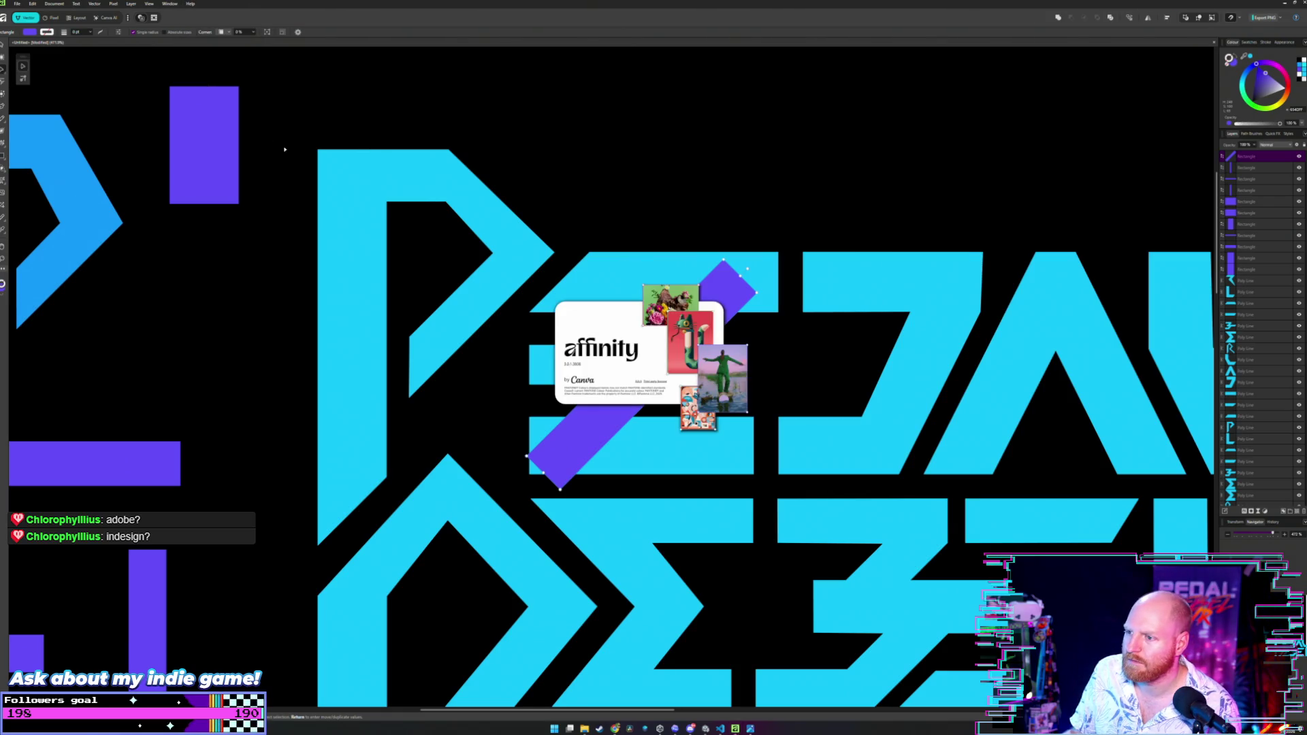
click(708, 370)
Pull the cyan sliver's tip node slightly left with the Node tool.
scroll(711, 367, up, 4)
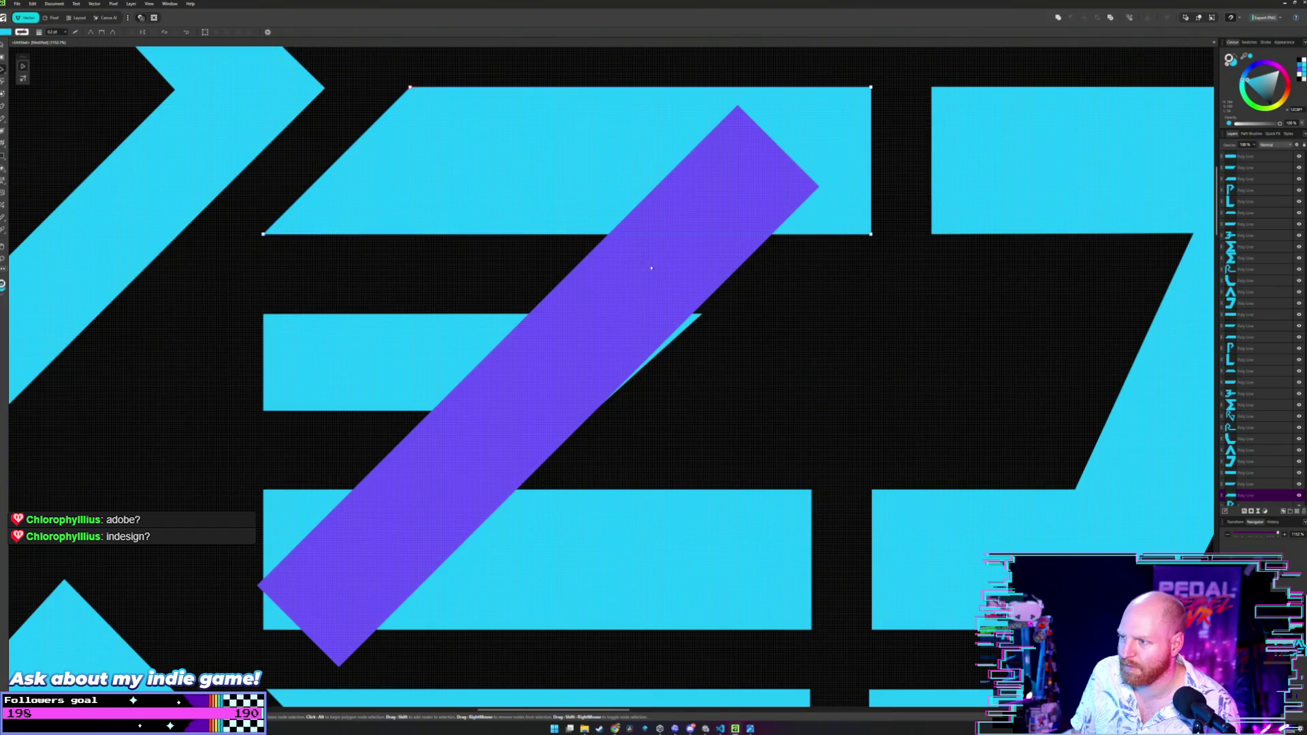
key(a)
key(m)
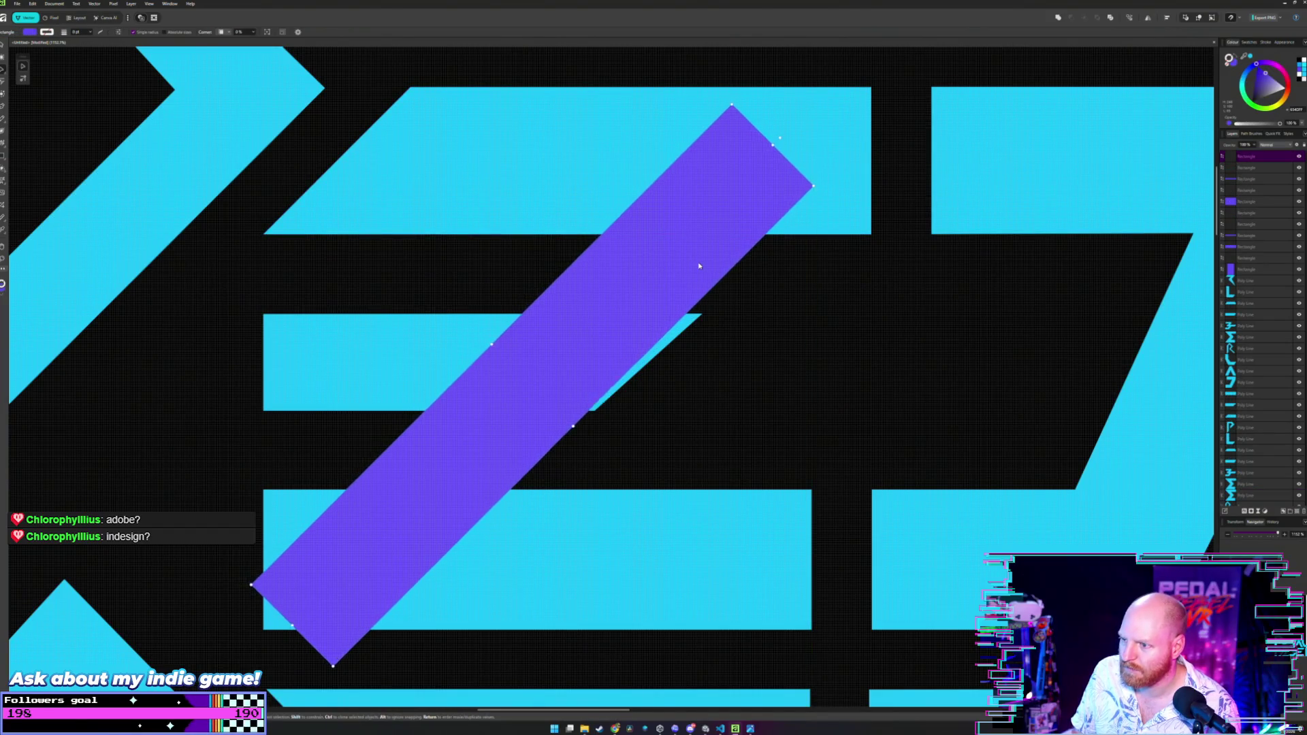
scroll(704, 291, up, 2)
key(a)
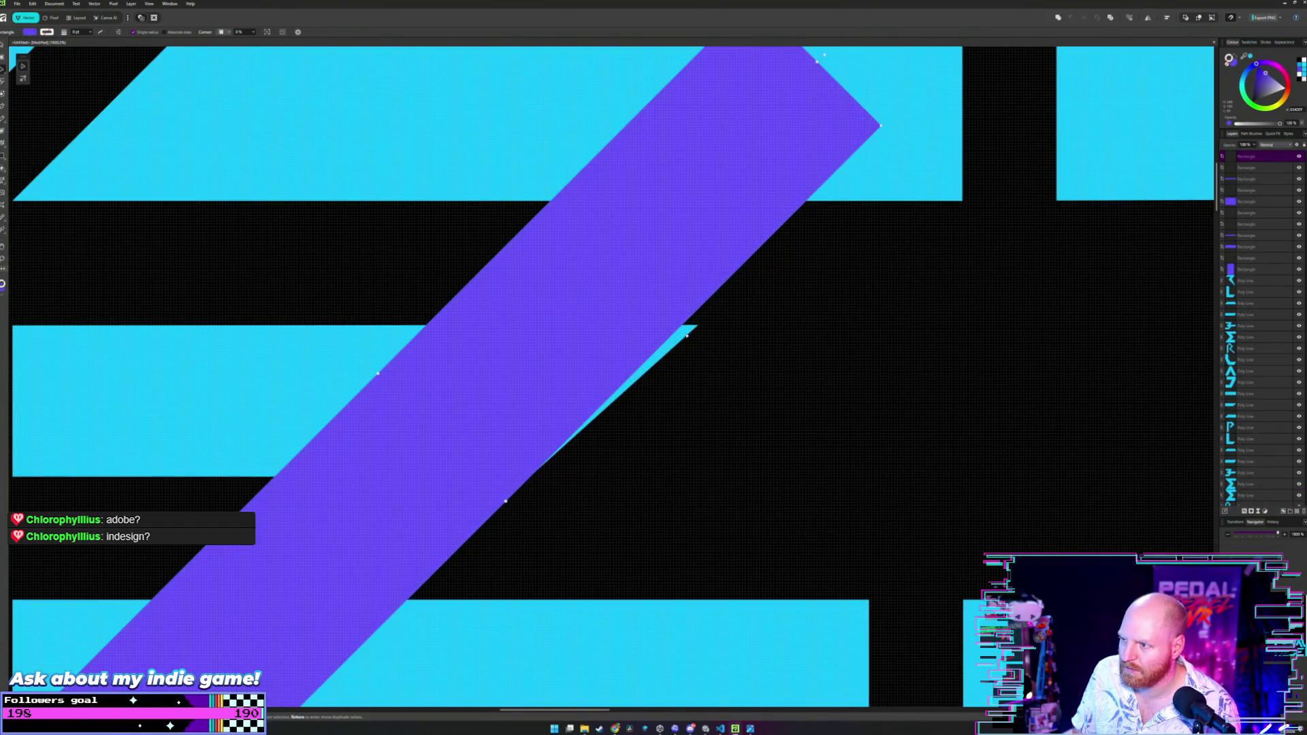
click(694, 331)
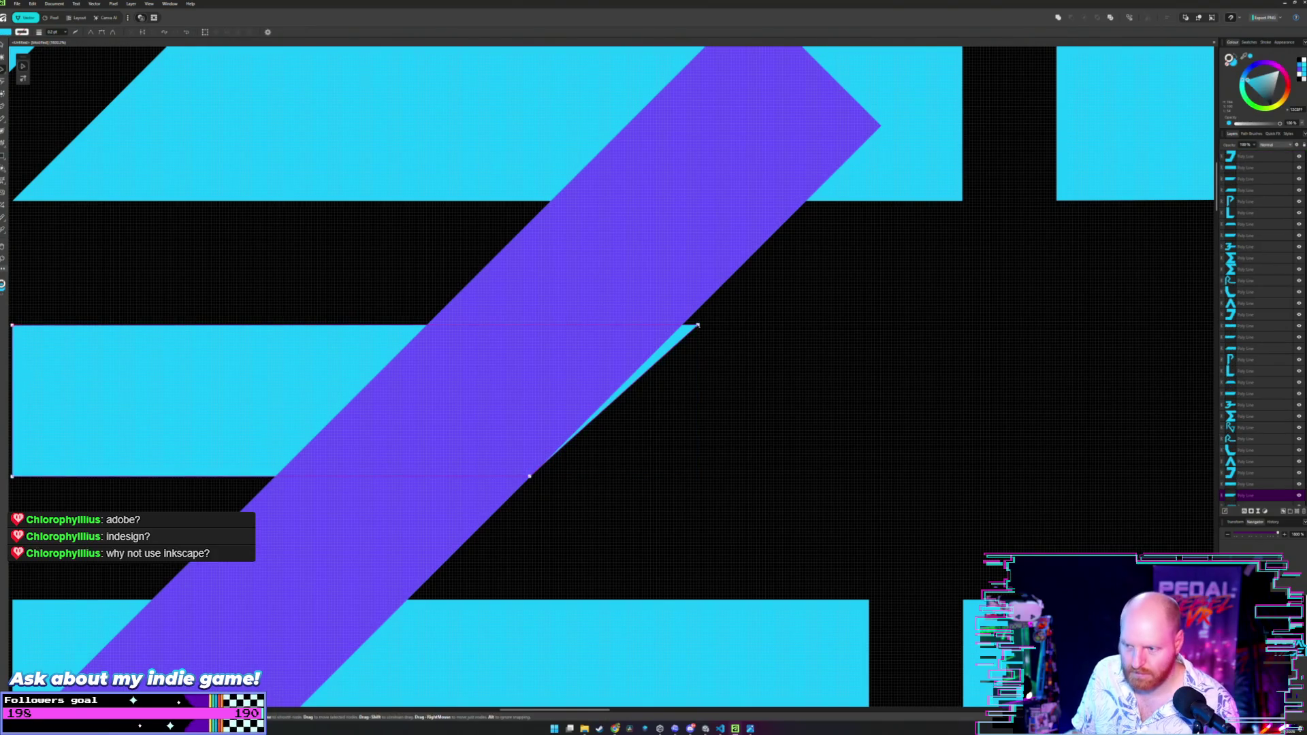
click(698, 326)
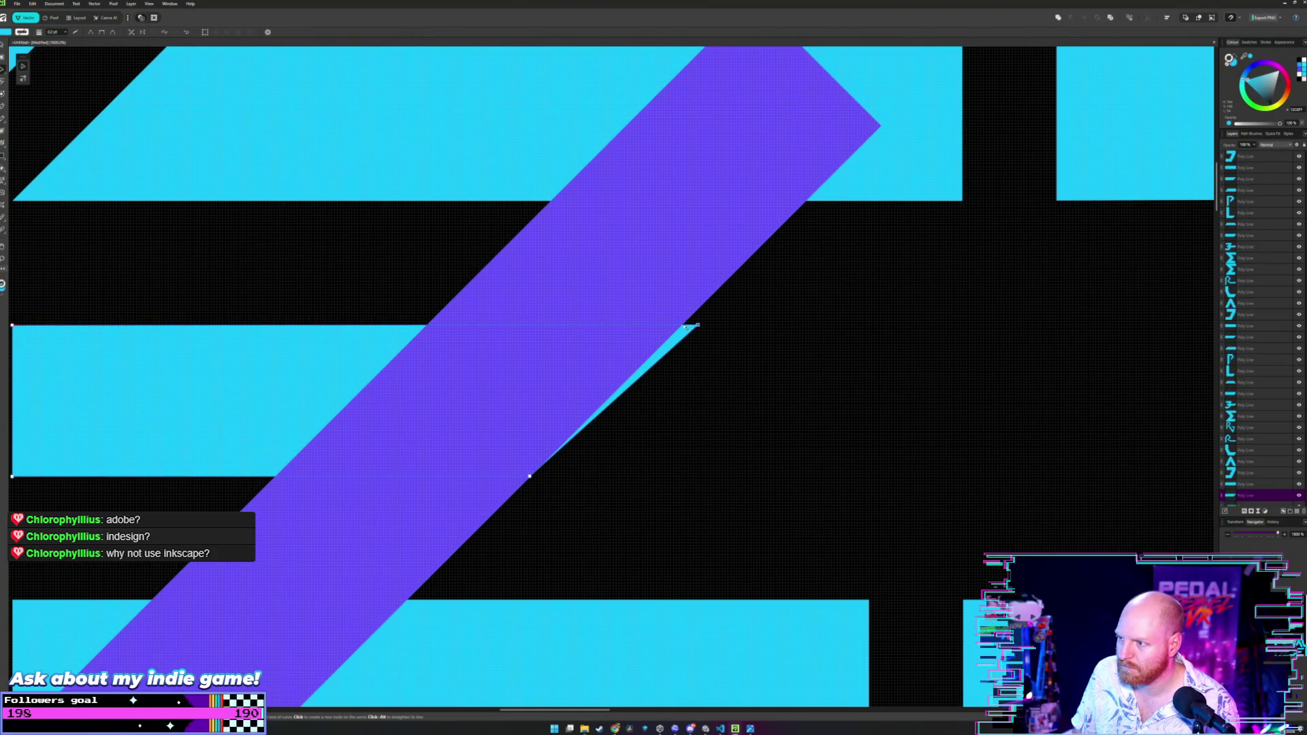
drag(685, 327, 683, 325)
Move the purple bar down onto REBEL's 3-shaped letter.
scroll(750, 327, down, 5)
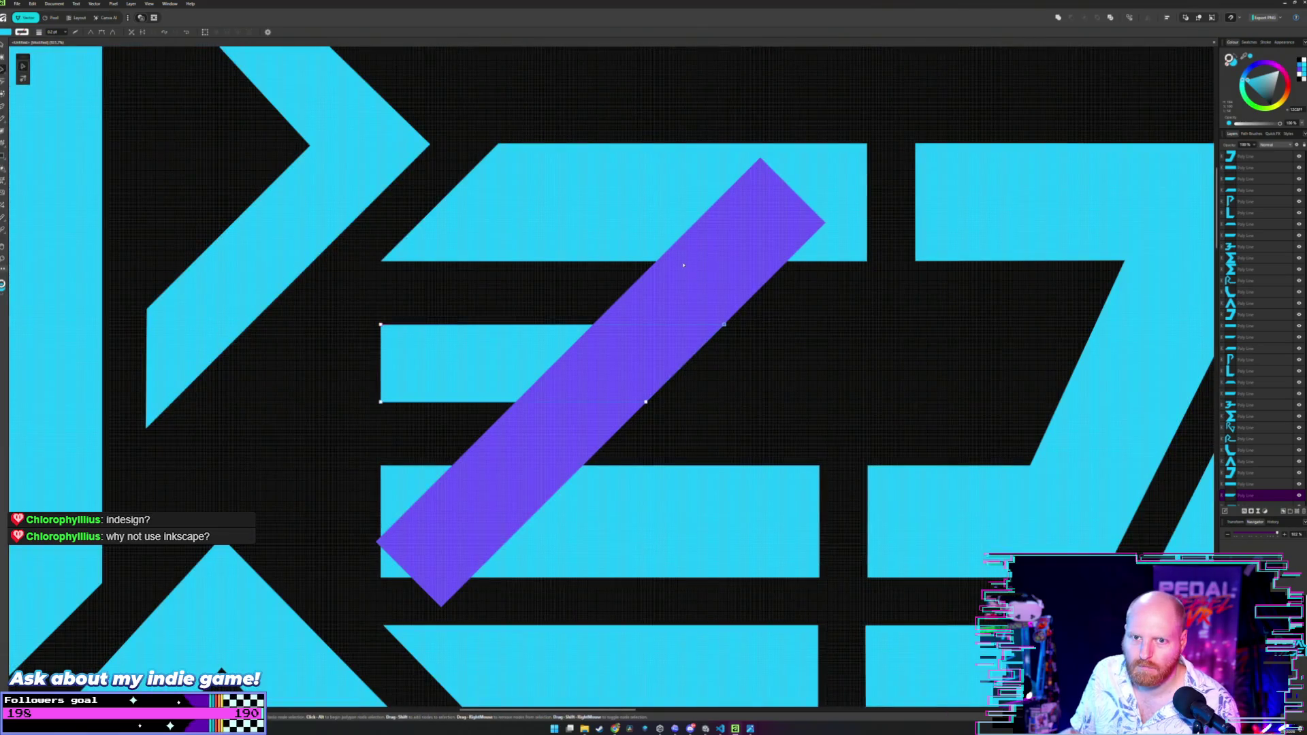
scroll(591, 270, down, 5)
scroll(624, 265, up, 1)
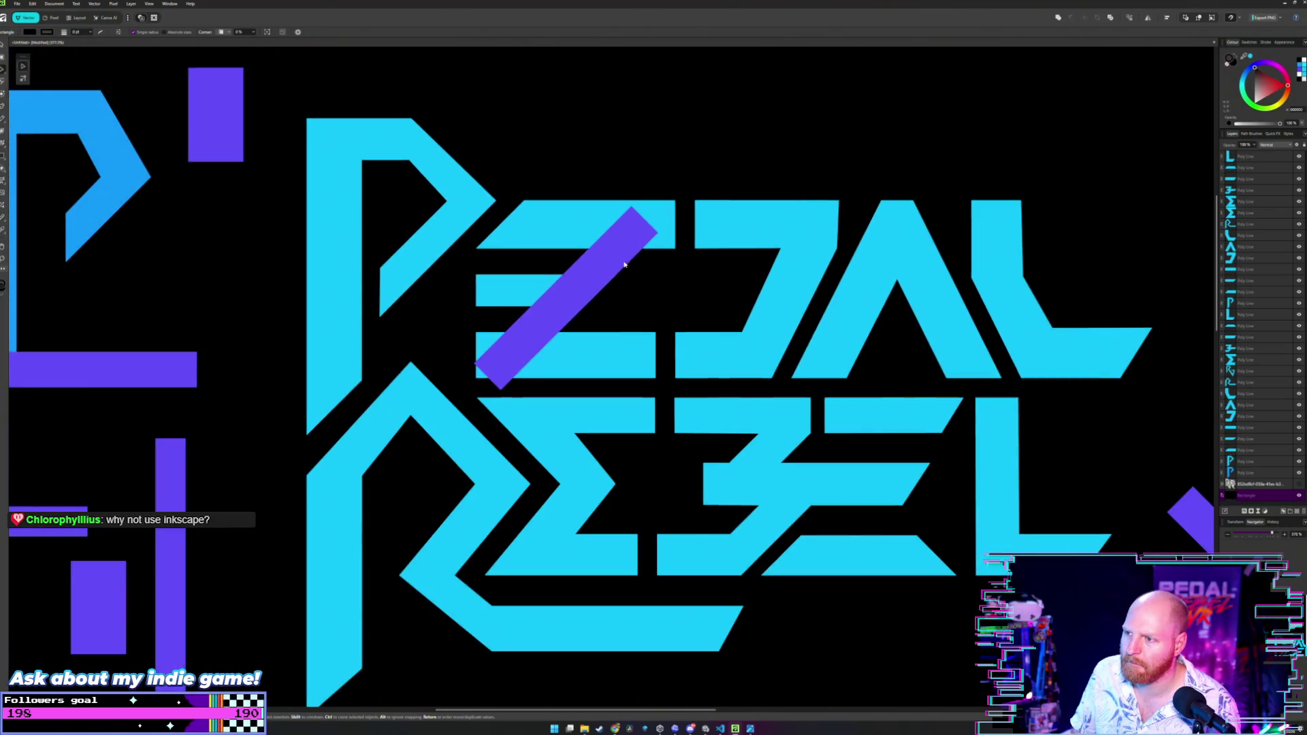
mouse_move(583, 257)
mouse_down()
mouse_move(640, 255)
mouse_move(666, 368)
mouse_move(636, 301)
mouse_move(752, 356)
mouse_move(768, 444)
mouse_move(781, 444)
mouse_up()
Move the purple diagonal bar onto the R/E junction and lengthen its upper-right end.
scroll(781, 444, down, 3)
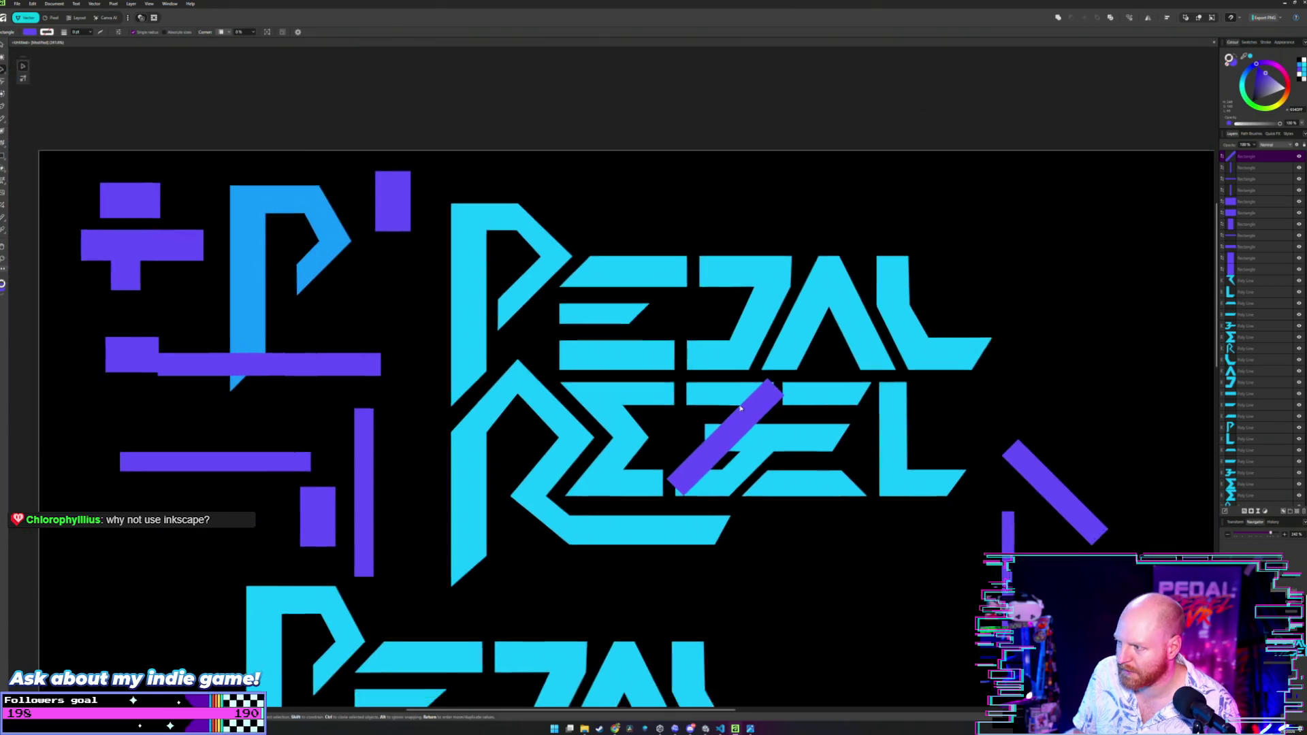
mouse_move(716, 387)
mouse_down()
mouse_move(555, 402)
mouse_move(381, 347)
mouse_move(348, 314)
mouse_move(580, 311)
mouse_move(569, 304)
mouse_up()
scroll(553, 400, up, 4)
scroll(569, 304, up, 2)
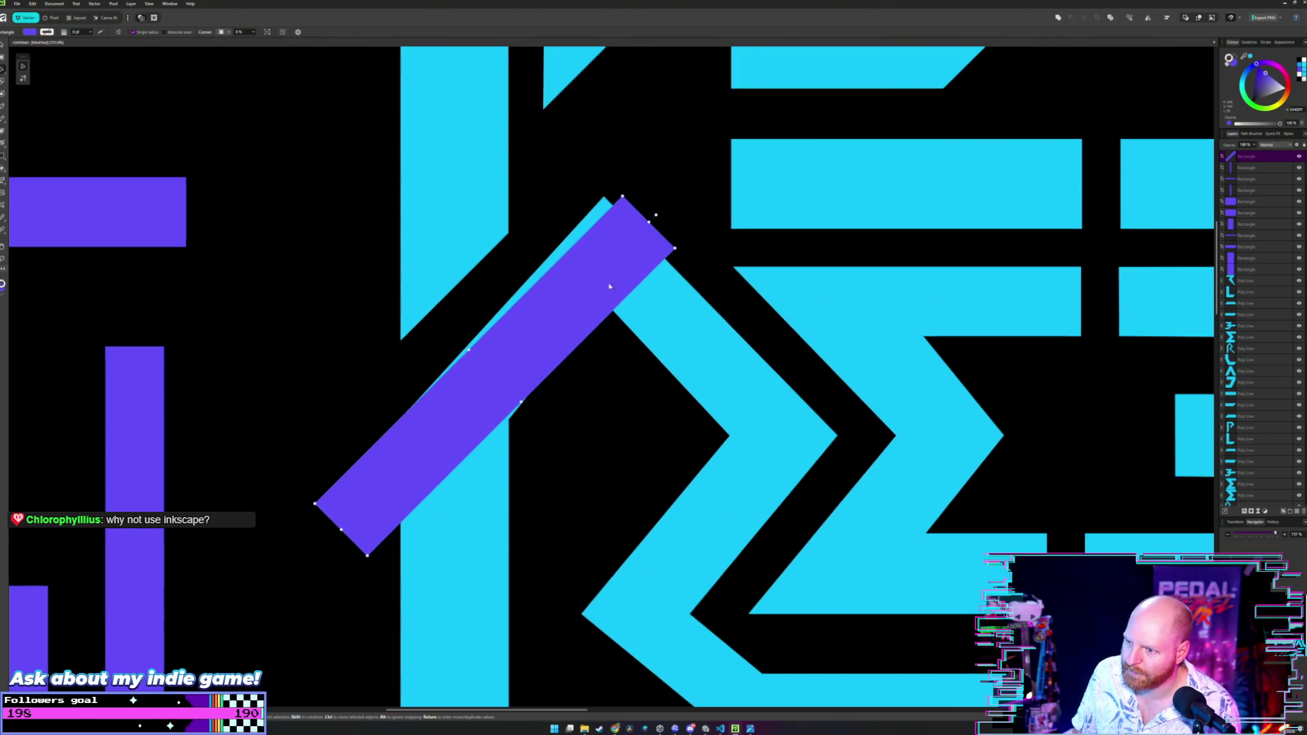
drag(600, 260, 657, 309)
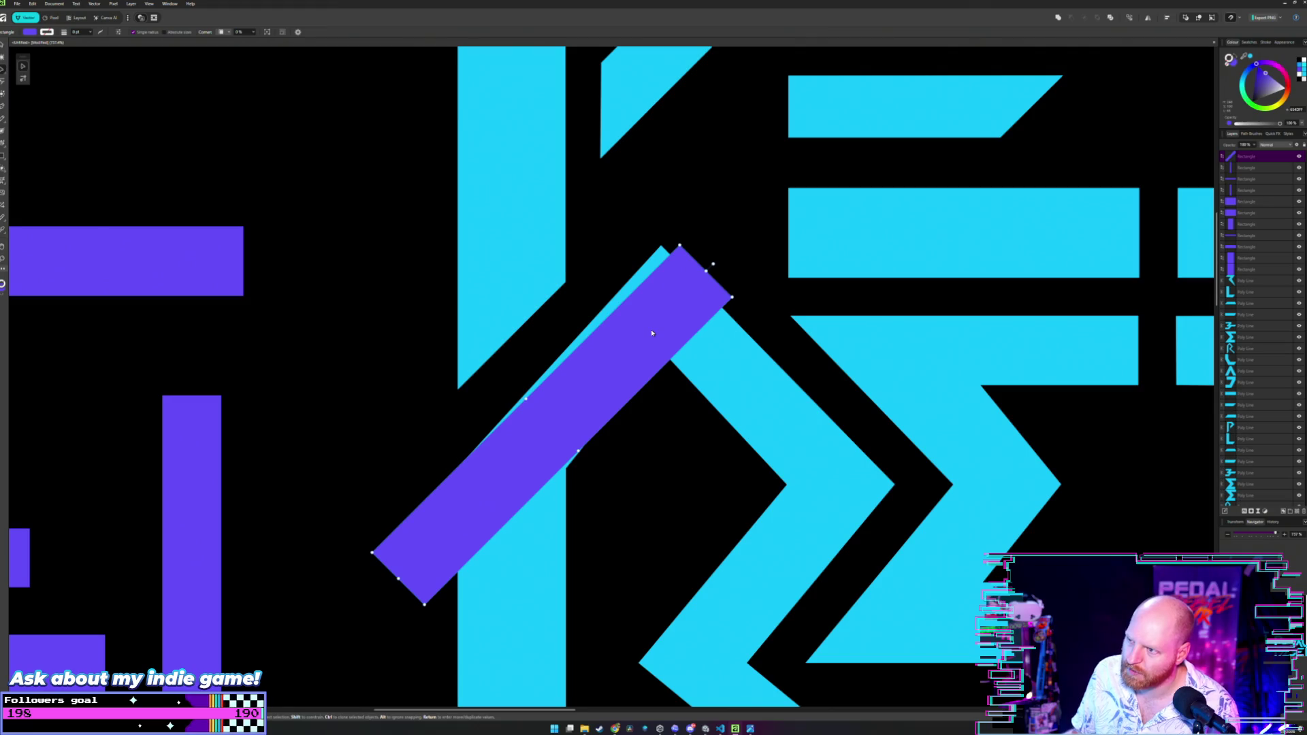
drag(651, 332, 646, 340)
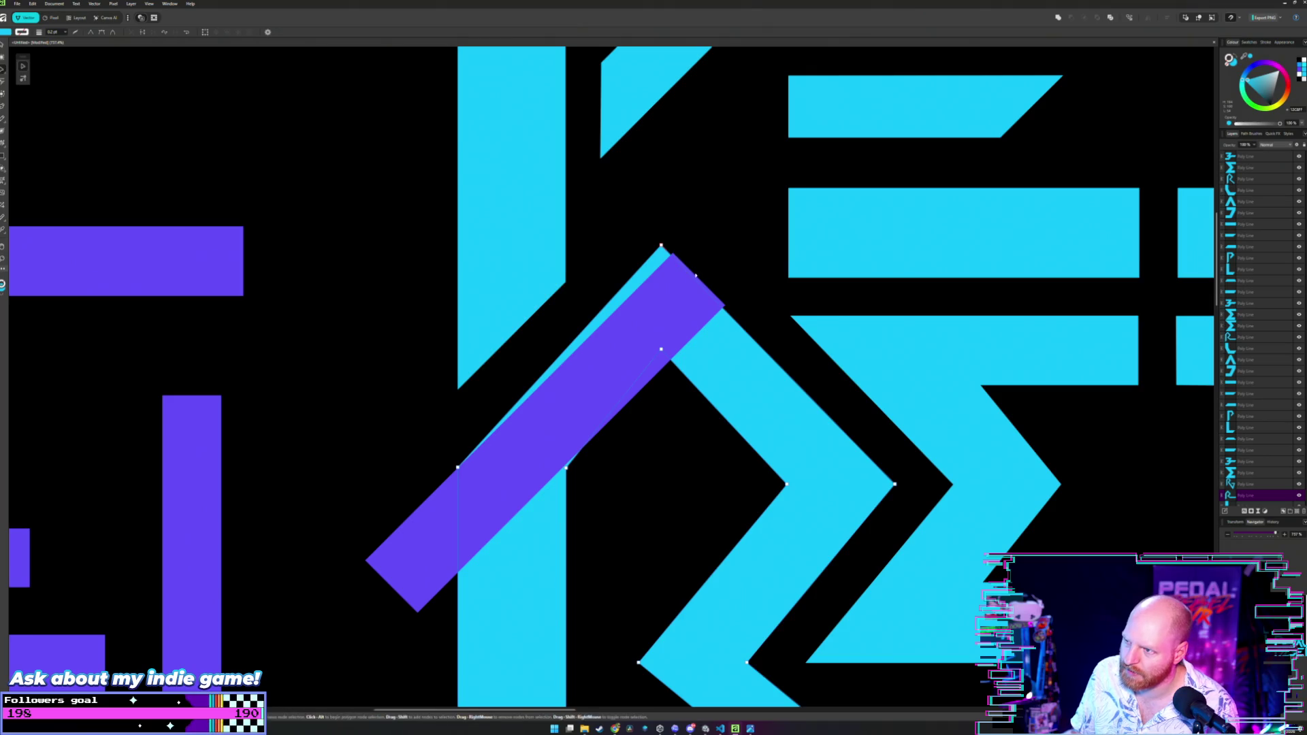
drag(694, 291, 760, 226)
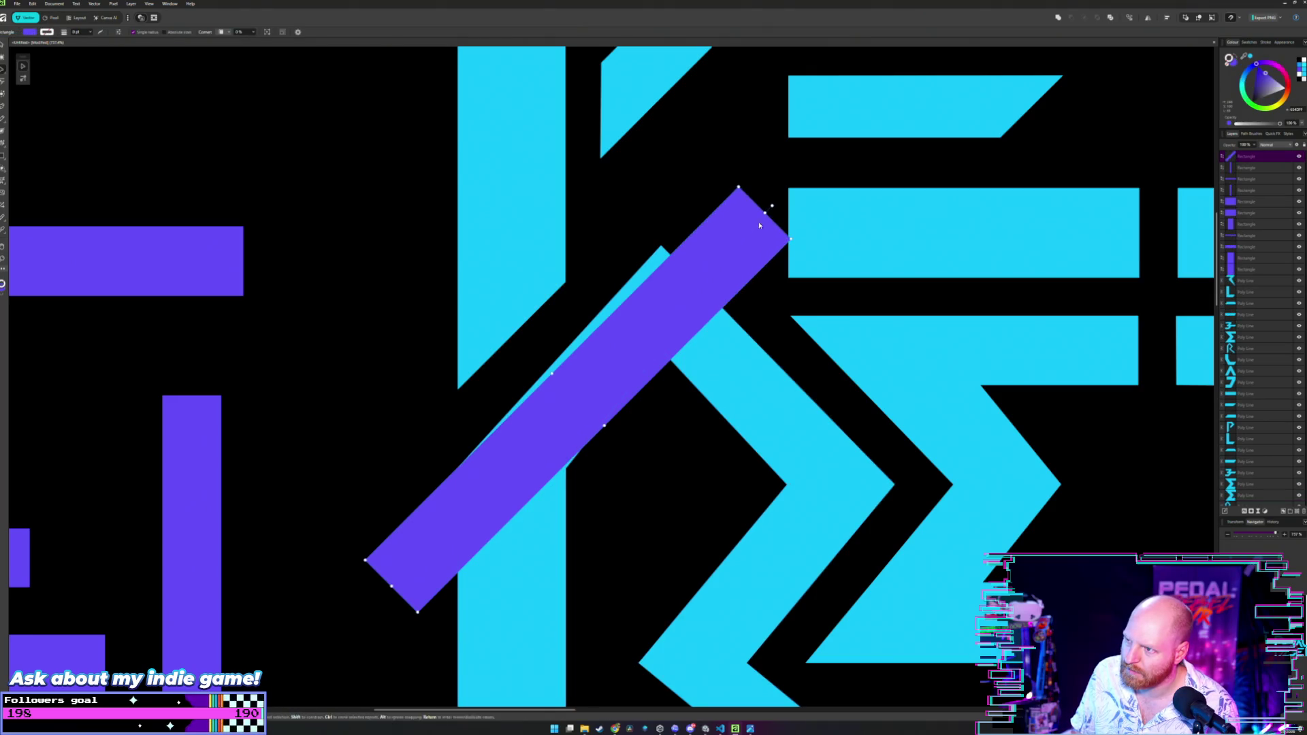
scroll(654, 257, up, 3)
Inspect the cyan letter's nodes, then move the bar aside and back onto the R of REBEL.
key(a)
click(678, 266)
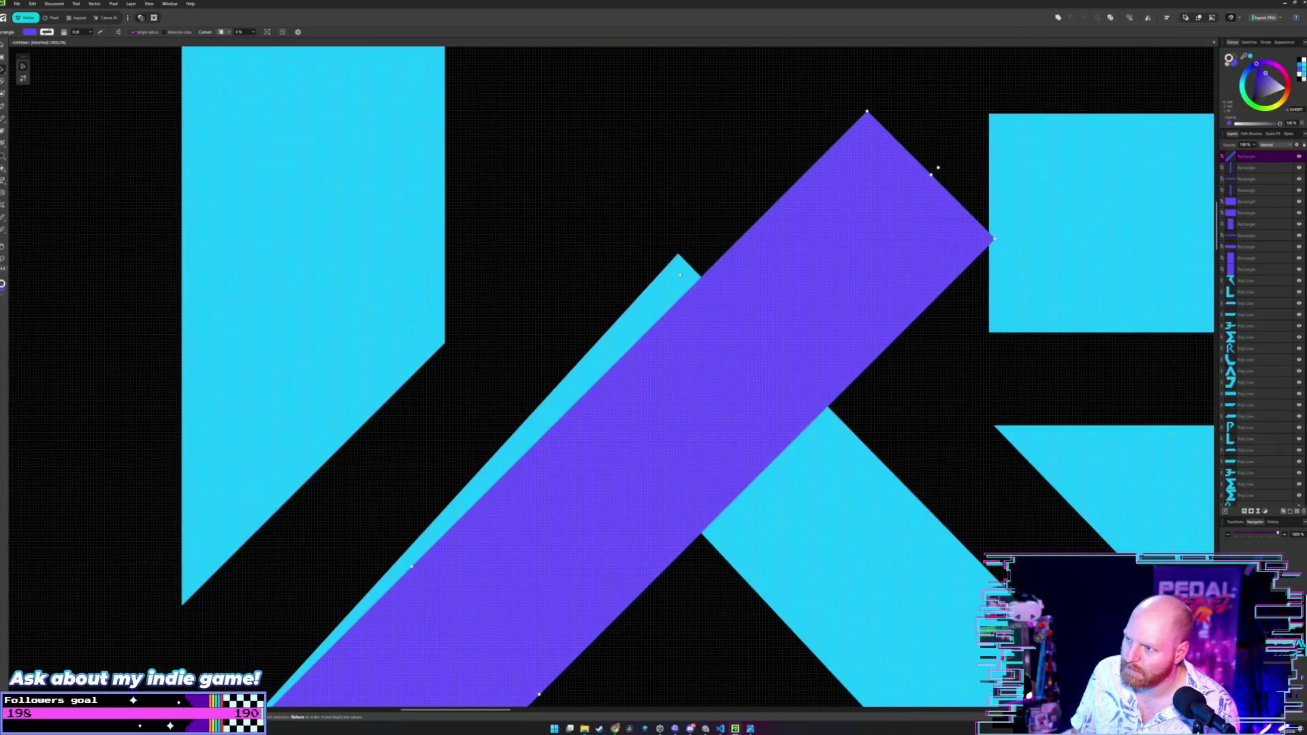
scroll(679, 265, down, 6)
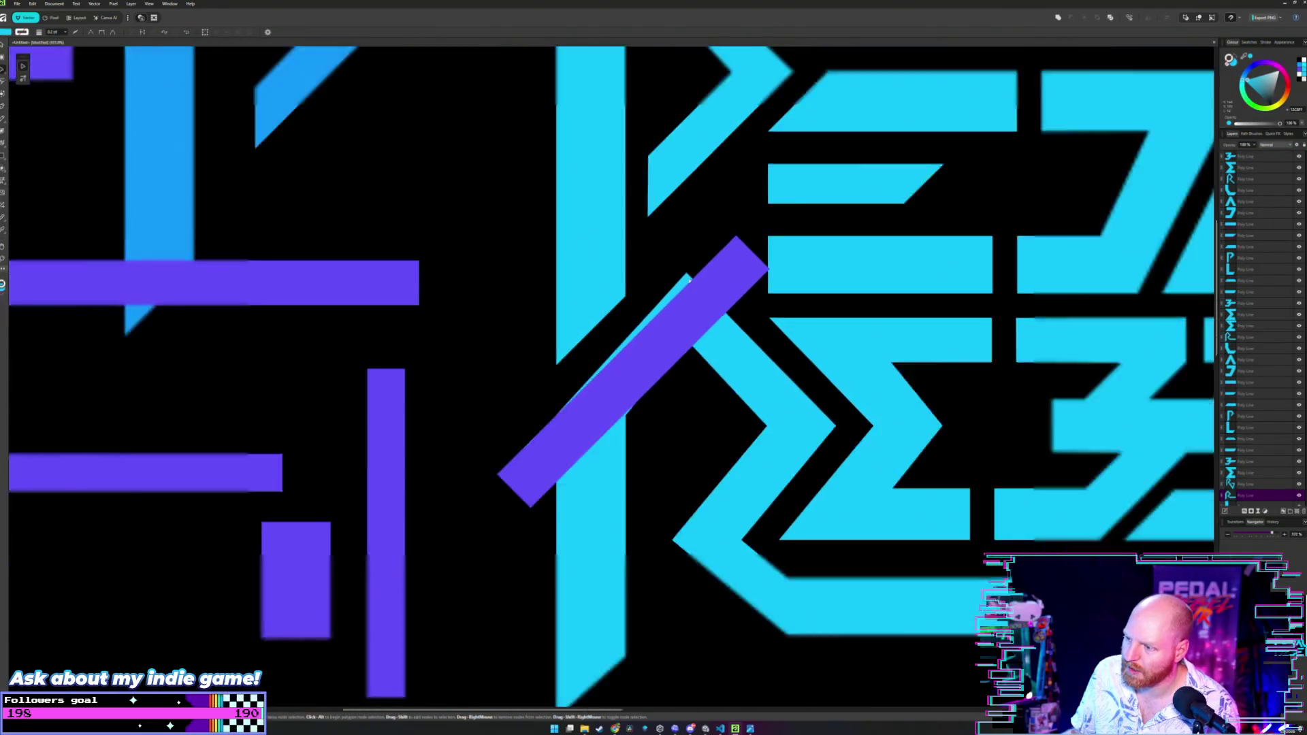
scroll(736, 292, down, 3)
scroll(542, 336, up, 2)
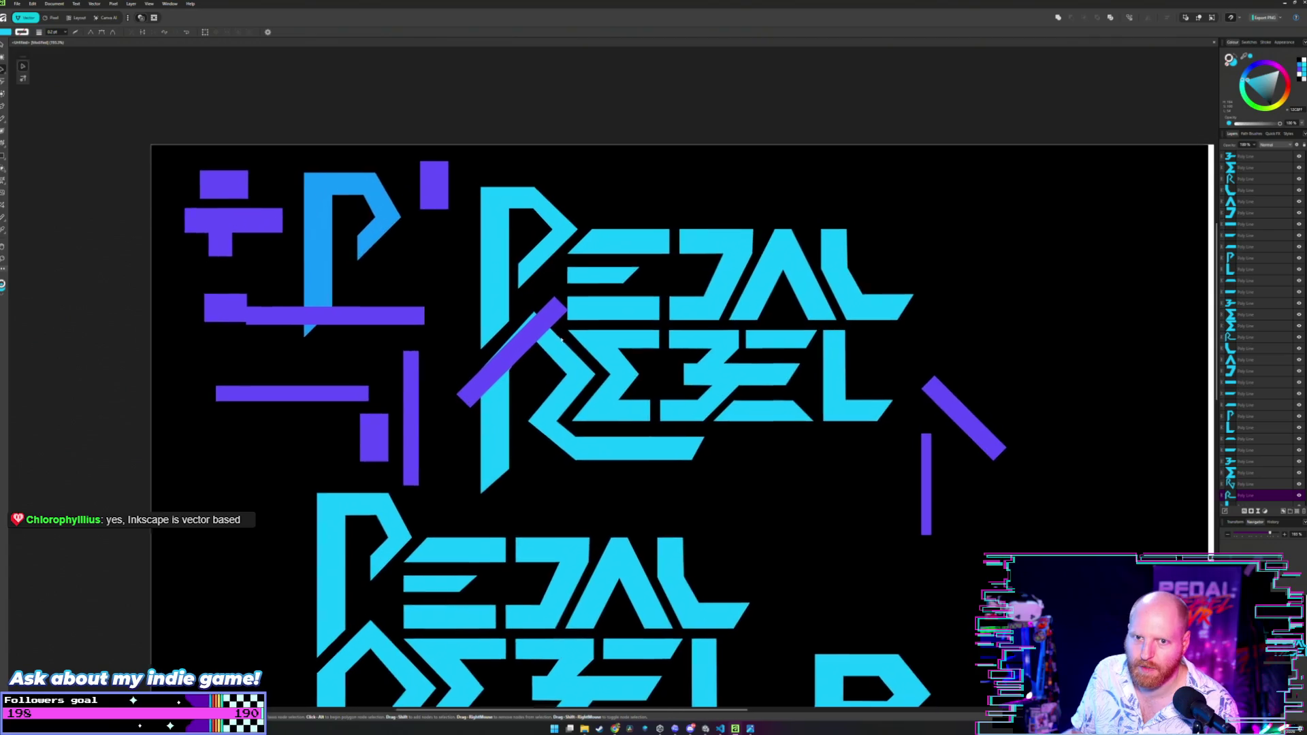
key(v)
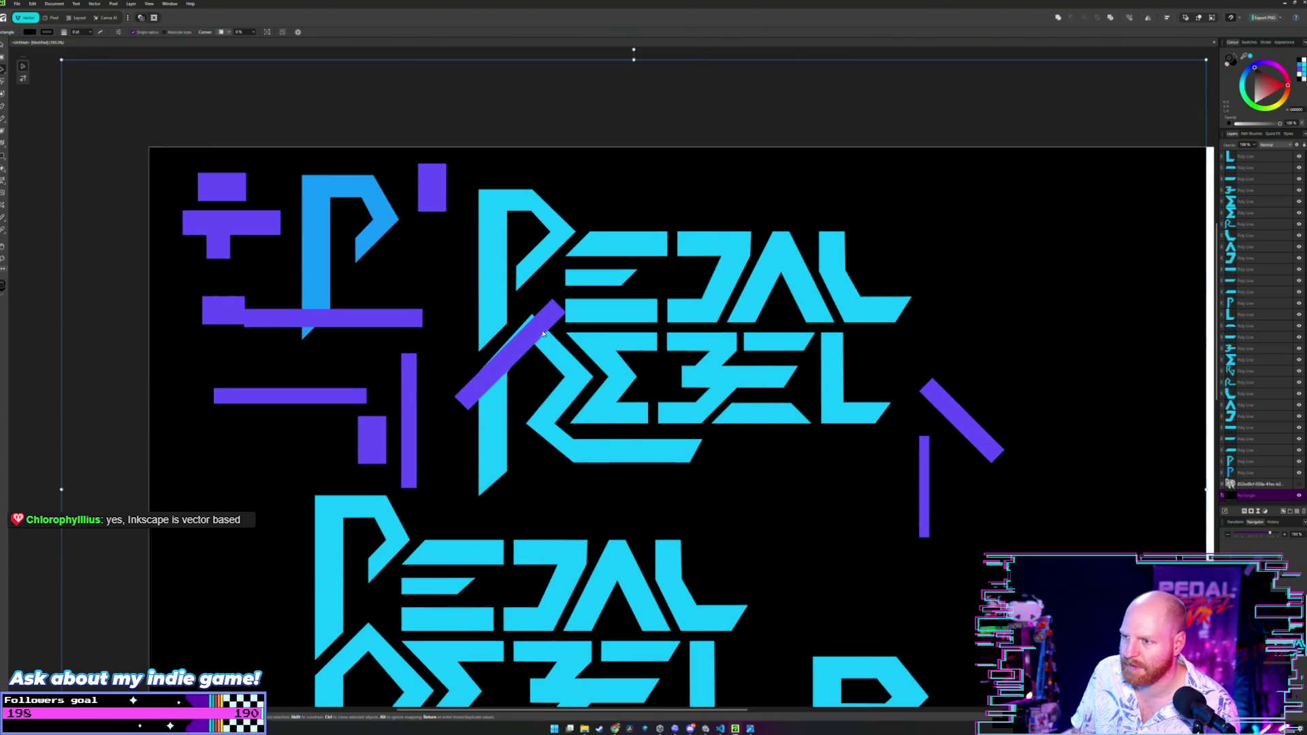
drag(543, 335, 1020, 342)
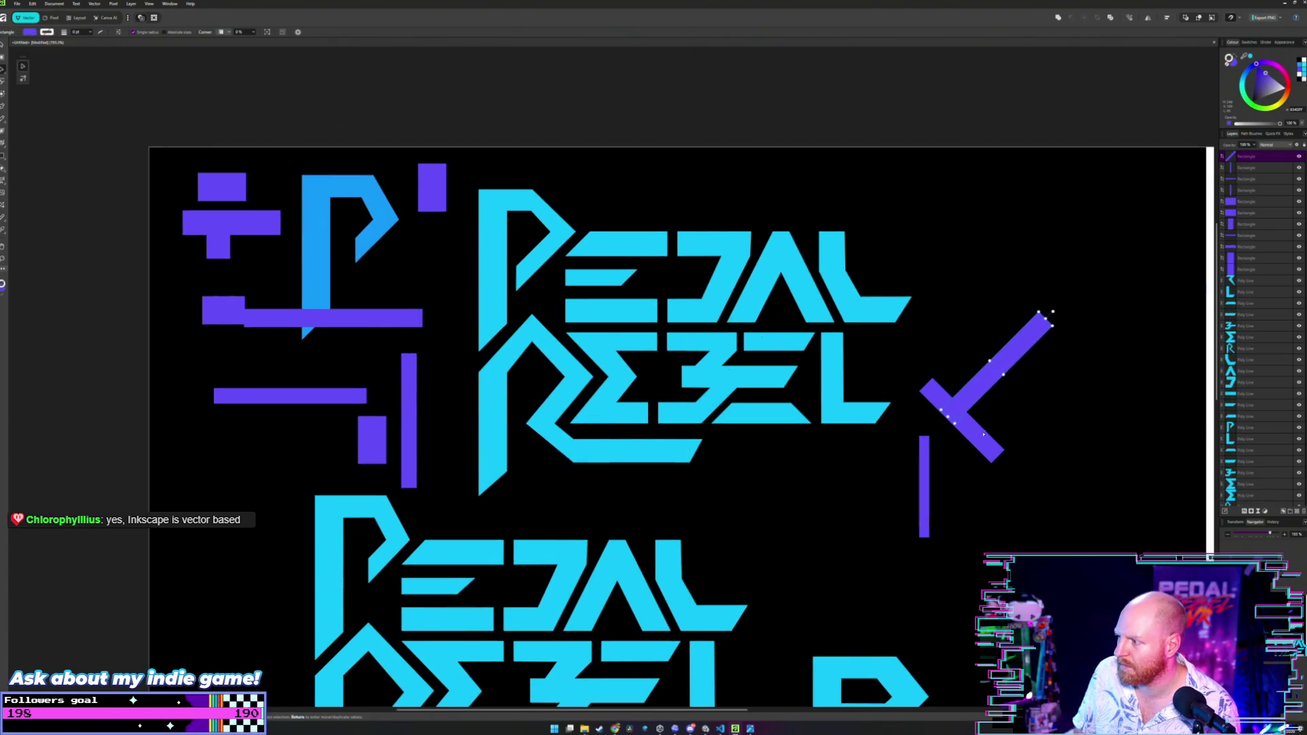
mouse_move(983, 434)
mouse_down()
mouse_move(670, 416)
mouse_move(565, 371)
mouse_up()
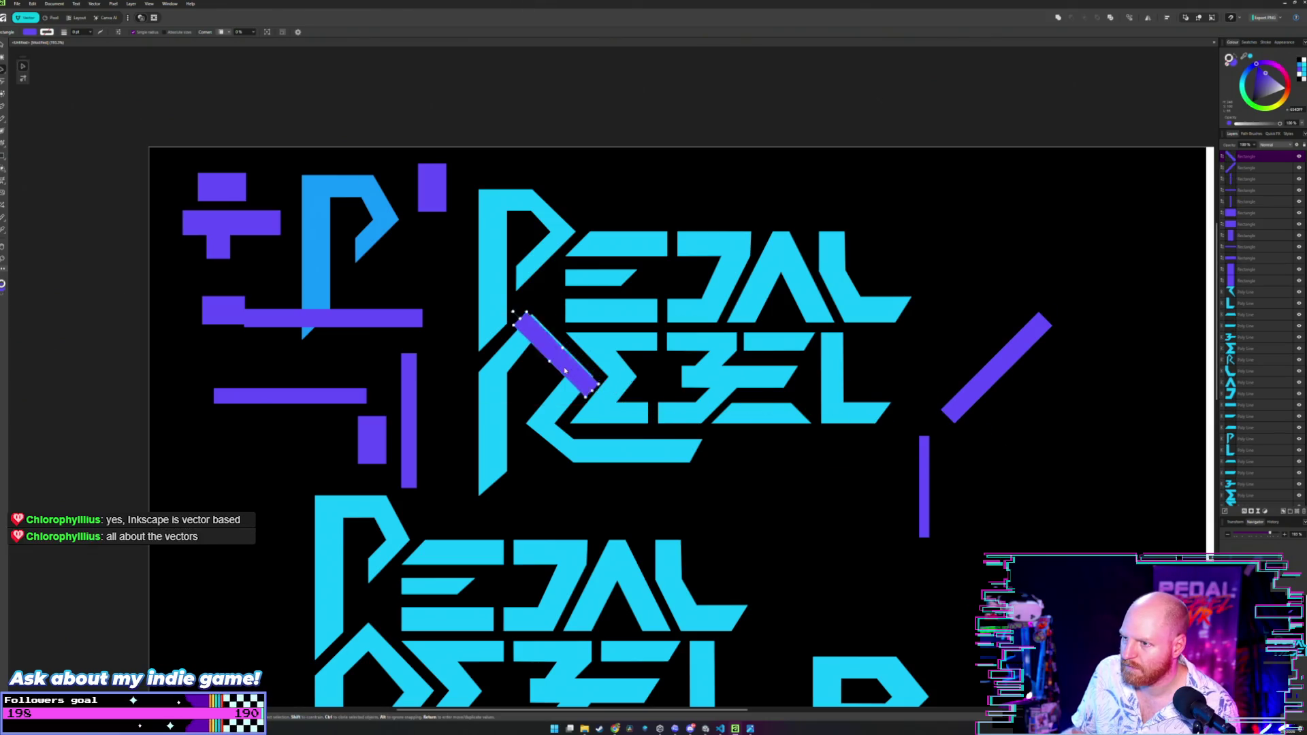
scroll(564, 354, up, 3)
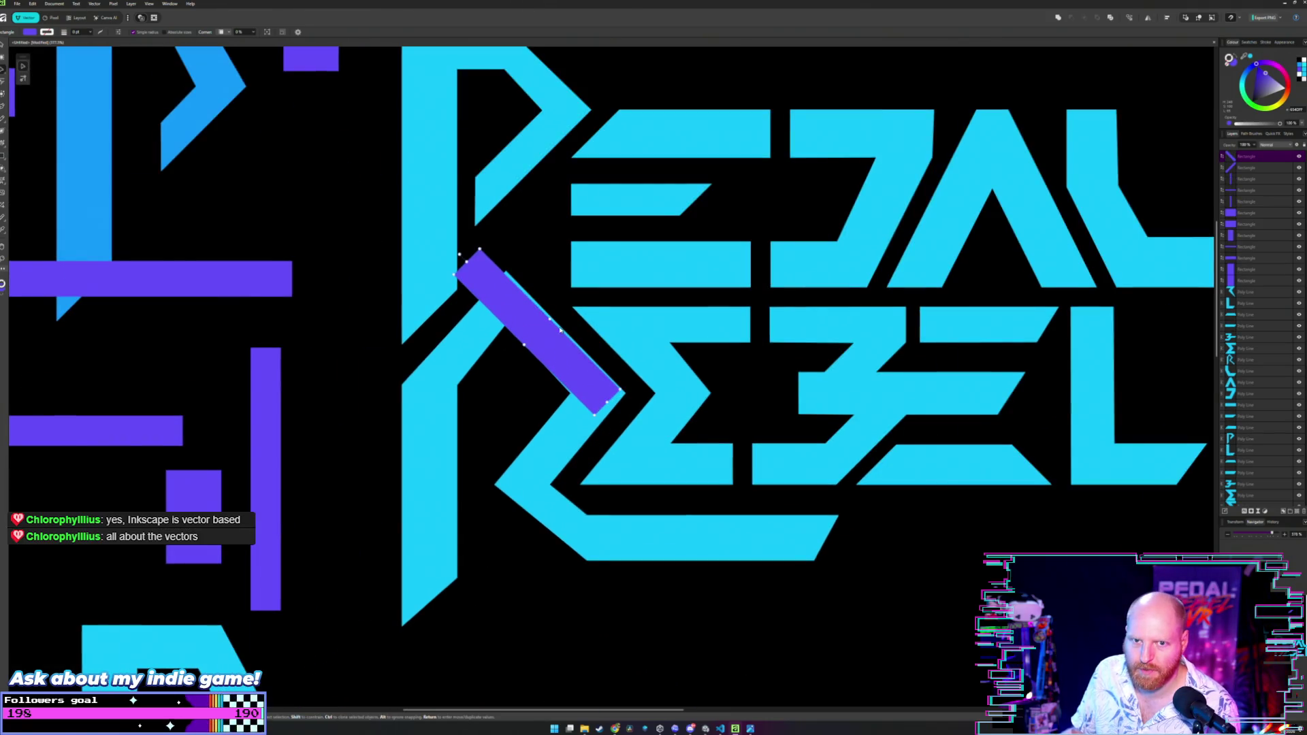
scroll(560, 330, up, 2)
scroll(637, 372, up, 2)
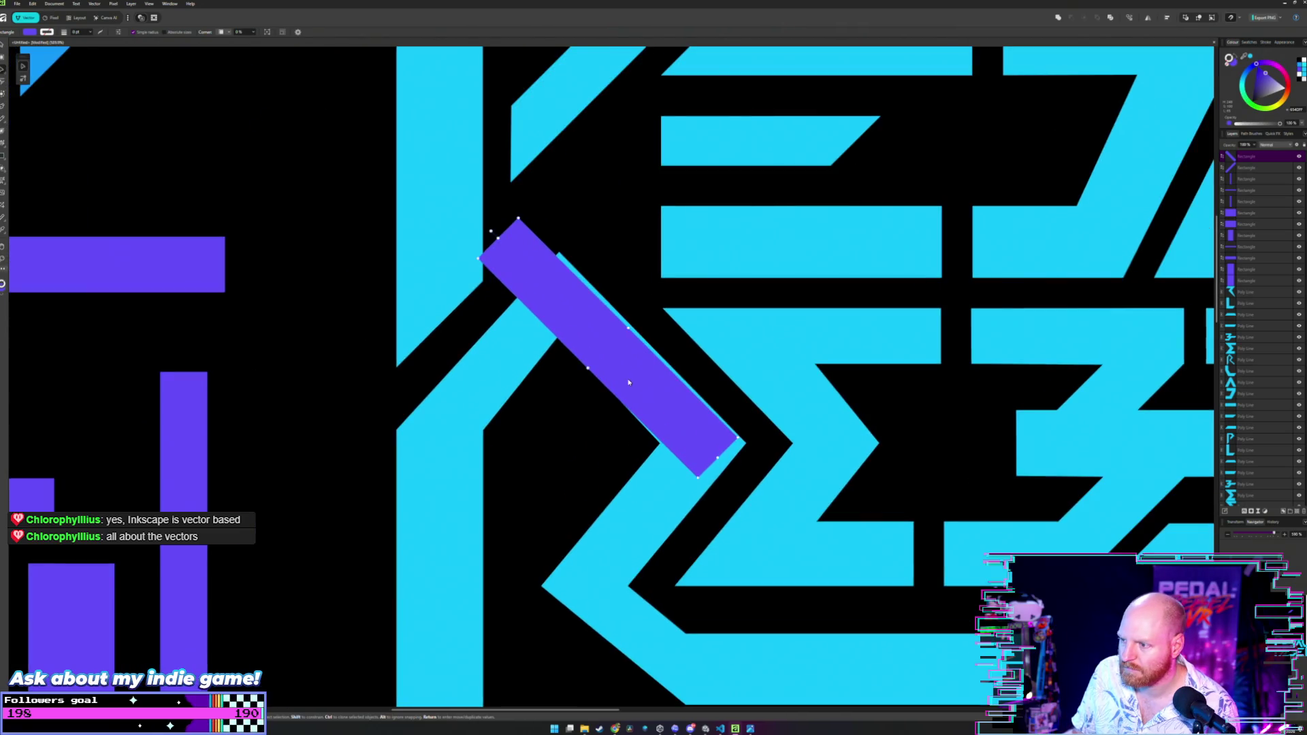
mouse_move(633, 385)
mouse_down()
mouse_move(658, 371)
mouse_move(637, 387)
mouse_up()
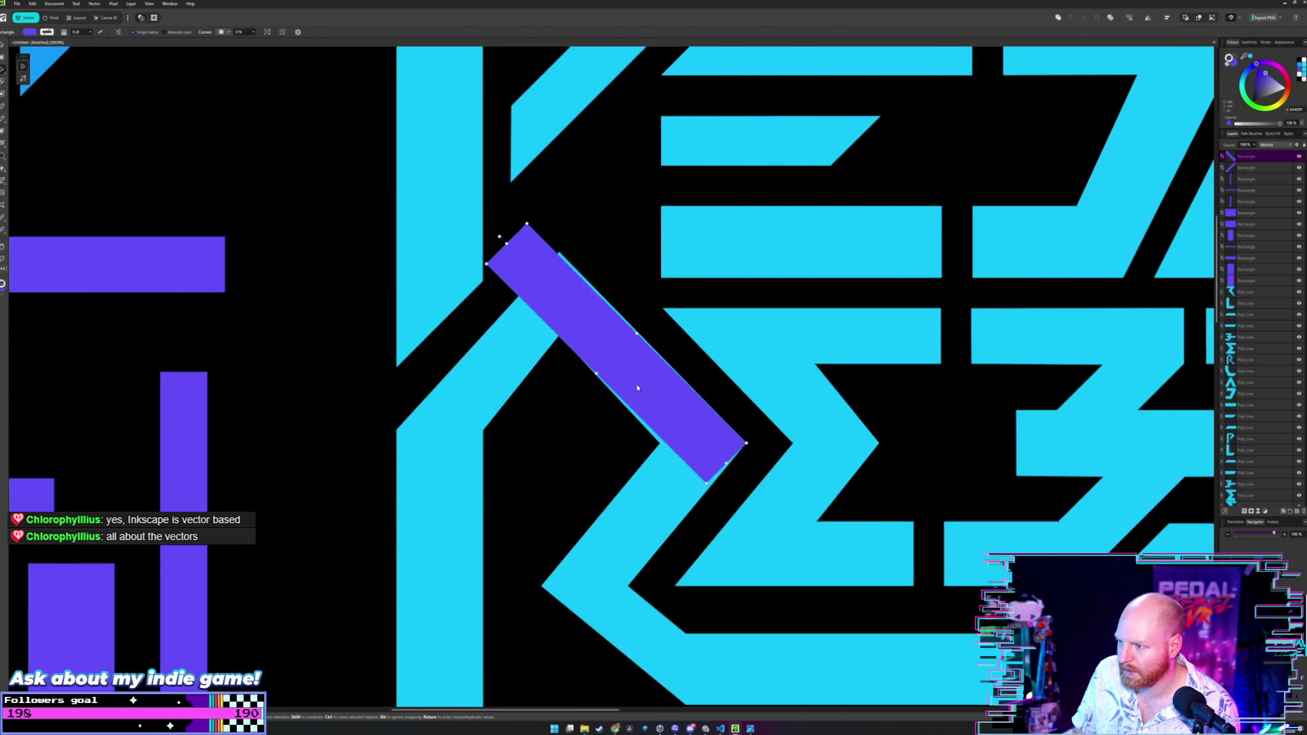
Adjust the purple bar's width so it lies along the cyan stroke's edge.
scroll(642, 378, up, 2)
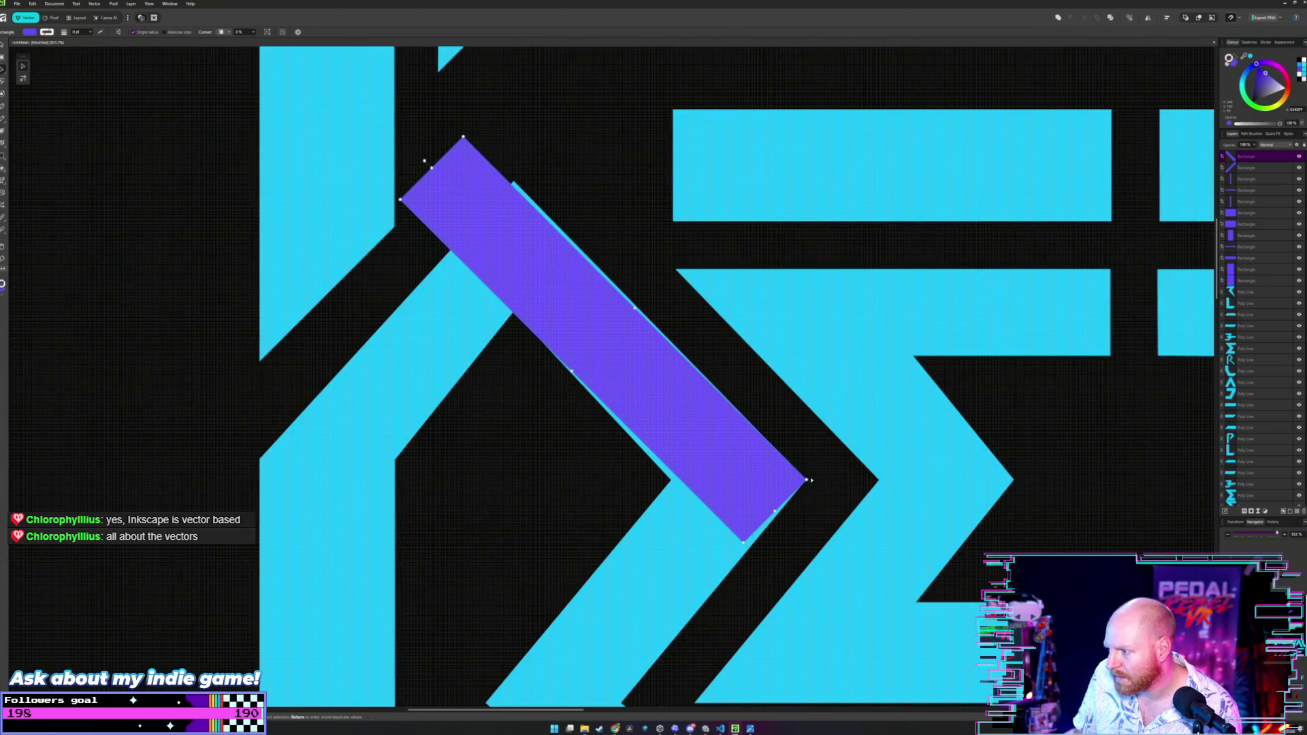
mouse_move(809, 481)
mouse_down()
mouse_move(839, 440)
mouse_move(811, 474)
mouse_up()
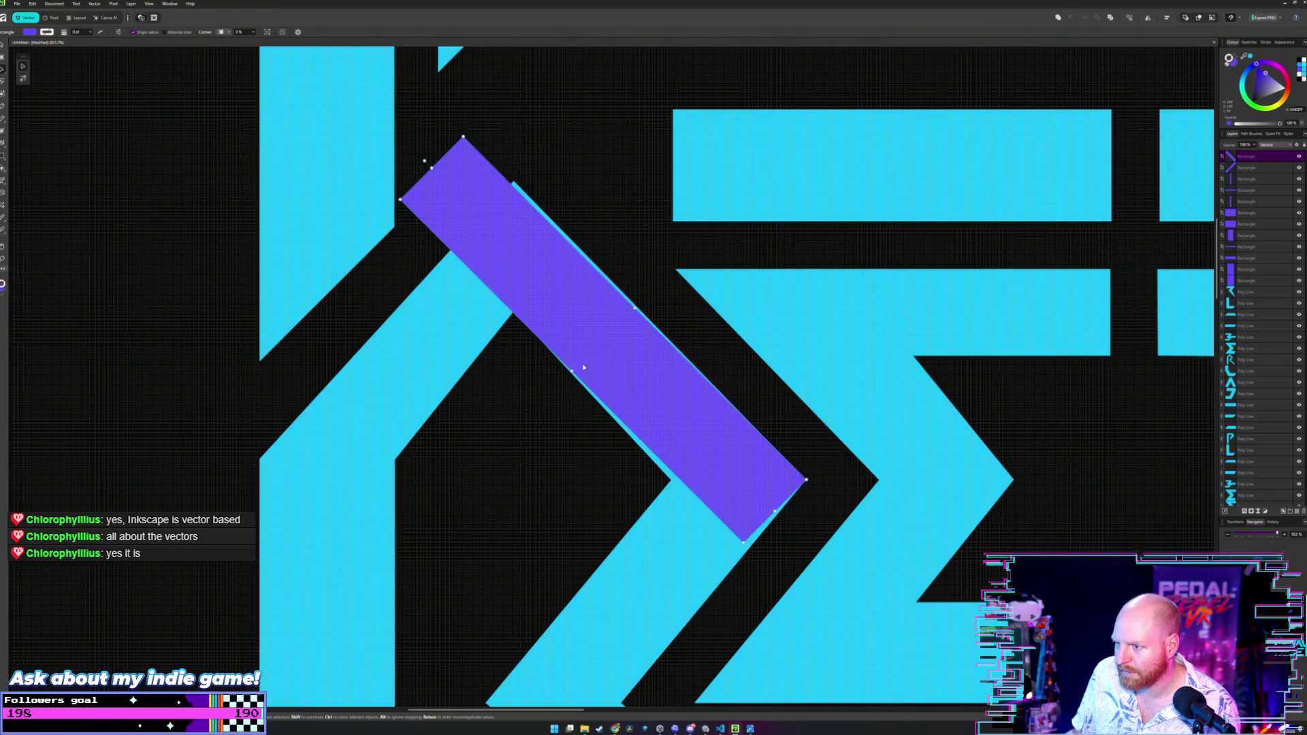
drag(566, 371, 564, 374)
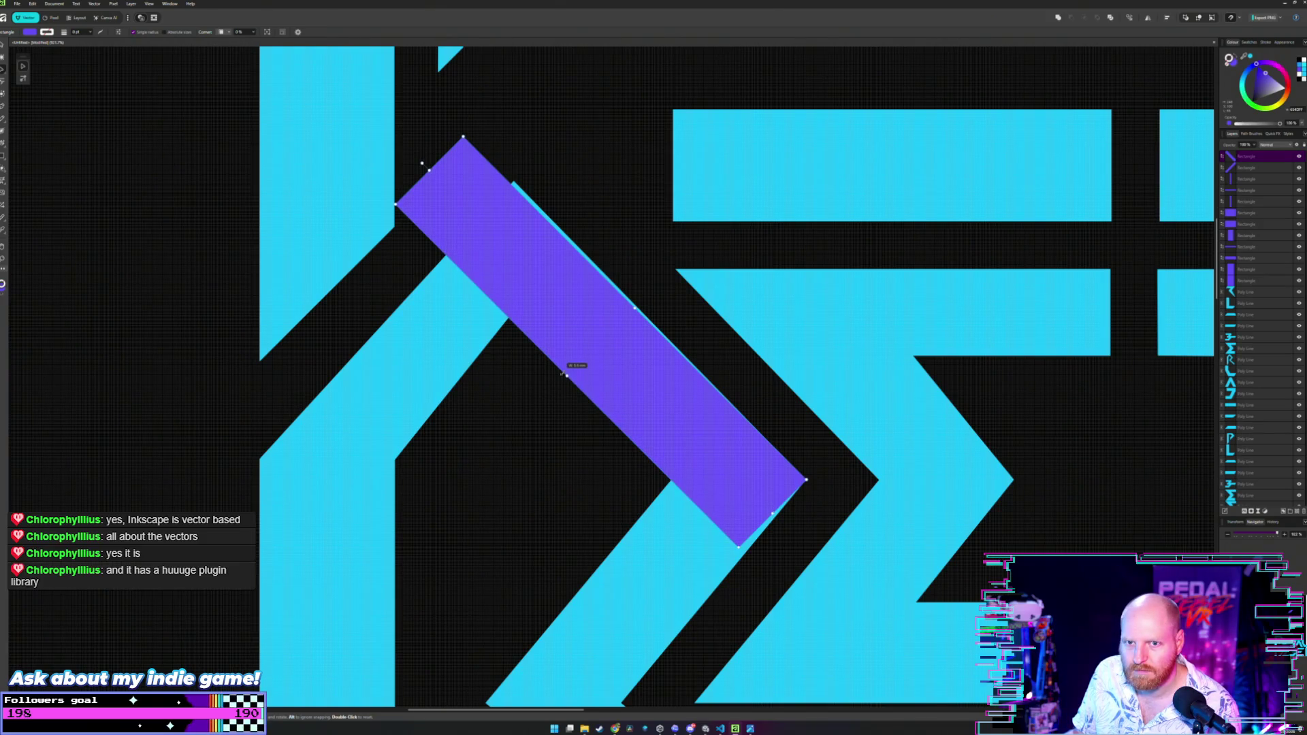
drag(564, 373, 566, 375)
scroll(583, 320, up, 2)
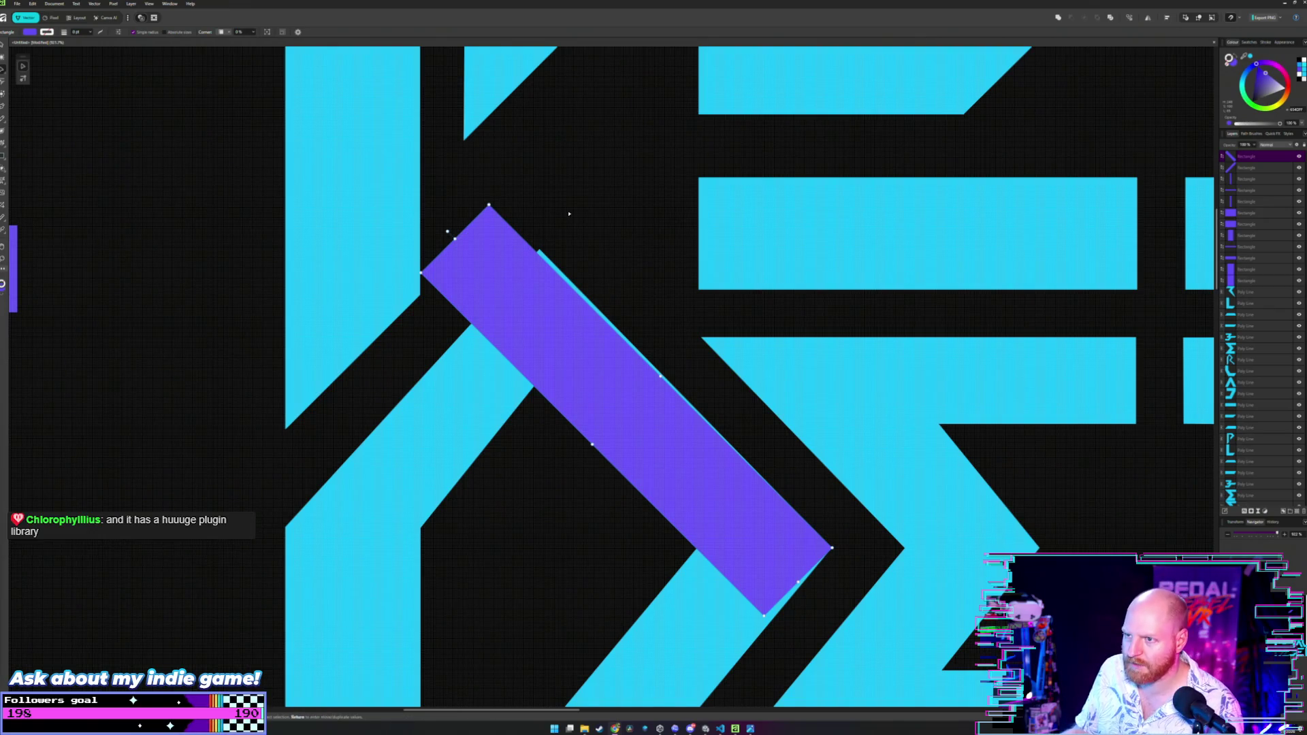
Deselect the bar and select the cyan R shape with the Node tool (A).
click(520, 253)
click(542, 265)
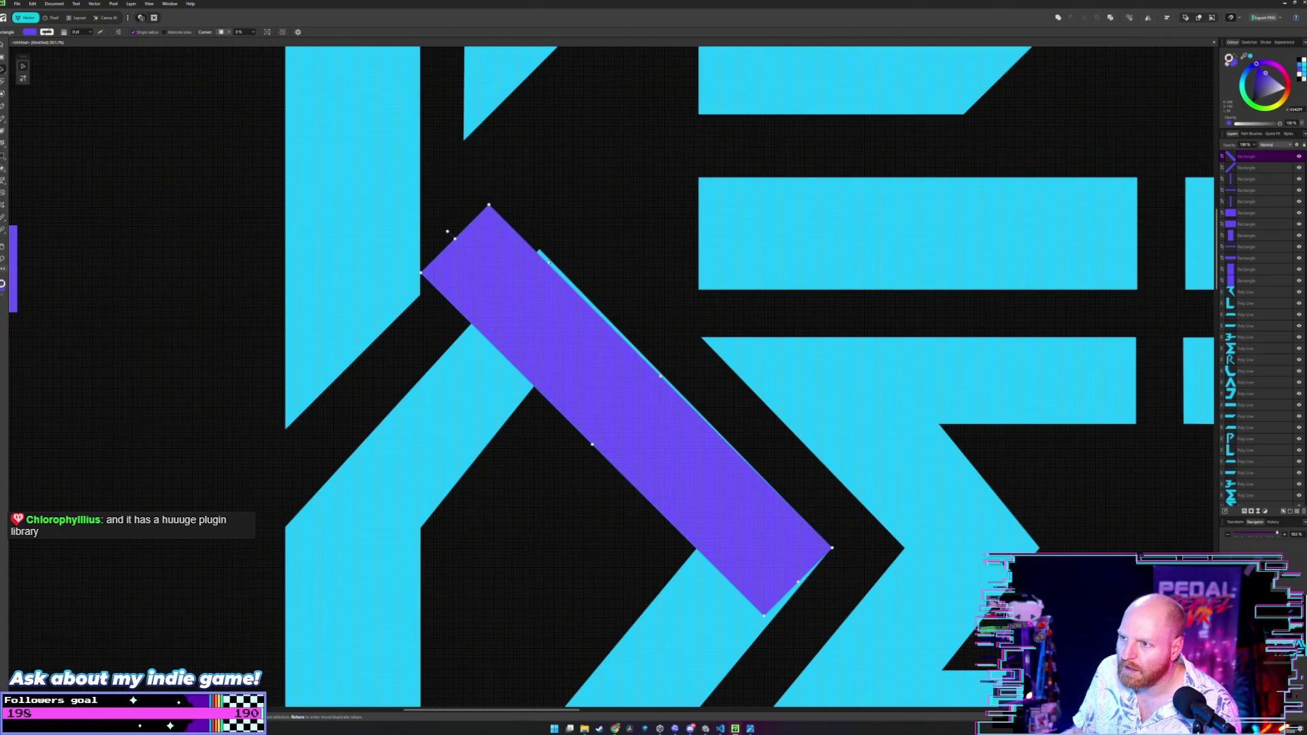
key(a)
scroll(538, 267, up, 3)
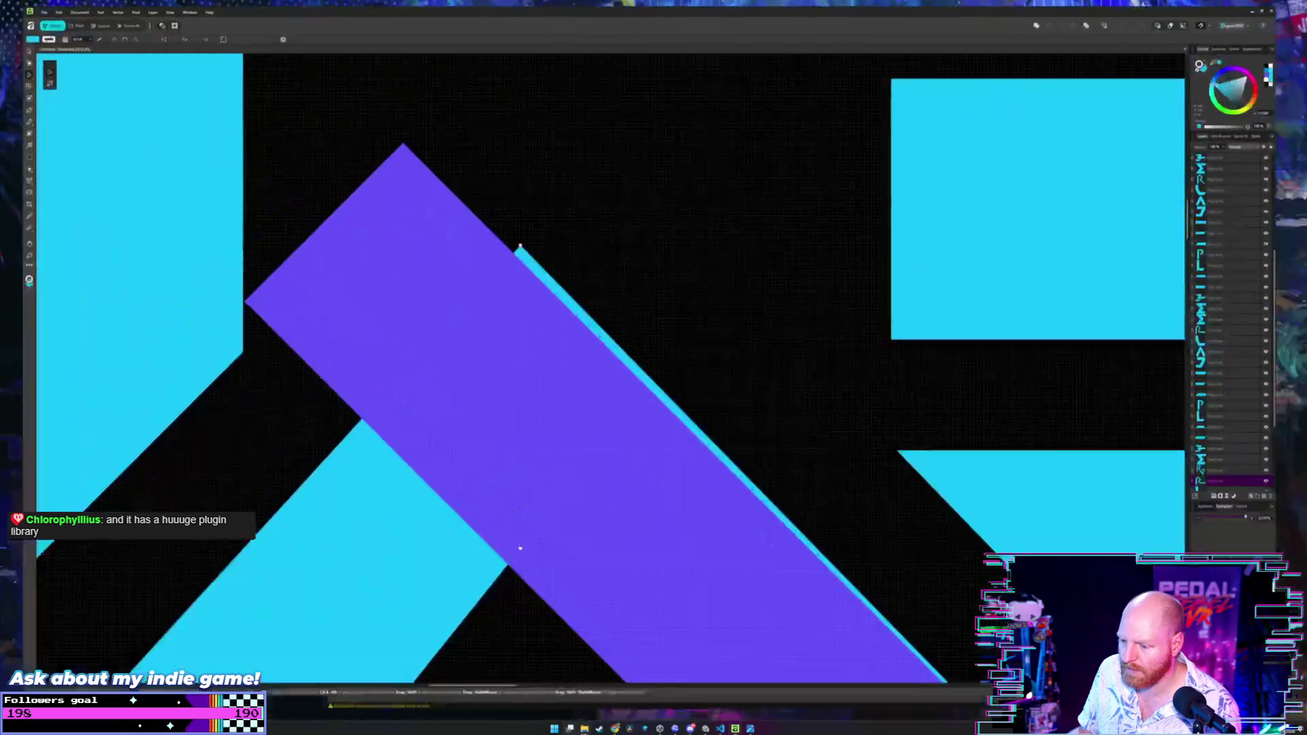
click(585, 729)
click(584, 729)
click(585, 728)
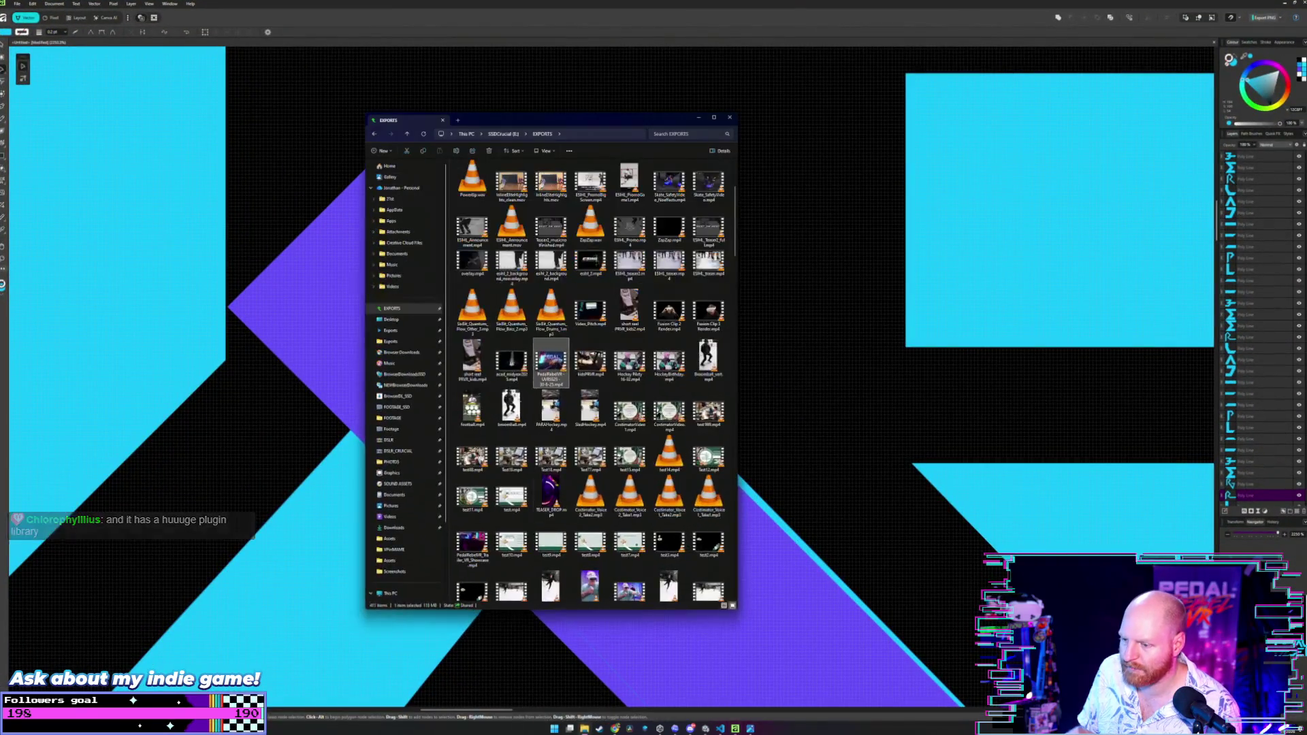
click(395, 472)
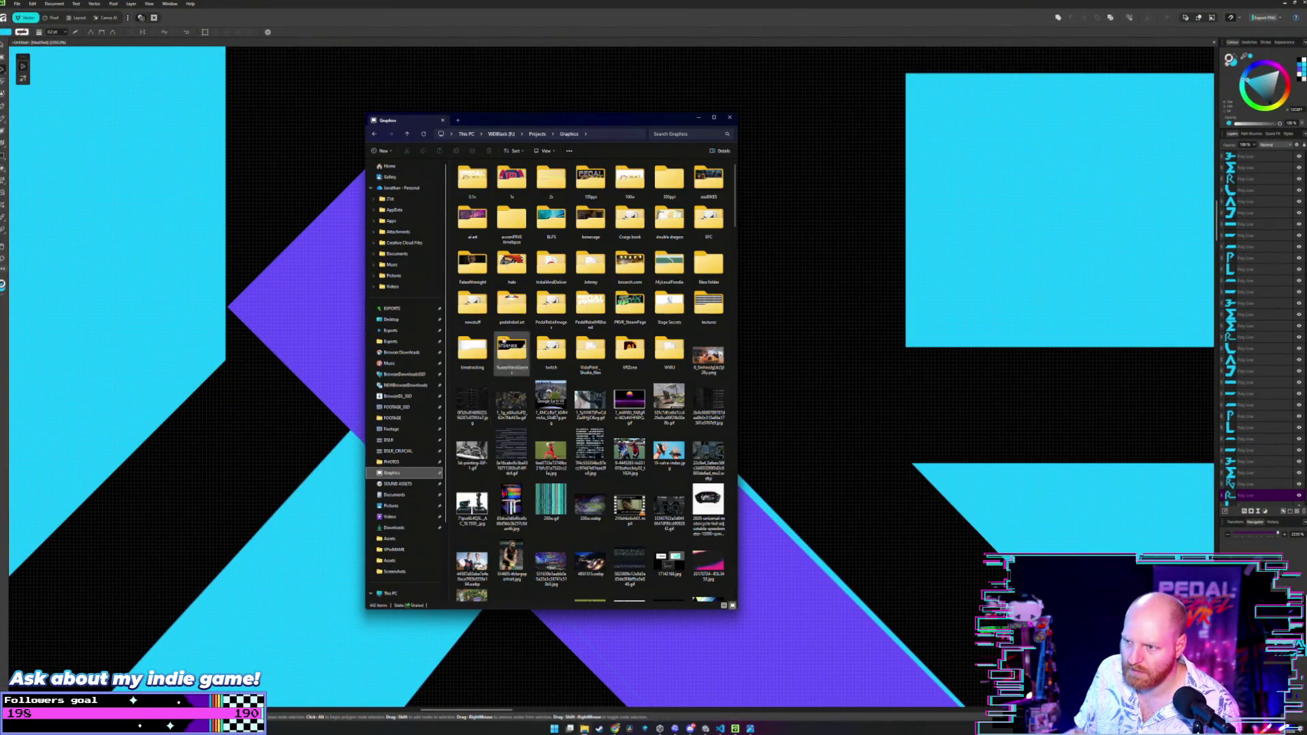
scroll(512, 344, down, 10)
scroll(526, 285, up, 10)
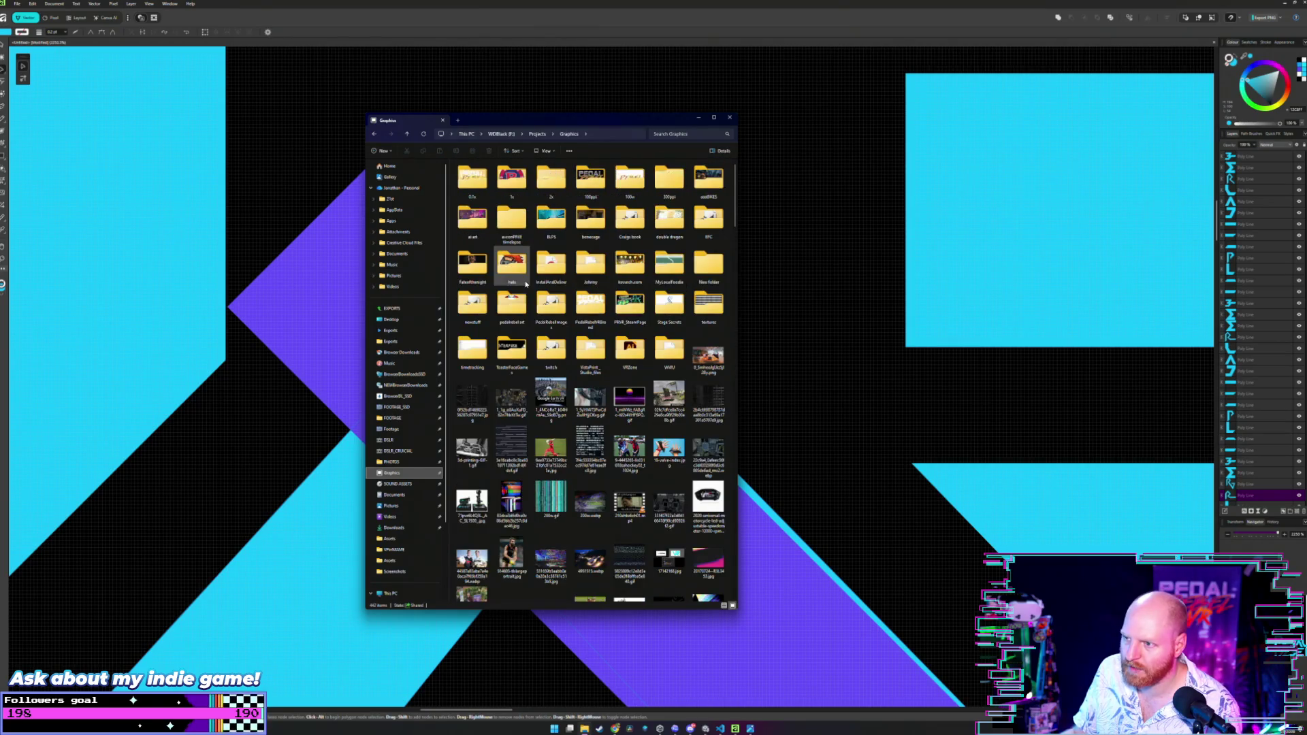
double_click(630, 303)
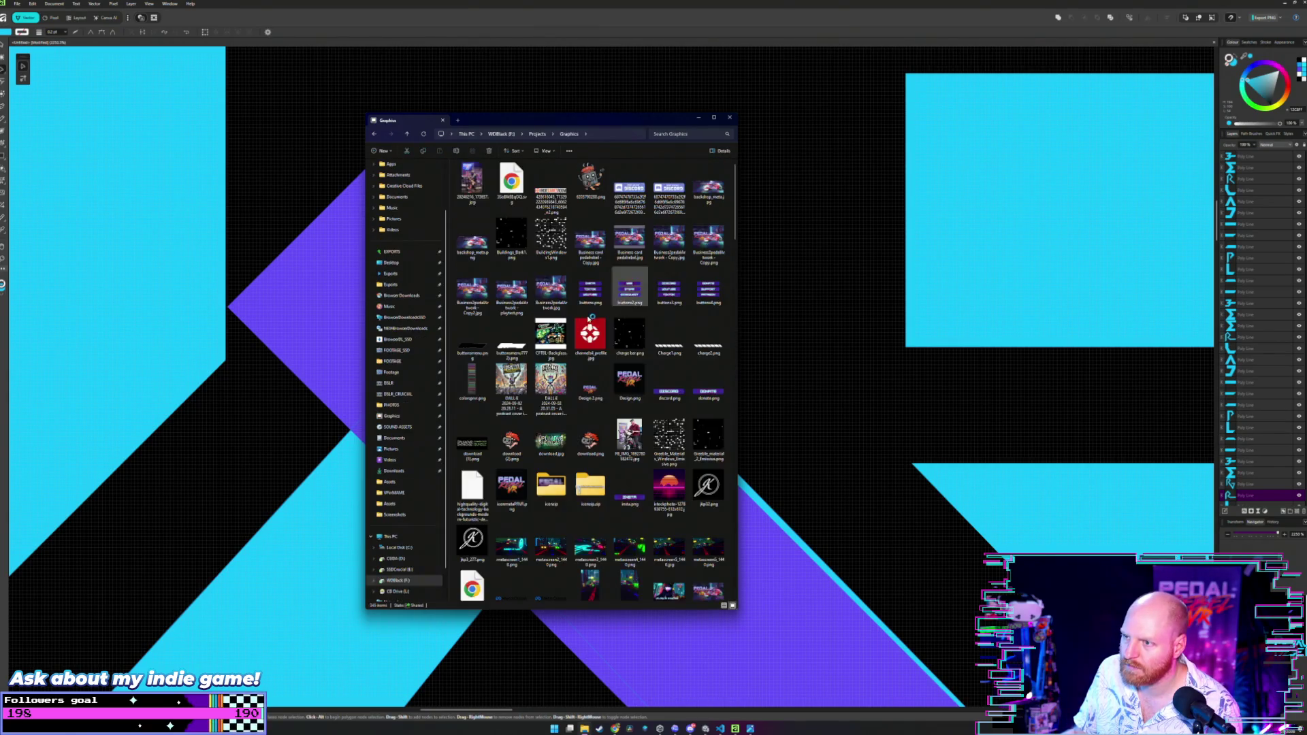
scroll(584, 317, down, 5)
scroll(583, 317, down, 5)
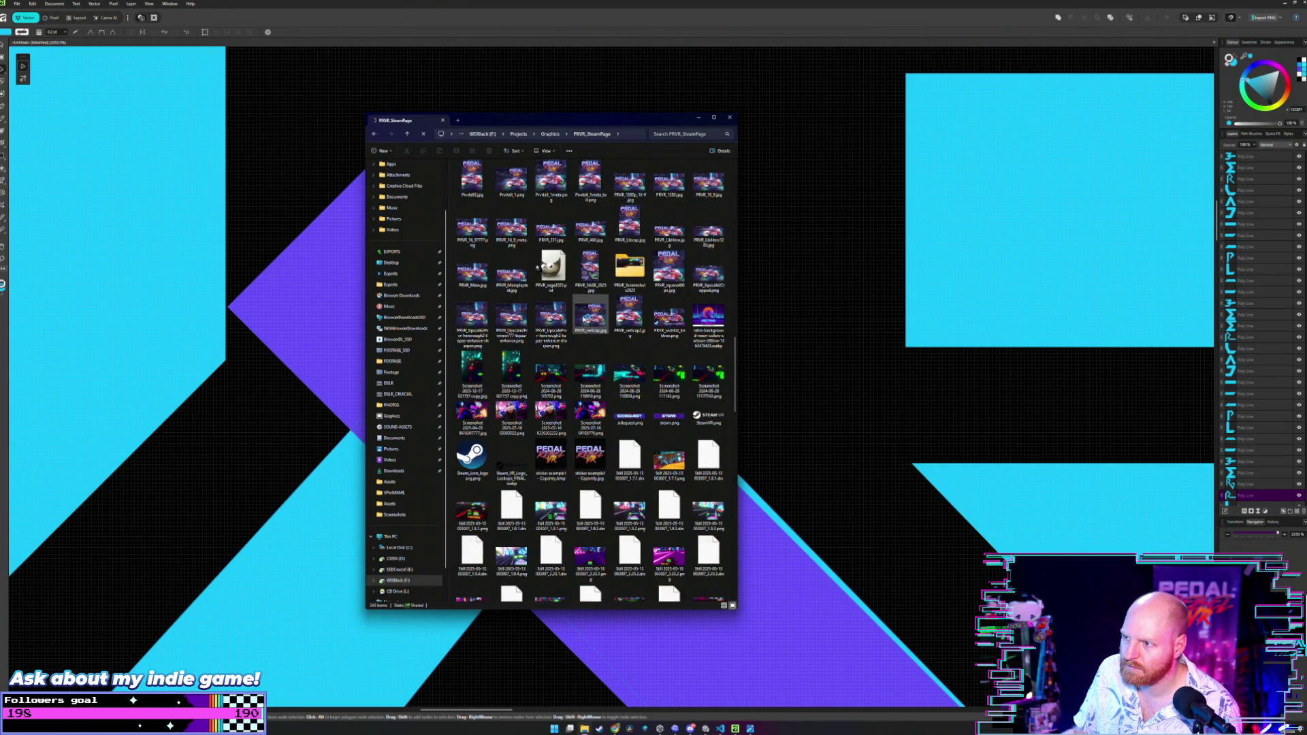
click(422, 296)
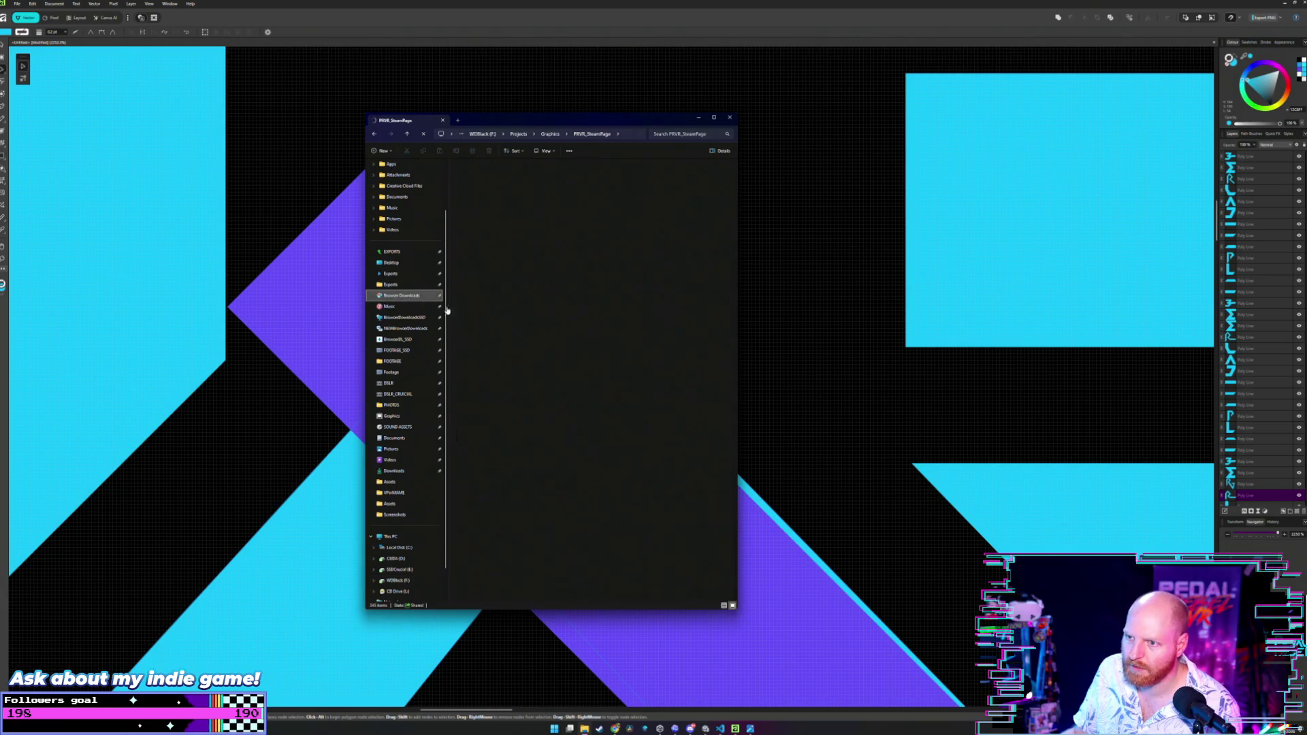
scroll(573, 305, down, 10)
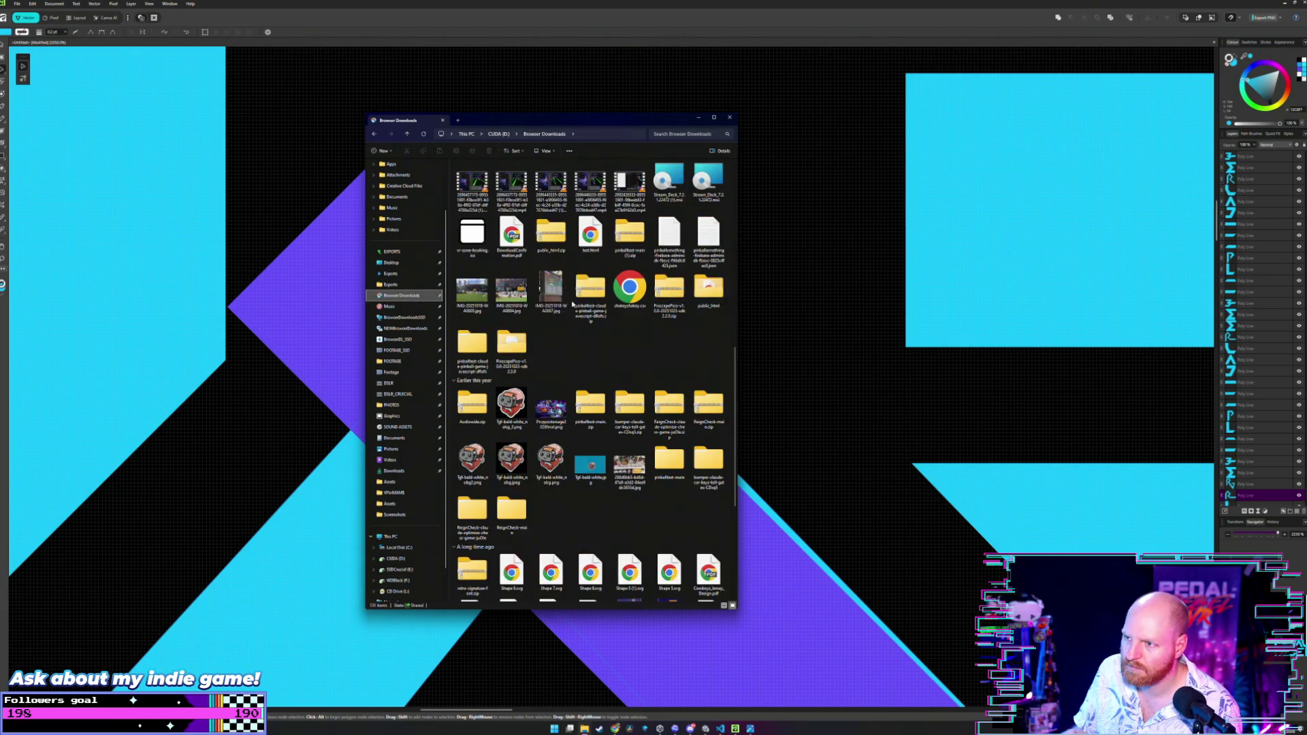
double_click(551, 407)
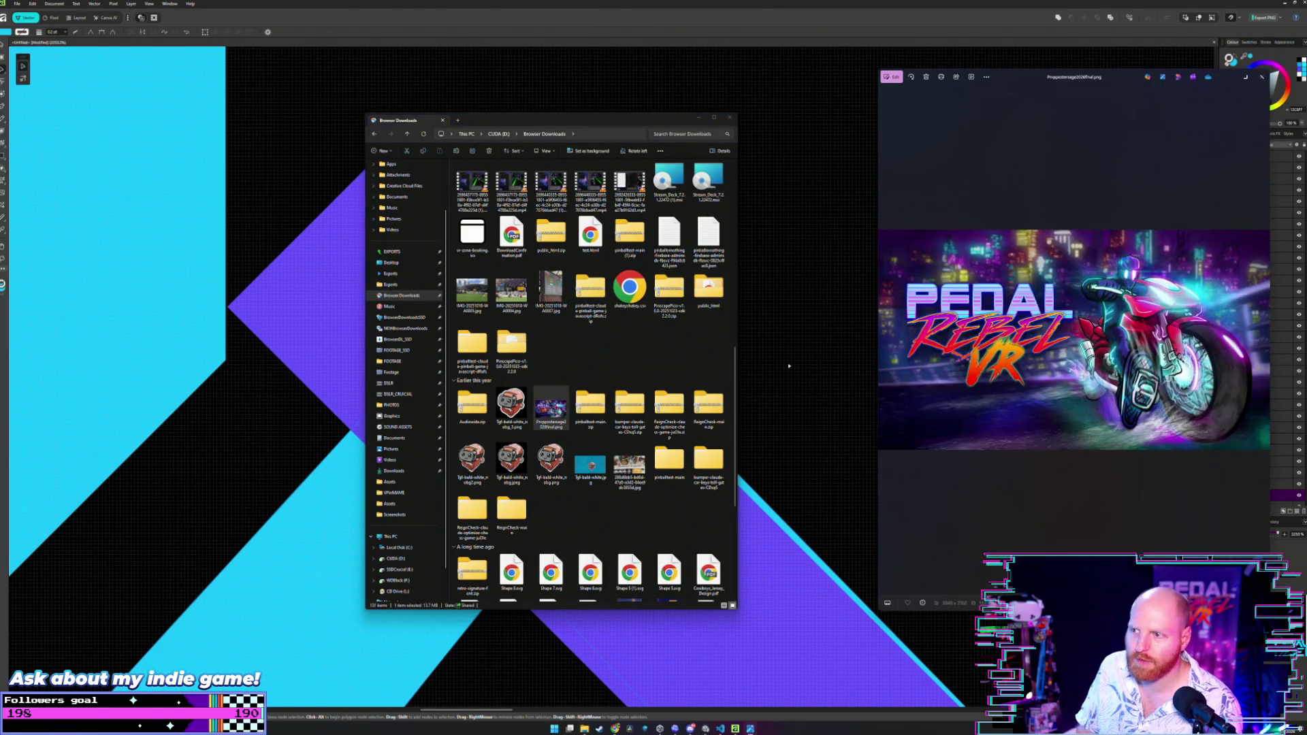
drag(878, 318, 465, 327)
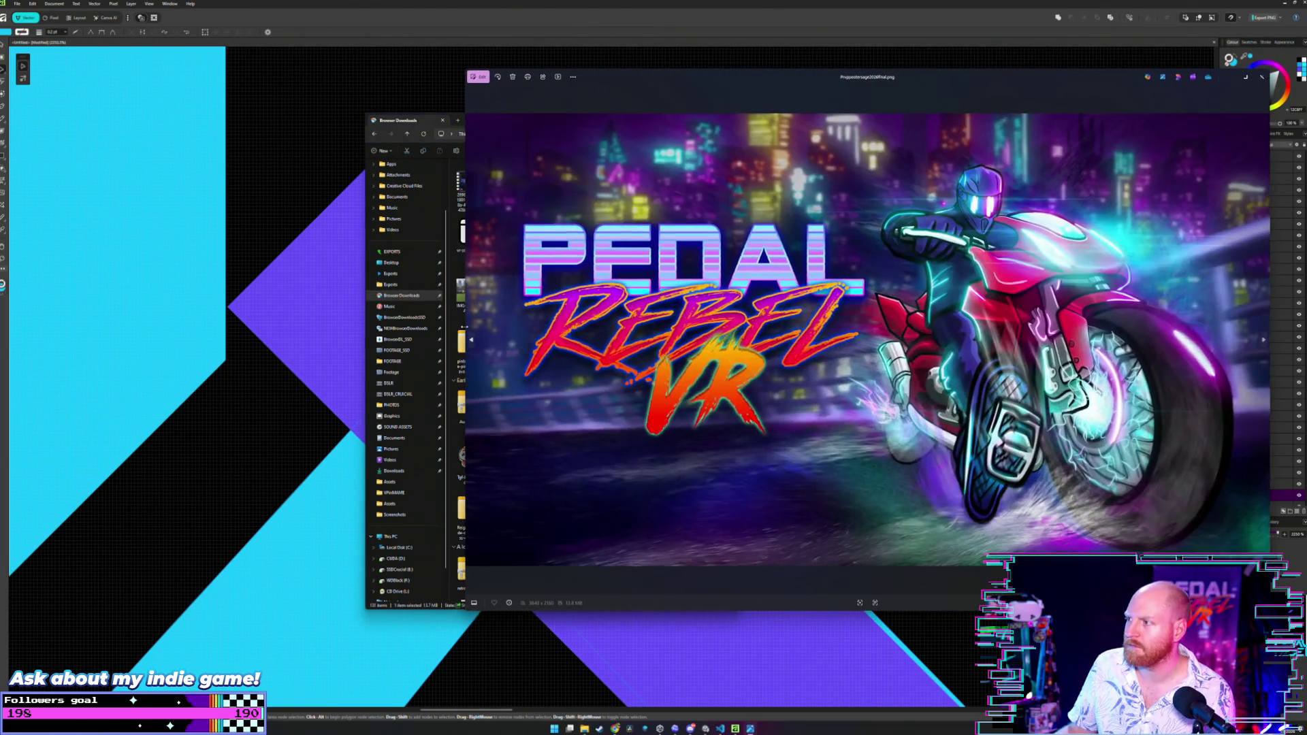
click(416, 296)
scroll(527, 286, down, 5)
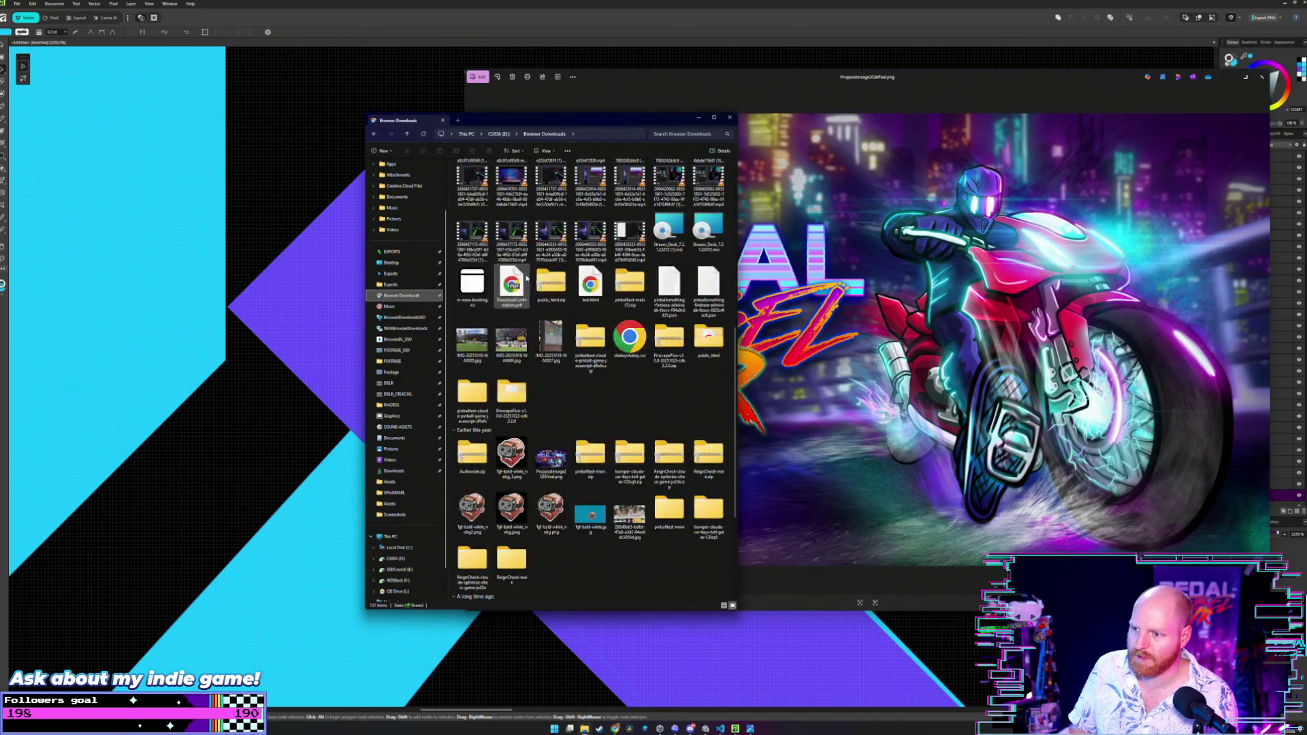
click(512, 455)
double_click(512, 455)
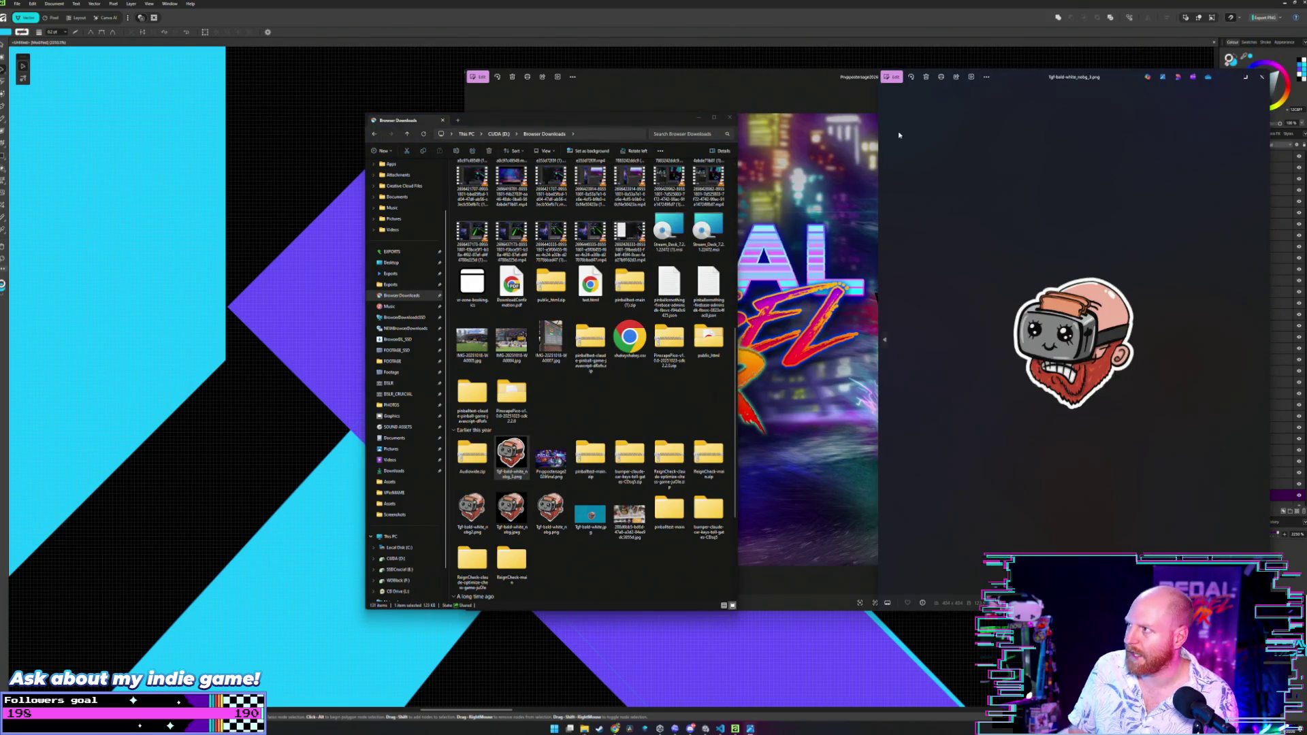
drag(1054, 83, 343, 103)
click(652, 119)
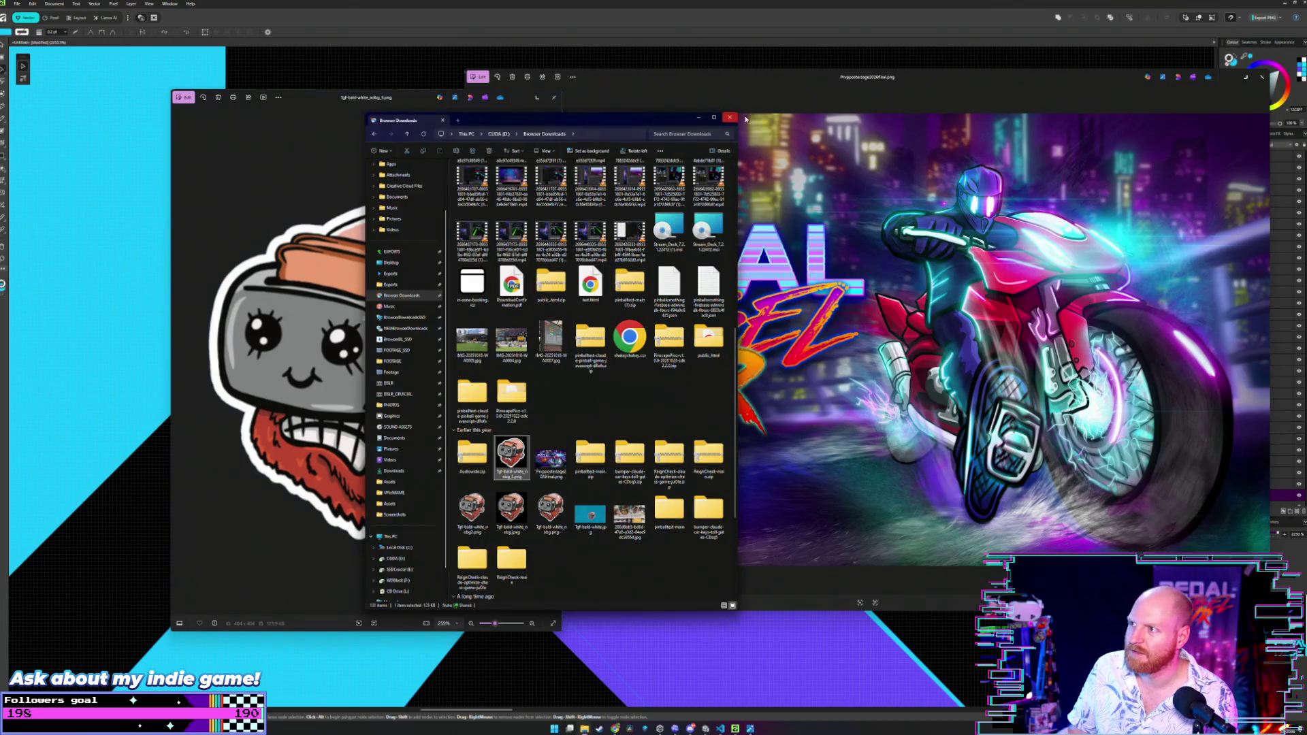
click(730, 119)
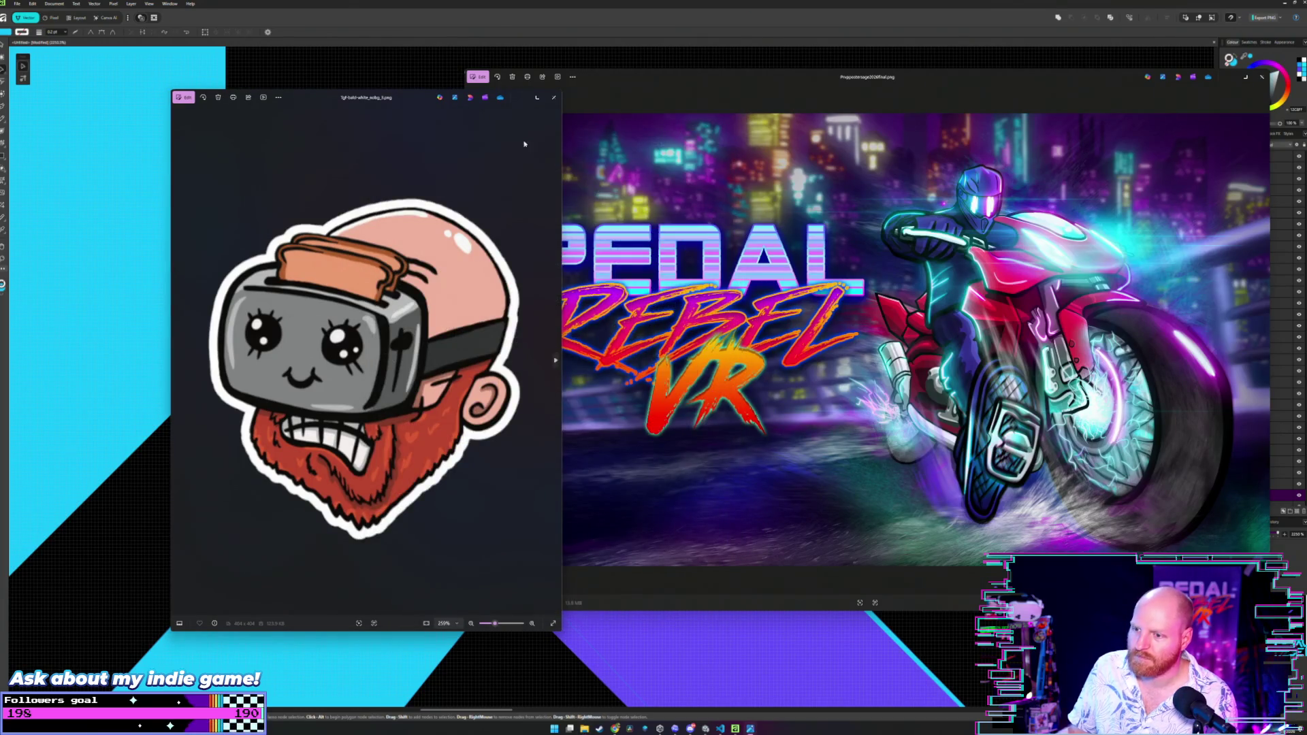
click(555, 101)
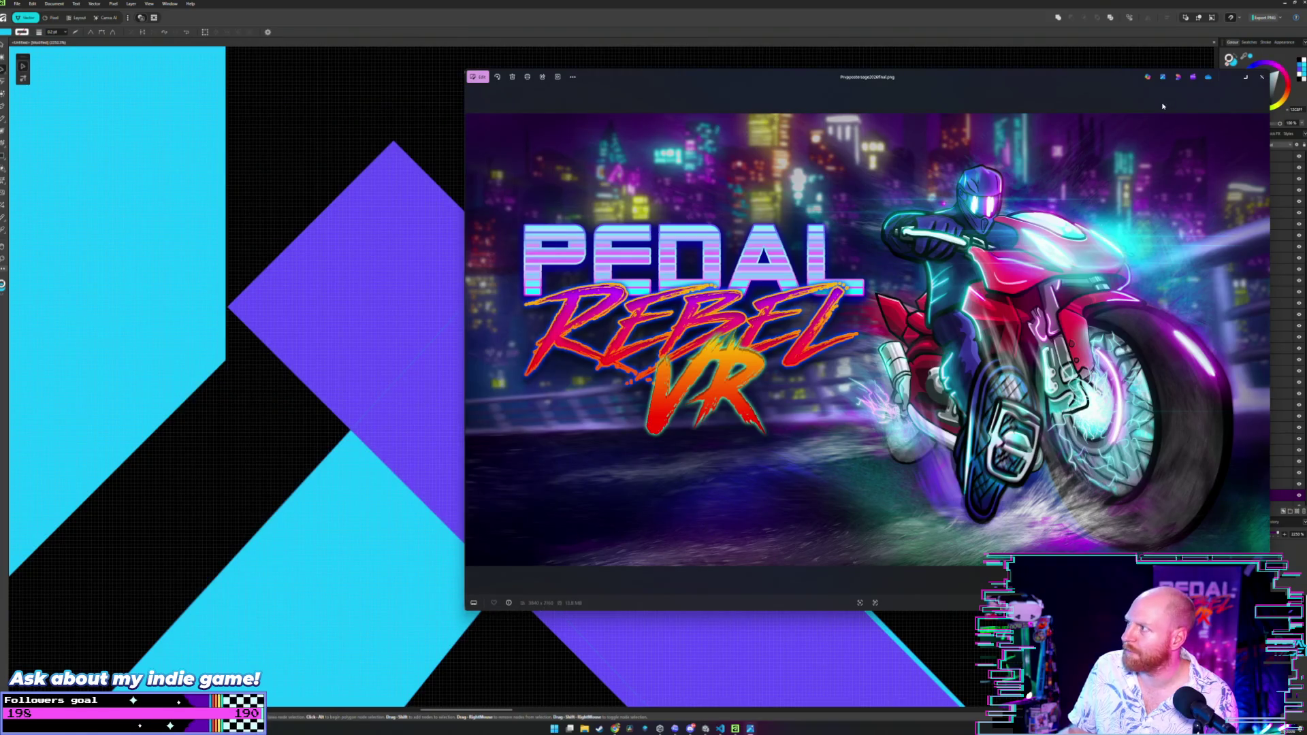
click(1260, 79)
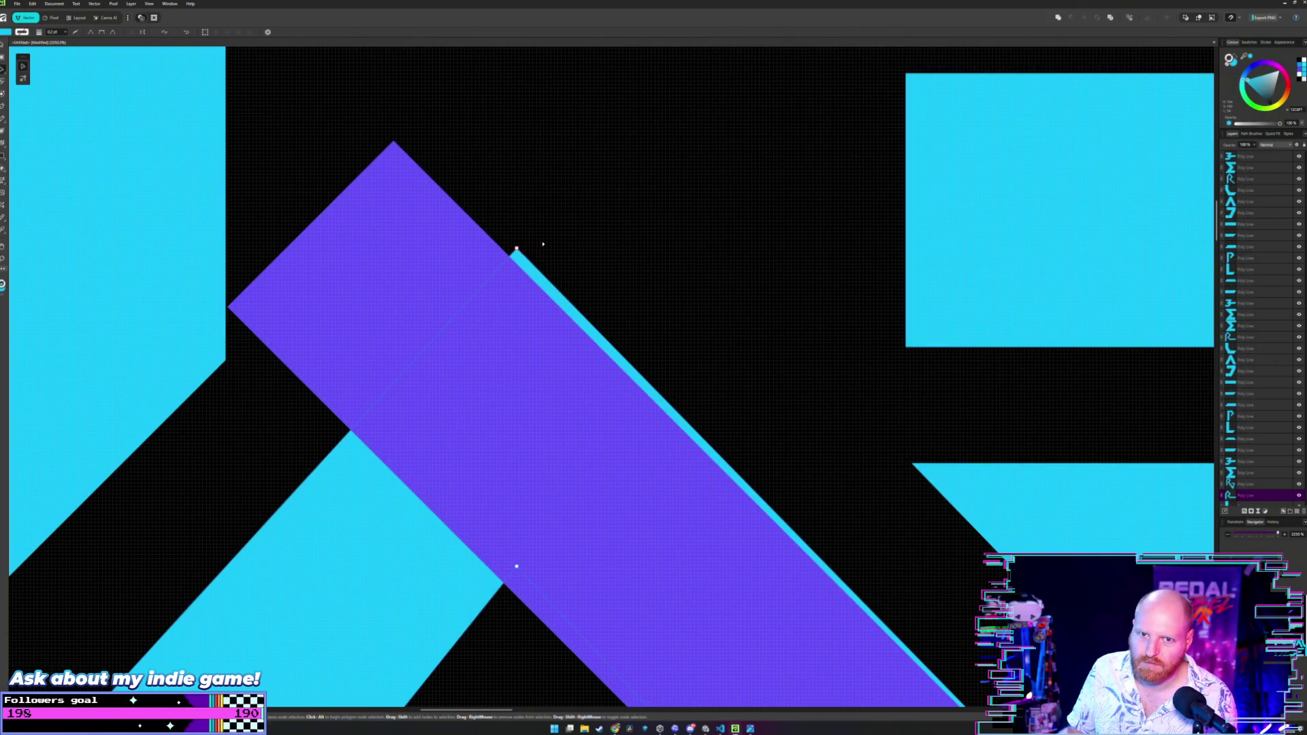
Drag the cyan R's top node left onto the purple bar's edge.
scroll(544, 243, up, 2)
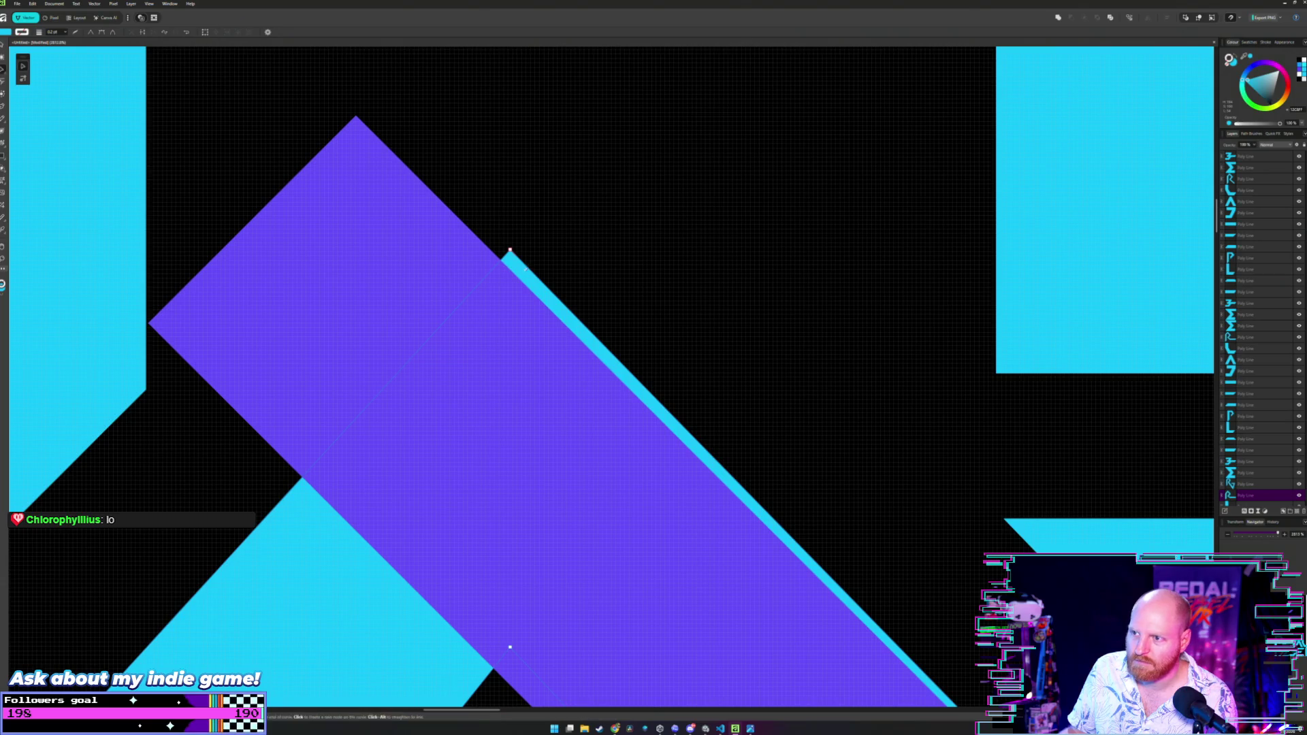
scroll(553, 239, up, 1)
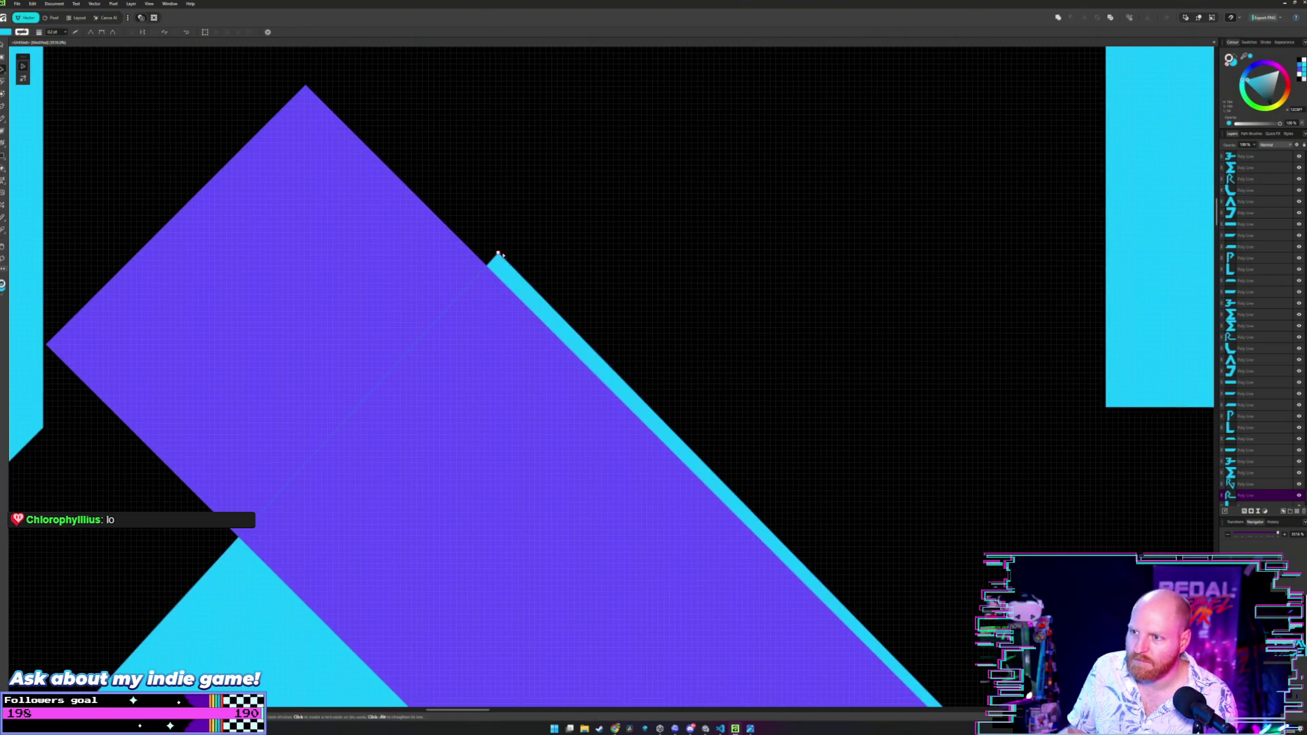
drag(498, 253, 474, 253)
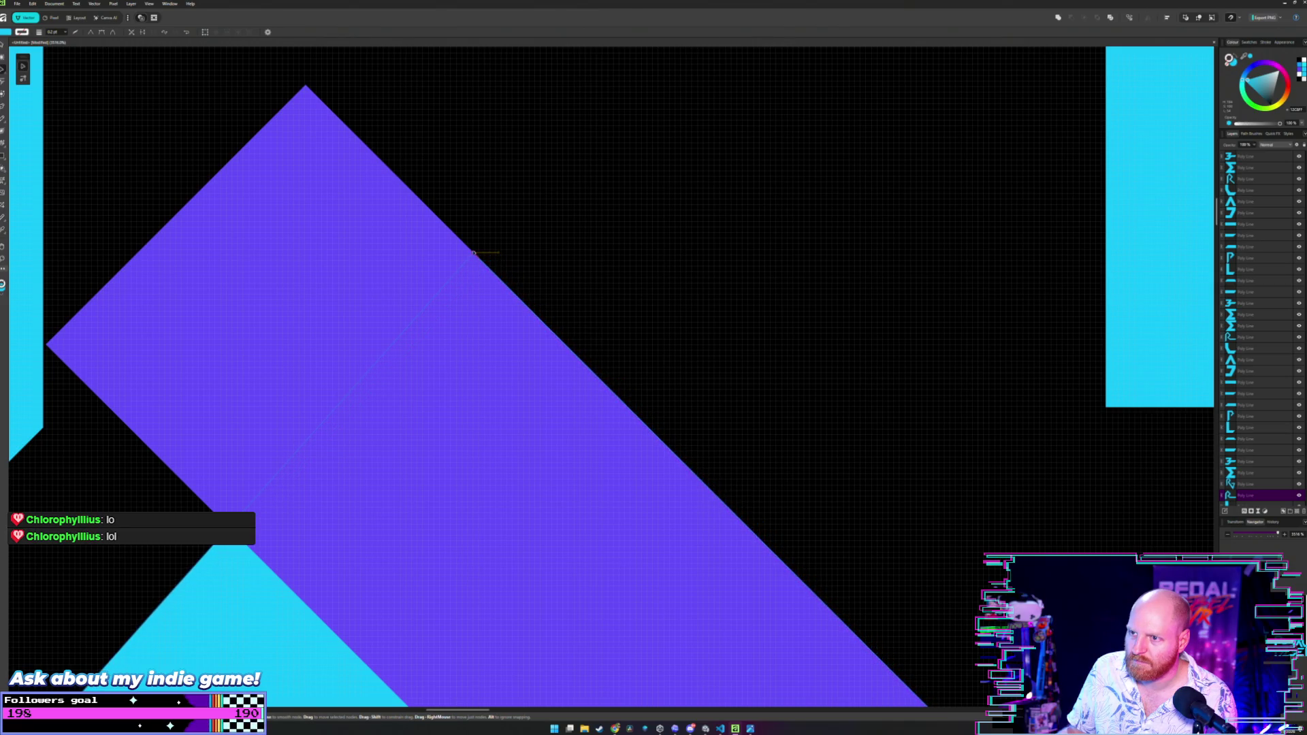
Zoom out and move the purple diagonal bar off the R to the lower right.
scroll(574, 251, down, 8)
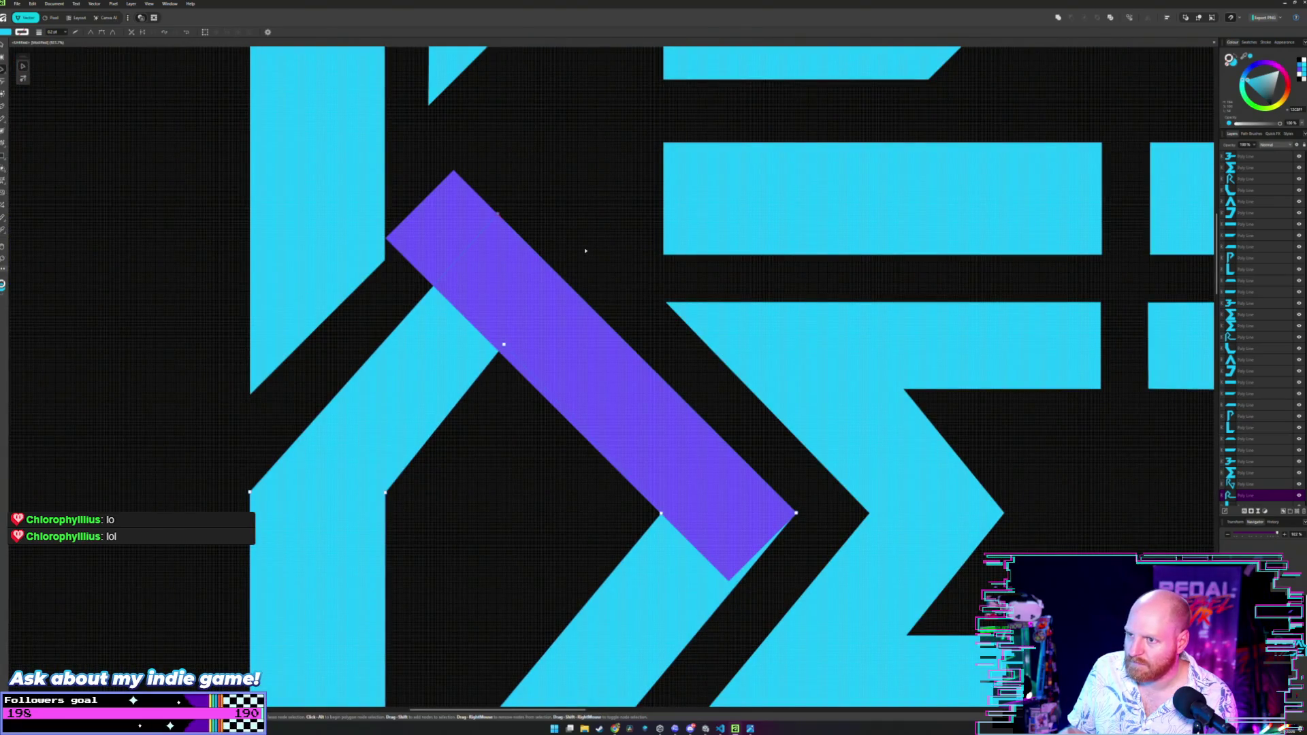
scroll(586, 250, down, 2)
scroll(695, 255, down, 2)
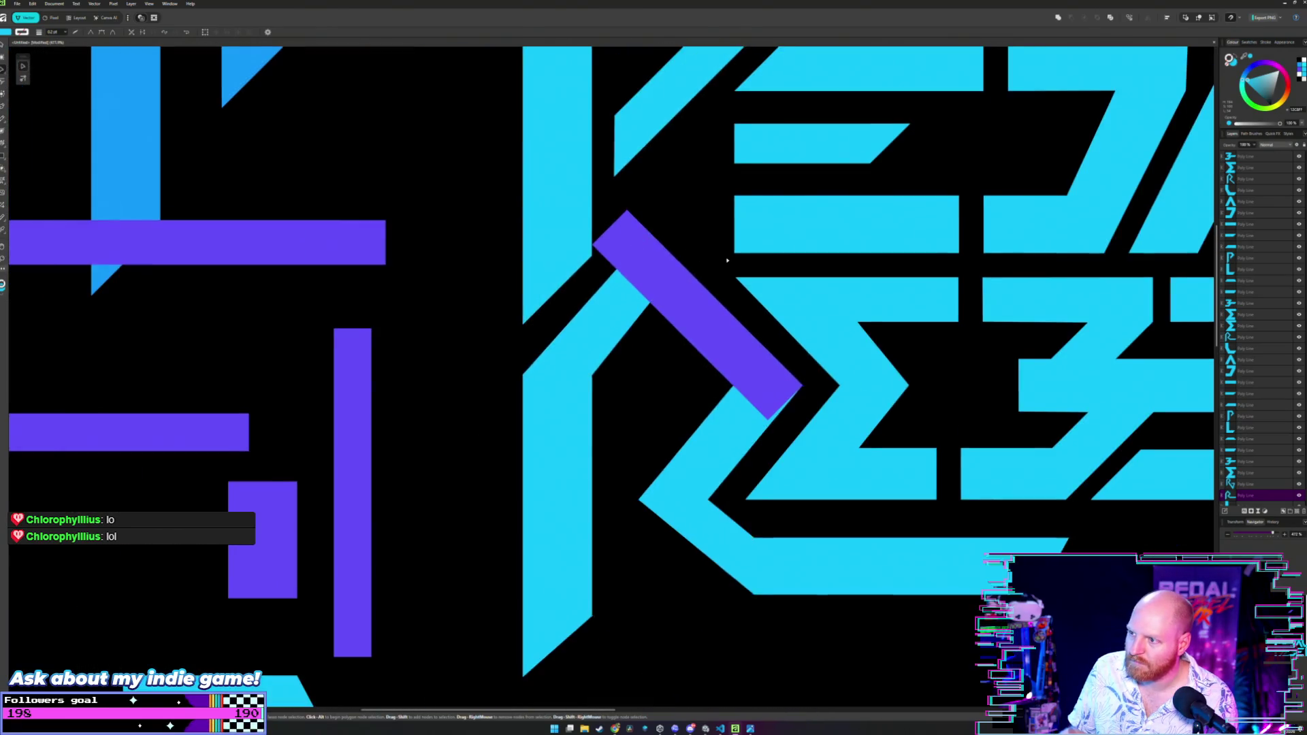
scroll(727, 260, down, 4)
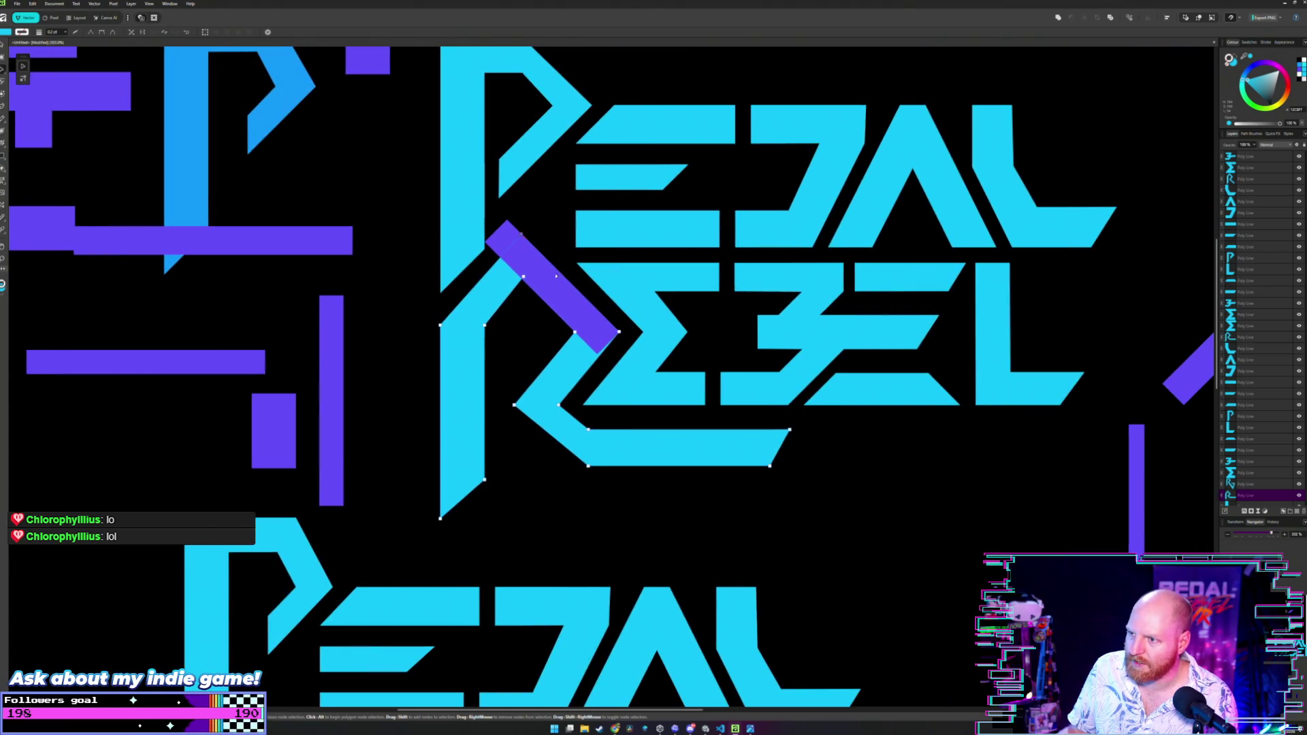
mouse_move(556, 276)
mouse_down()
mouse_move(888, 516)
mouse_move(570, 293)
mouse_move(875, 507)
mouse_up()
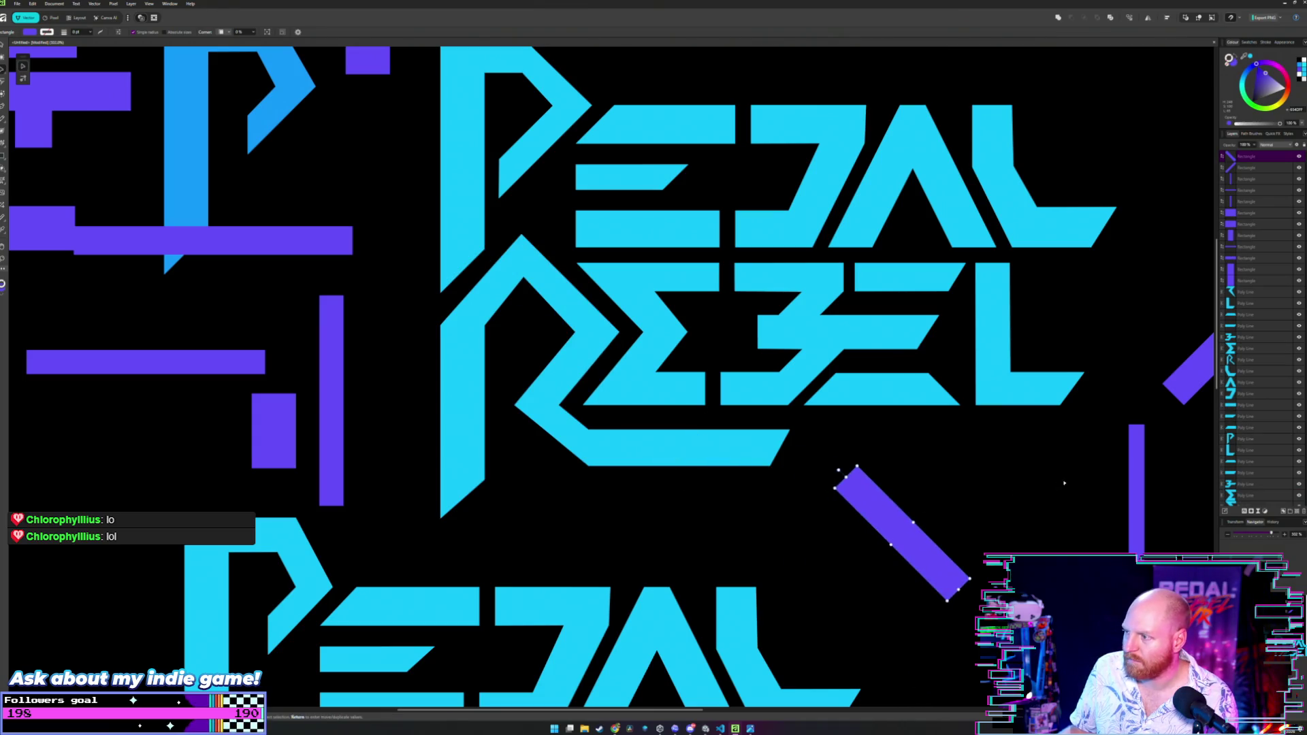
Place the purple diagonal bar back on the R's stem and adjust its position and angle.
mouse_move(1179, 379)
mouse_down()
mouse_move(596, 414)
mouse_move(420, 369)
mouse_up()
scroll(478, 307, up, 5)
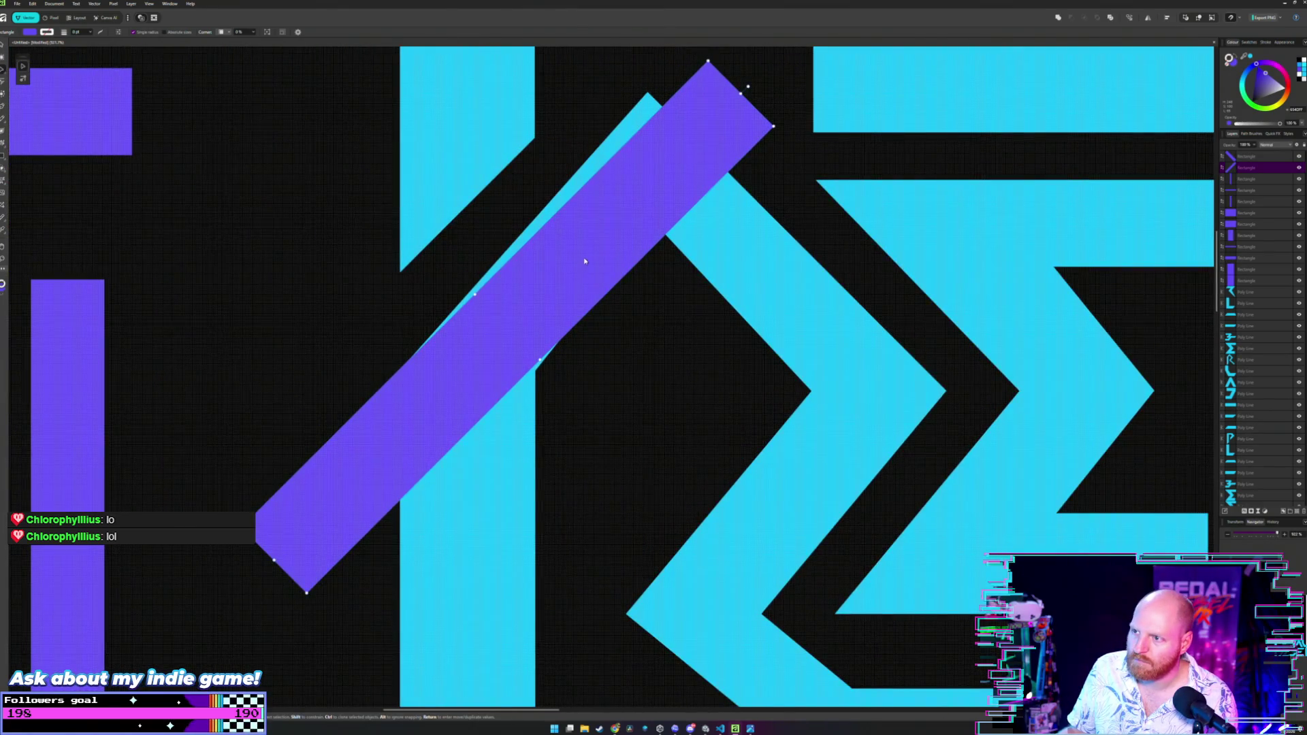
drag(584, 261, 585, 266)
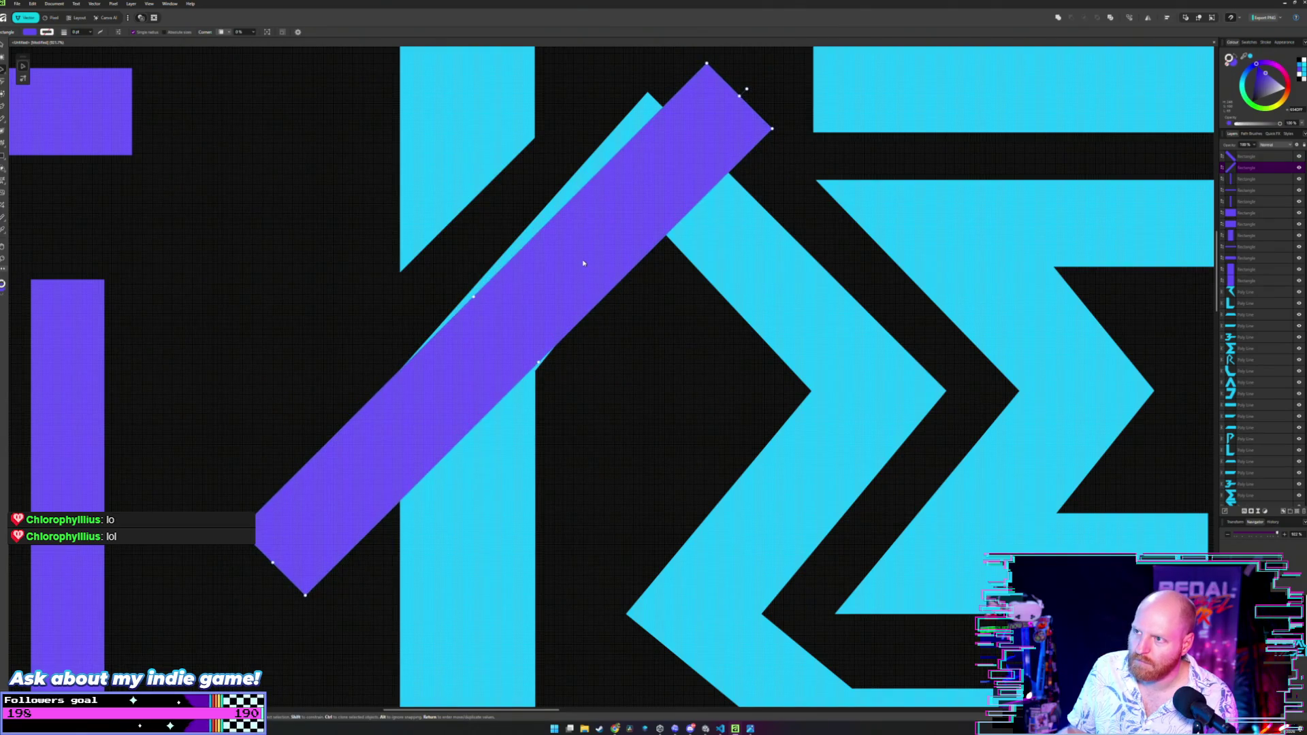
drag(559, 350, 598, 373)
scroll(593, 377, up, 3)
scroll(593, 377, down, 2)
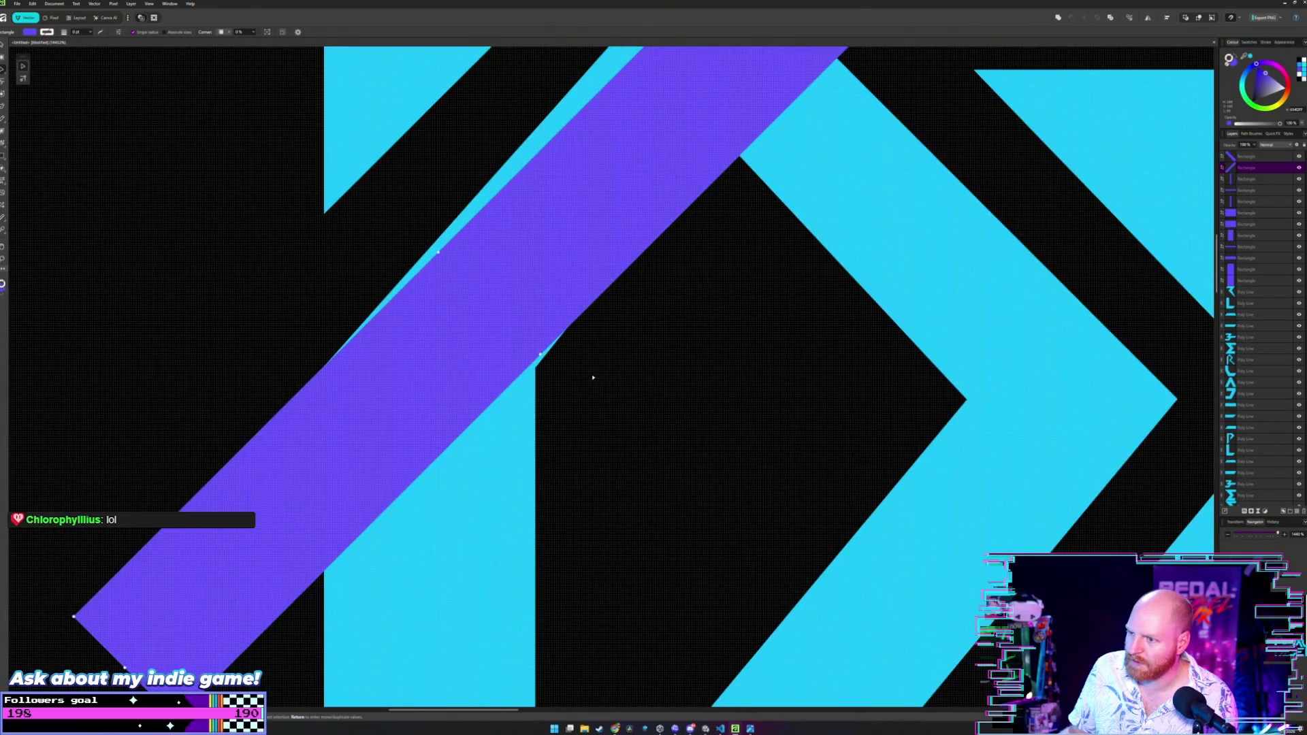
Drag the cyan R's nodes so its diagonal edge and top vertex meet the purple bar's edge.
key(a)
click(535, 369)
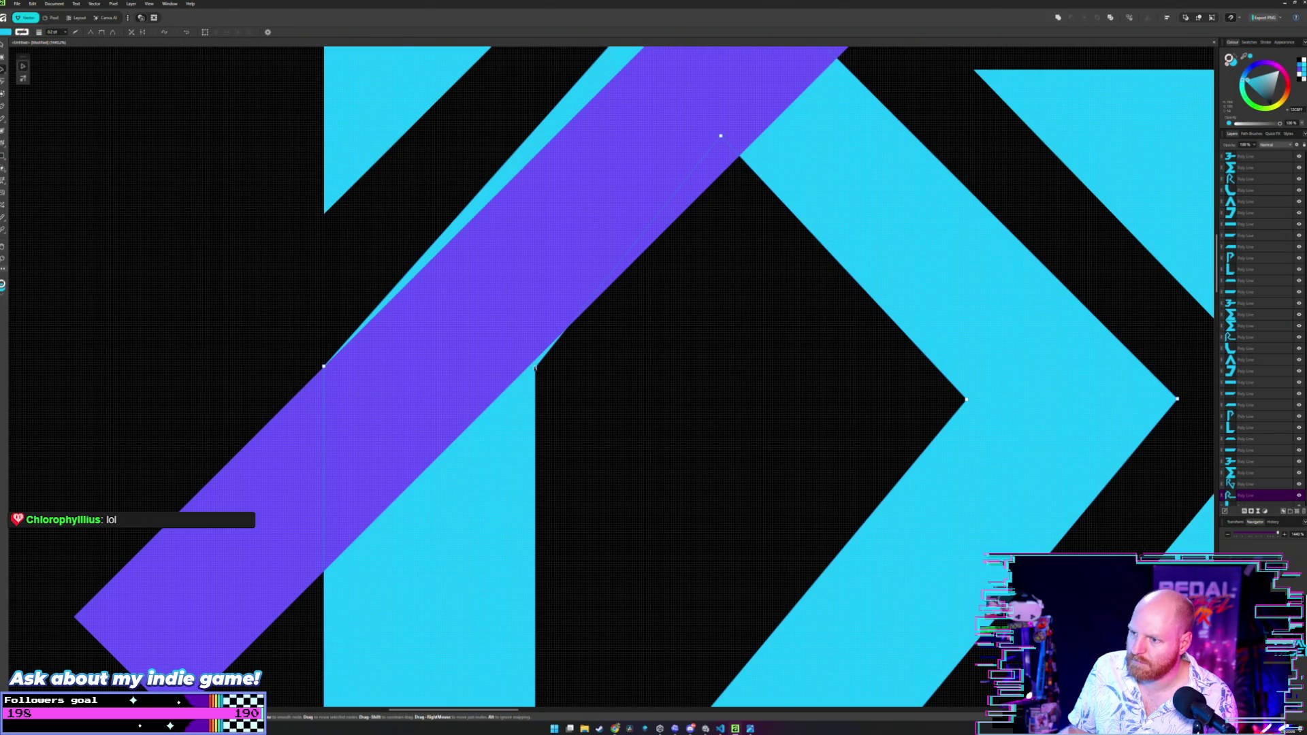
drag(536, 369, 535, 360)
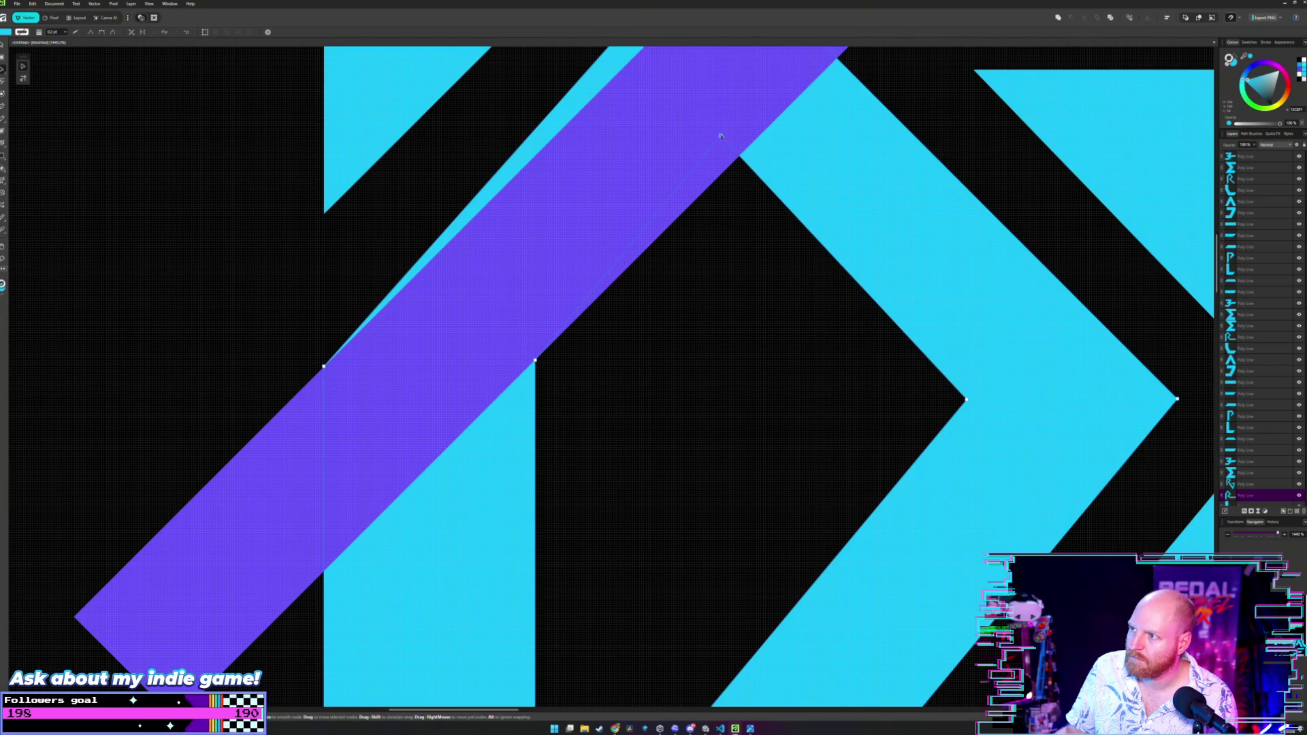
drag(721, 136, 725, 175)
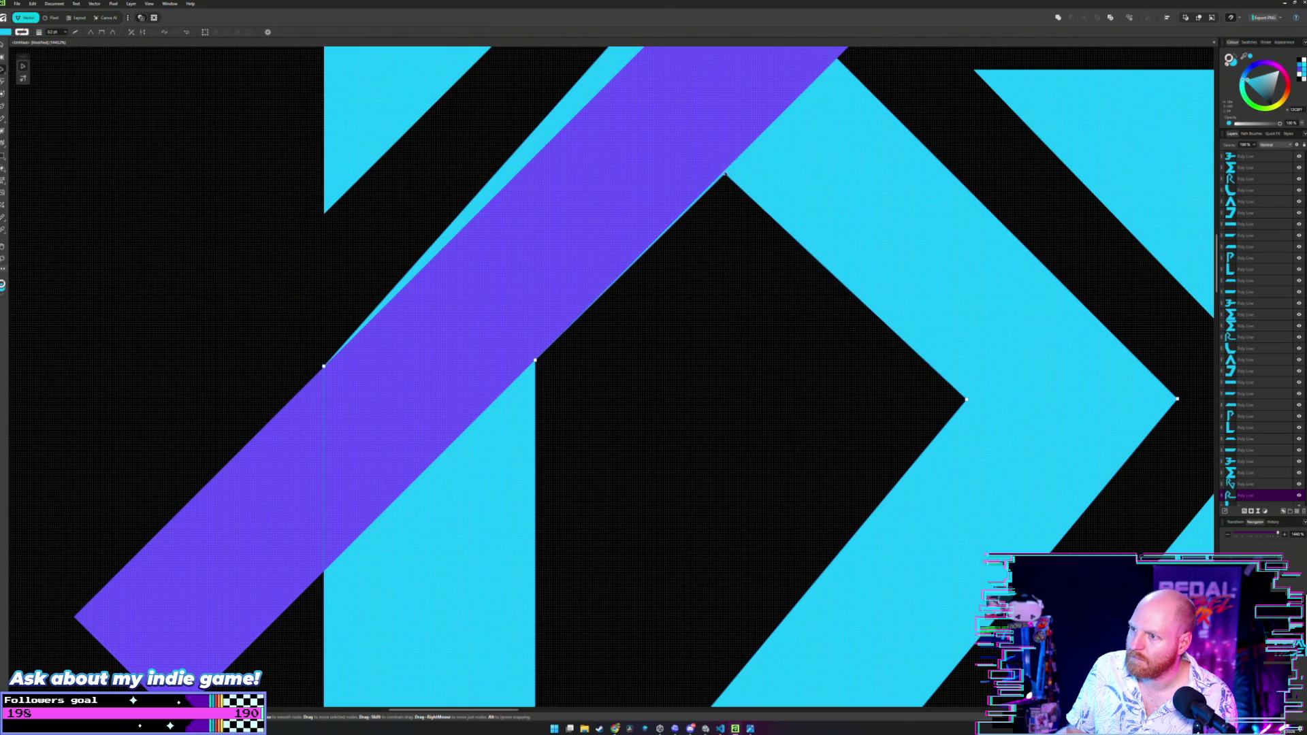
key(Escape)
scroll(710, 210, up, 1)
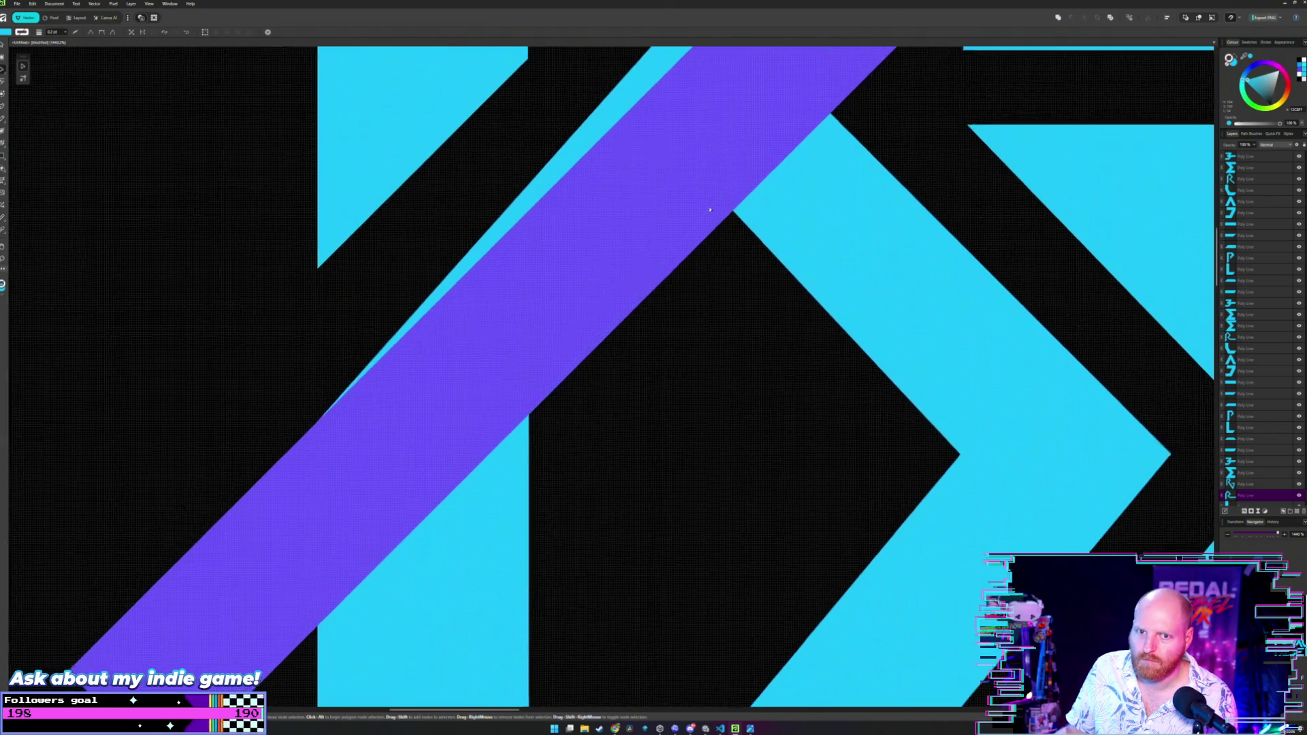
scroll(710, 210, up, 1)
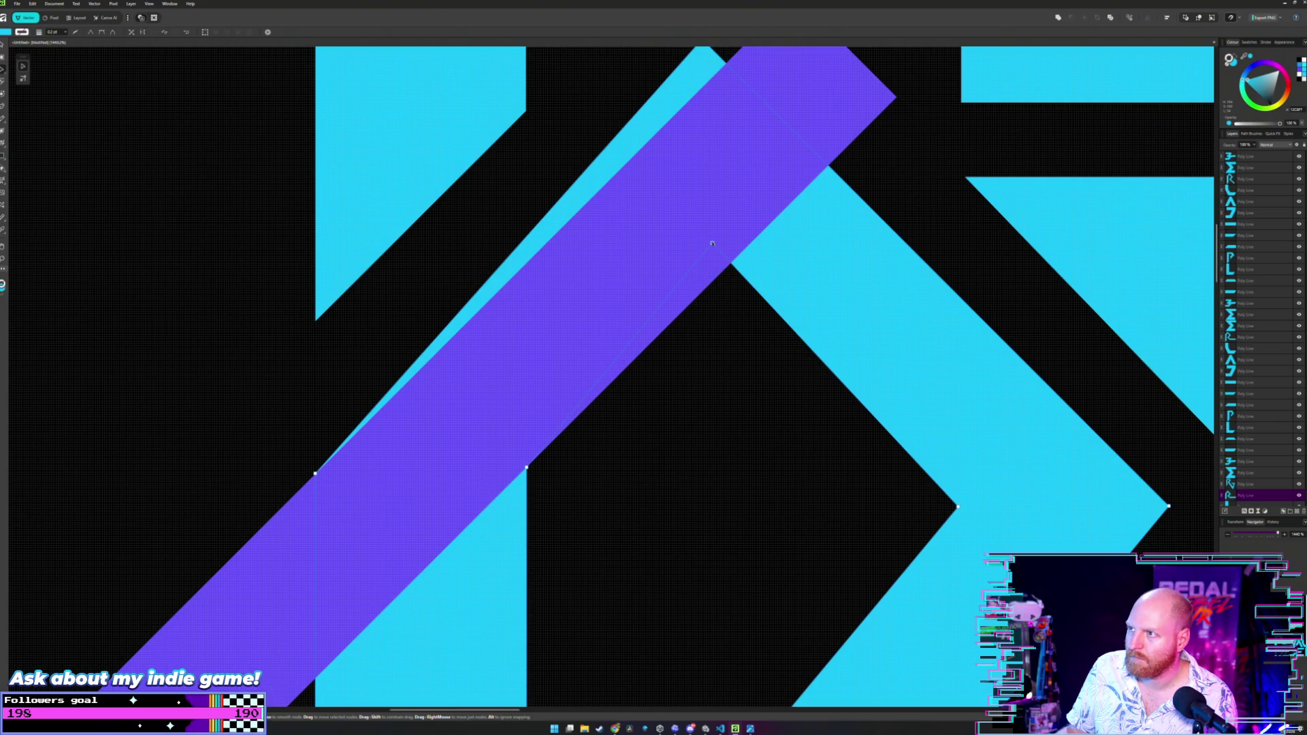
drag(710, 243, 750, 243)
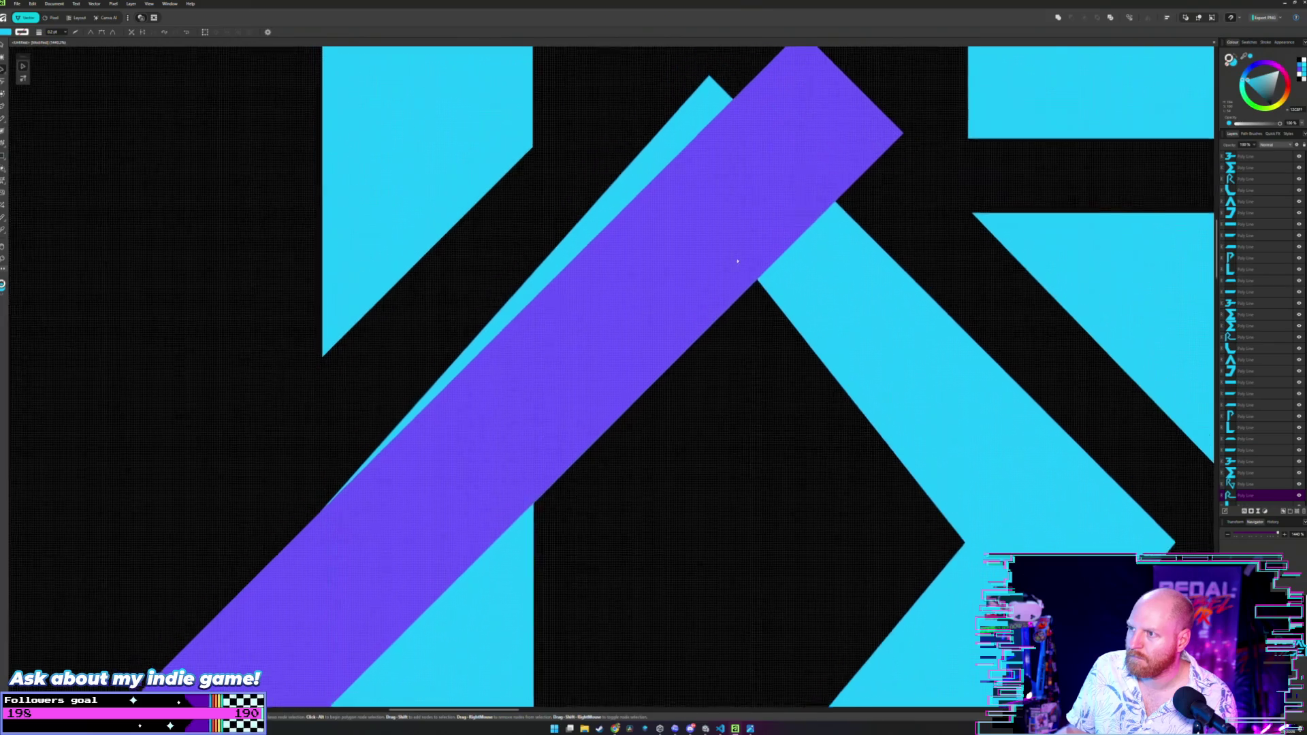
scroll(728, 123, up, 2)
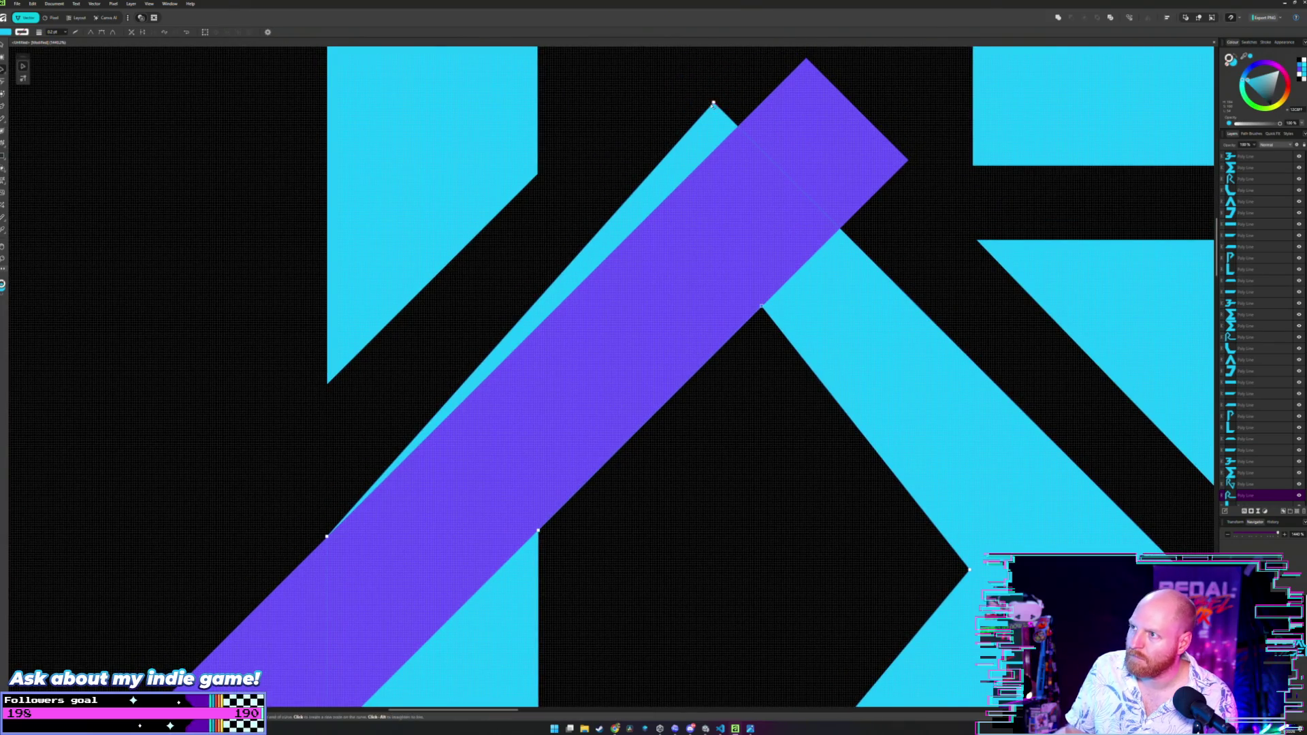
drag(713, 103, 762, 104)
scroll(762, 104, down, 5)
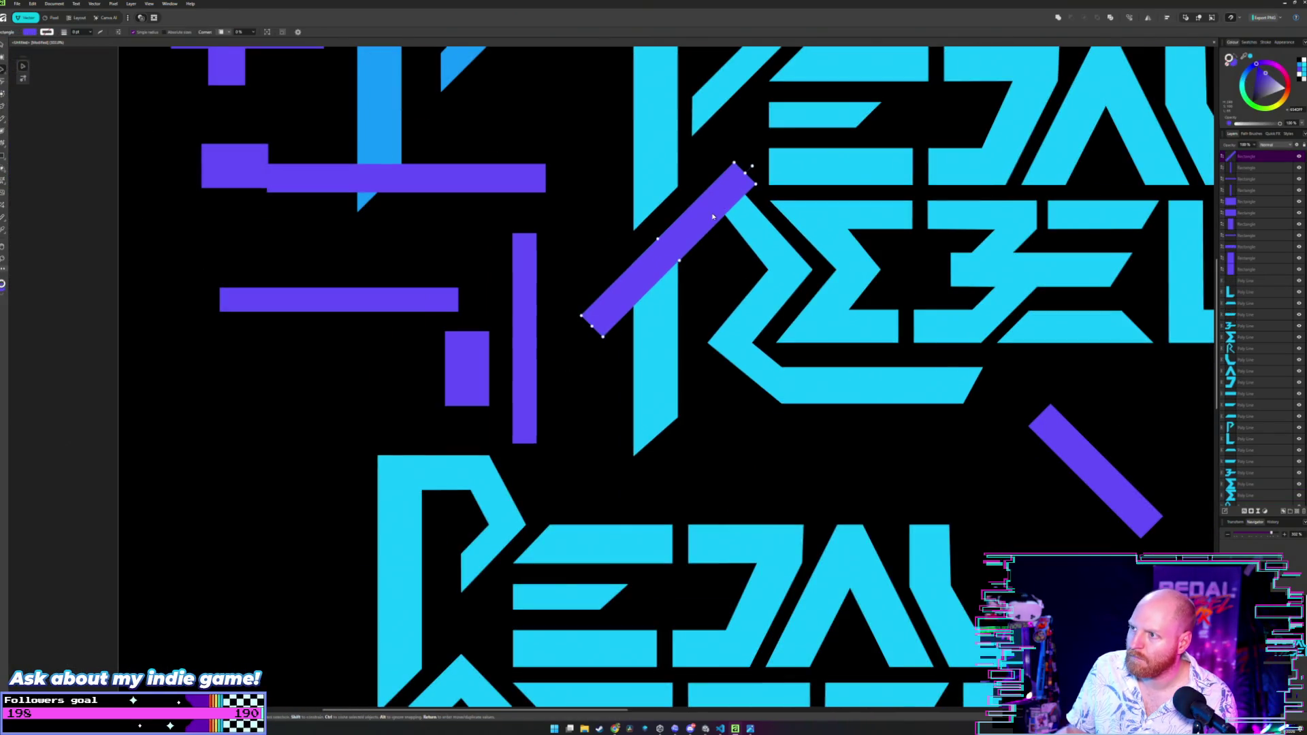
Step through undo and redo history of the bar moves, then clear the selection.
key(ctrl+z)
key(ctrl+z)
scroll(619, 219, down, 3)
scroll(620, 219, up, 2)
key(ctrl+shift+z)
key(ctrl+shift+z)
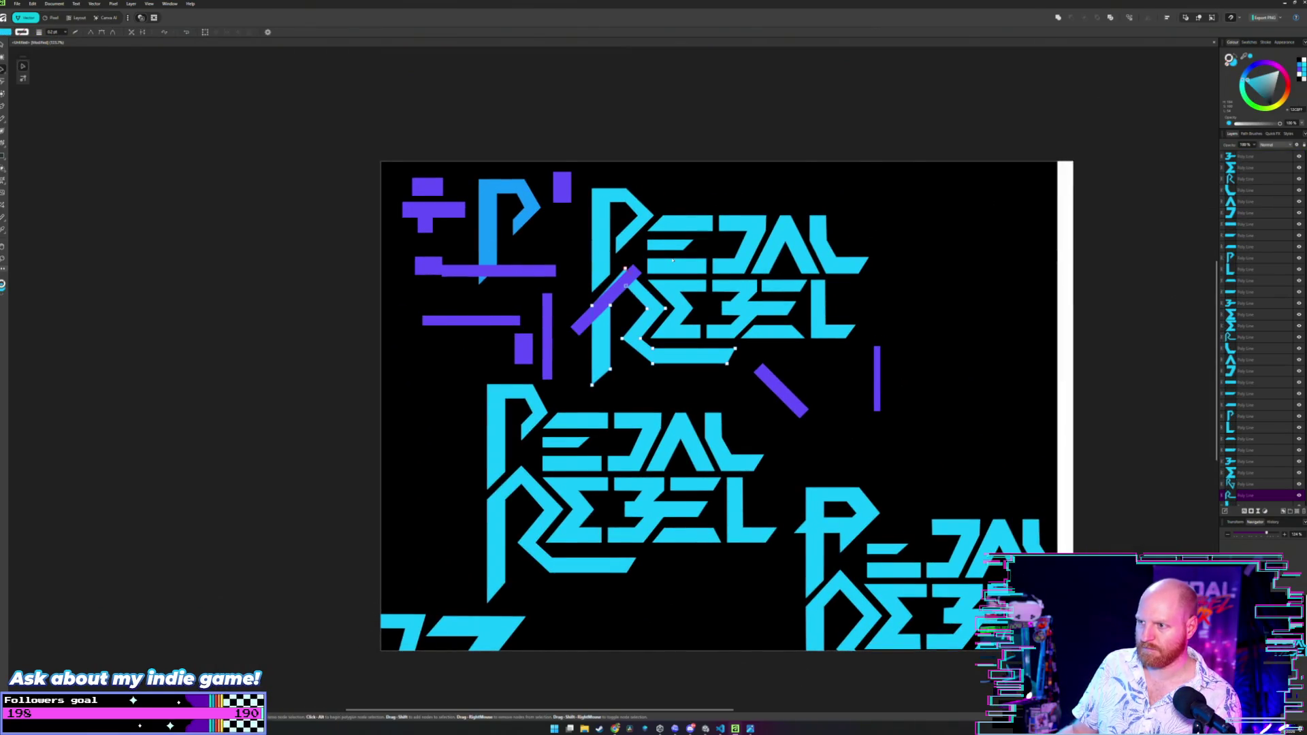
key(ctrl+z)
key(ctrl+z)
key(ctrl+z)
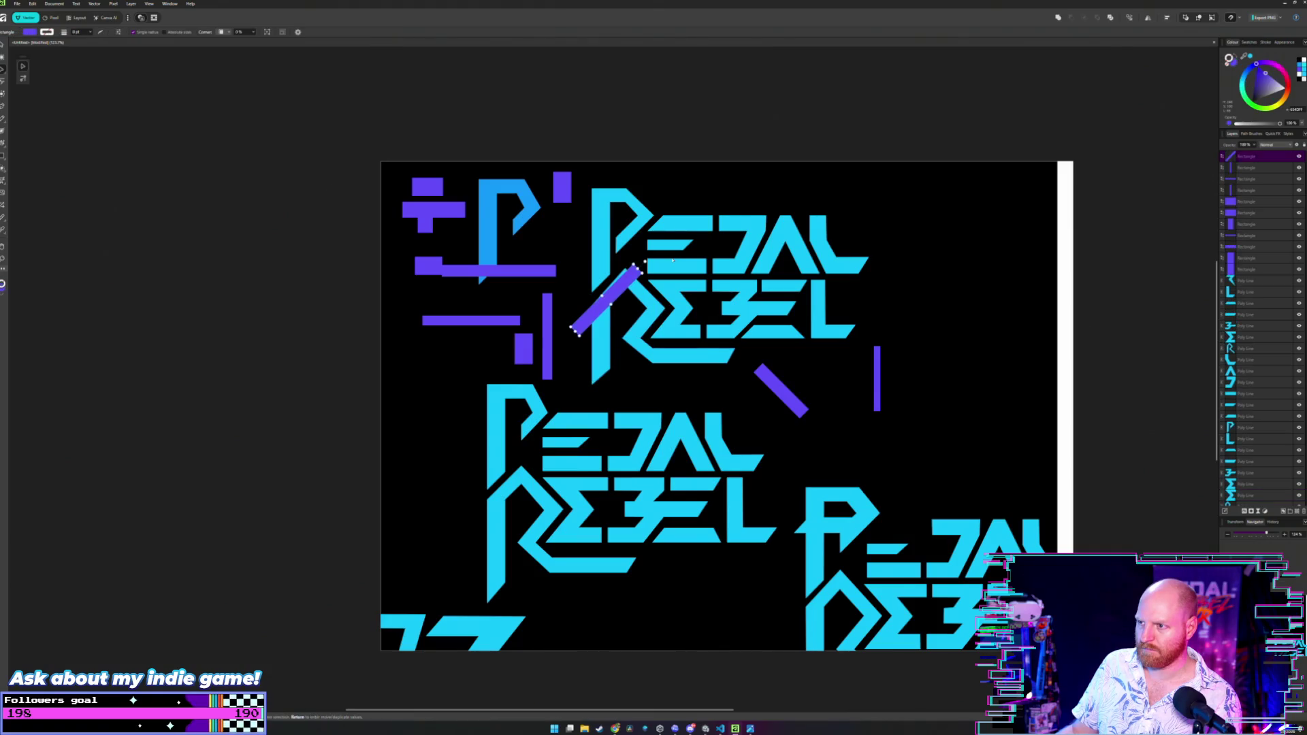
click(672, 261)
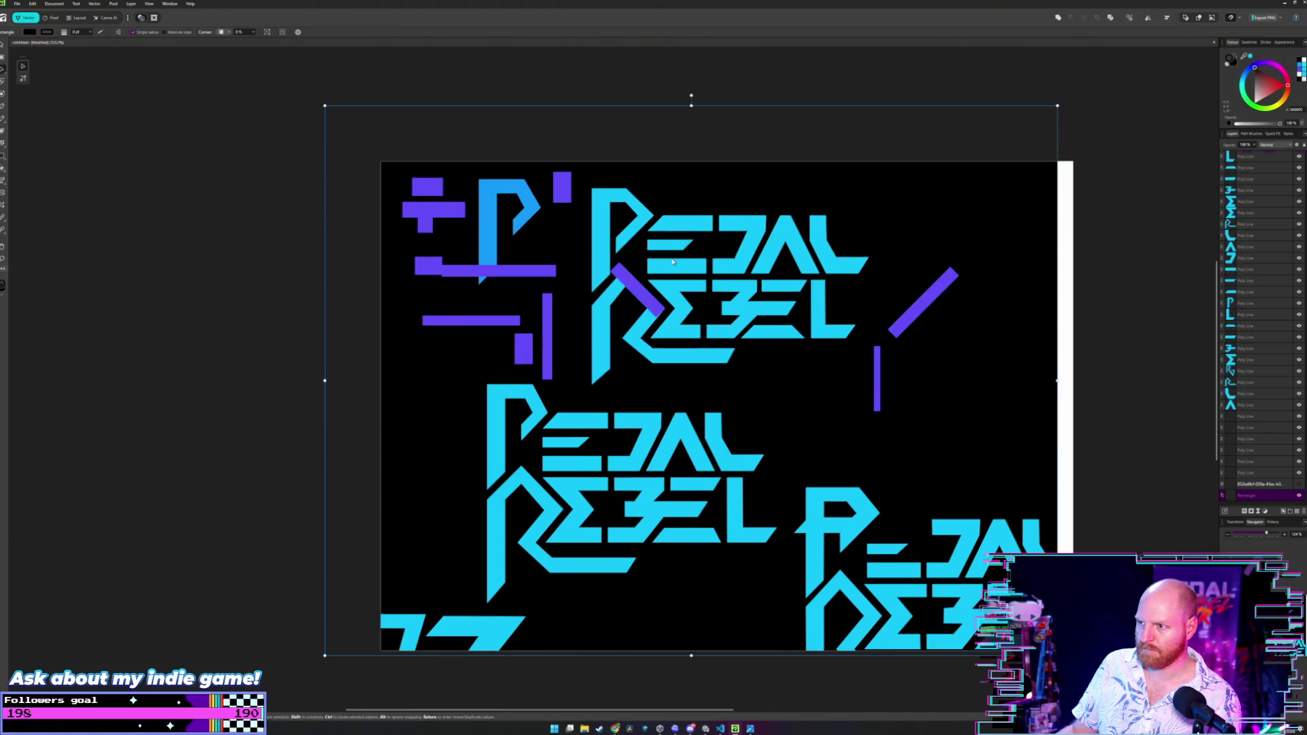
key(ctrl+z)
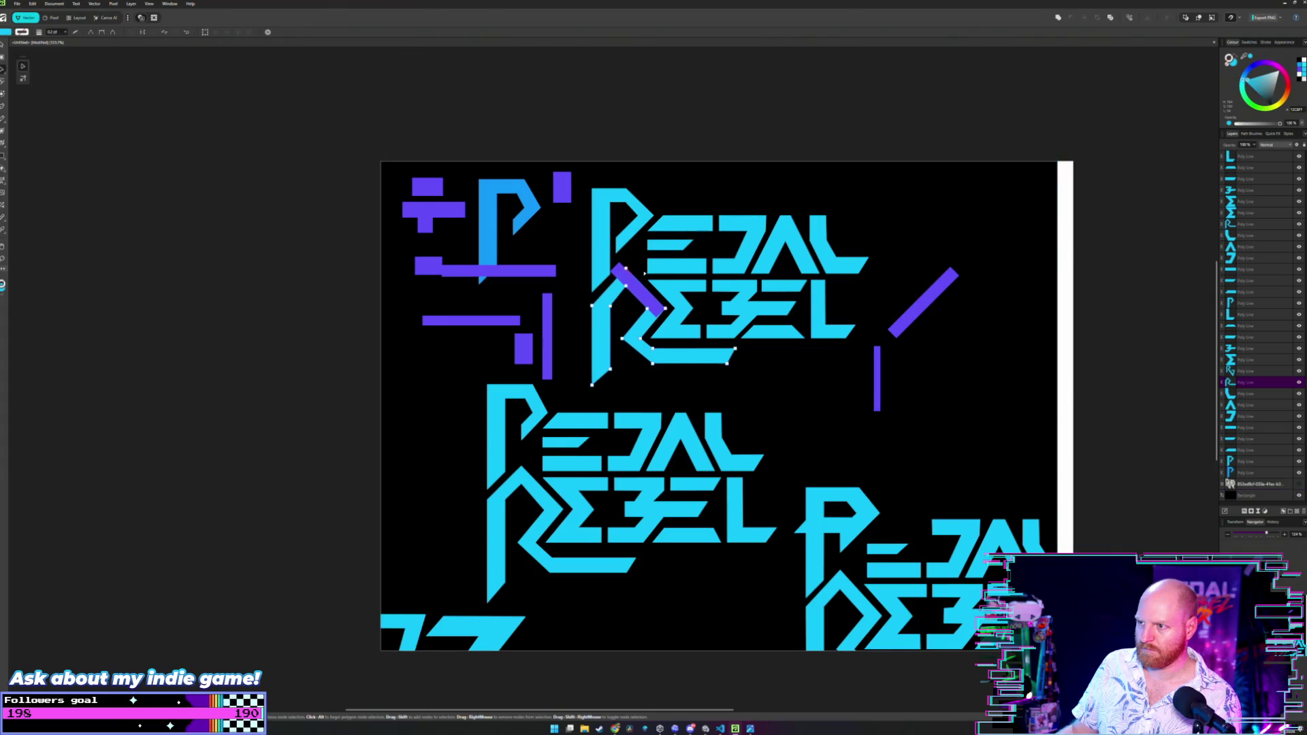
key(Escape)
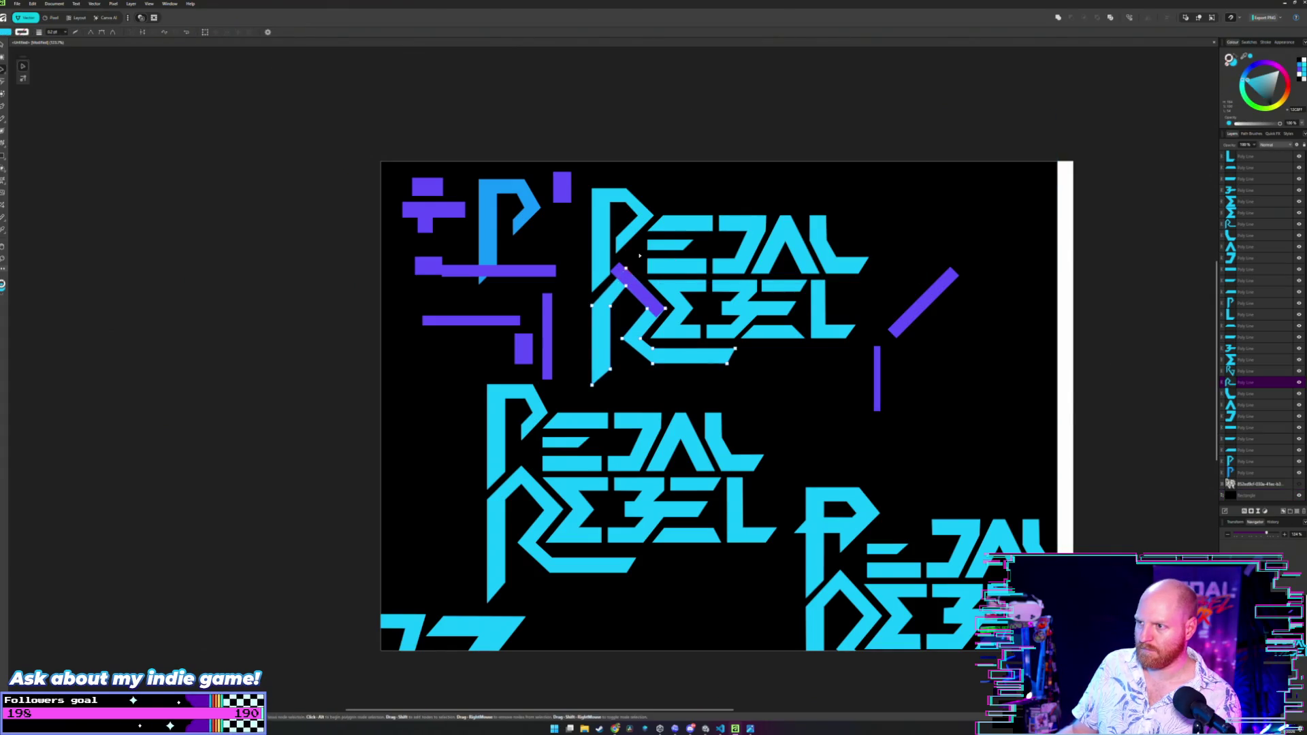
click(640, 257)
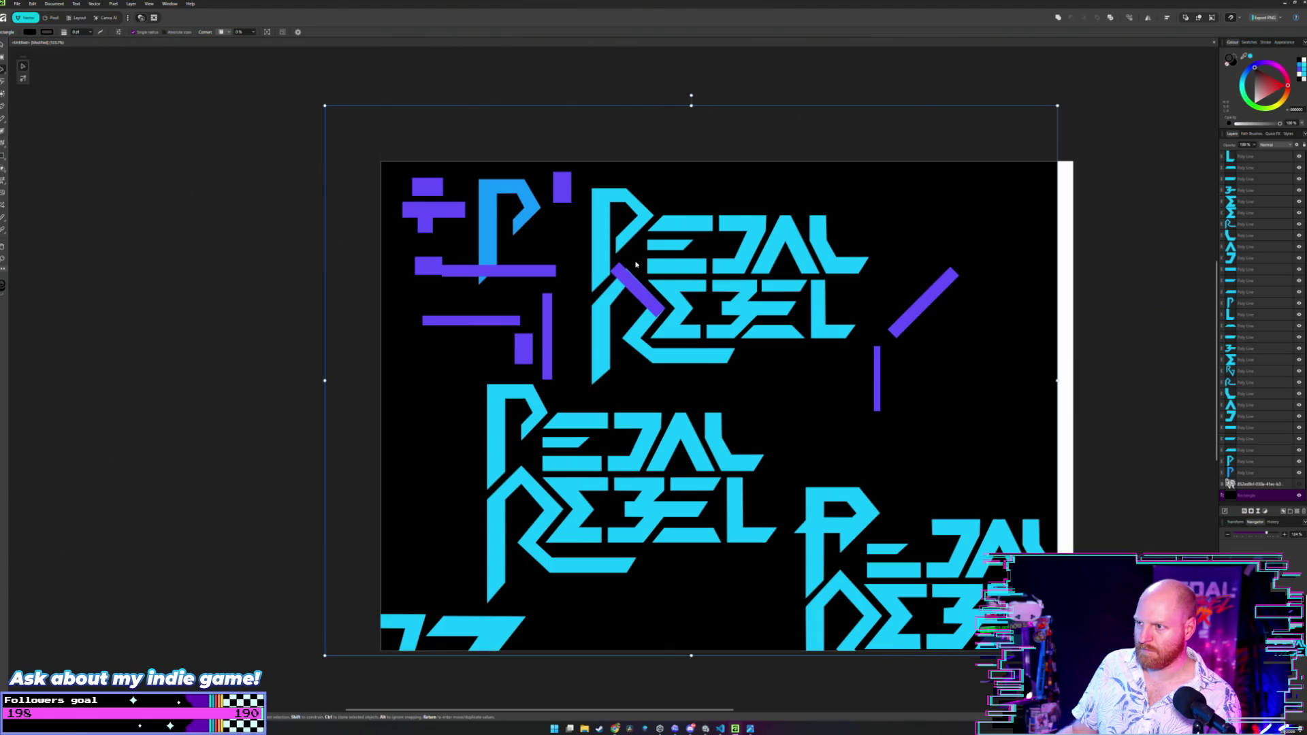
click(606, 85)
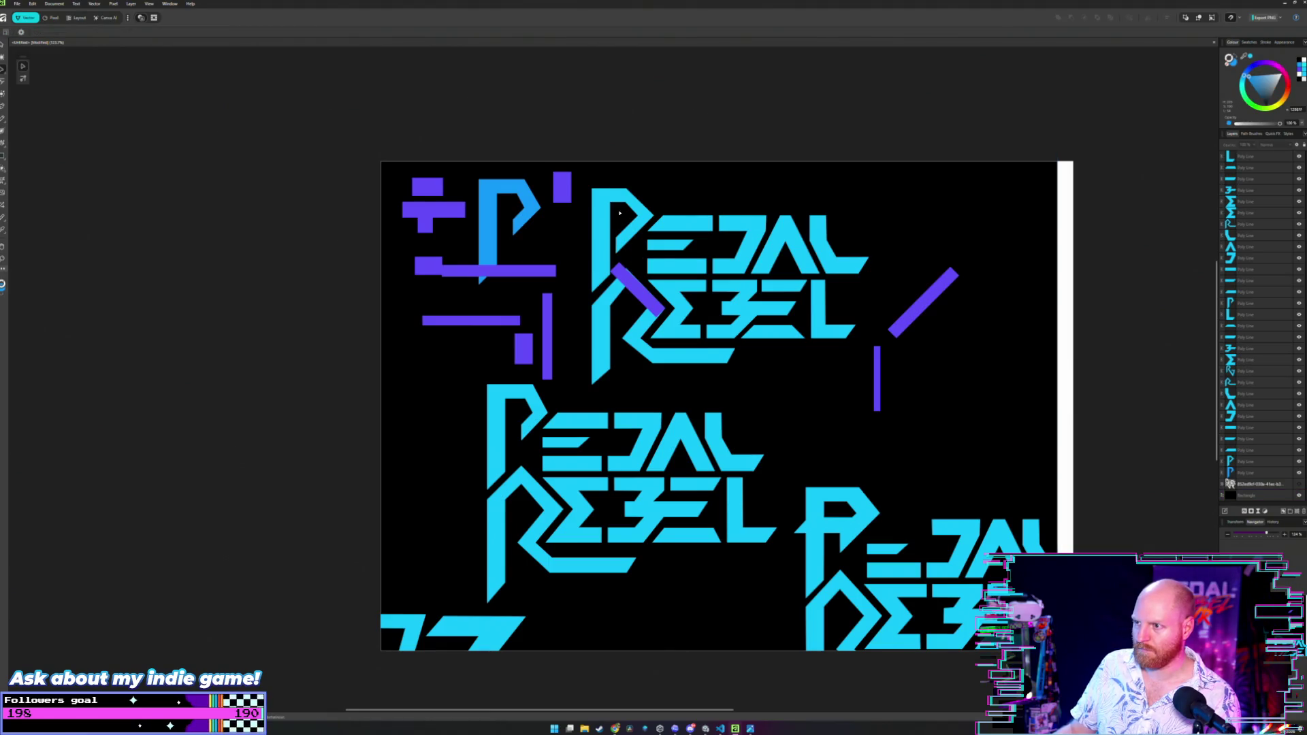
Nudge the purple bar's node left to close the cyan sliver.
scroll(619, 213, up, 6)
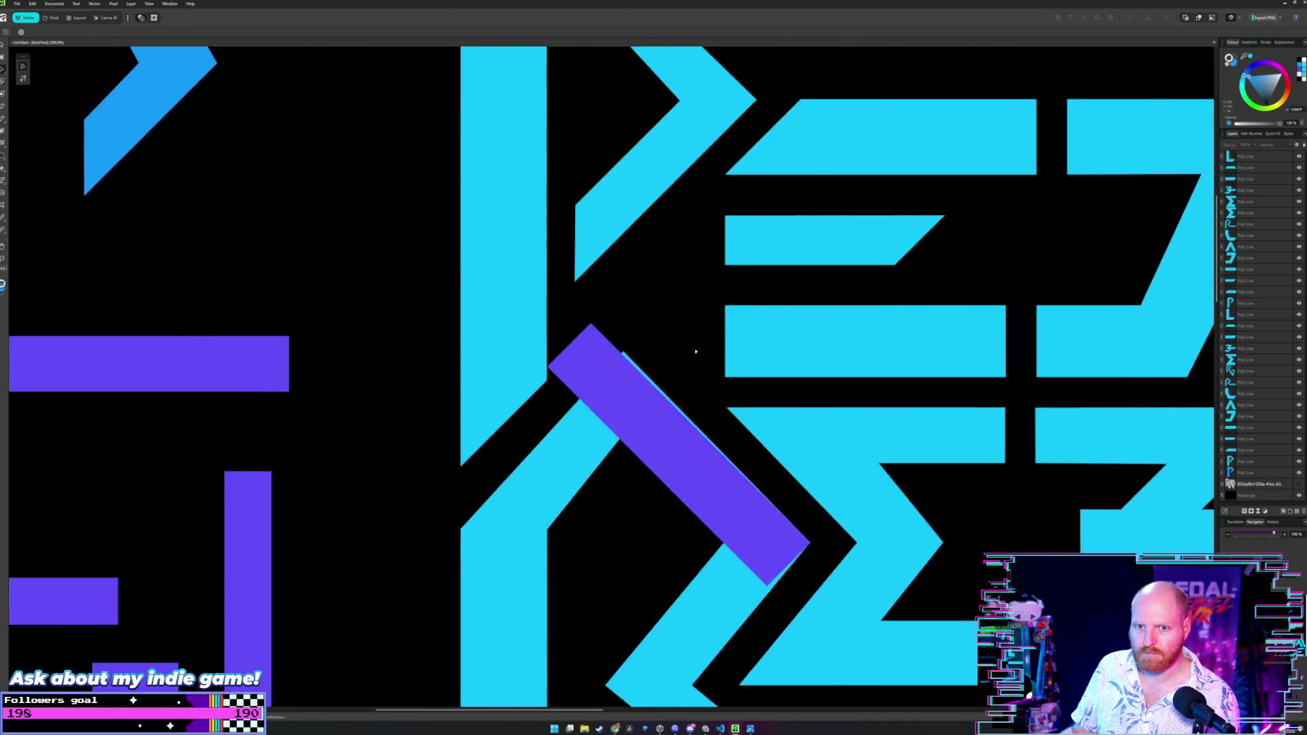
scroll(696, 352, up, 4)
click(519, 353)
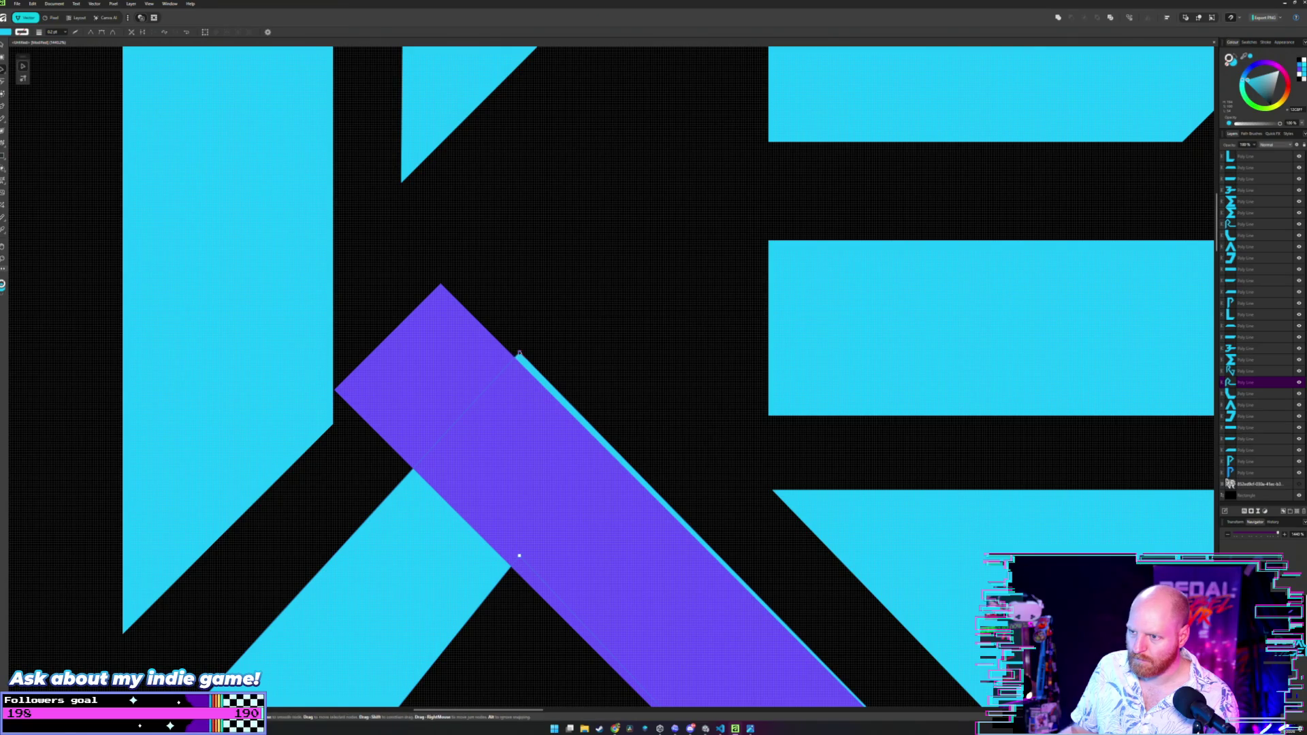
drag(516, 353, 507, 352)
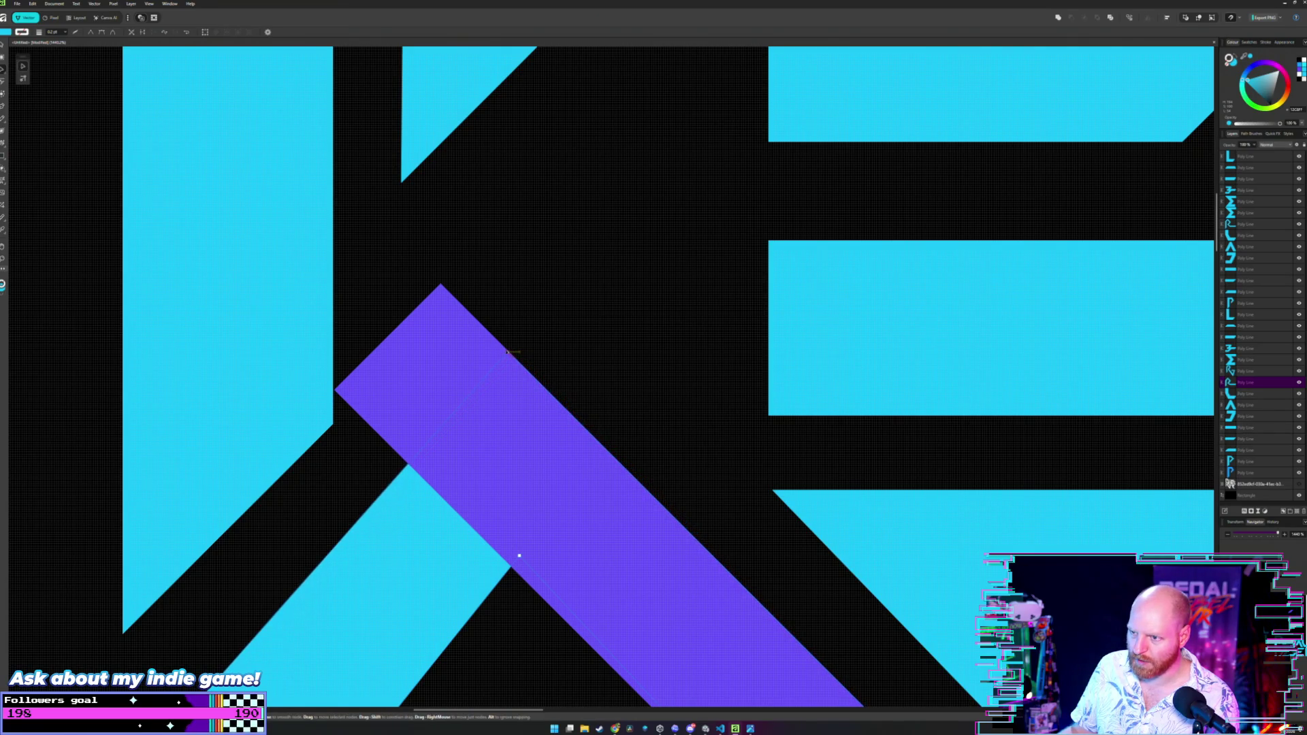
scroll(551, 339, down, 3)
Move the purple diagonal bar into the left-side purple bar cluster.
key(v)
click(592, 339)
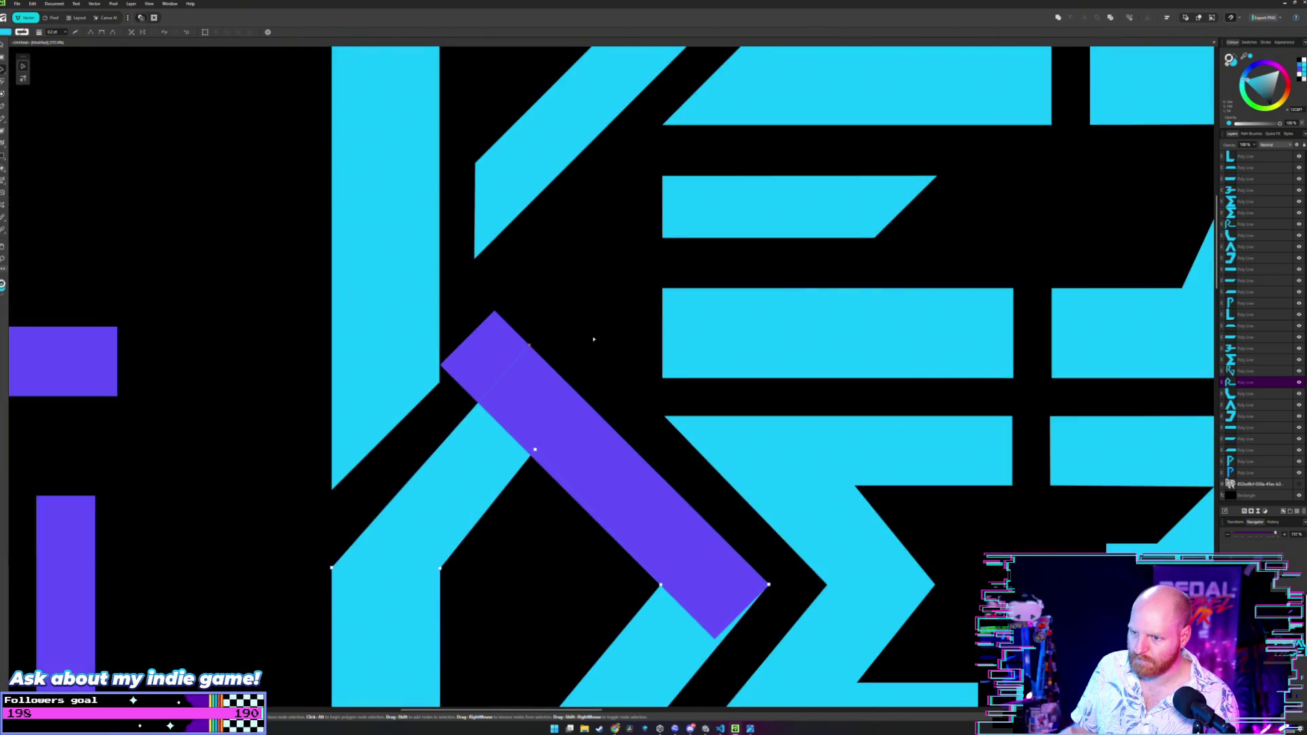
scroll(592, 339, down, 3)
scroll(641, 325, down, 3)
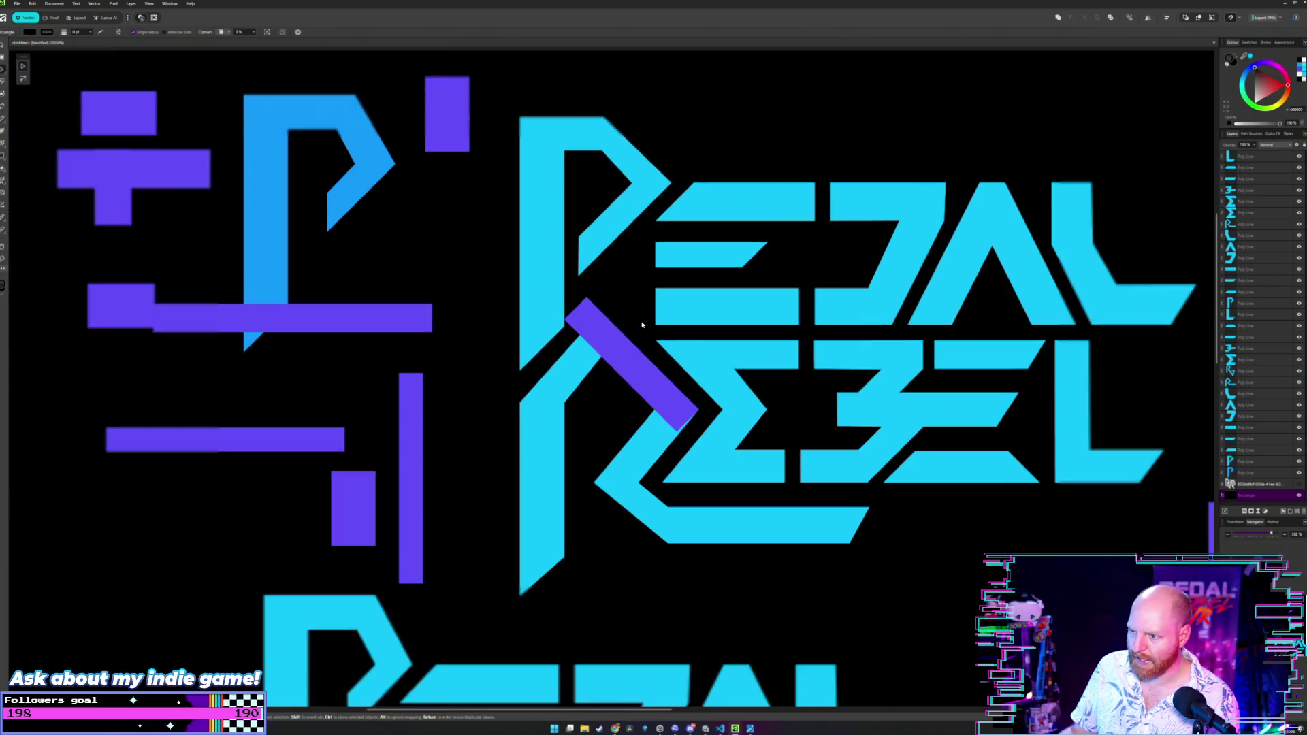
drag(593, 342, 218, 416)
click(353, 388)
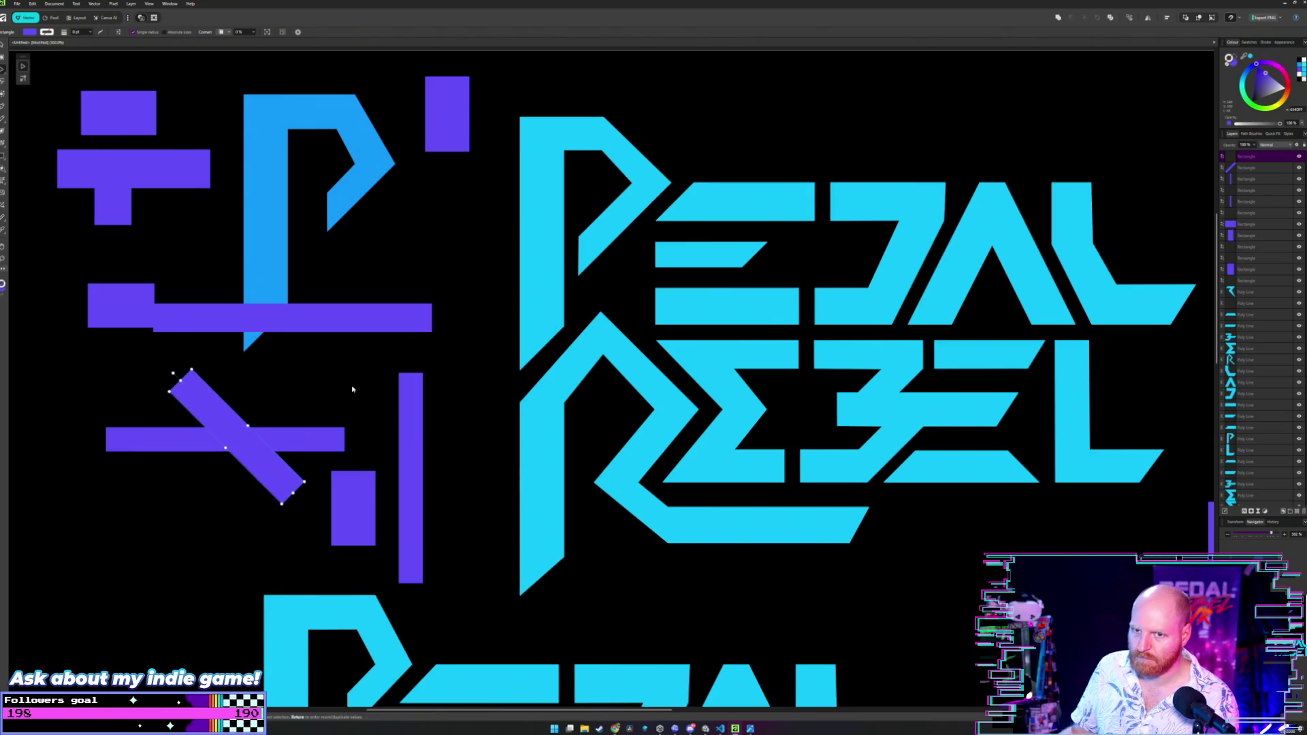
scroll(671, 254, down, 2)
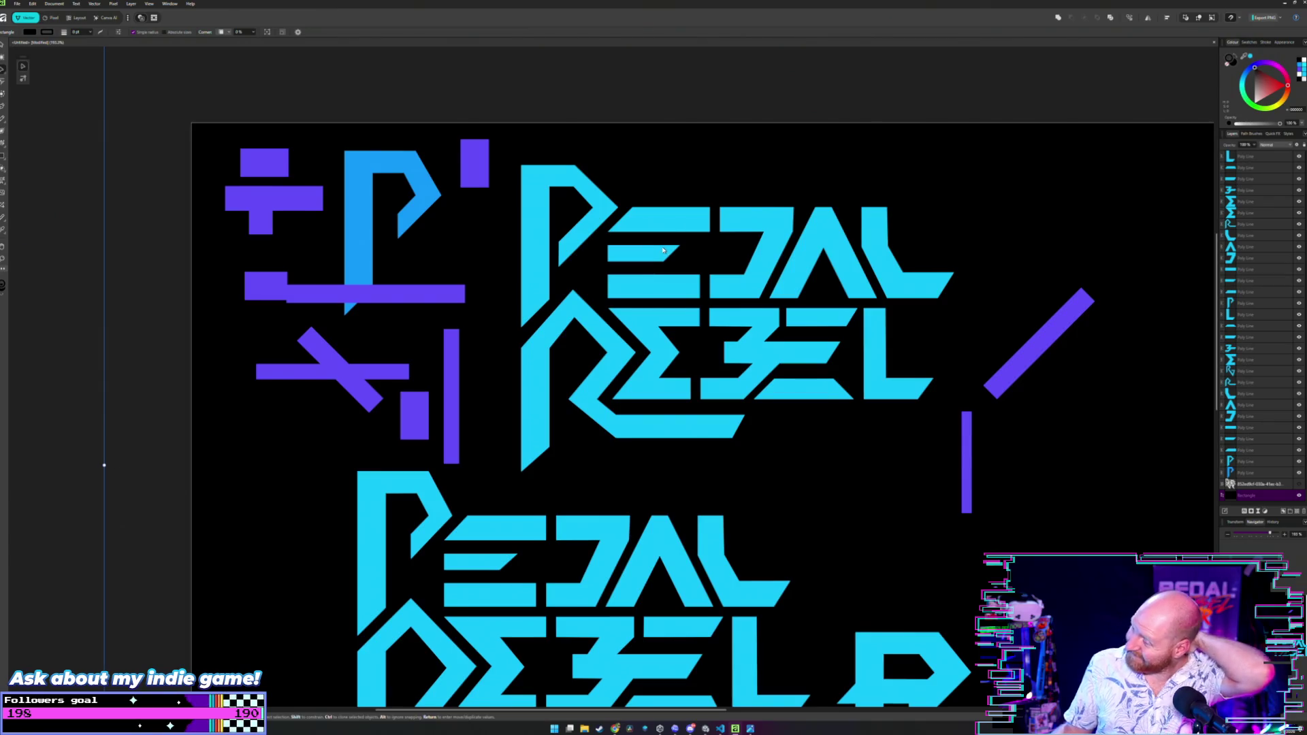
drag(662, 250, 694, 258)
scroll(694, 257, down, 3)
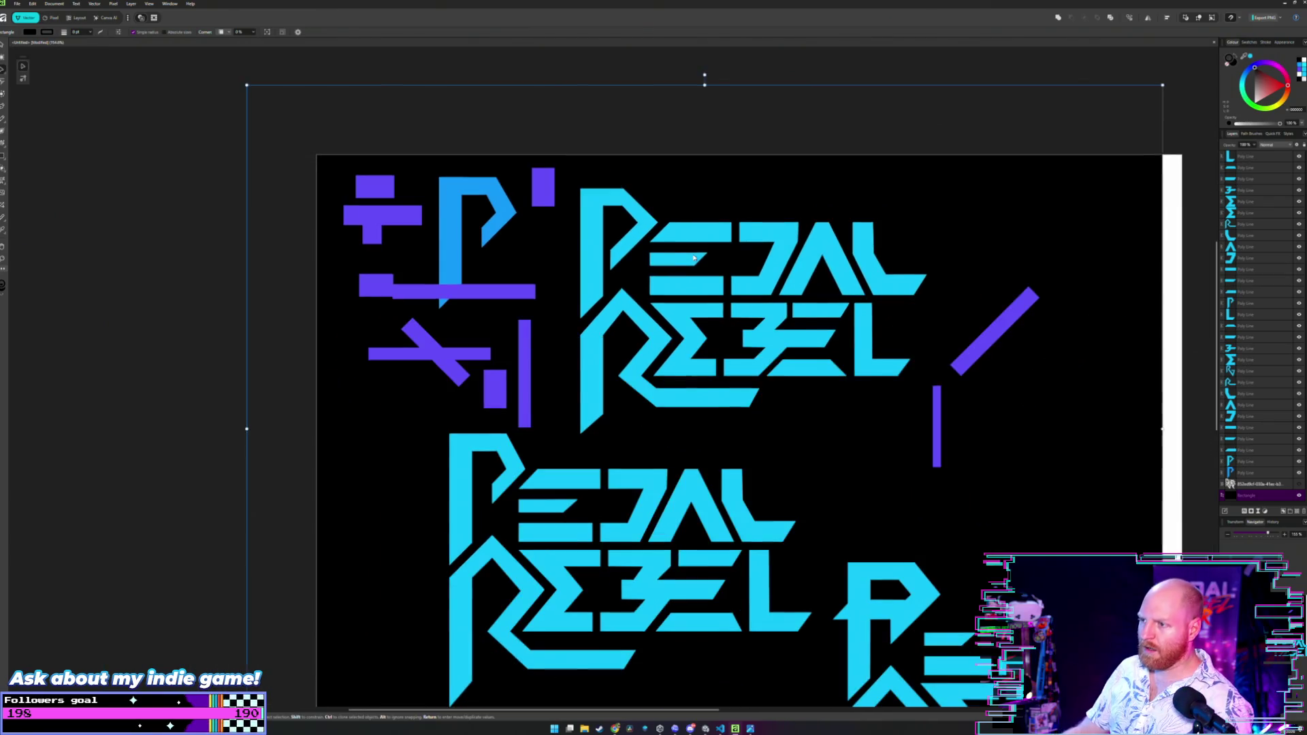
scroll(701, 262, up, 2)
scroll(708, 266, down, 2)
scroll(716, 271, up, 2)
scroll(716, 271, down, 2)
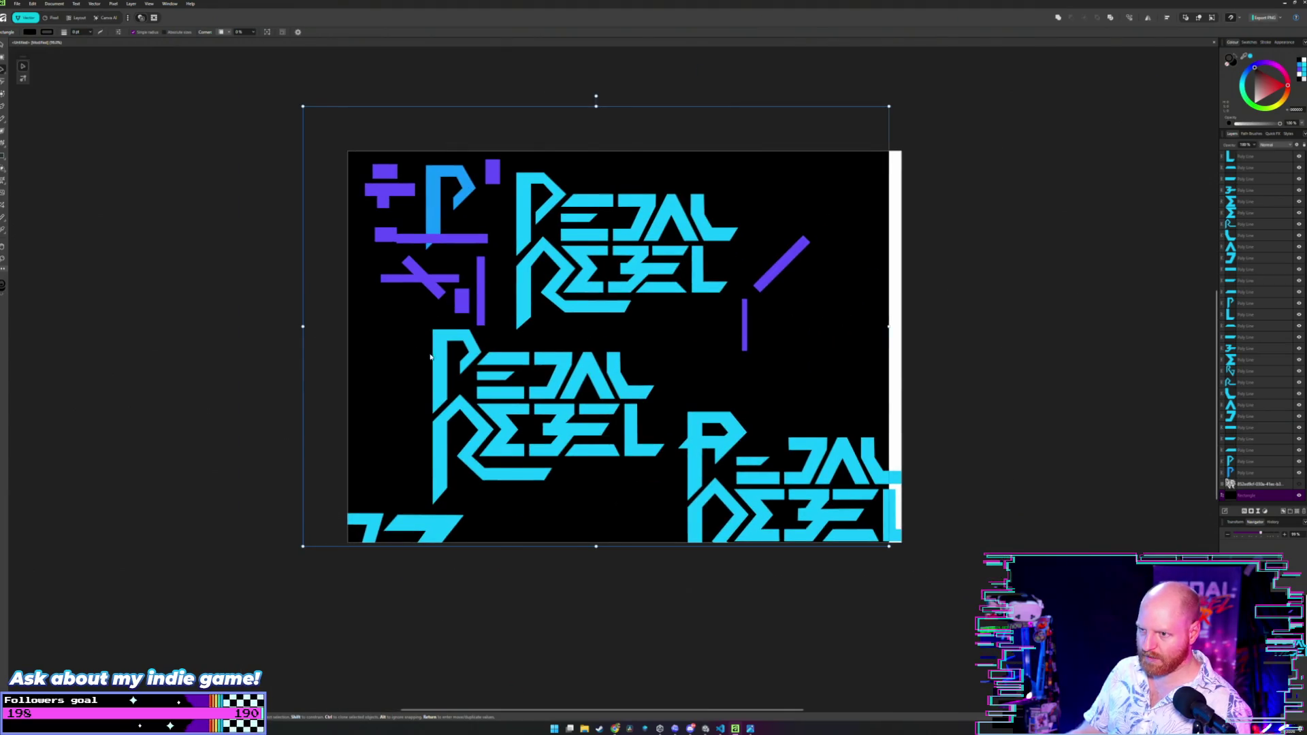
Select the whole middle PEDAL REBEL logo and move it left and up.
click(249, 378)
mouse_move(346, 375)
mouse_down()
mouse_move(437, 423)
mouse_move(645, 466)
mouse_up()
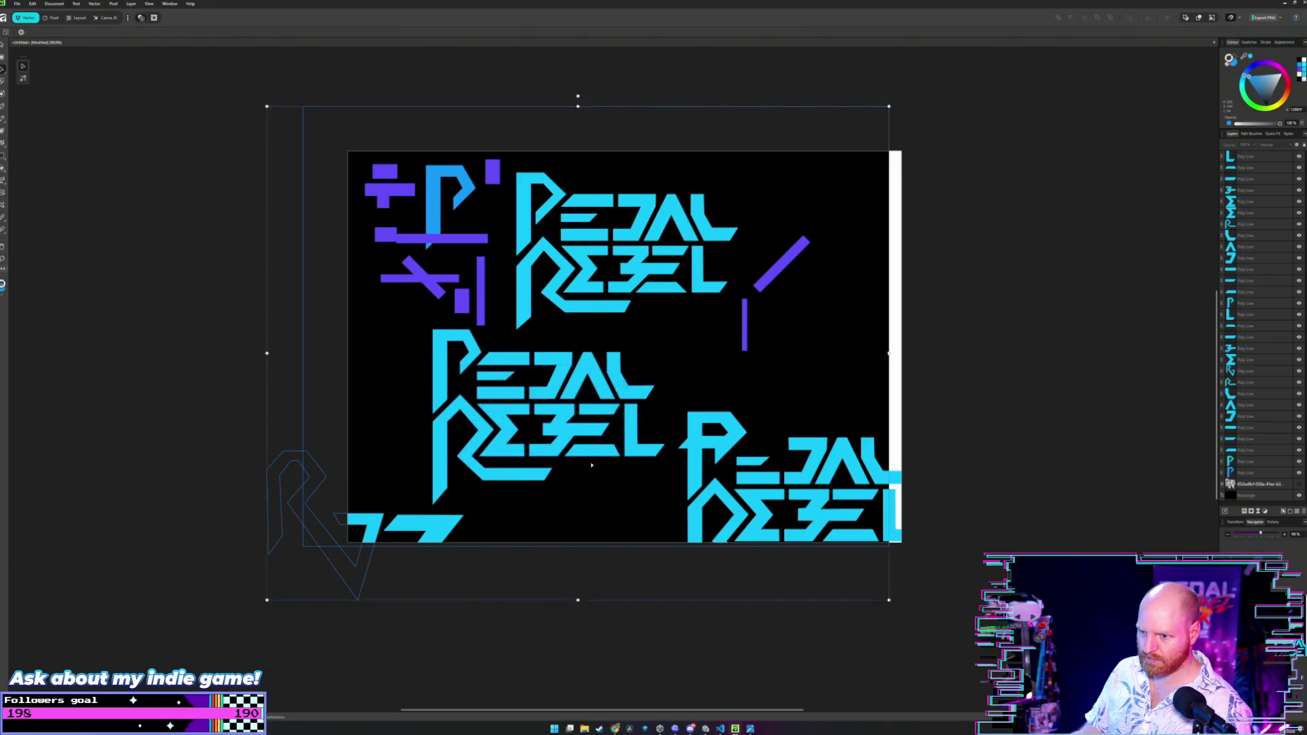
double_click(280, 468)
click(286, 466)
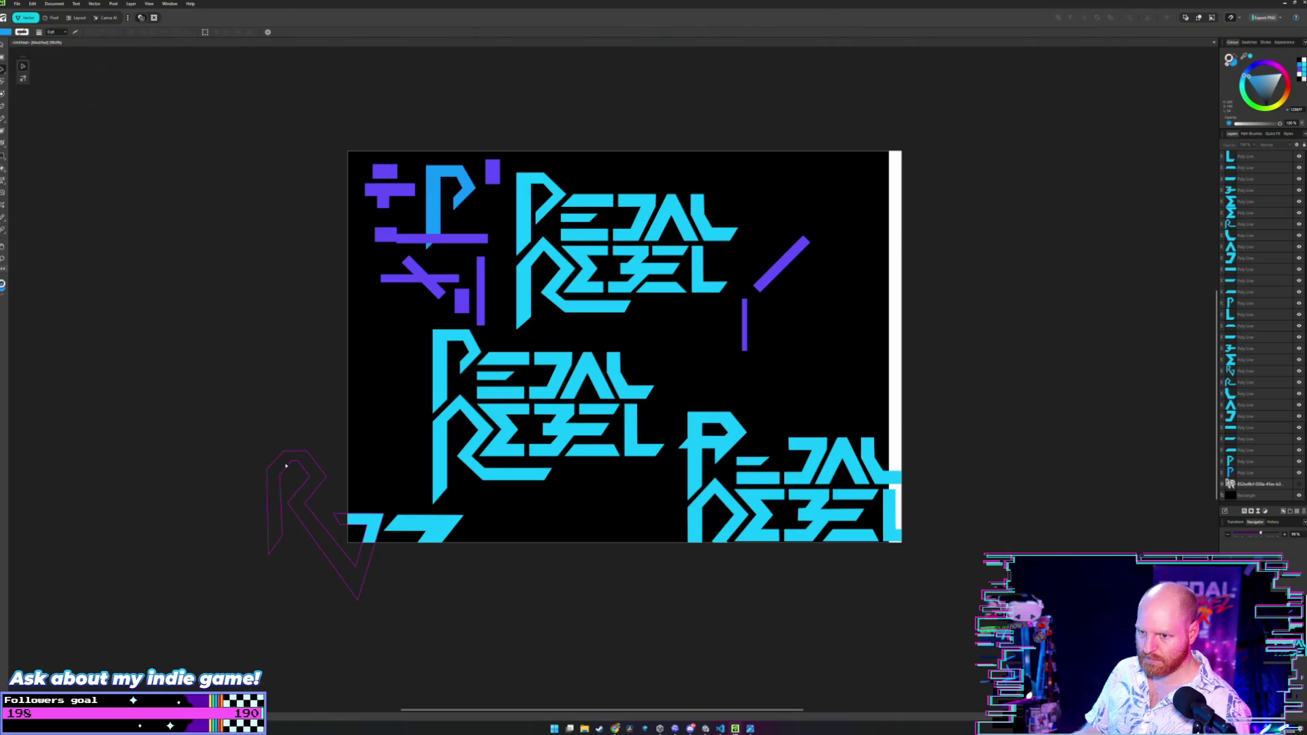
drag(287, 357, 446, 454)
click(313, 468)
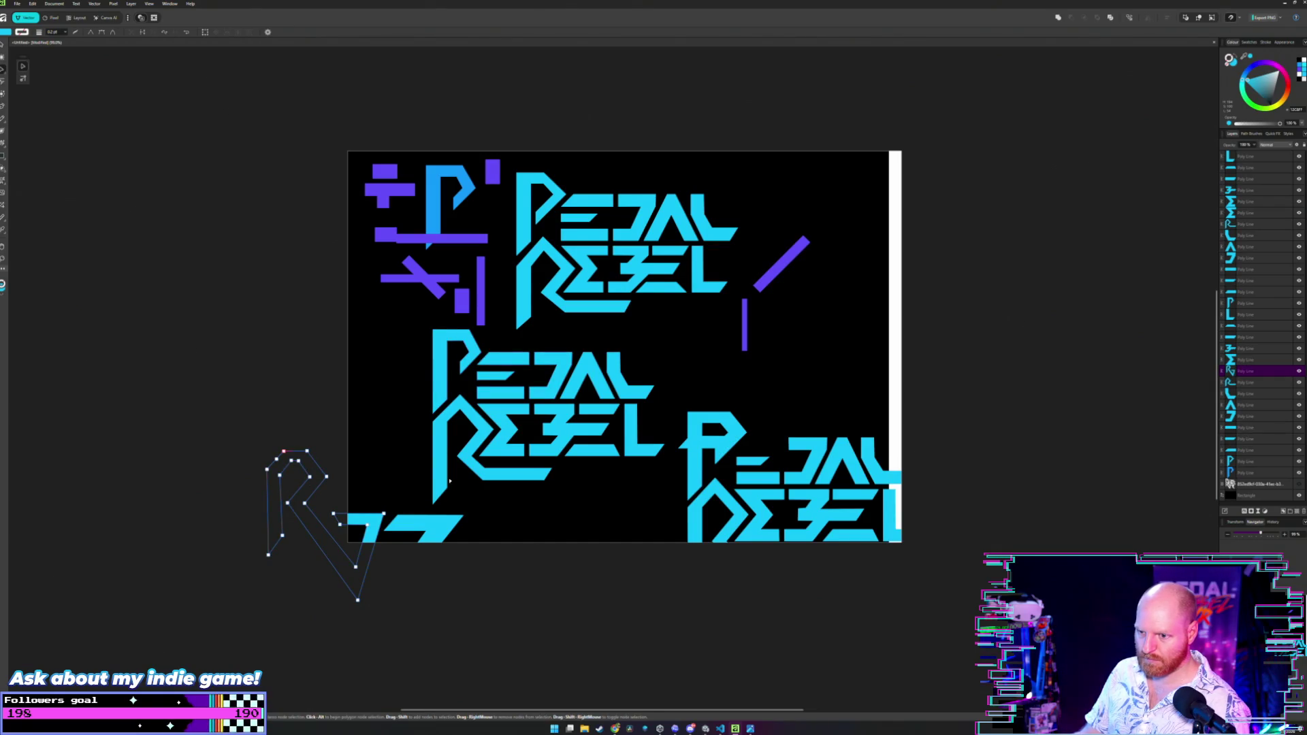
mouse_move(292, 363)
mouse_down()
mouse_move(438, 452)
mouse_move(637, 463)
mouse_up()
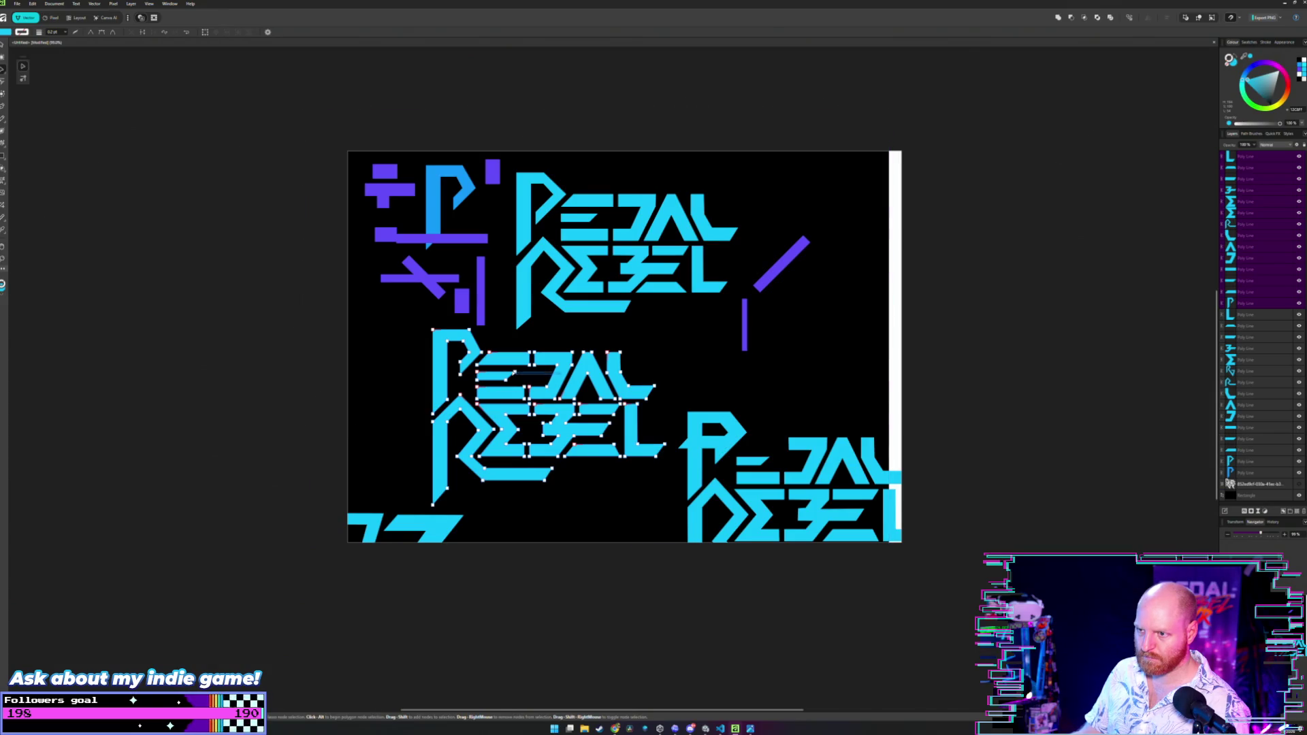
key(v)
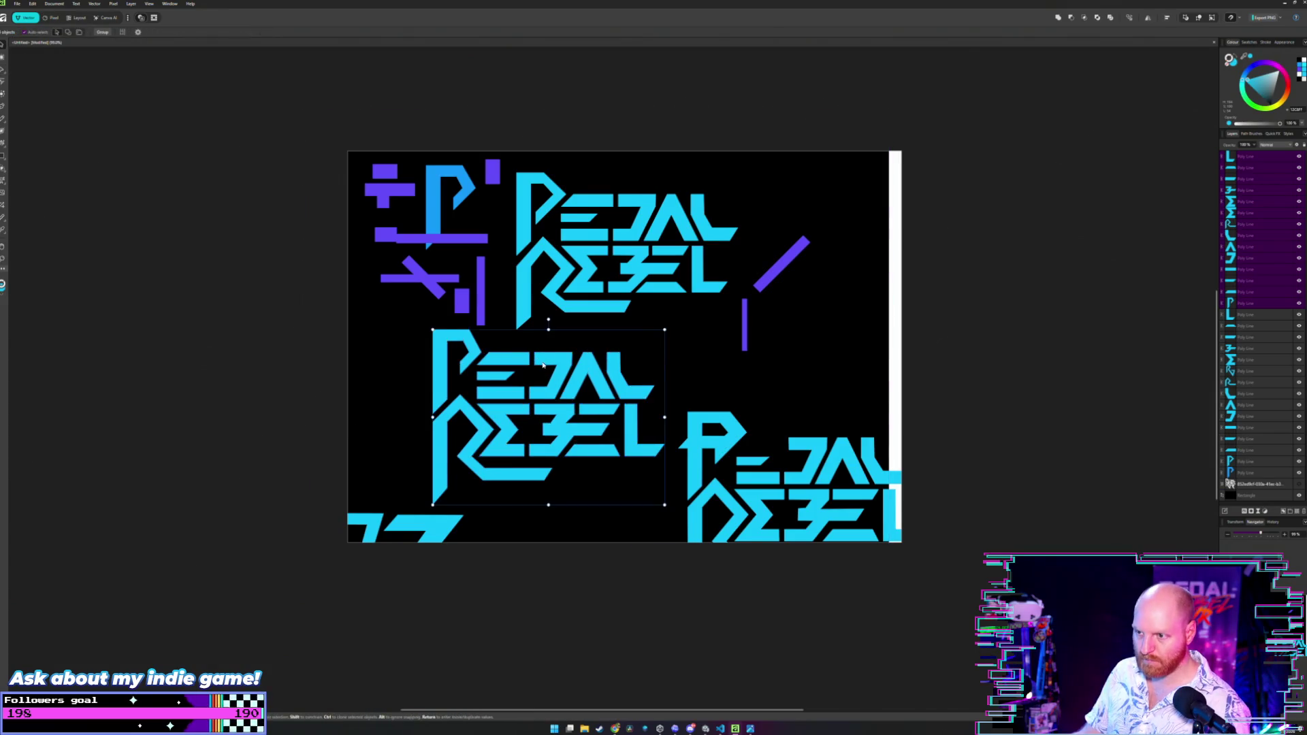
drag(549, 365, 485, 348)
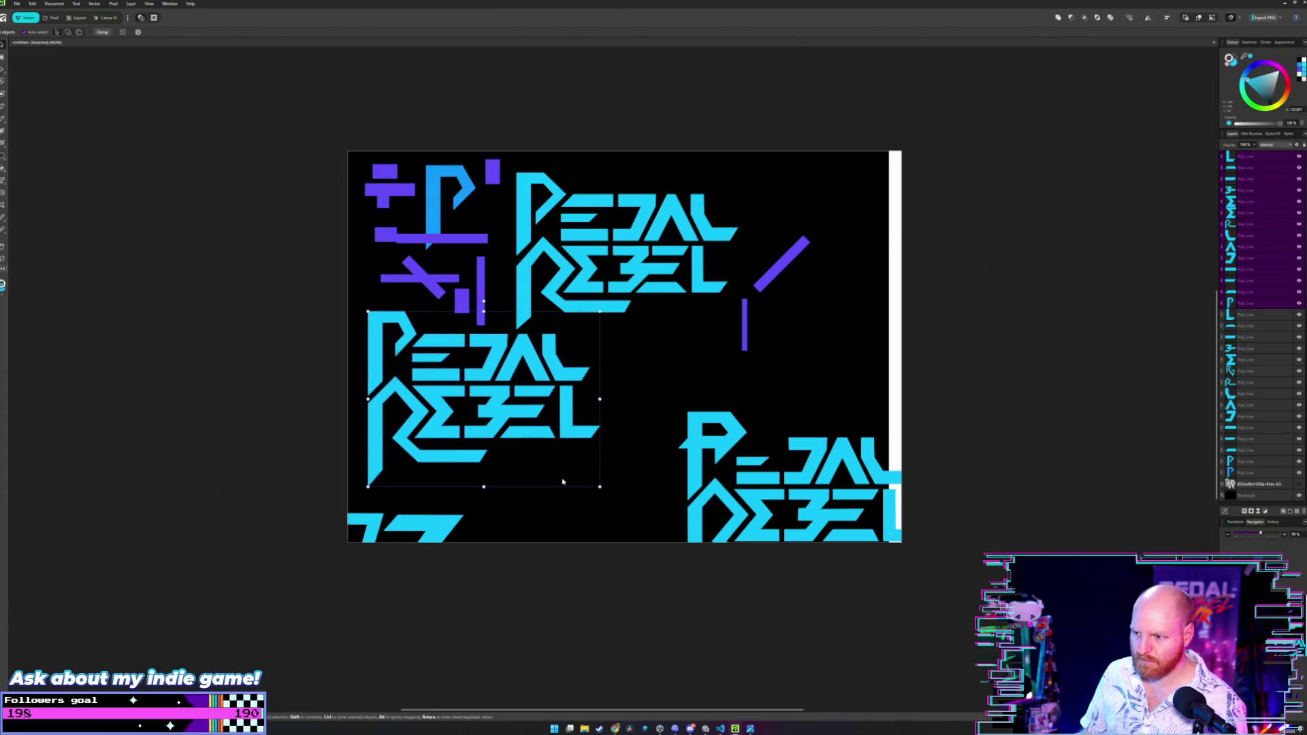
Nudge the lower-right logo's E bar slightly right and shift the black background.
click(712, 441)
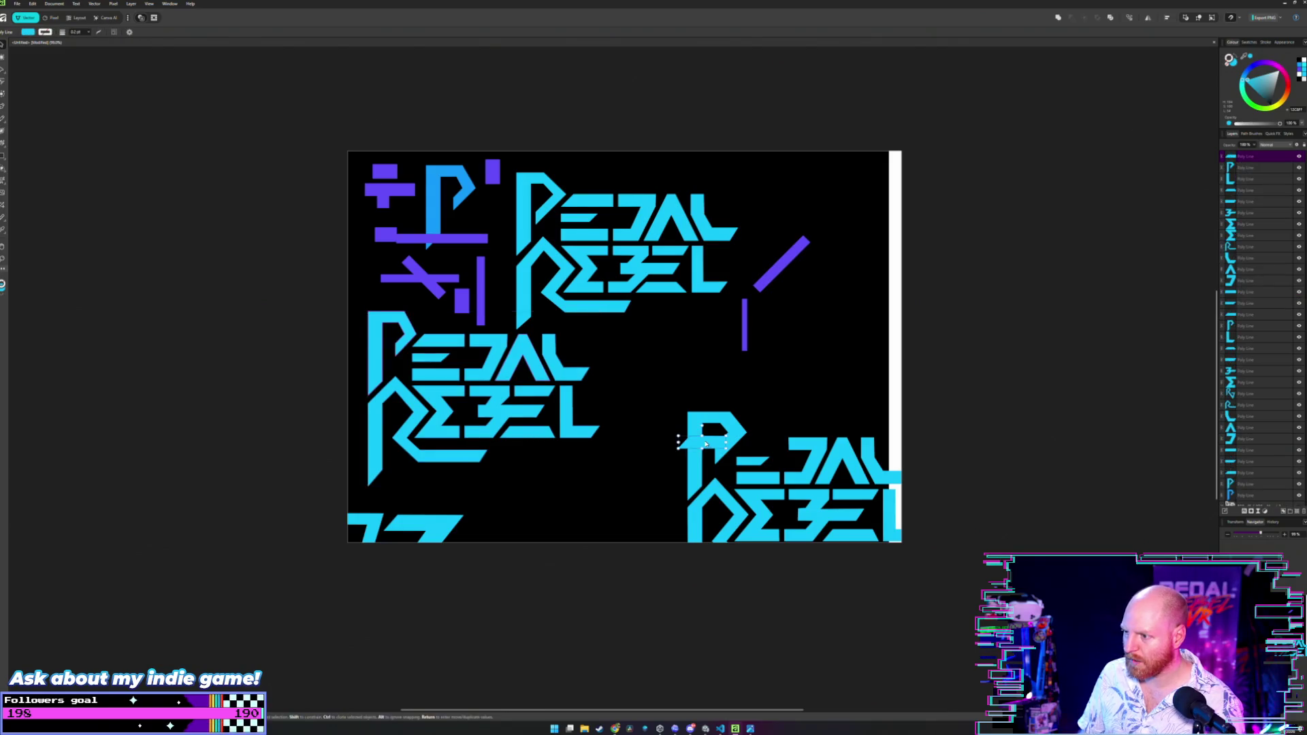
click(759, 444)
drag(762, 447, 764, 447)
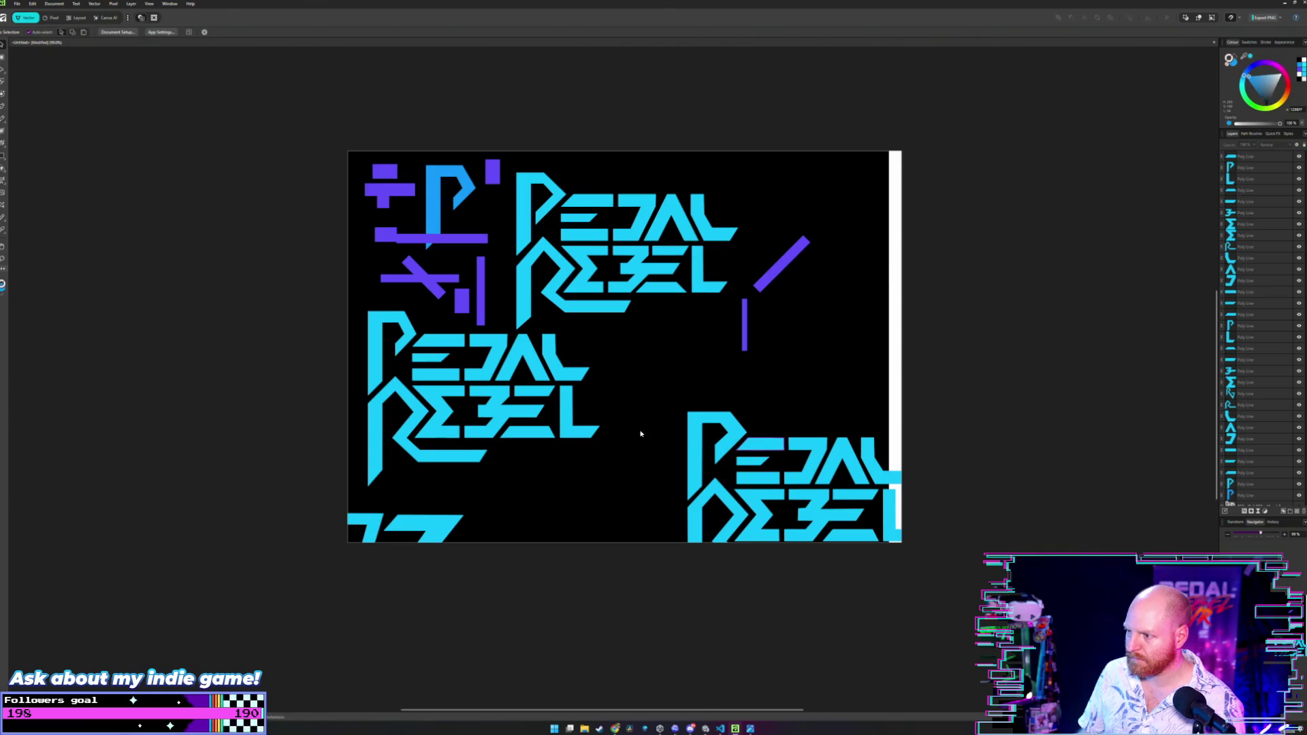
mouse_move(642, 432)
mouse_down()
mouse_move(896, 506)
mouse_move(653, 423)
mouse_up()
Clear the artboard selection and restore the File Explorer window.
click(920, 452)
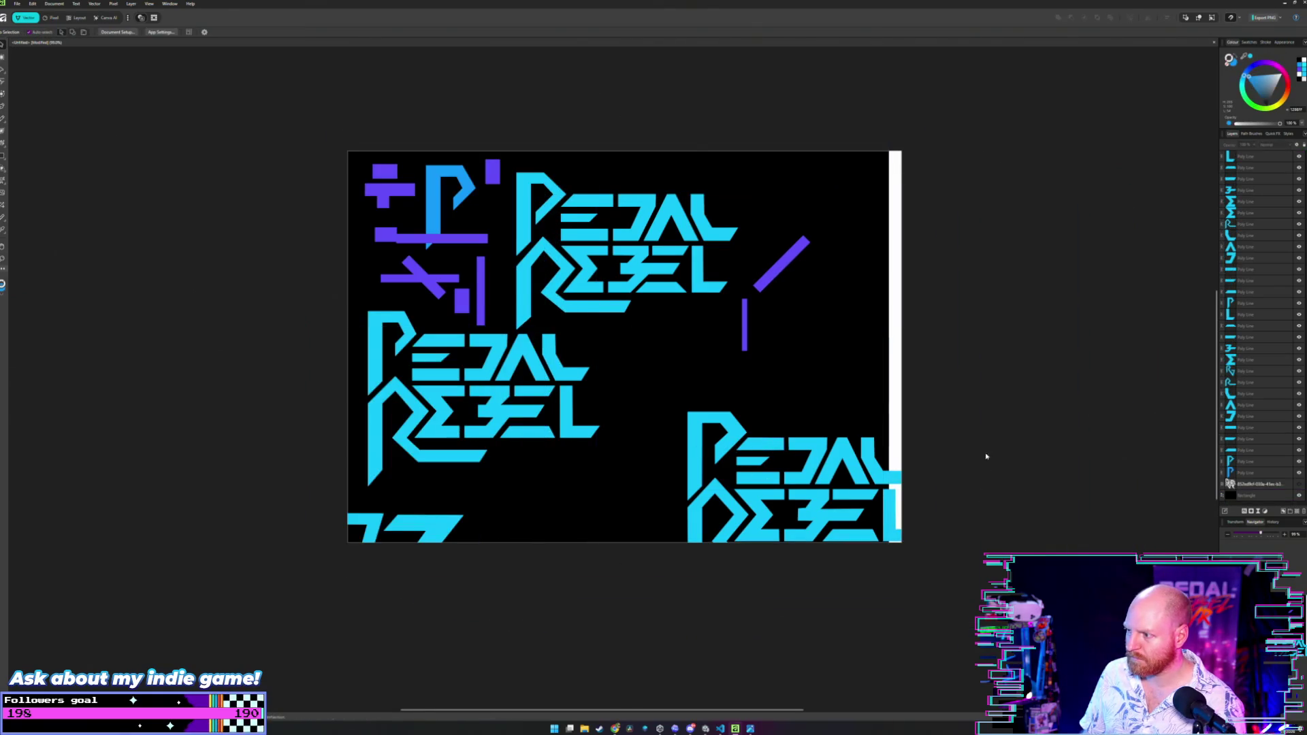
click(725, 448)
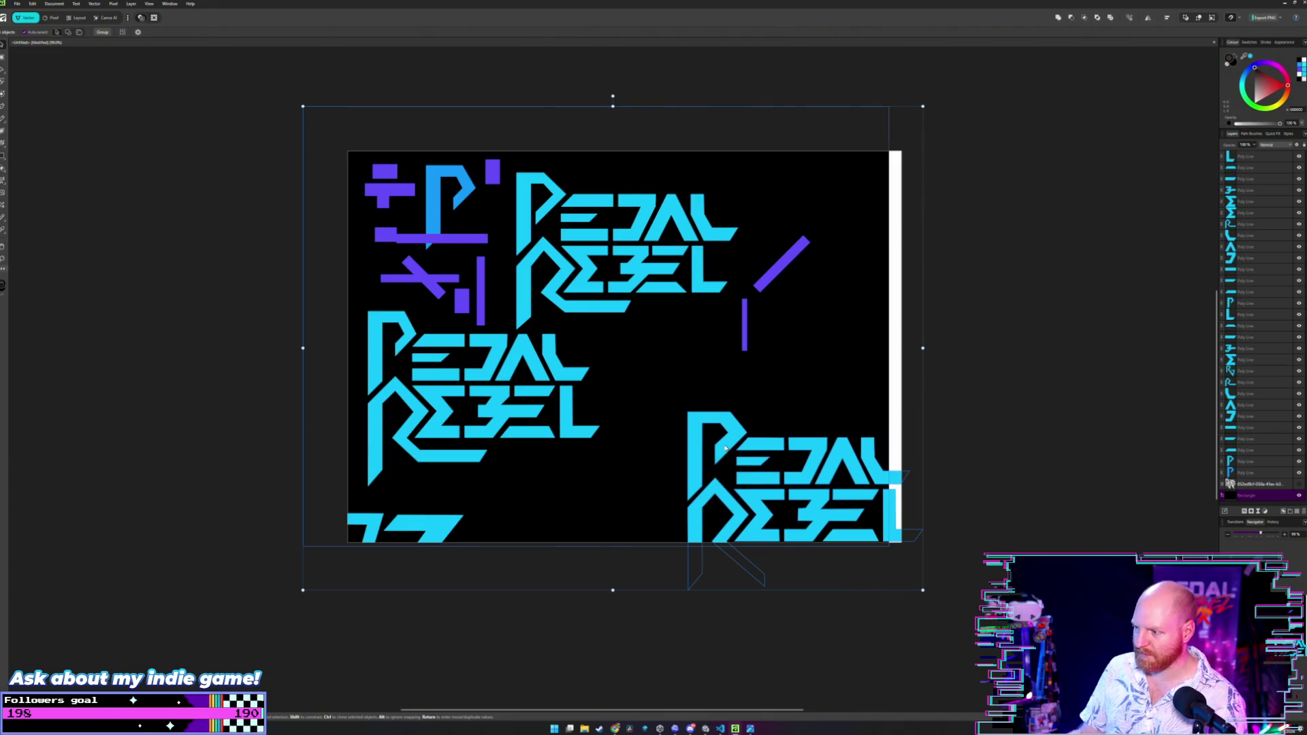
click(950, 451)
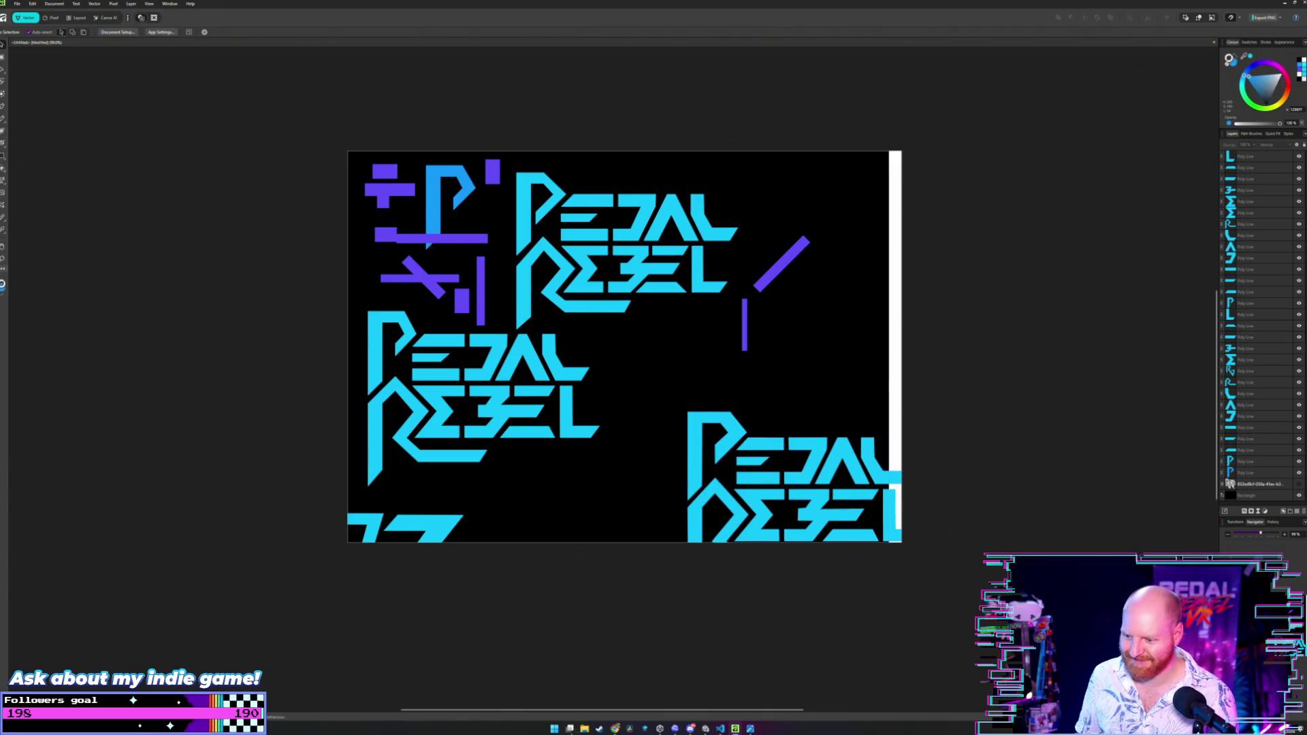
click(570, 729)
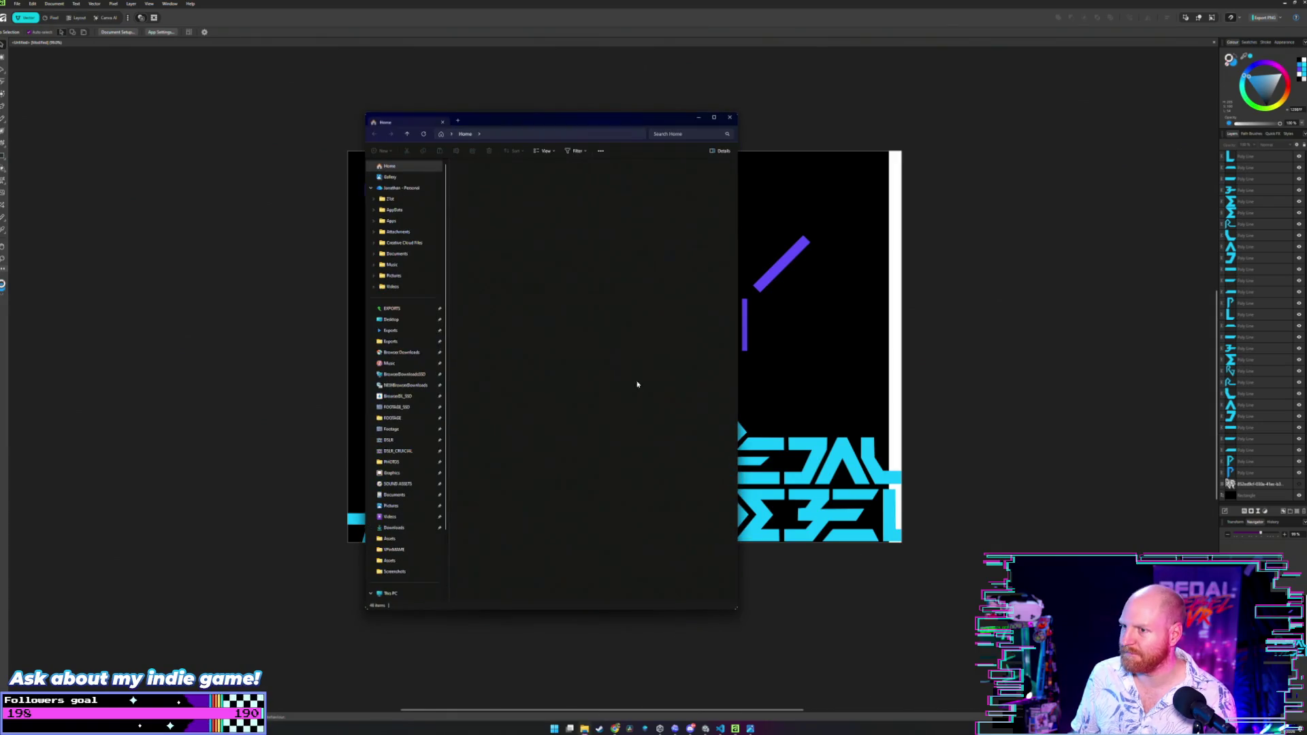
View the Pedal Rebel logo images from Browser Downloads, then return to Affinity Designer.
click(408, 354)
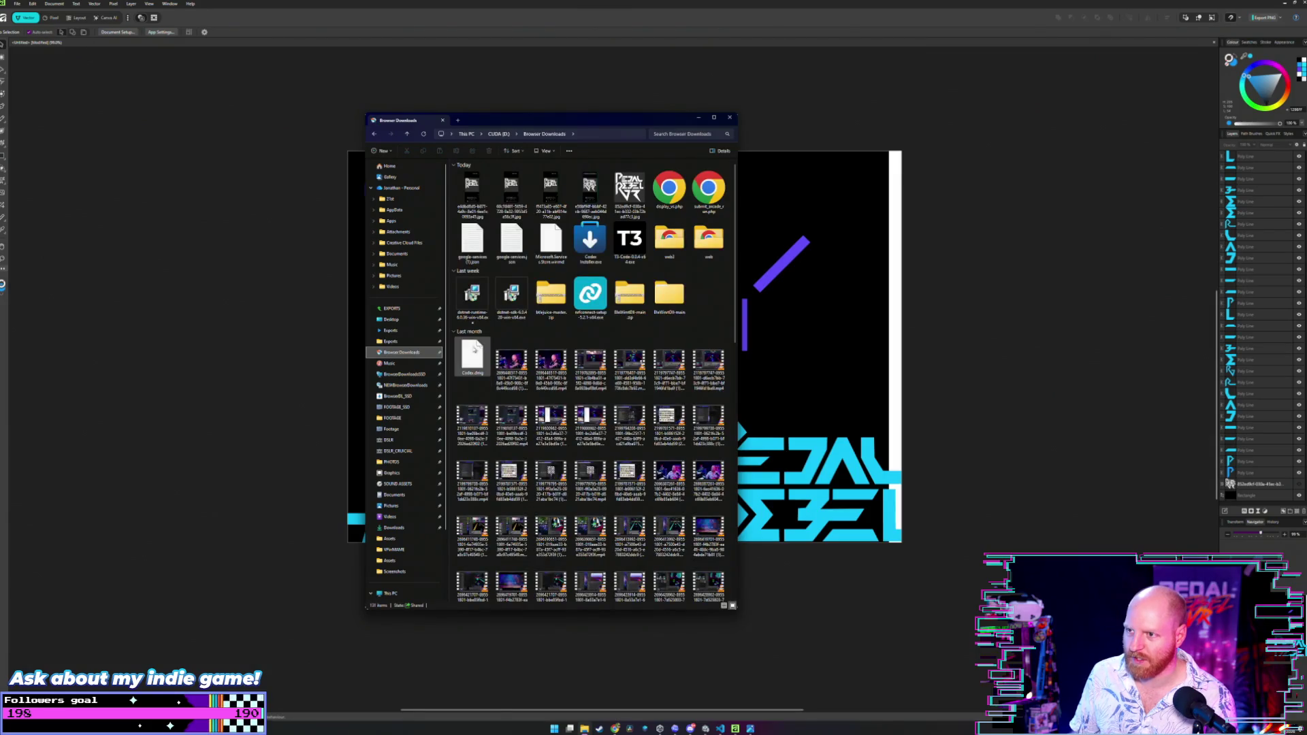
double_click(629, 191)
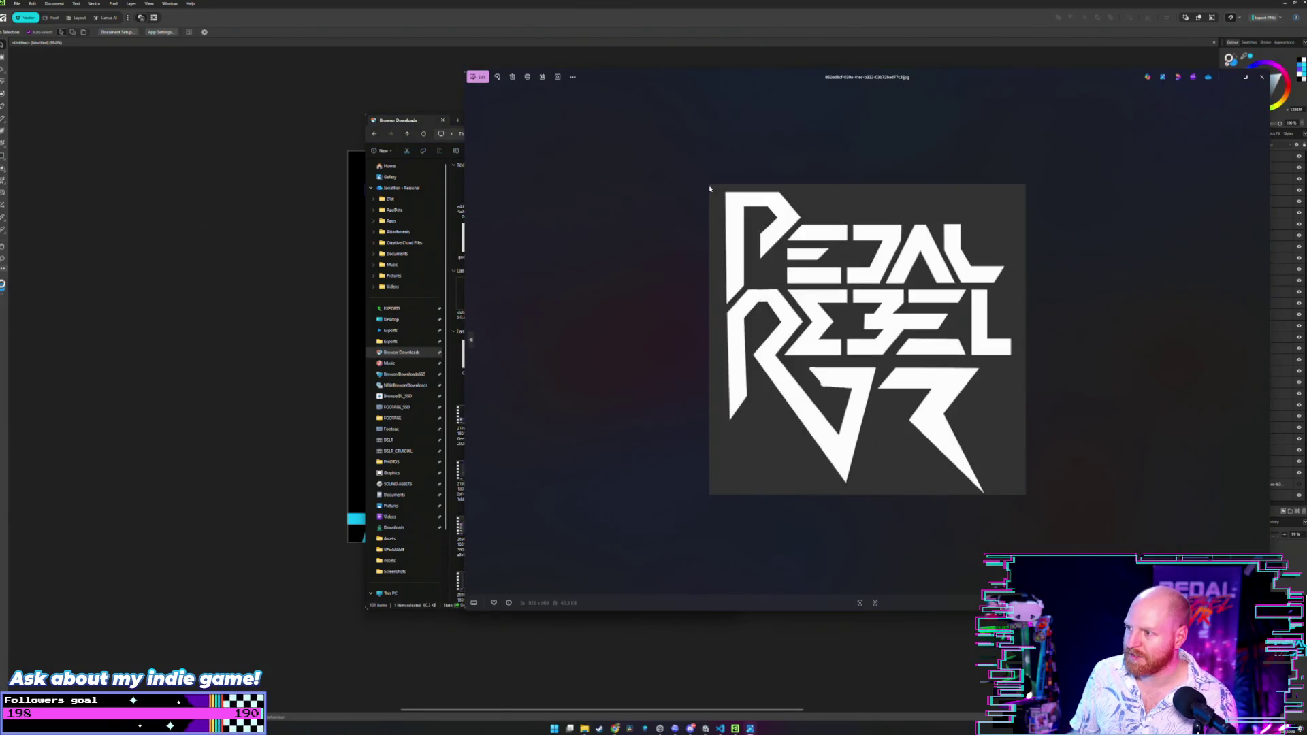
click(1262, 77)
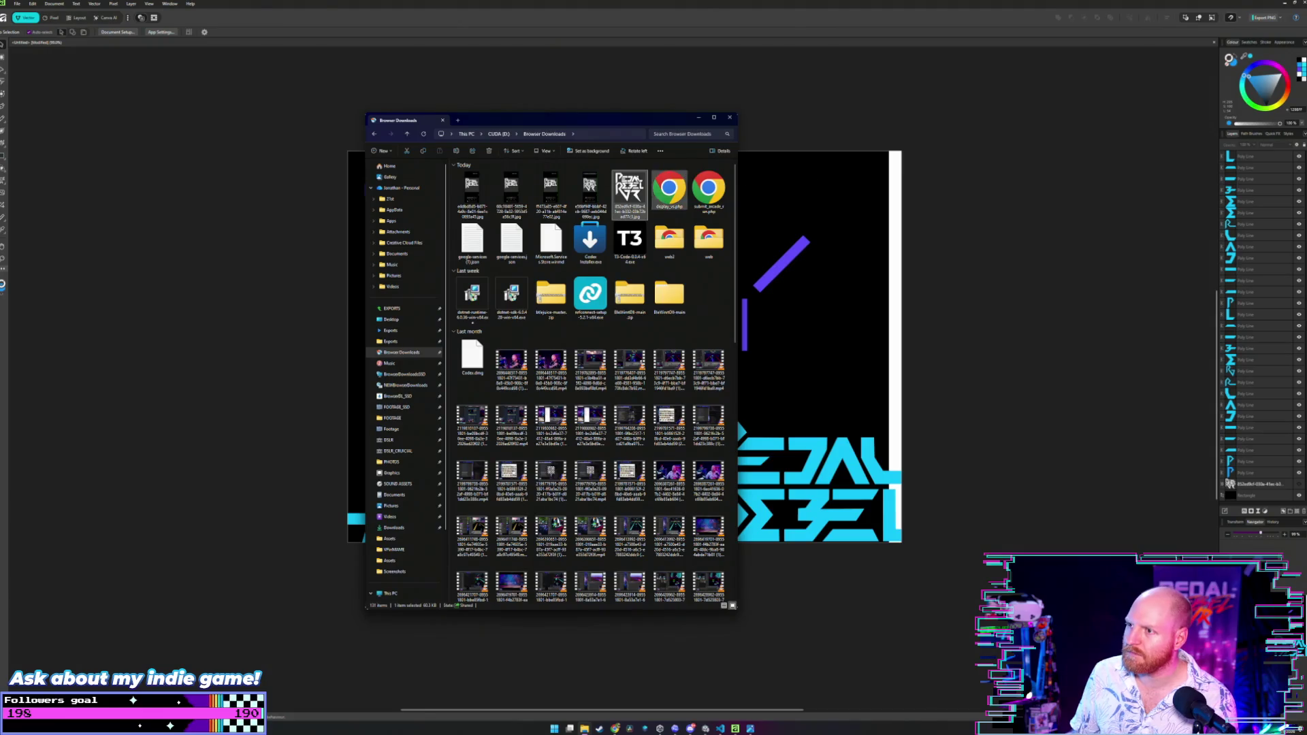
double_click(622, 182)
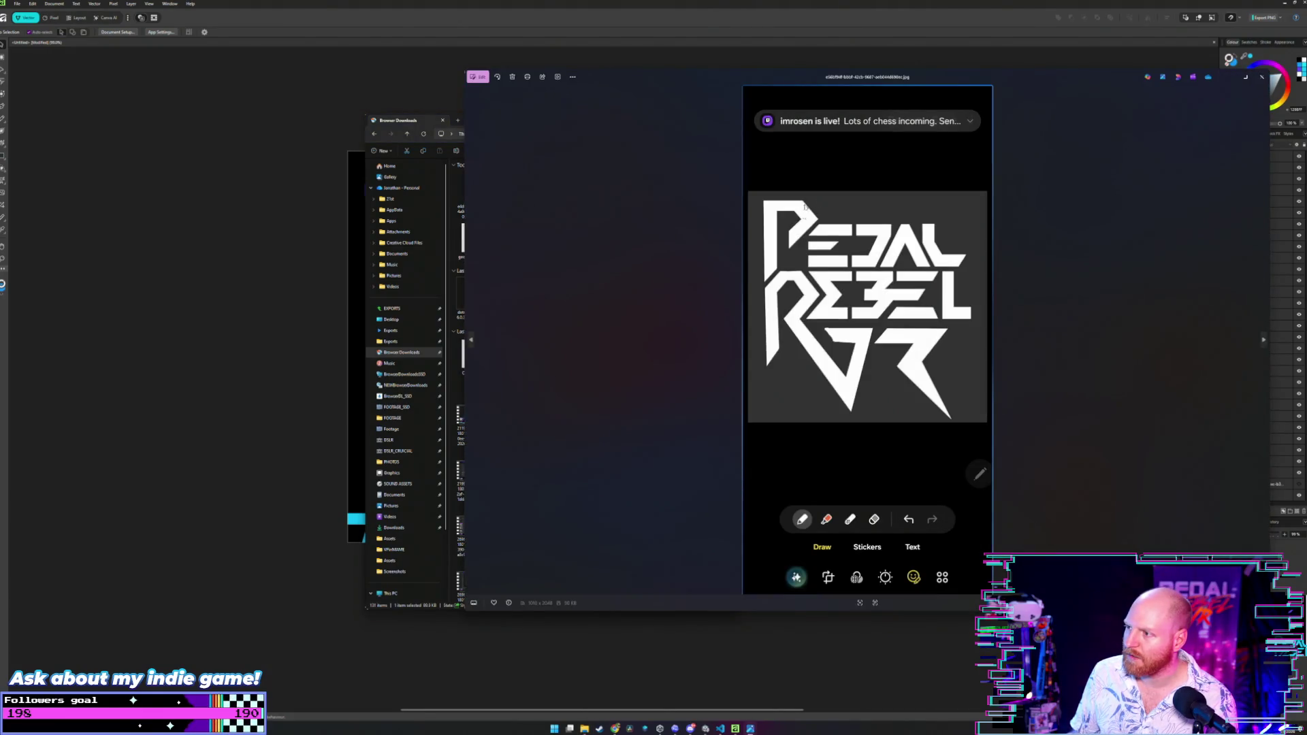
click(1261, 77)
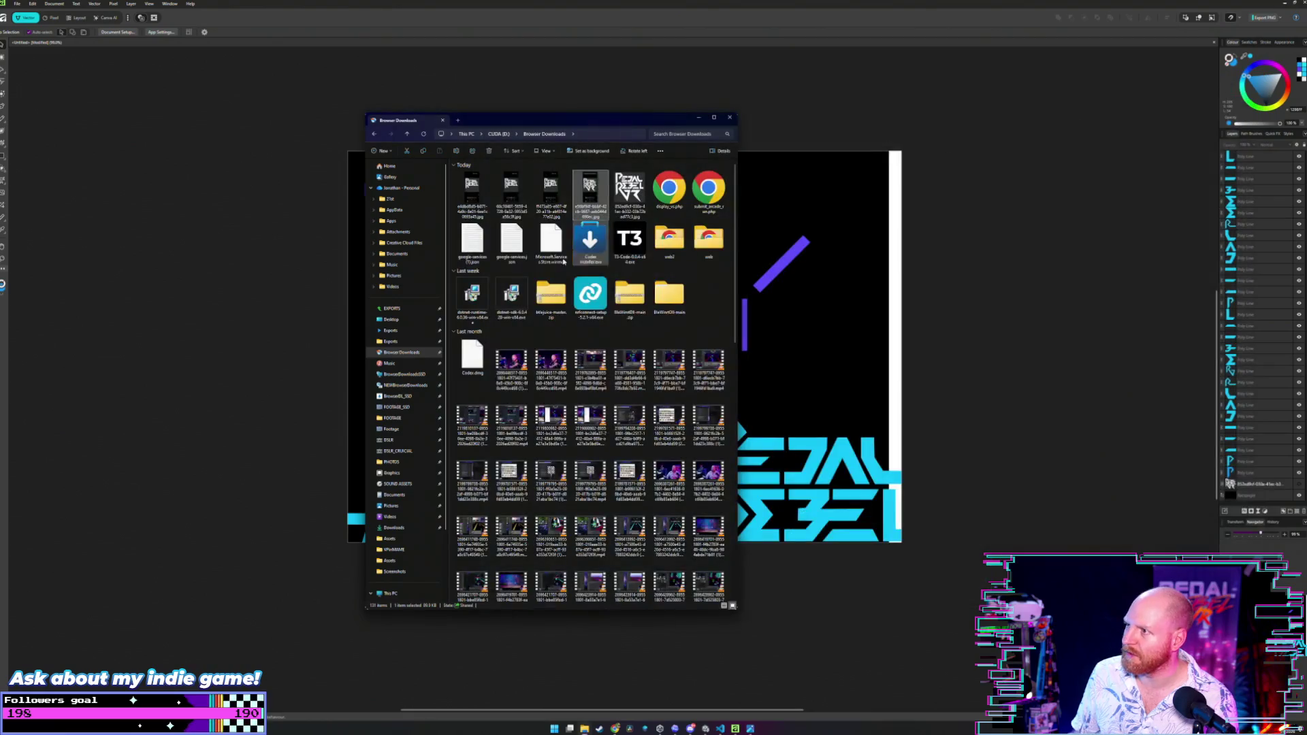
scroll(551, 204, down, 10)
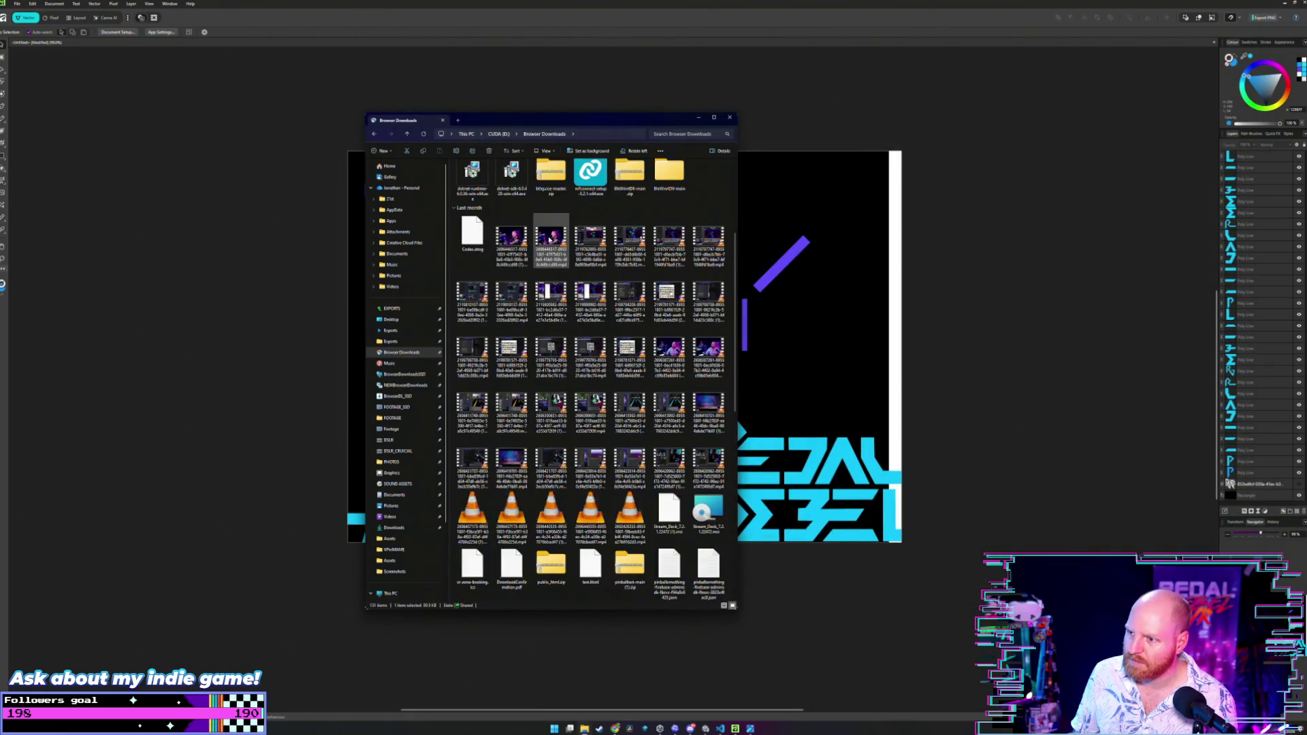
scroll(537, 217, up, 10)
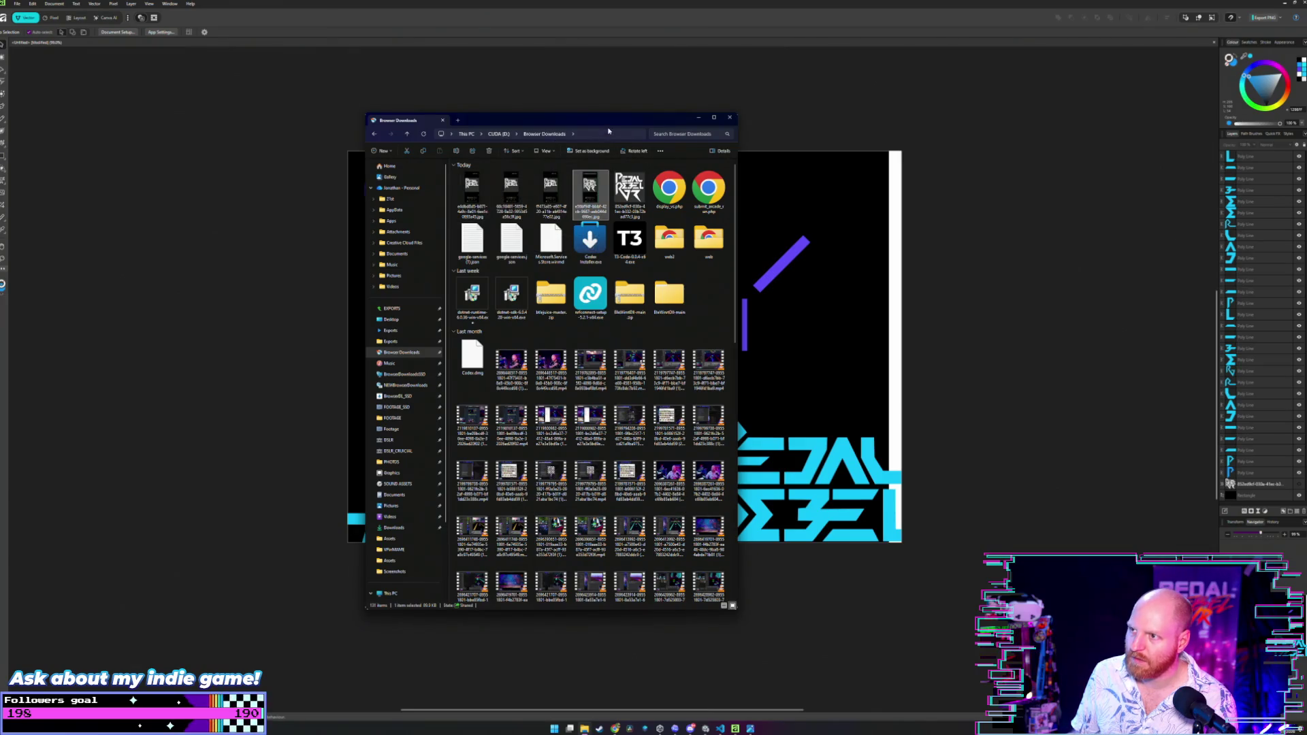
double_click(630, 193)
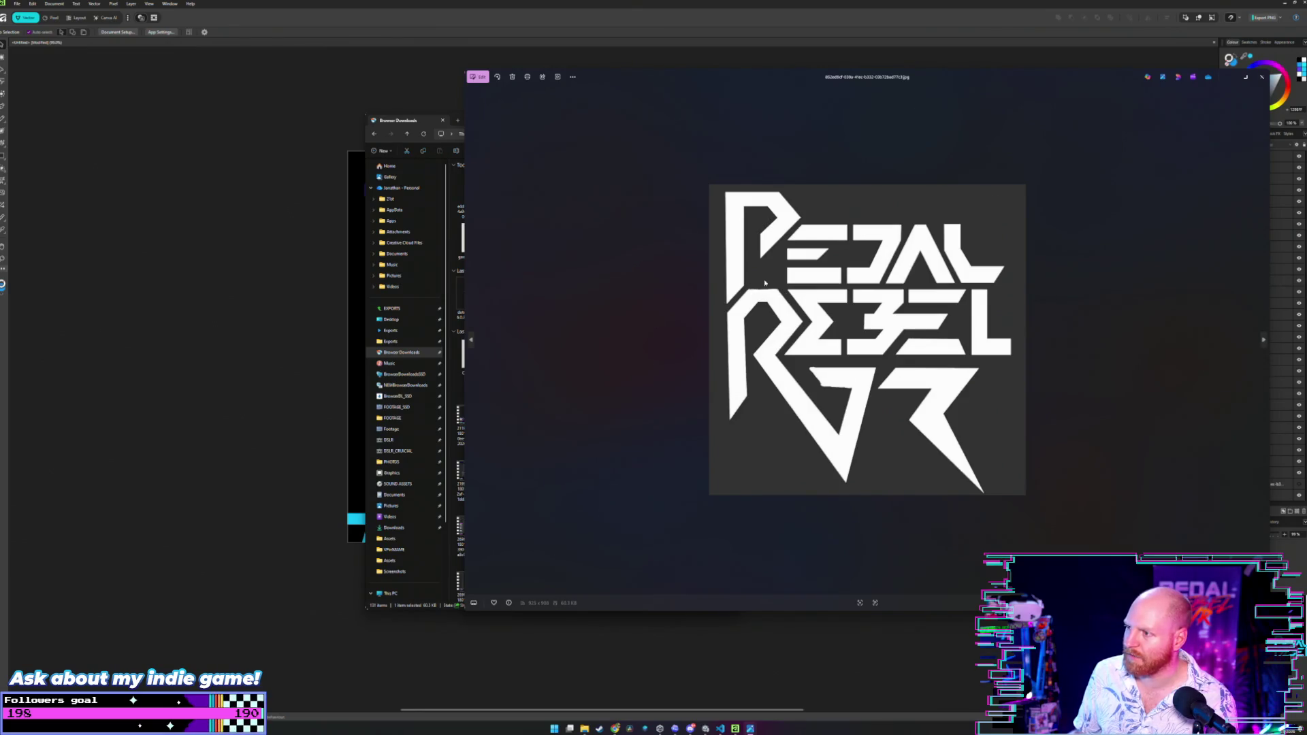
key(alt+Tab)
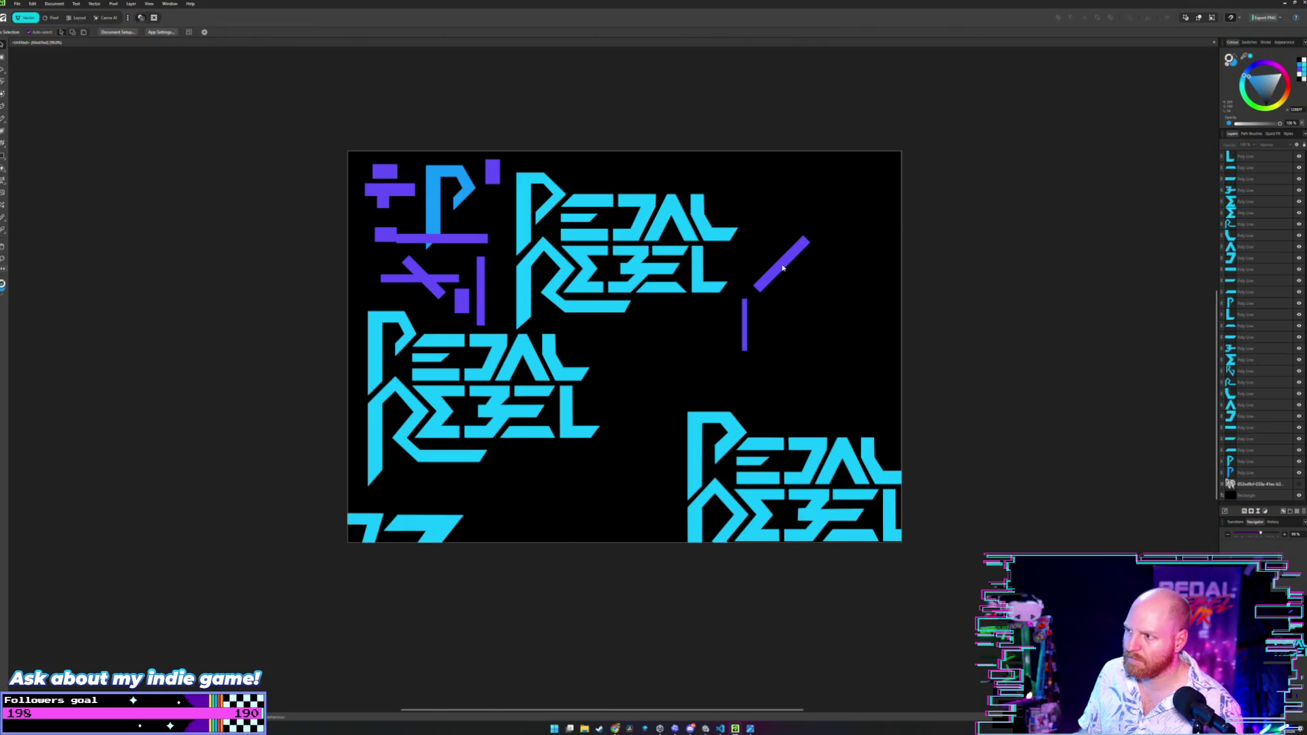
Step back through the history with Ctrl+Z to remove every purple bar and the blue P.
key(ctrl+z)
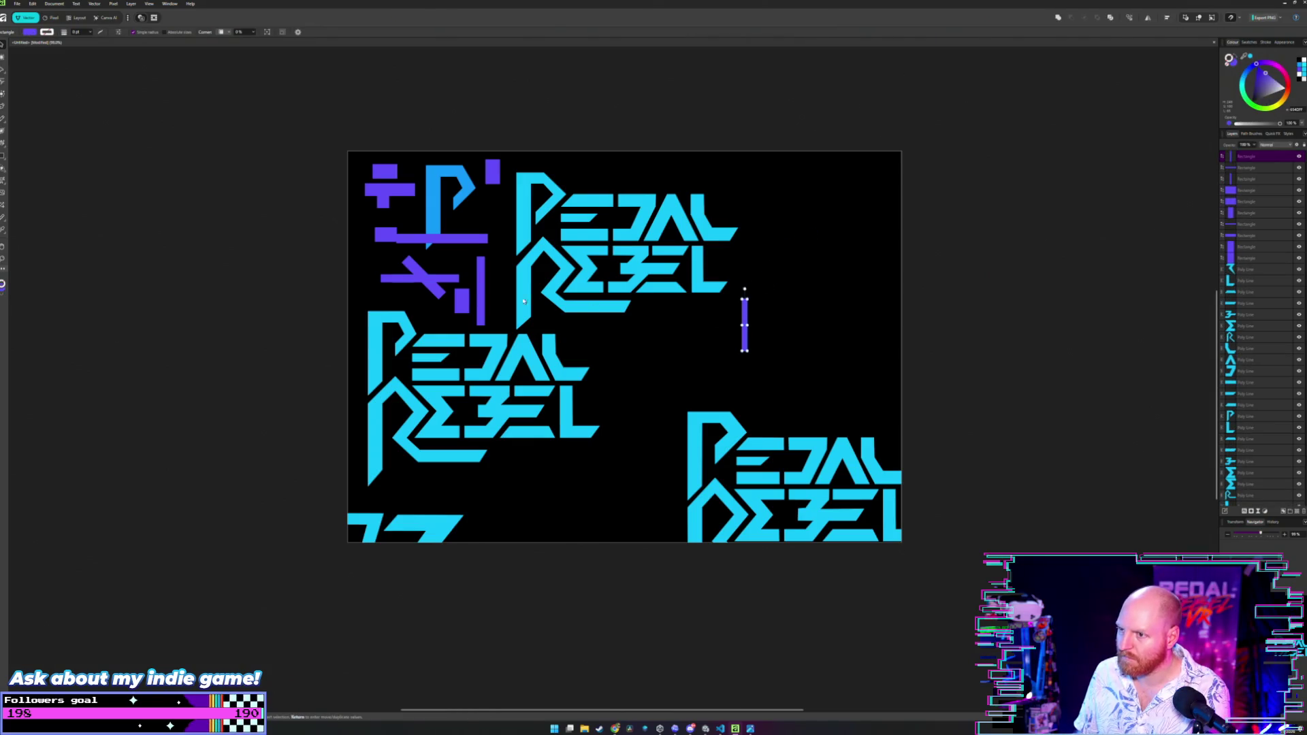
key(ctrl+z)
key(ctrl+z)
key(ctrl+z)
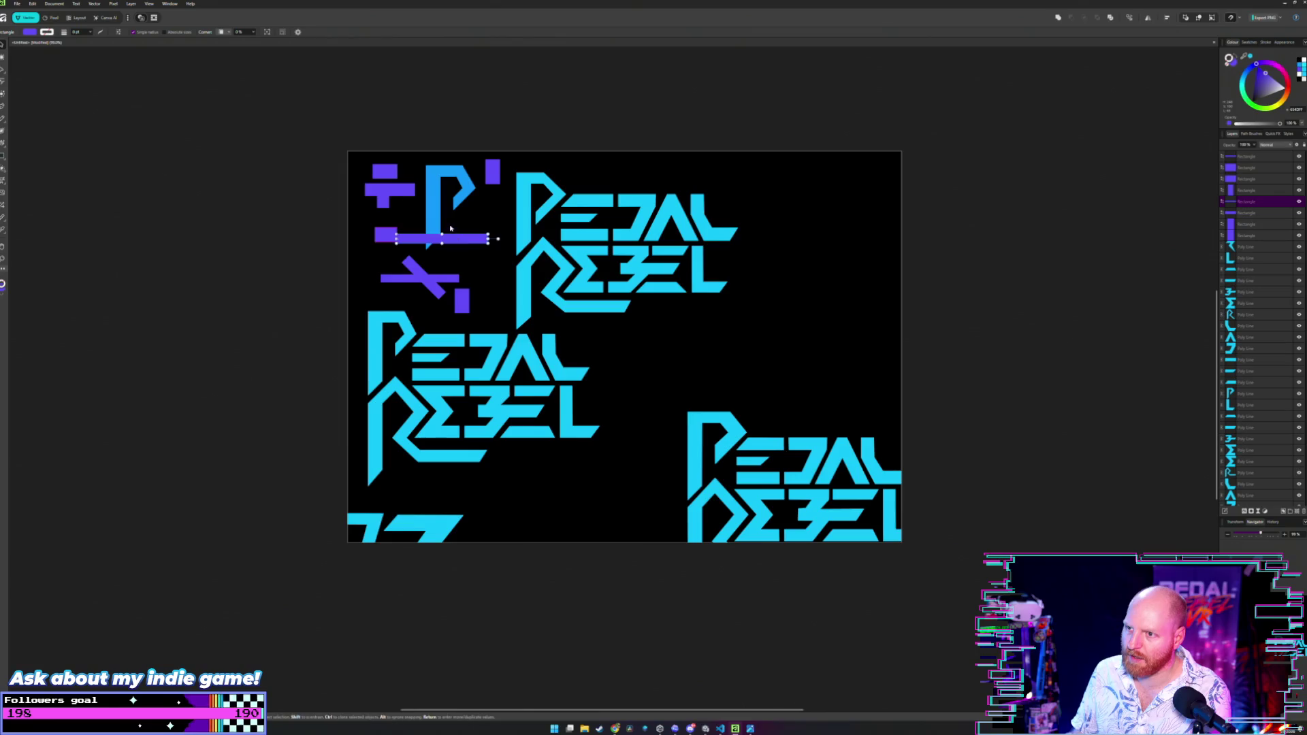
key(ctrl+z)
key(ctrl+z)
key(ctrl+z)
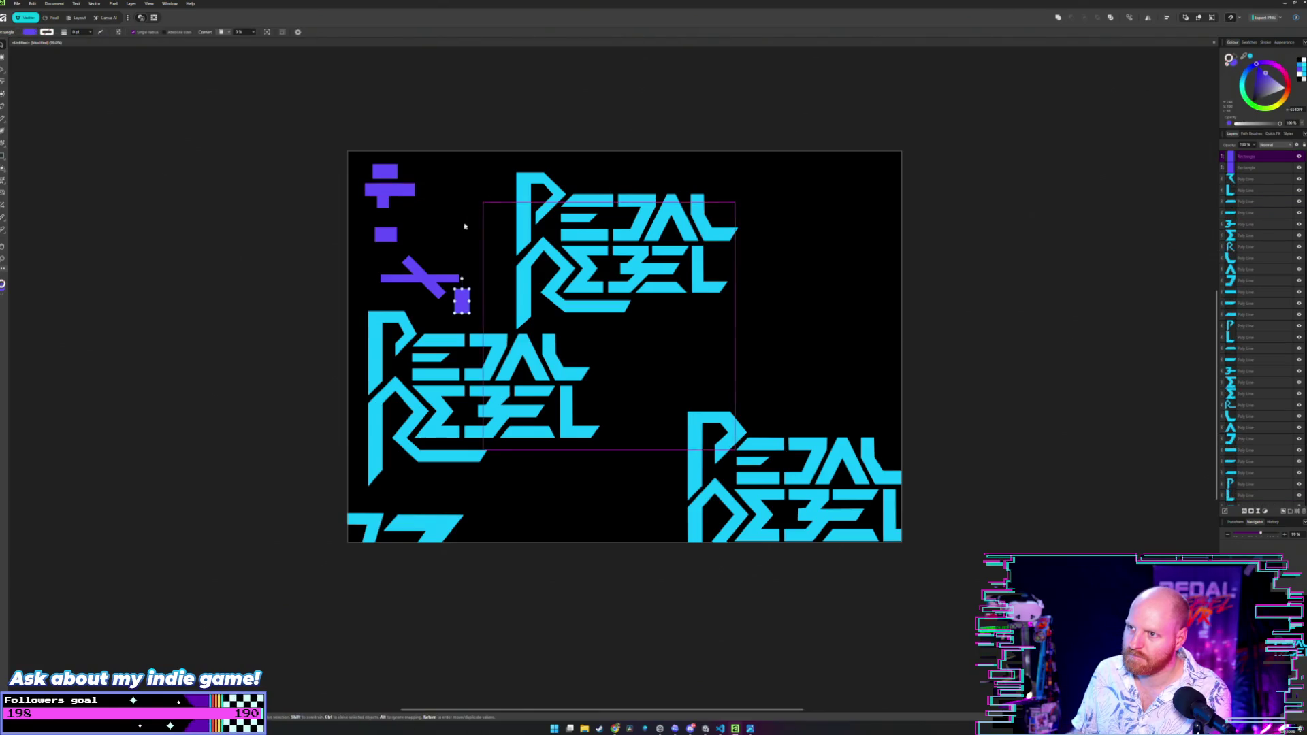
key(ctrl+z)
key(ctrl+z)
key(ctrl+z)
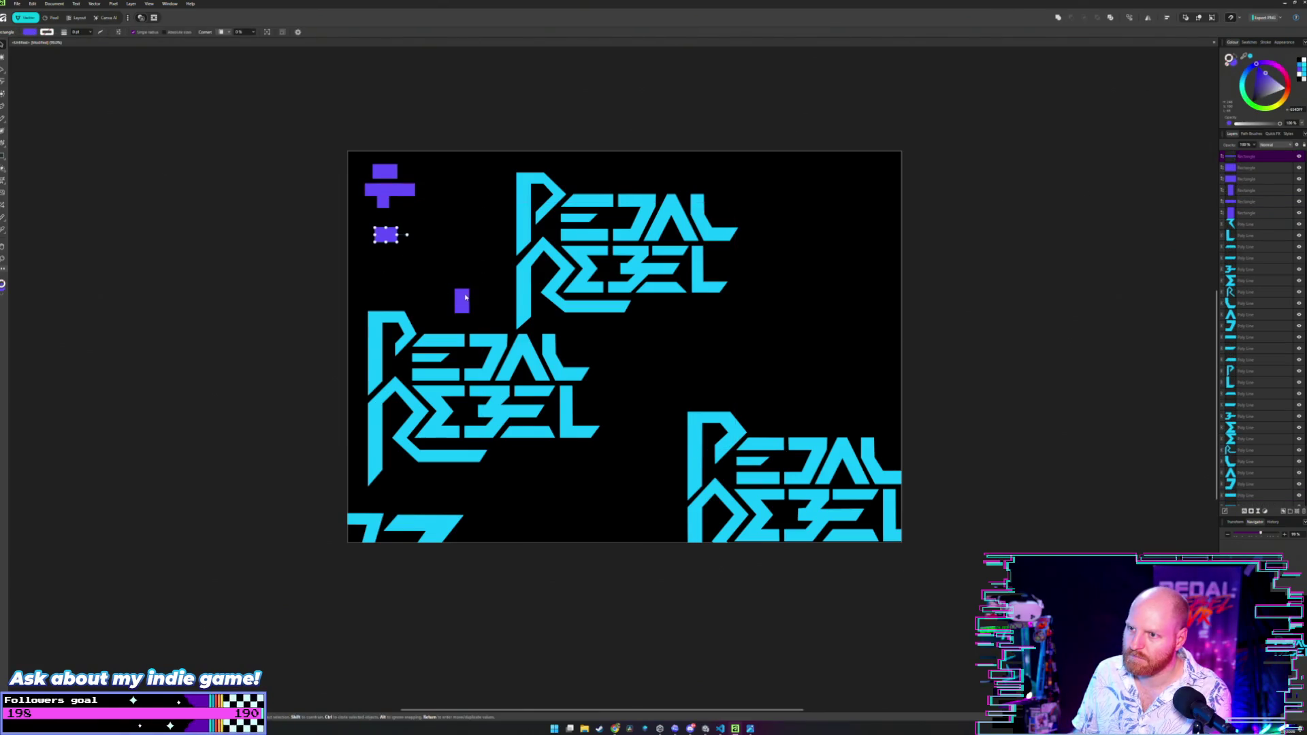
key(ctrl+z)
key(ctrl+z)
key(ctrl+z)
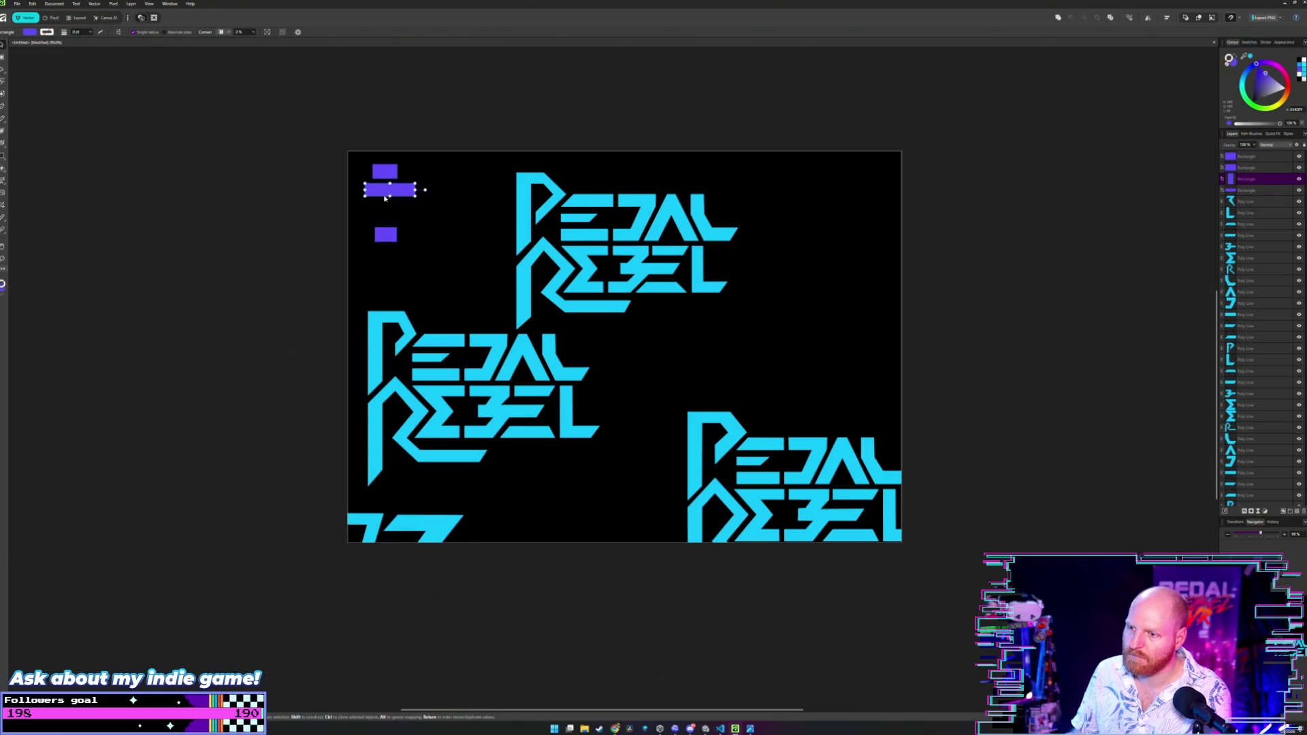
key(ctrl+z)
key(ctrl+z)
key(ctrl+z)
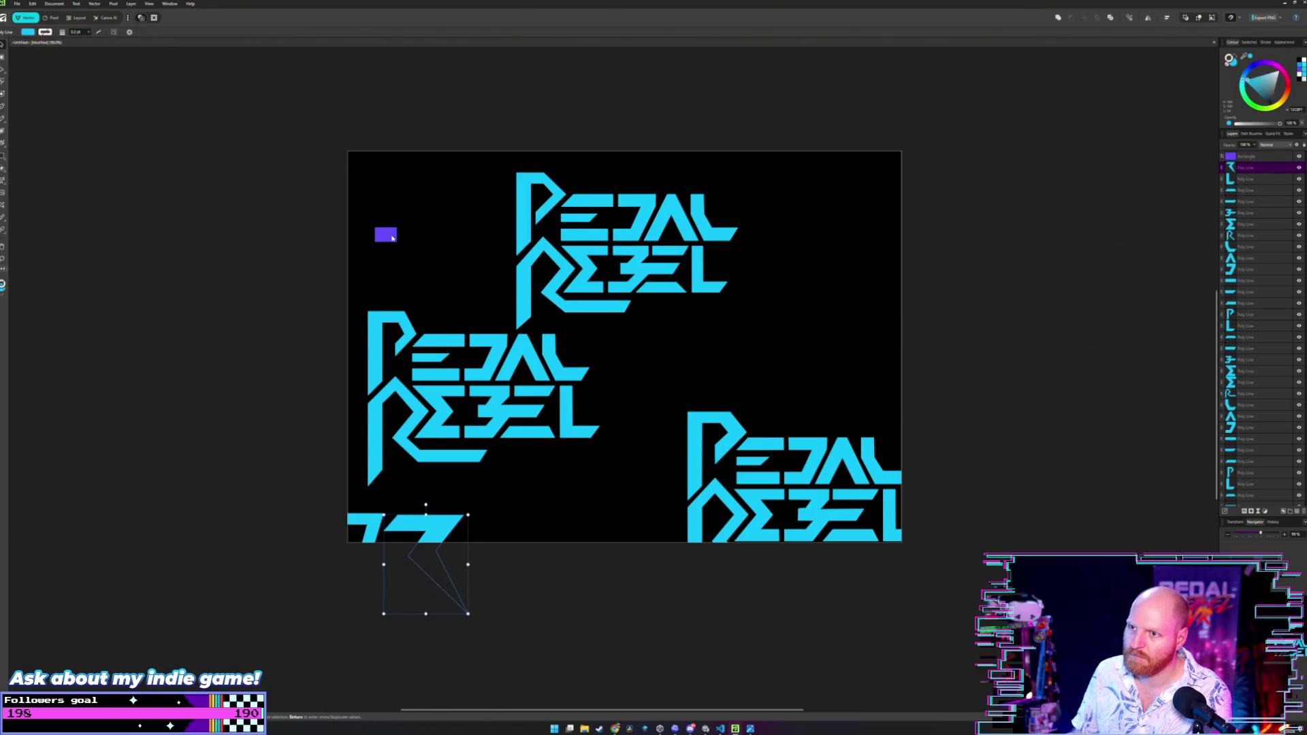
key(ctrl+z)
key(ctrl+z)
key(ctrl+z)
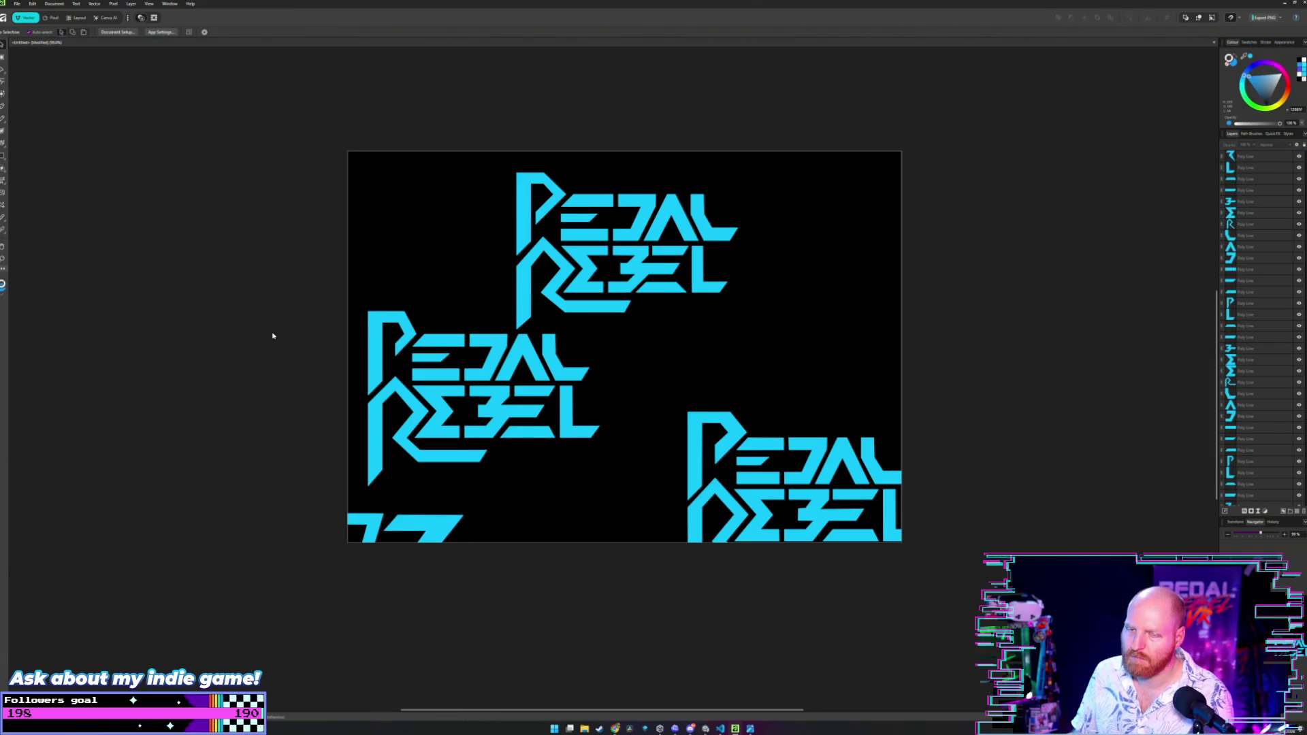
mouse_move(276, 355)
mouse_down()
mouse_move(476, 388)
mouse_move(558, 429)
mouse_move(537, 405)
mouse_up()
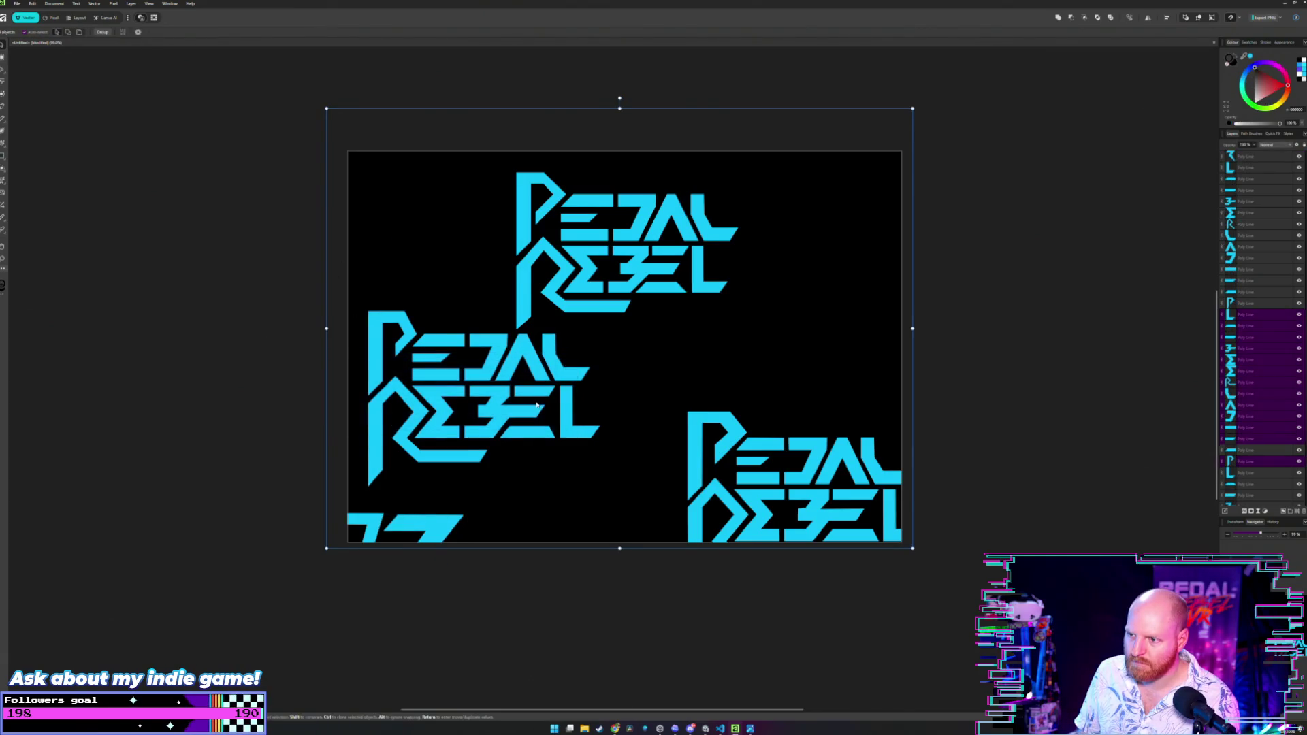
Move the middle-left Pedal Rebel copy down to the bottom edge beside the bottom-right copy.
click(448, 350)
drag(448, 349, 517, 388)
key(ctrl+z)
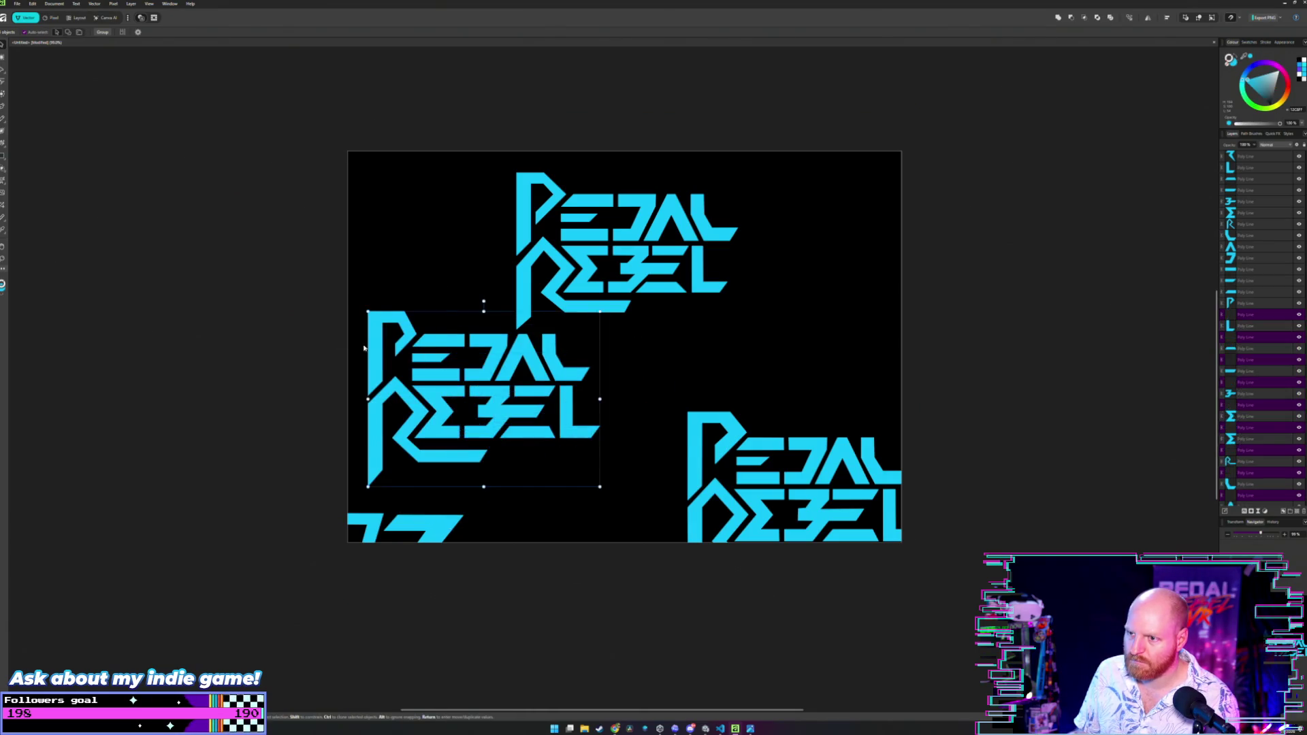
click(298, 309)
mouse_move(290, 316)
mouse_down()
mouse_move(598, 443)
mouse_move(614, 475)
mouse_up()
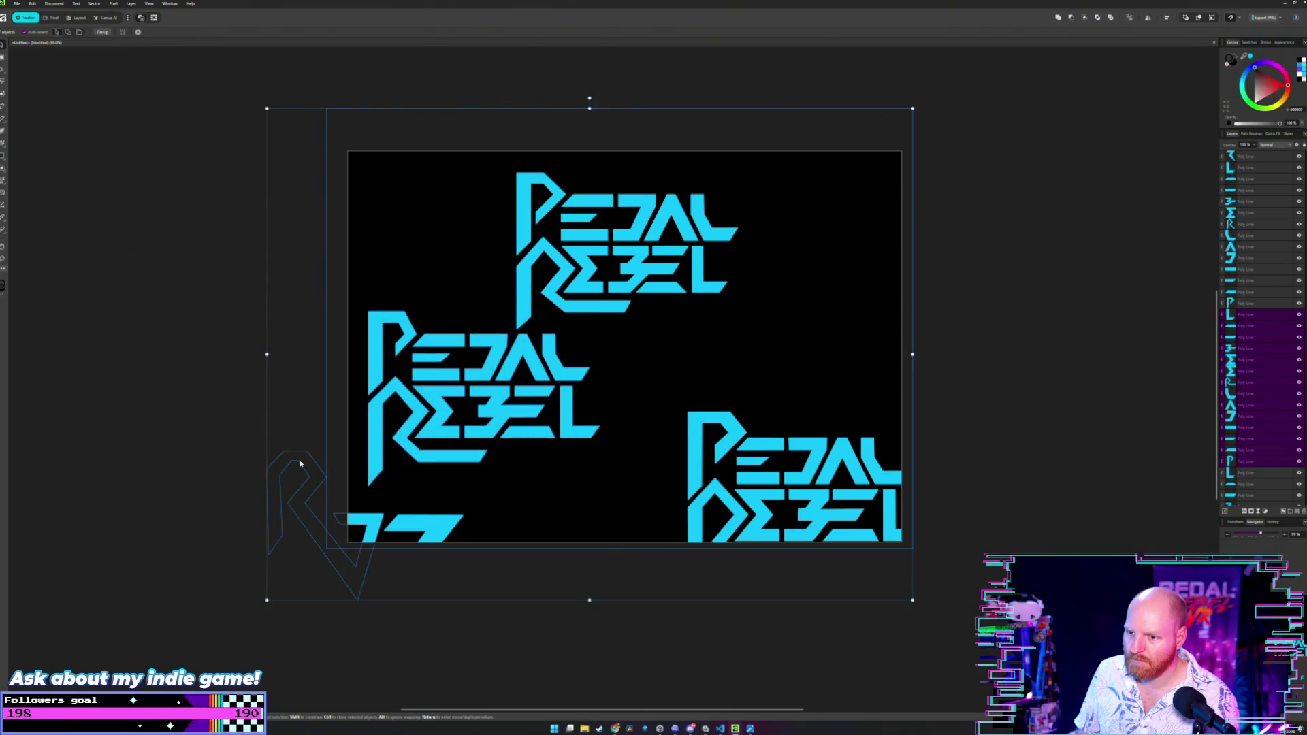
shift+click(300, 464)
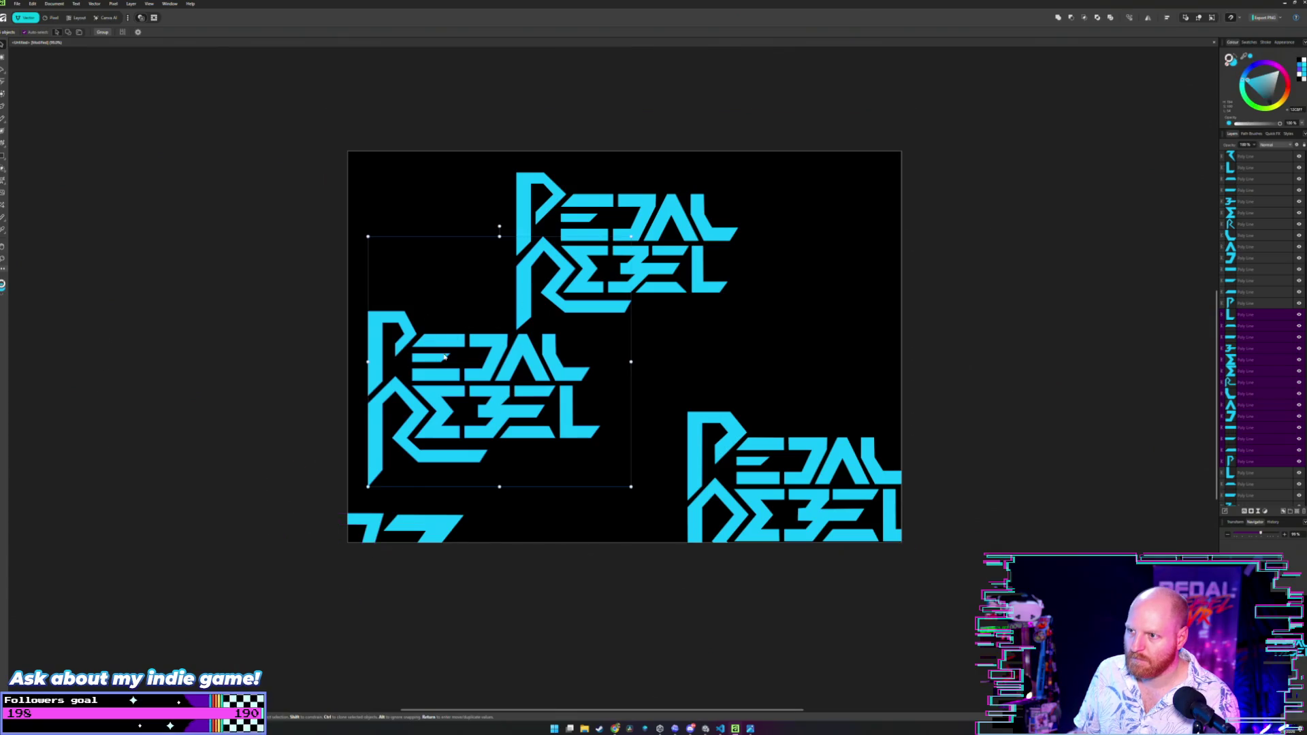
shift+click(520, 303)
mouse_move(446, 339)
mouse_down()
mouse_move(516, 372)
mouse_move(521, 443)
mouse_up()
click(259, 382)
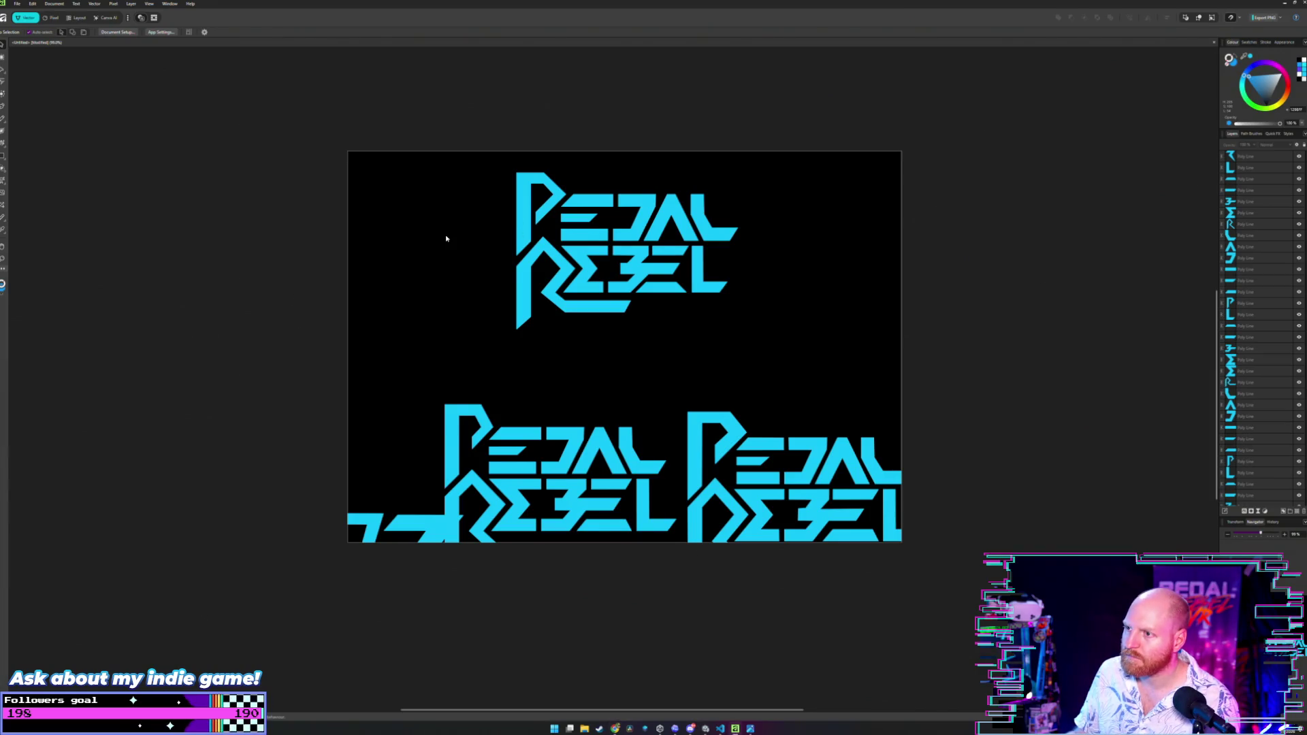
scroll(447, 239, up, 5)
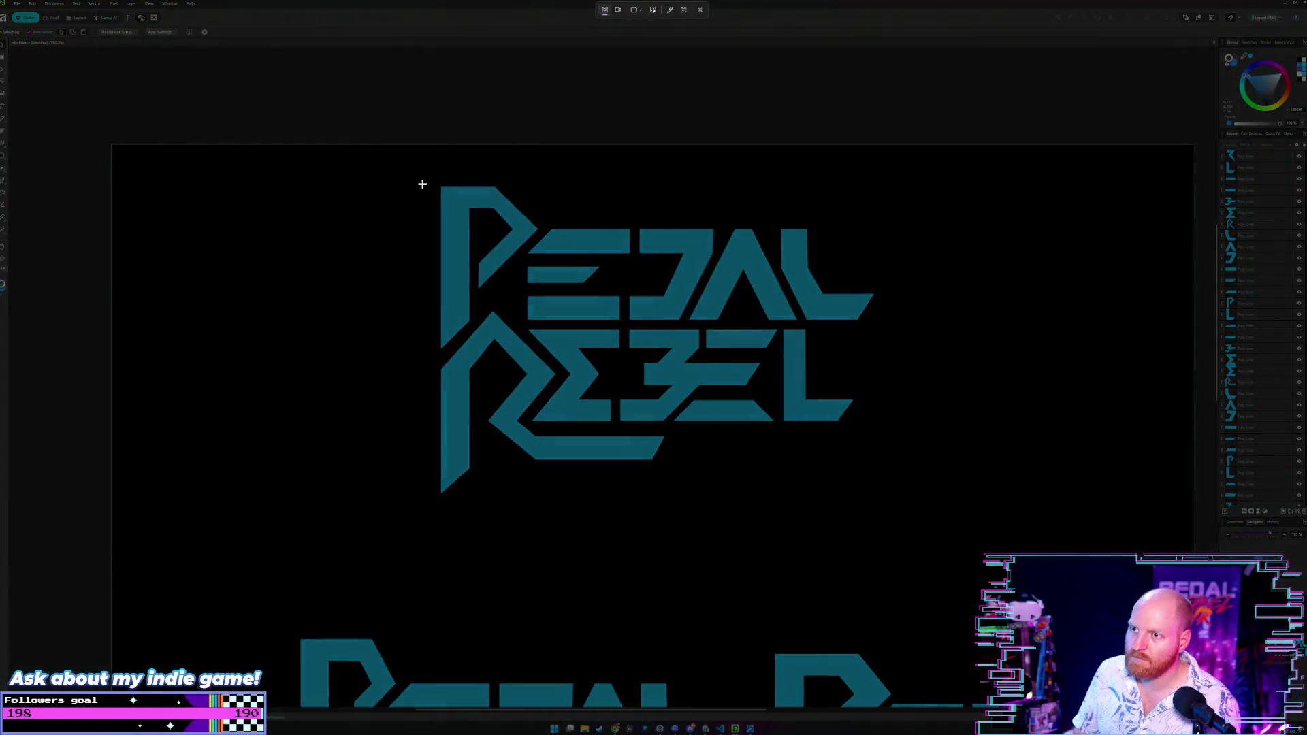
Snip the top logo, zoom out, and open File > Save As in Downloads.
mouse_move(394, 160)
mouse_down()
mouse_move(908, 487)
mouse_move(961, 543)
mouse_move(950, 526)
mouse_up()
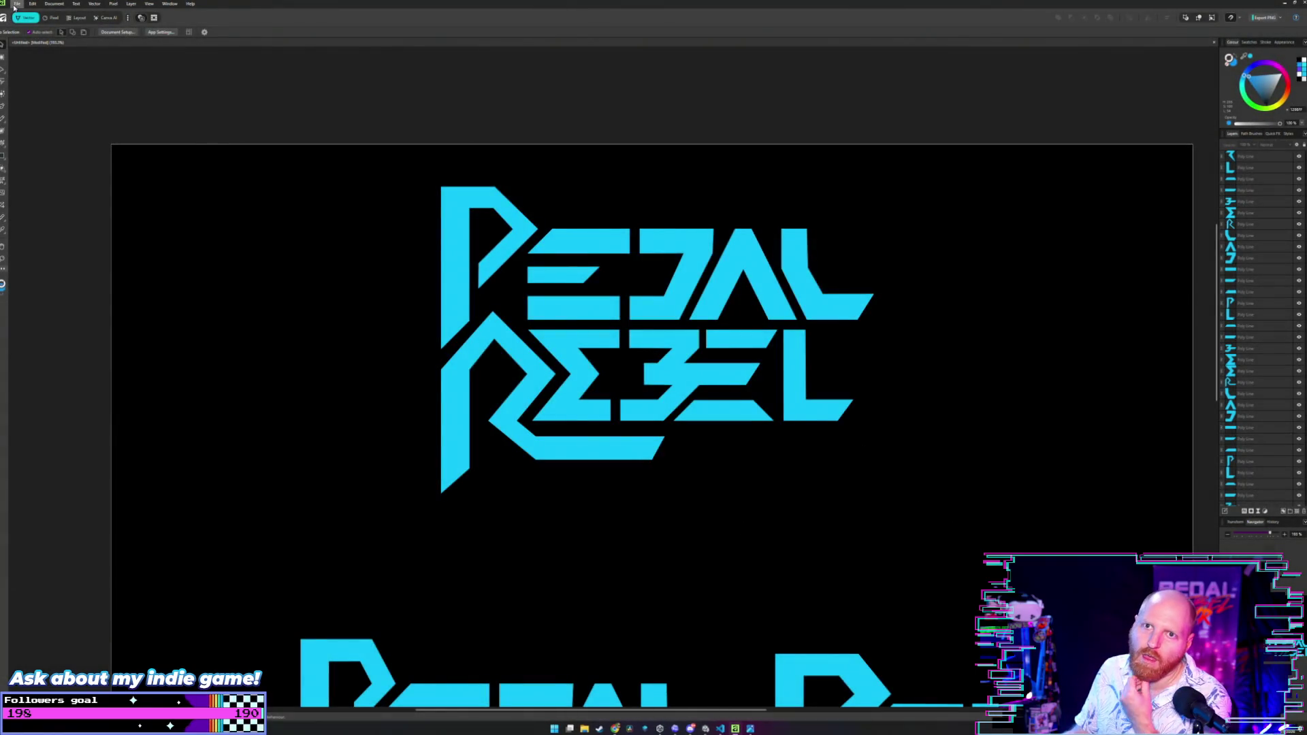
scroll(238, 221, down, 2)
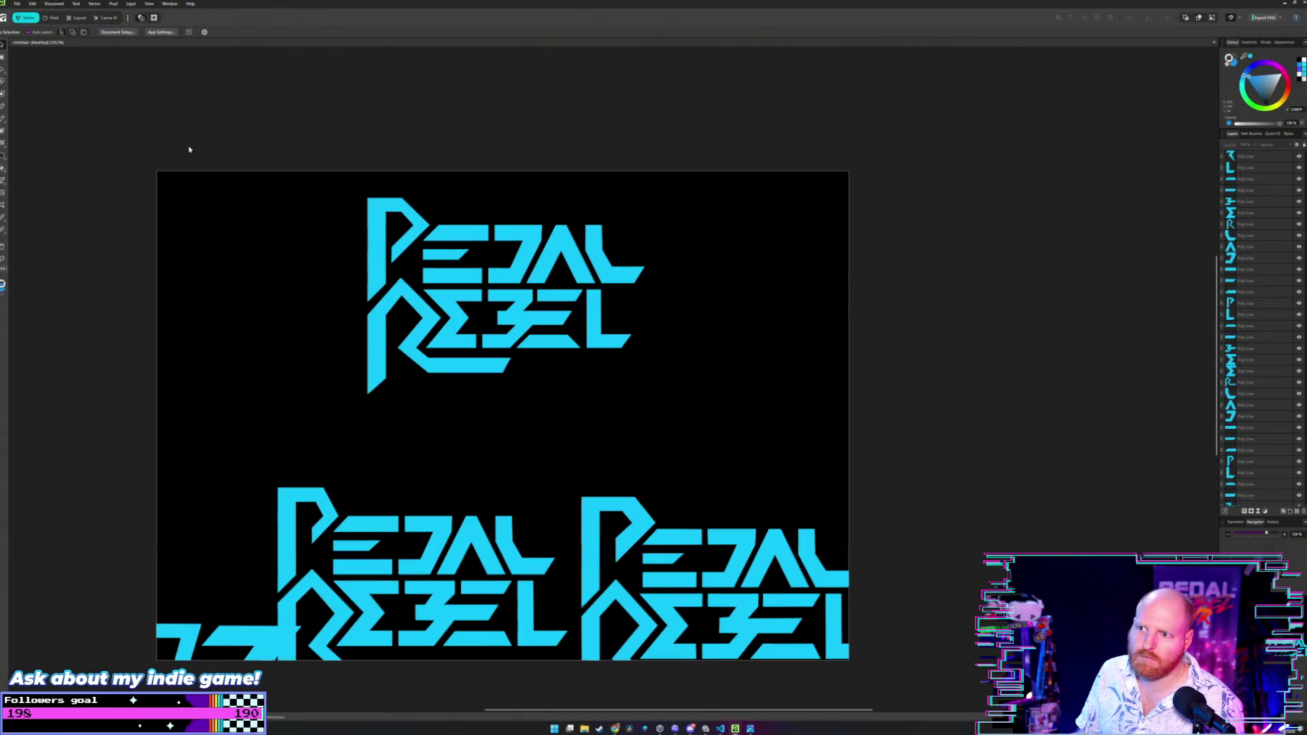
click(17, 3)
click(48, 110)
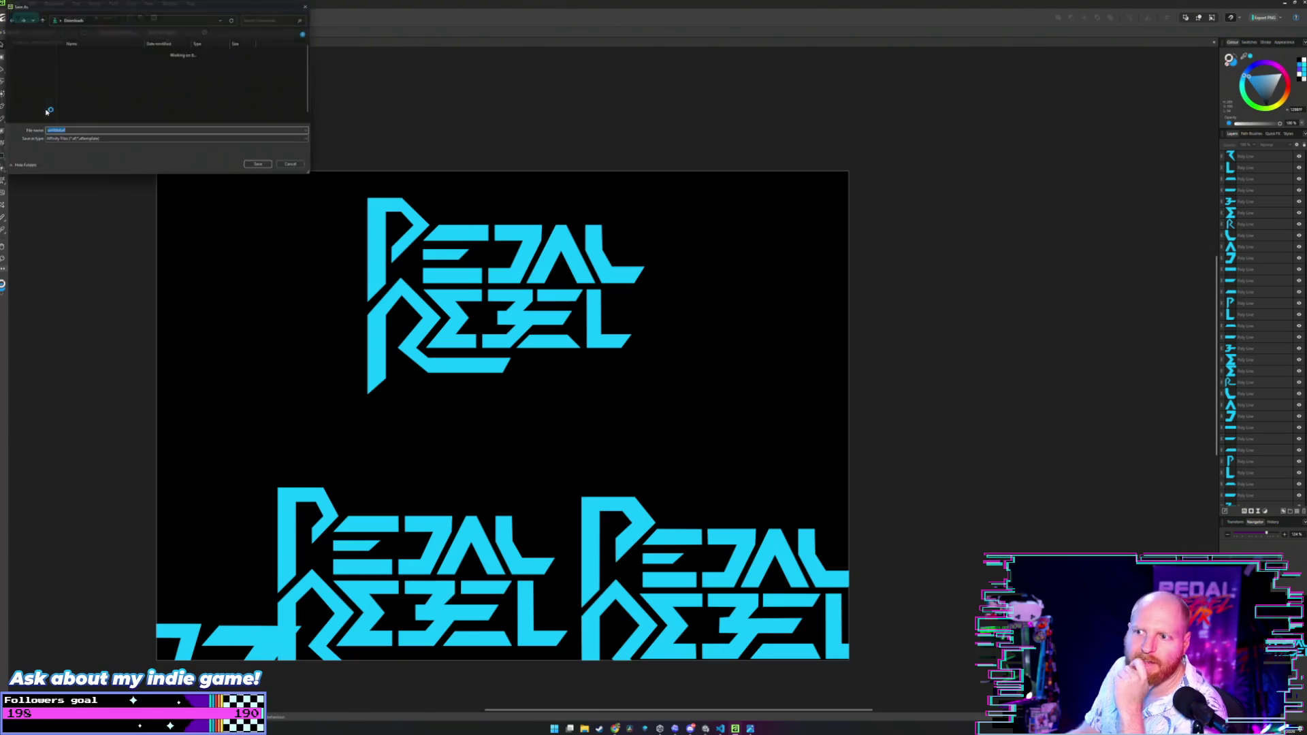
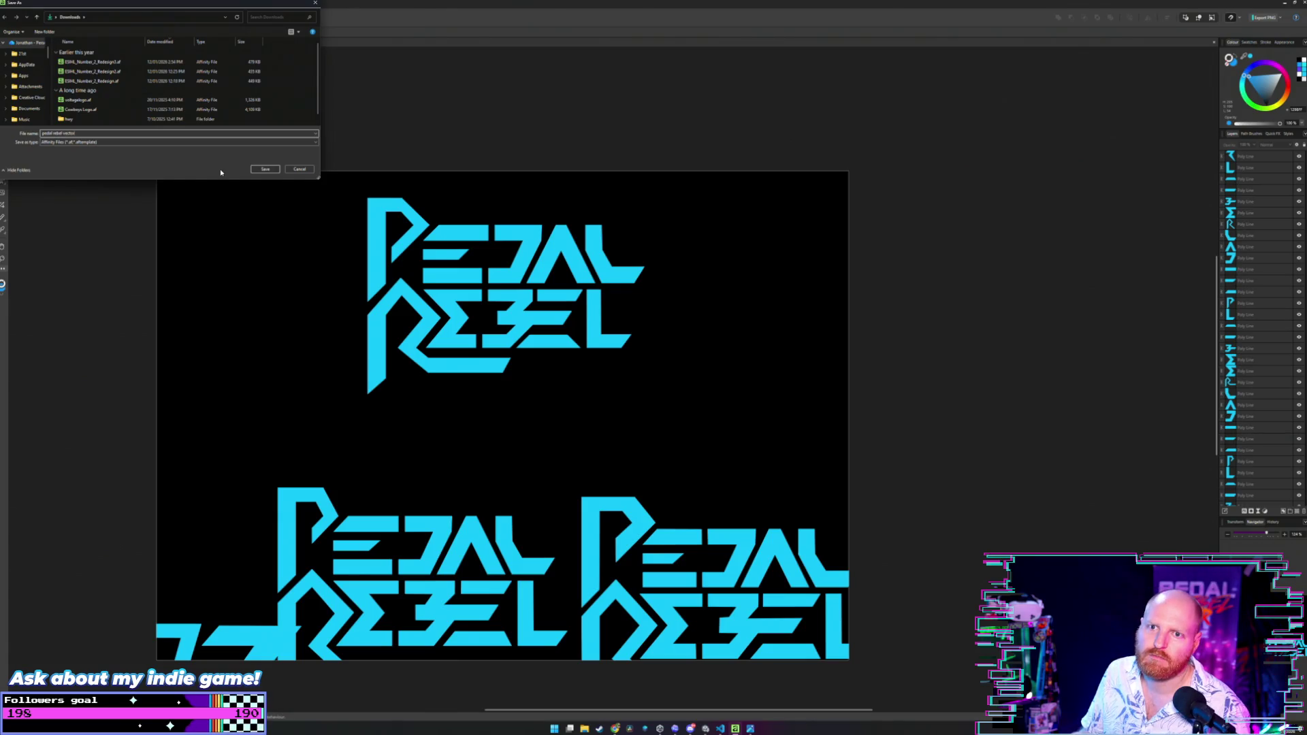
Save the logo as 'pedal rebel vector' in Projects > Graphics > PRVR_SteamPage.
scroll(20, 88, down, 5)
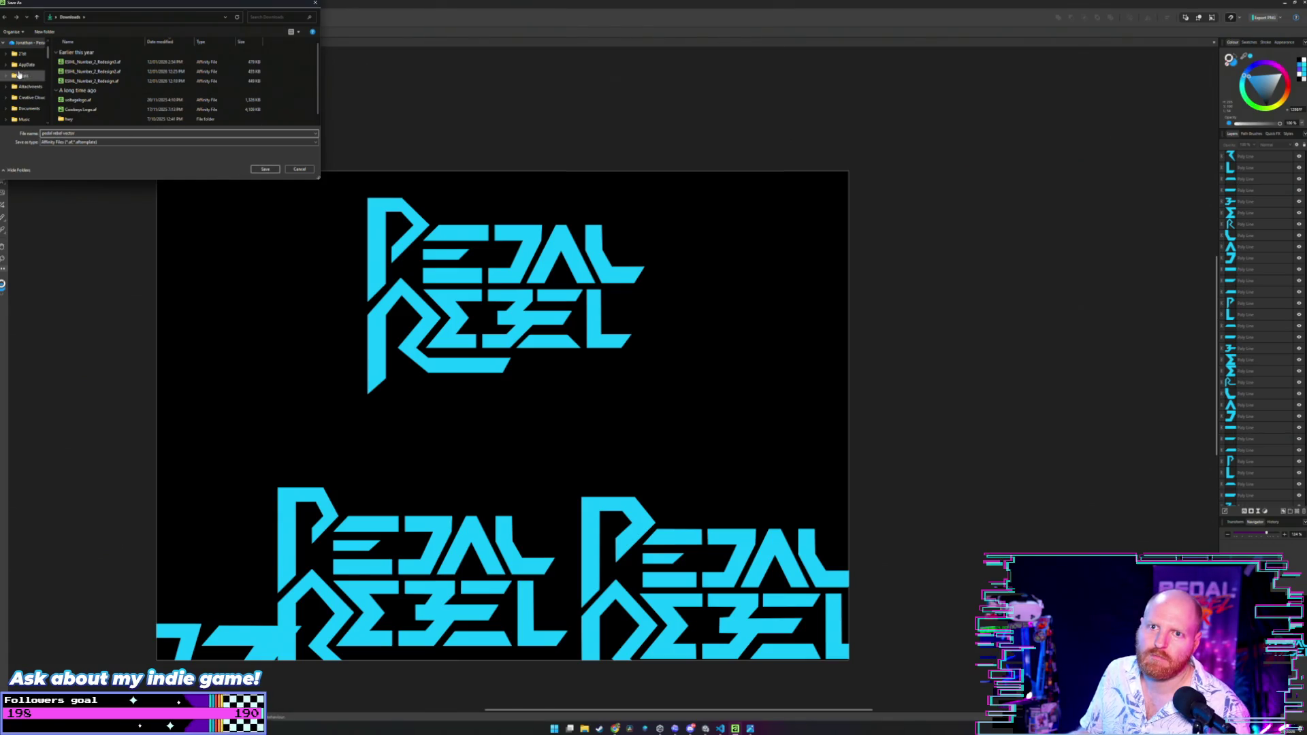
scroll(21, 87, down, 3)
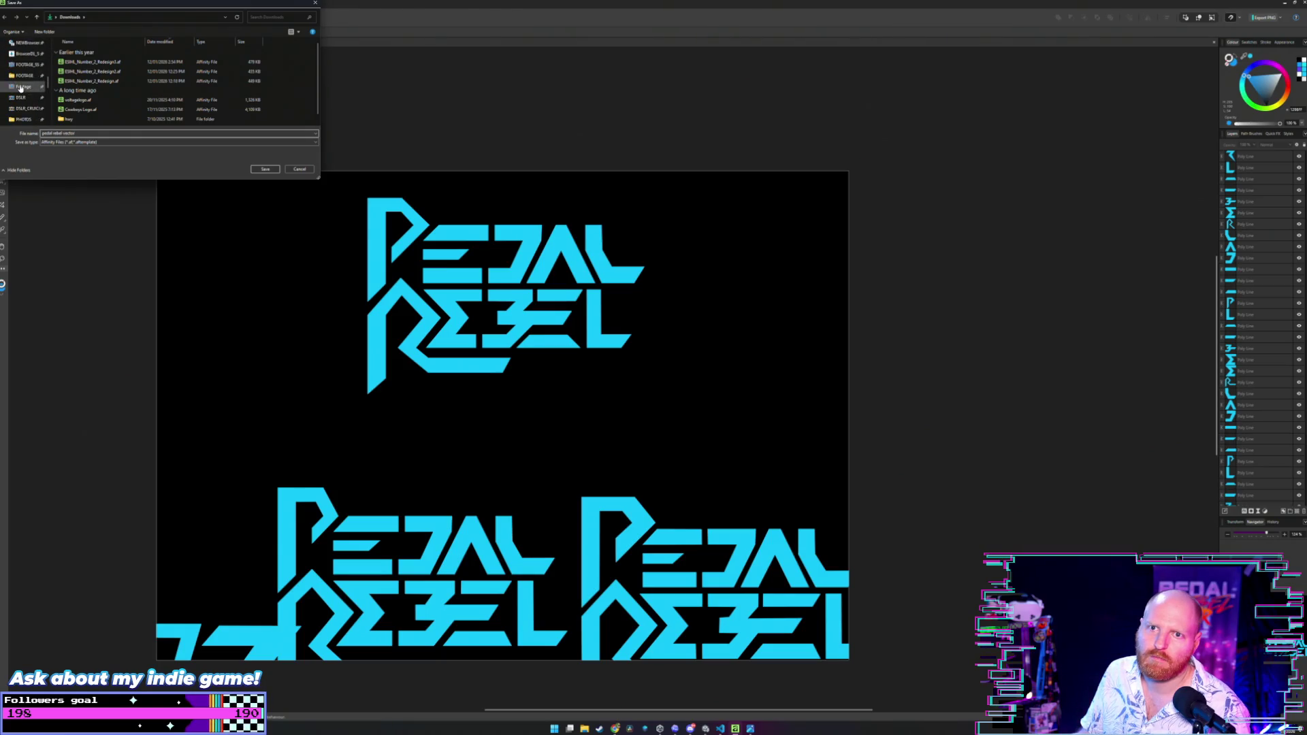
click(24, 99)
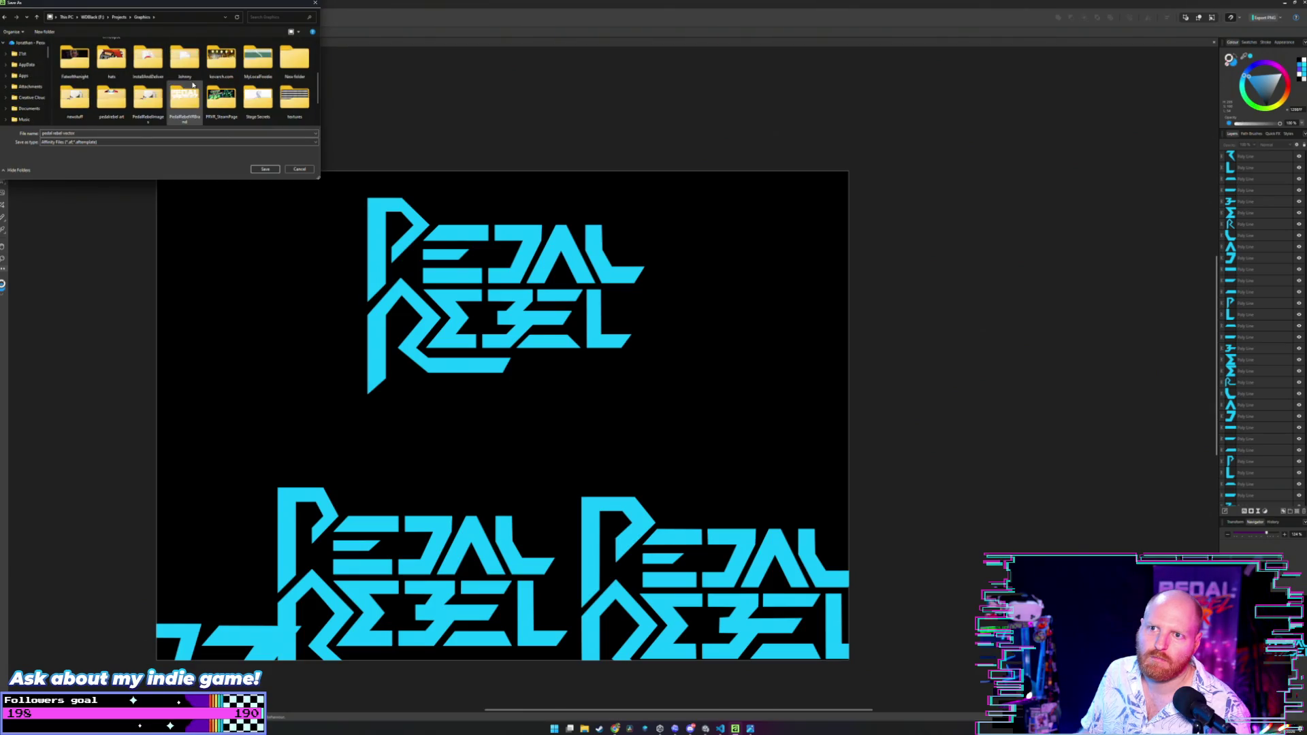
double_click(235, 102)
click(266, 170)
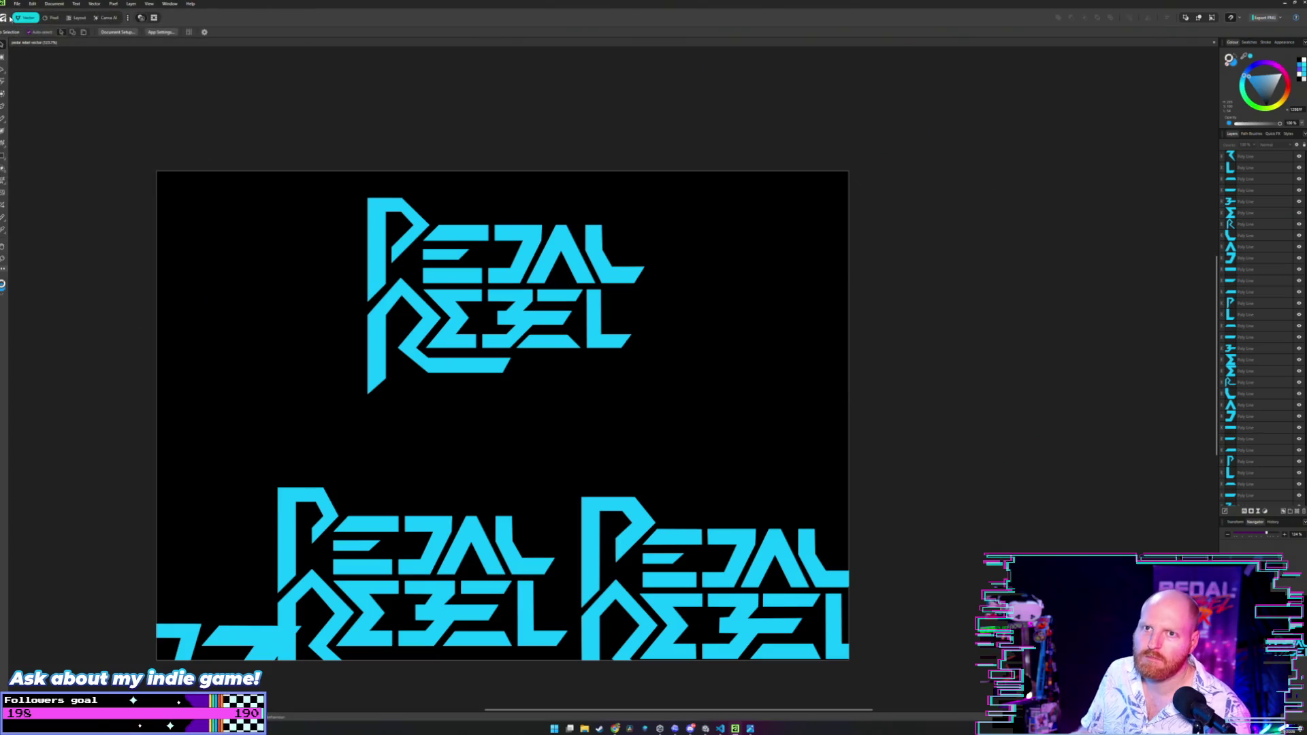
Delete the two lower logo copies and the black background, keeping the single cyan logo.
scroll(354, 365, down, 2)
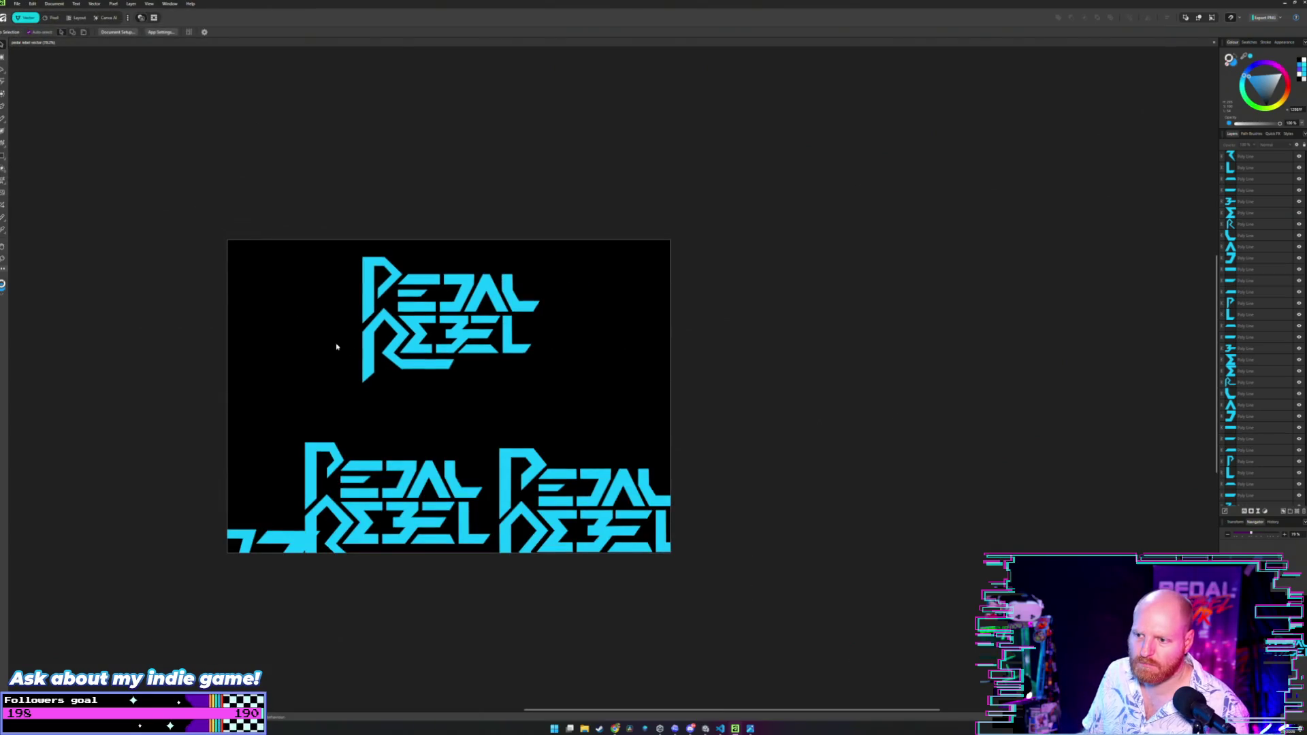
click(17, 3)
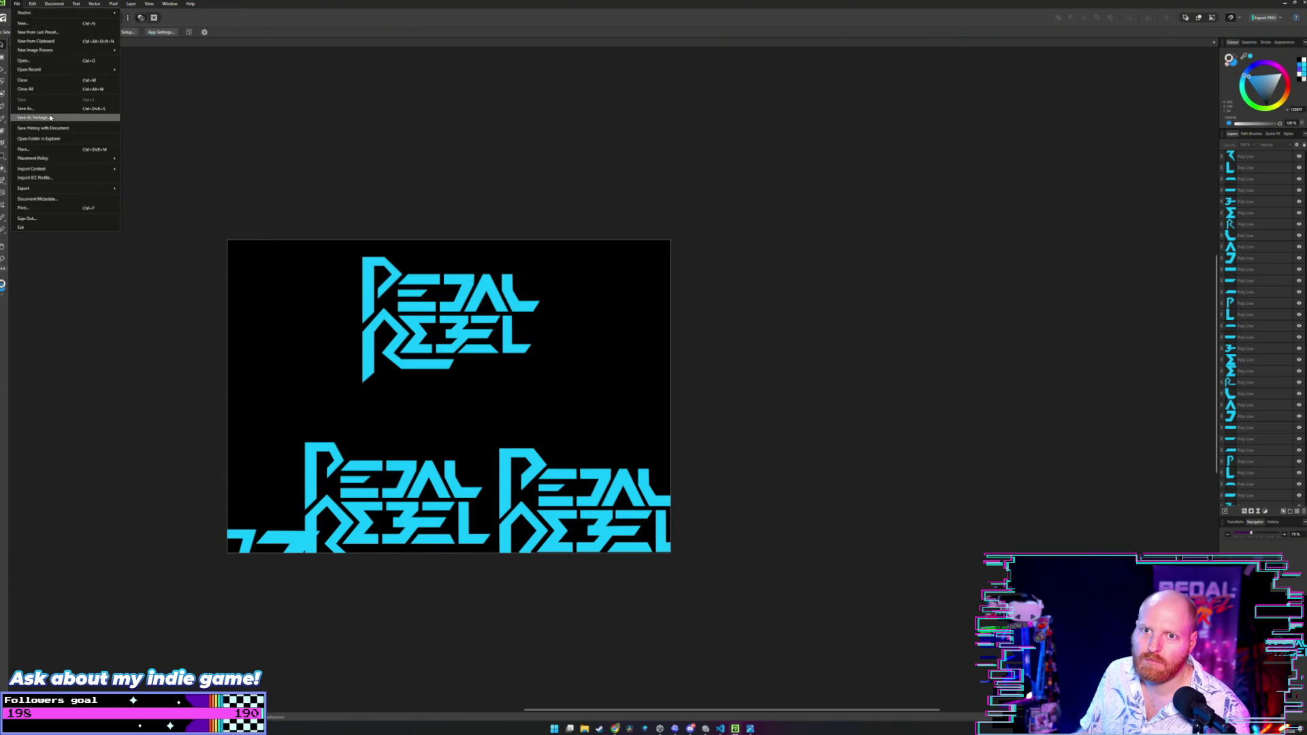
click(246, 176)
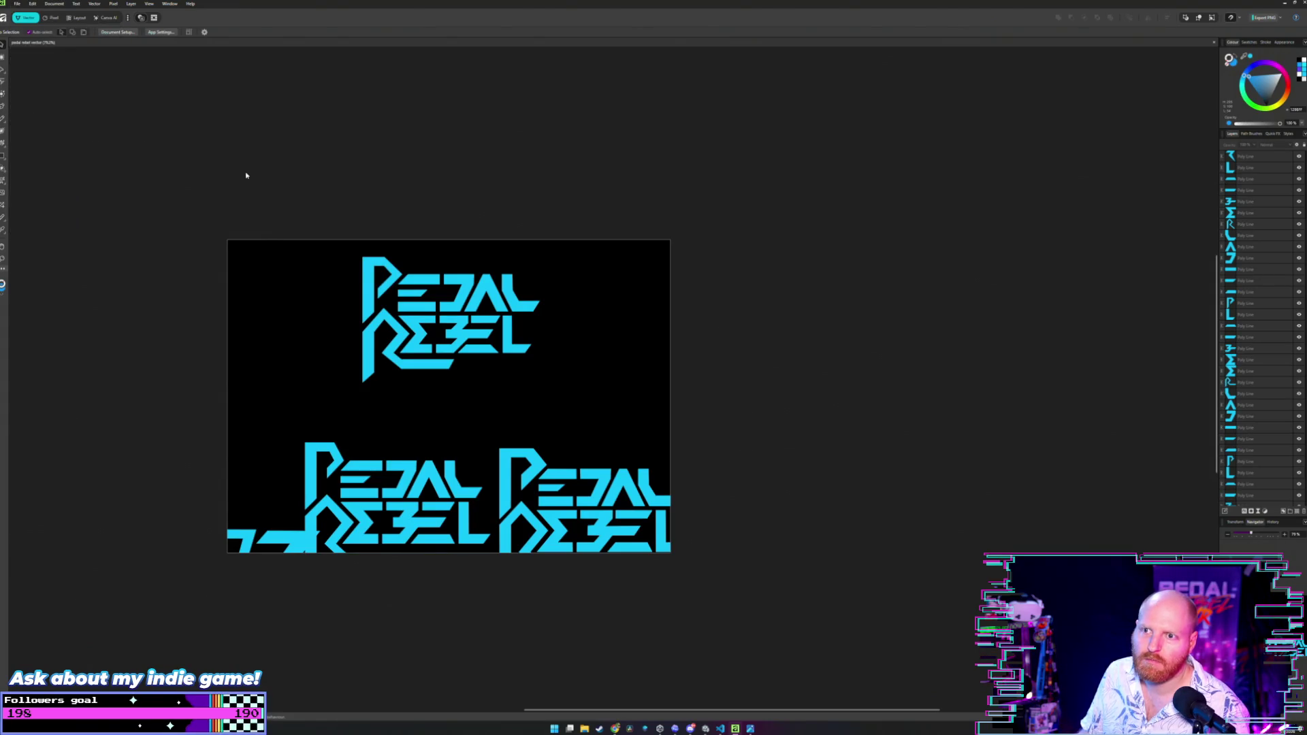
drag(159, 429, 745, 620)
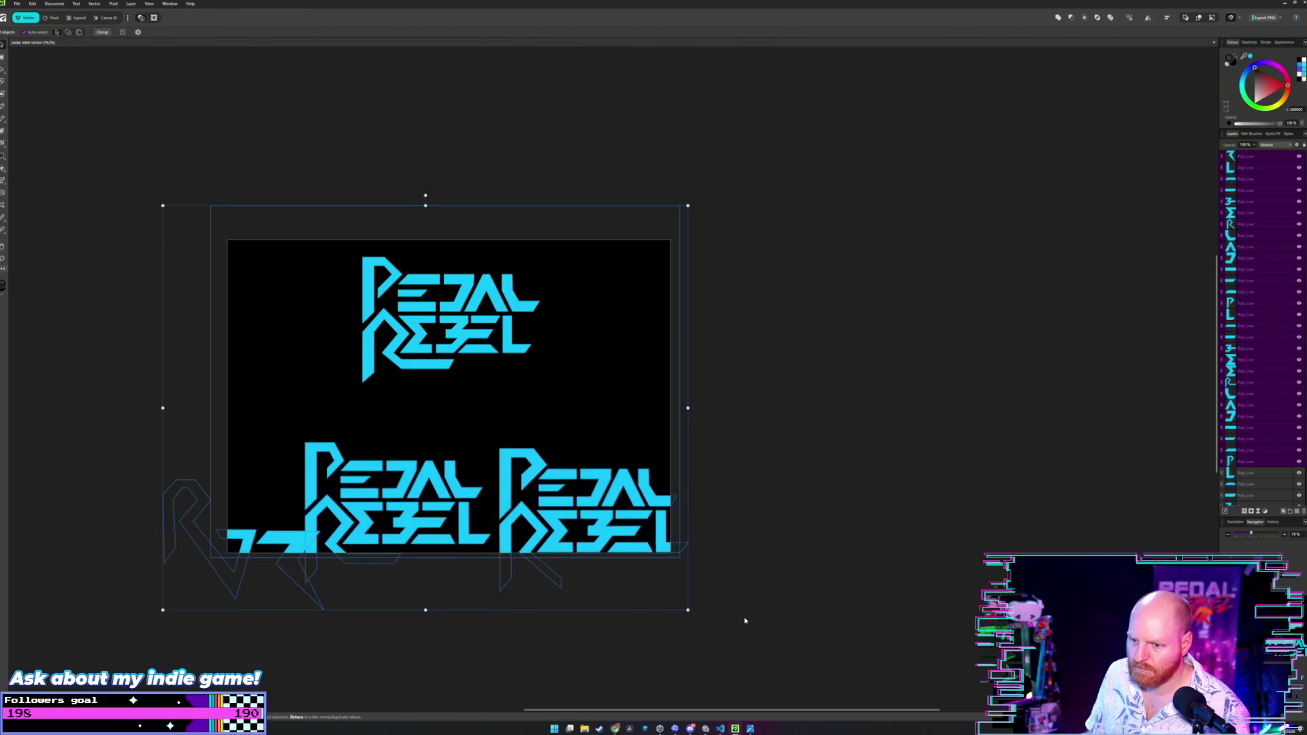
key(Delete)
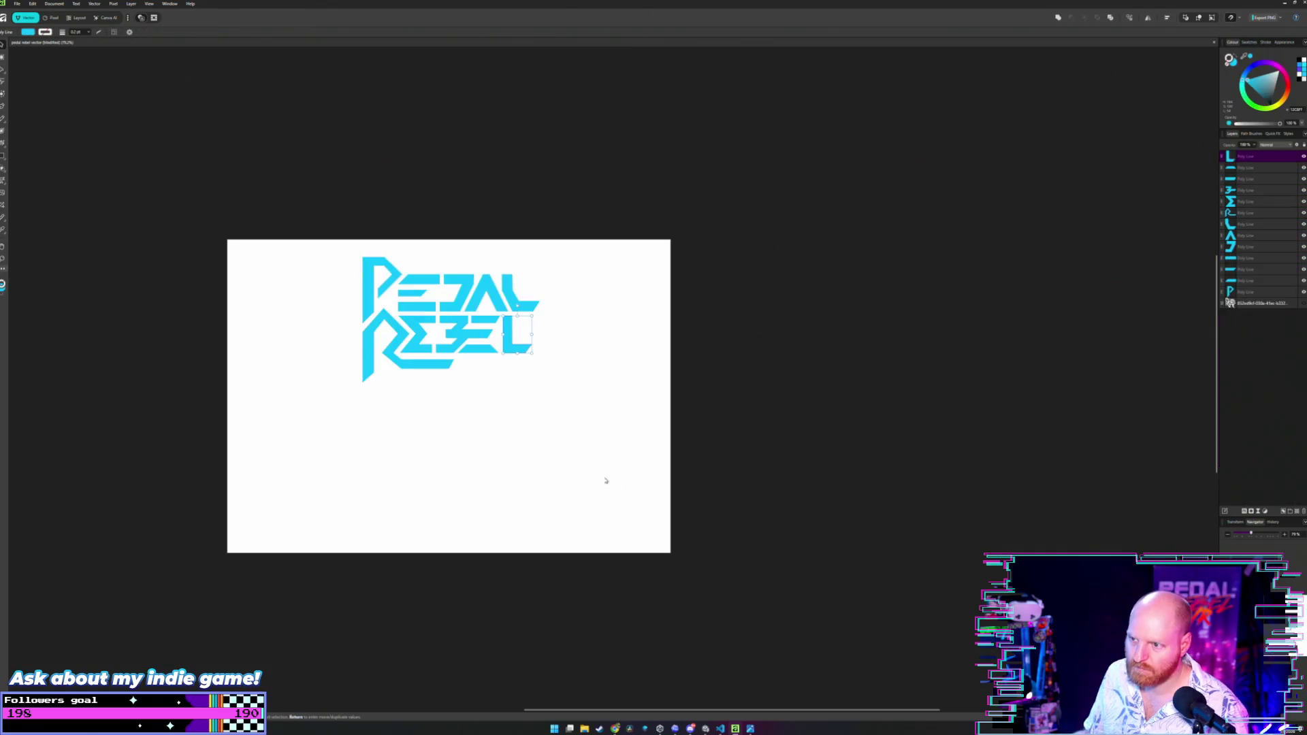
Recolour the P of PEDAL to a black fill.
click(572, 408)
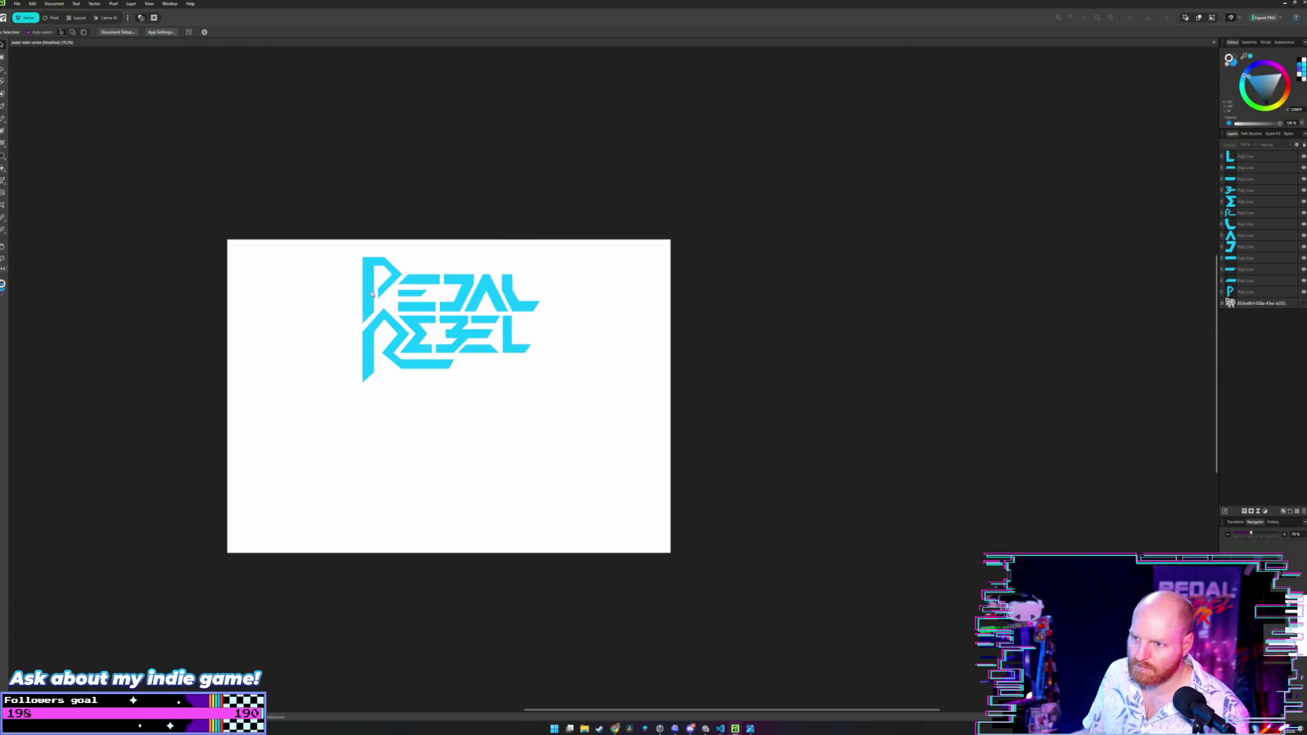
mouse_move(298, 218)
mouse_down()
mouse_move(367, 286)
mouse_move(556, 394)
mouse_up()
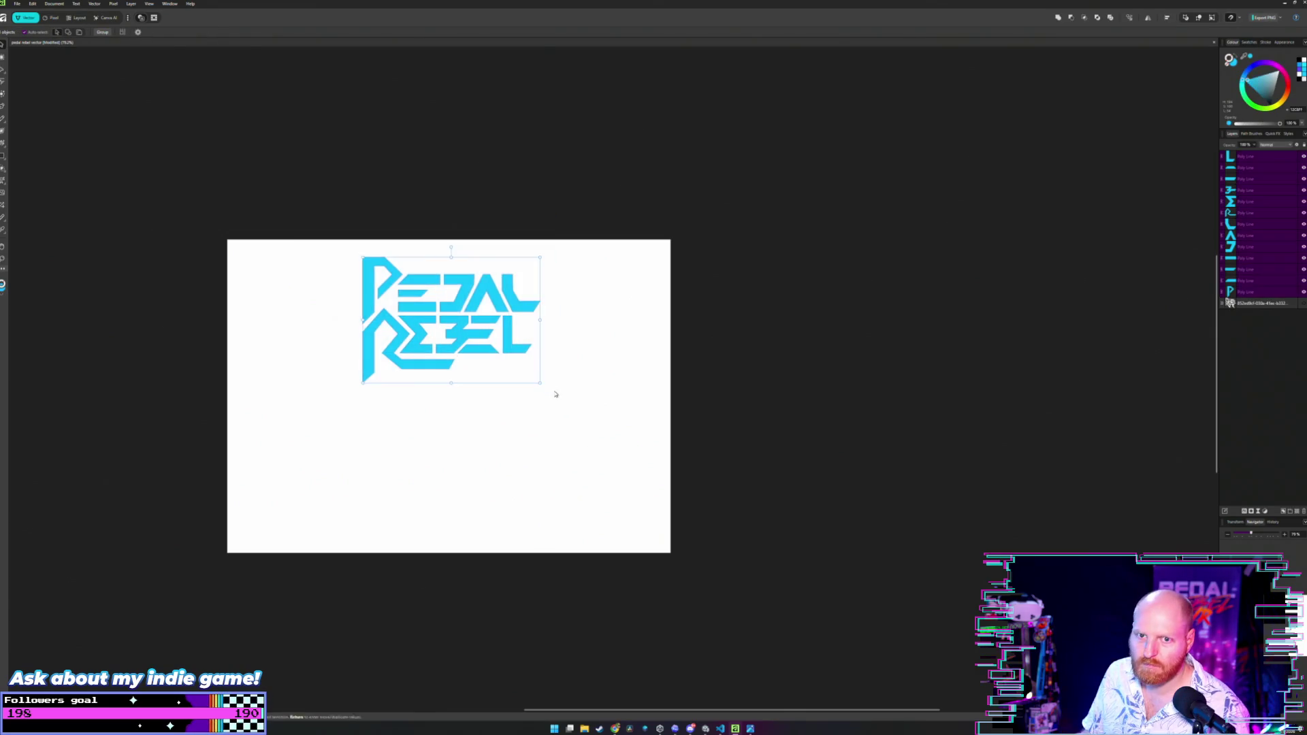
drag(243, 178, 406, 324)
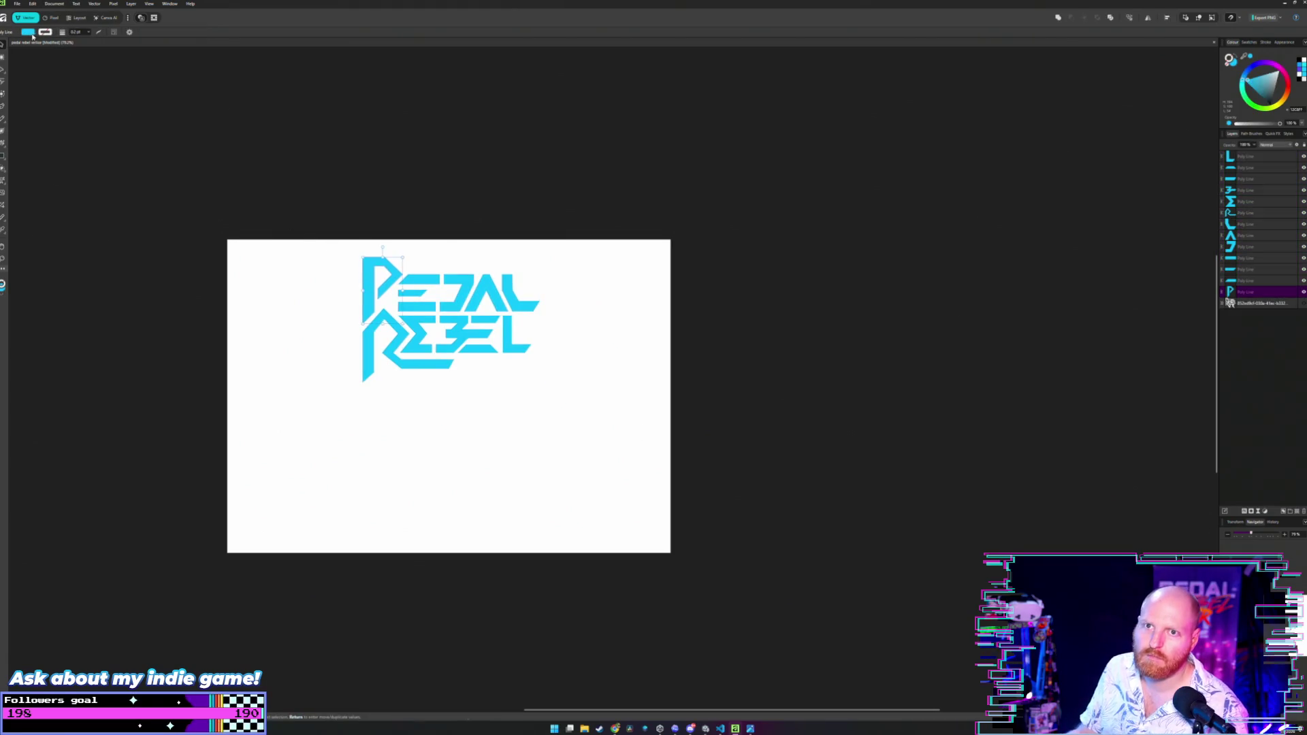
click(29, 32)
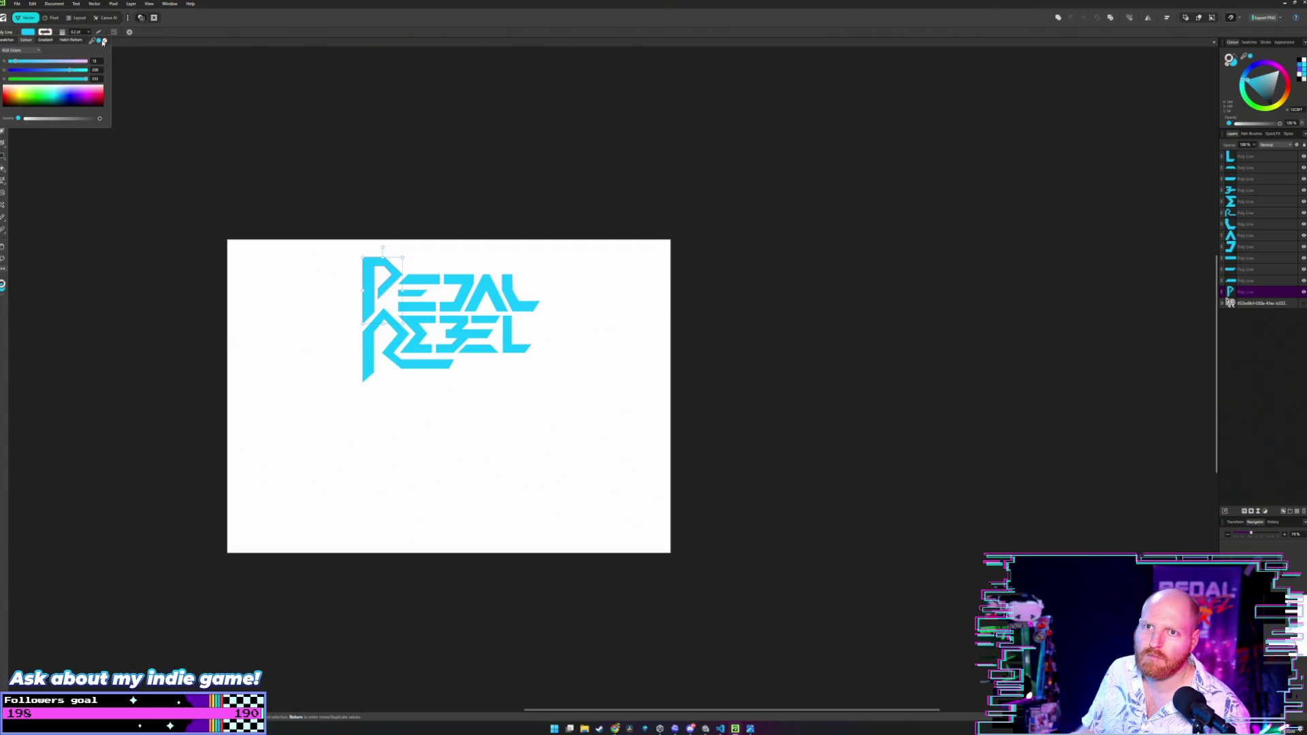
drag(79, 87, 79, 104)
key(v)
click(168, 123)
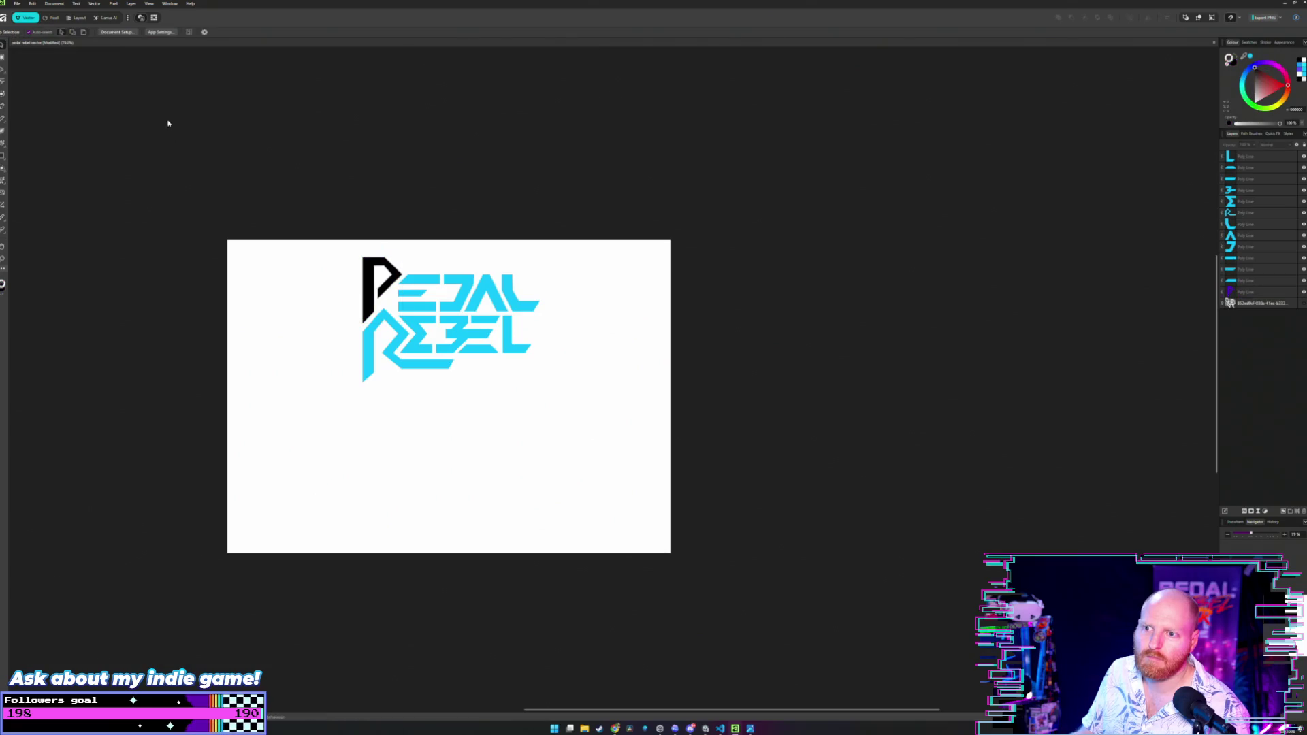
Turn the E's top bar and the D of PEDAL black.
click(432, 284)
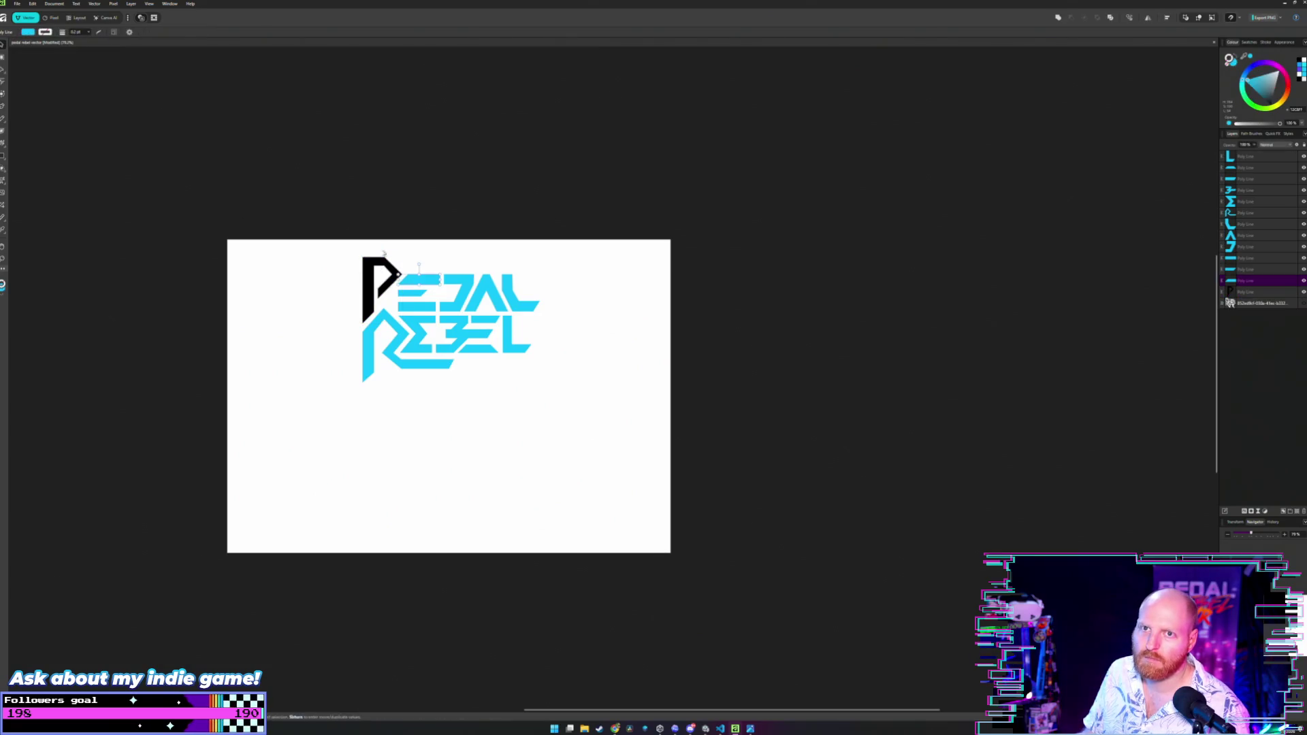
click(28, 32)
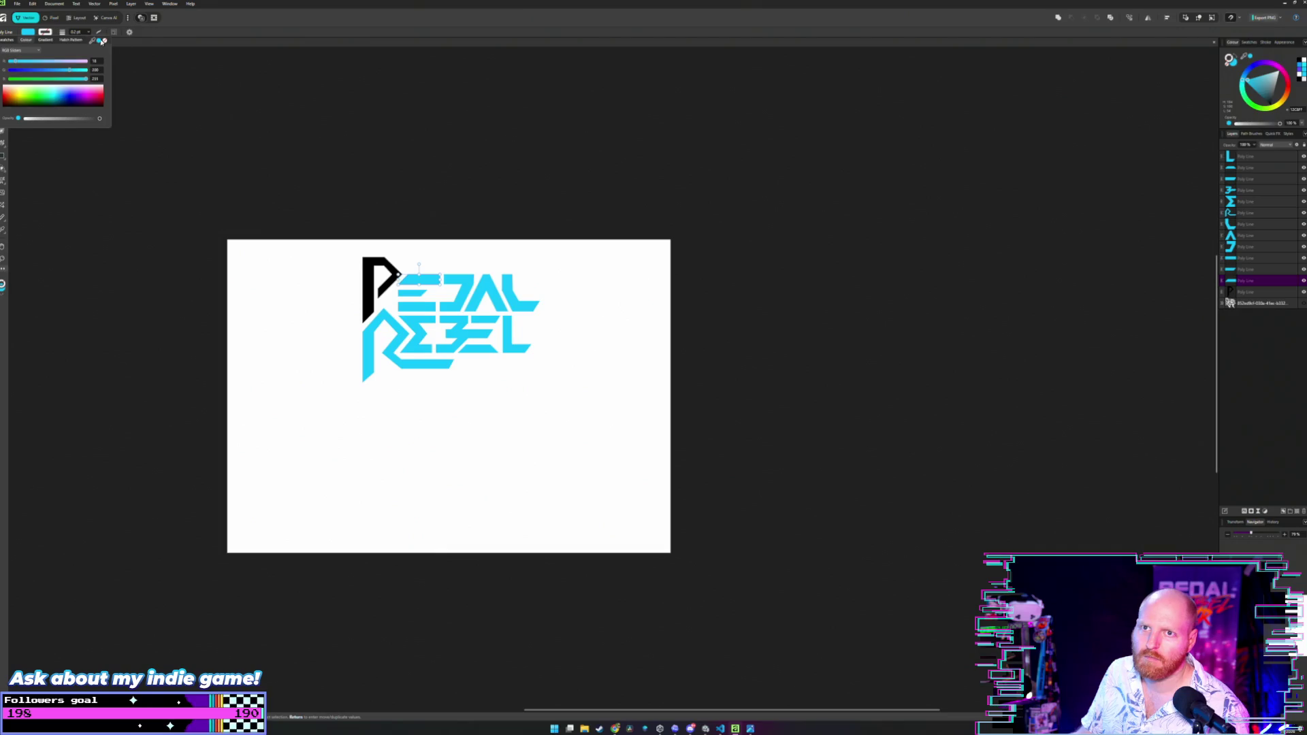
drag(101, 40, 371, 289)
key(v)
click(172, 137)
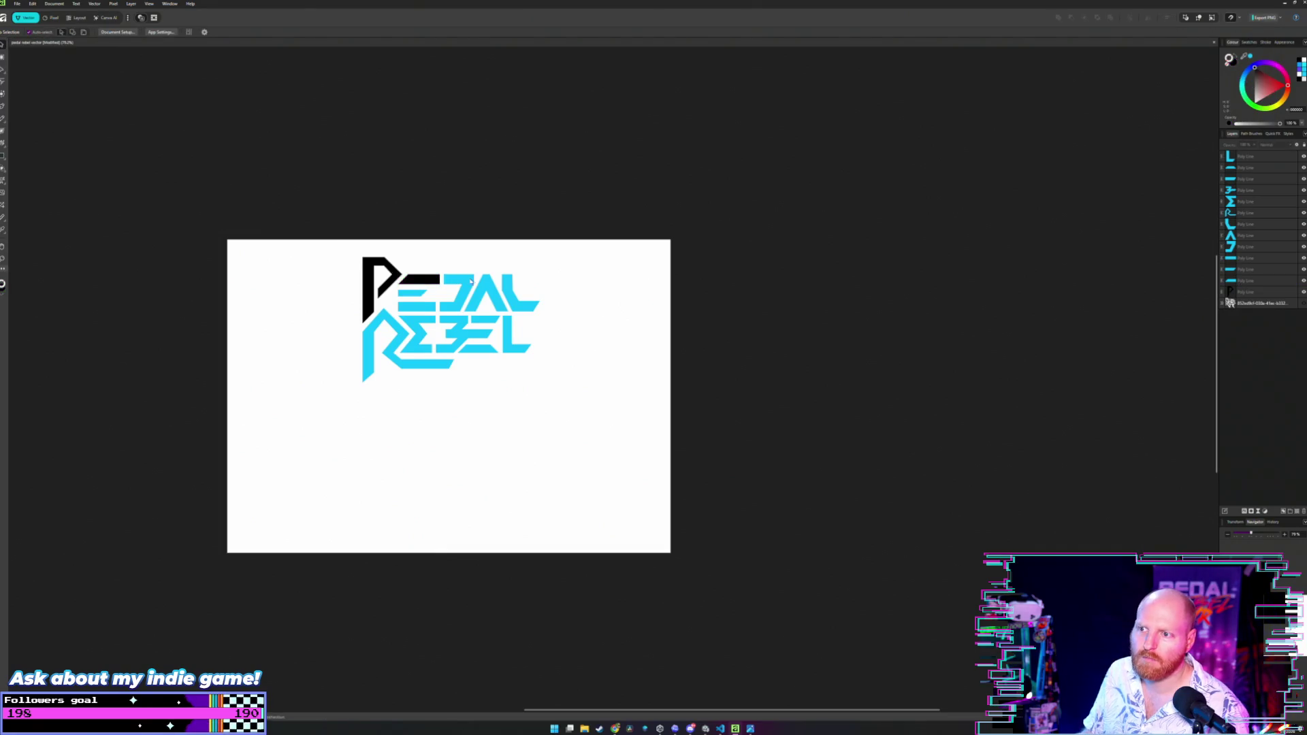
click(471, 281)
click(28, 32)
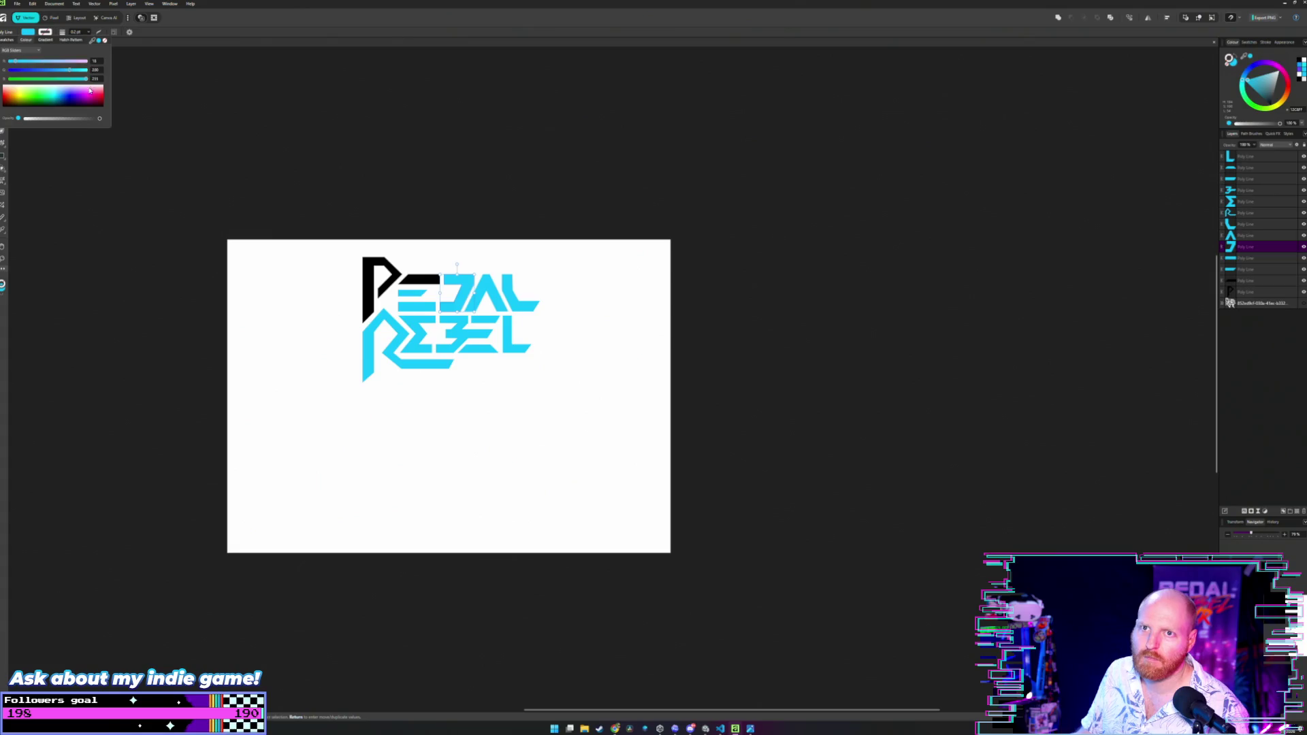
drag(104, 40, 457, 292)
Set the E's middle bar and its last cyan bar to black.
click(409, 294)
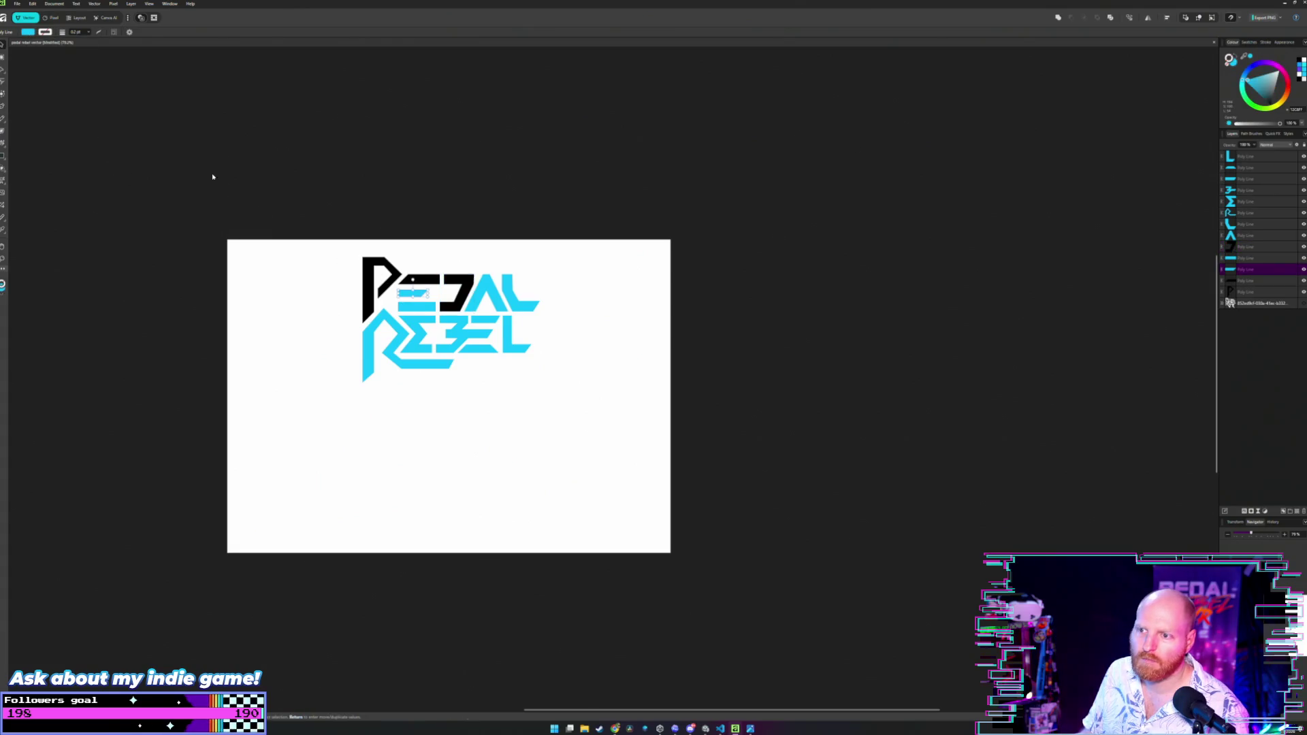
click(34, 34)
click(79, 104)
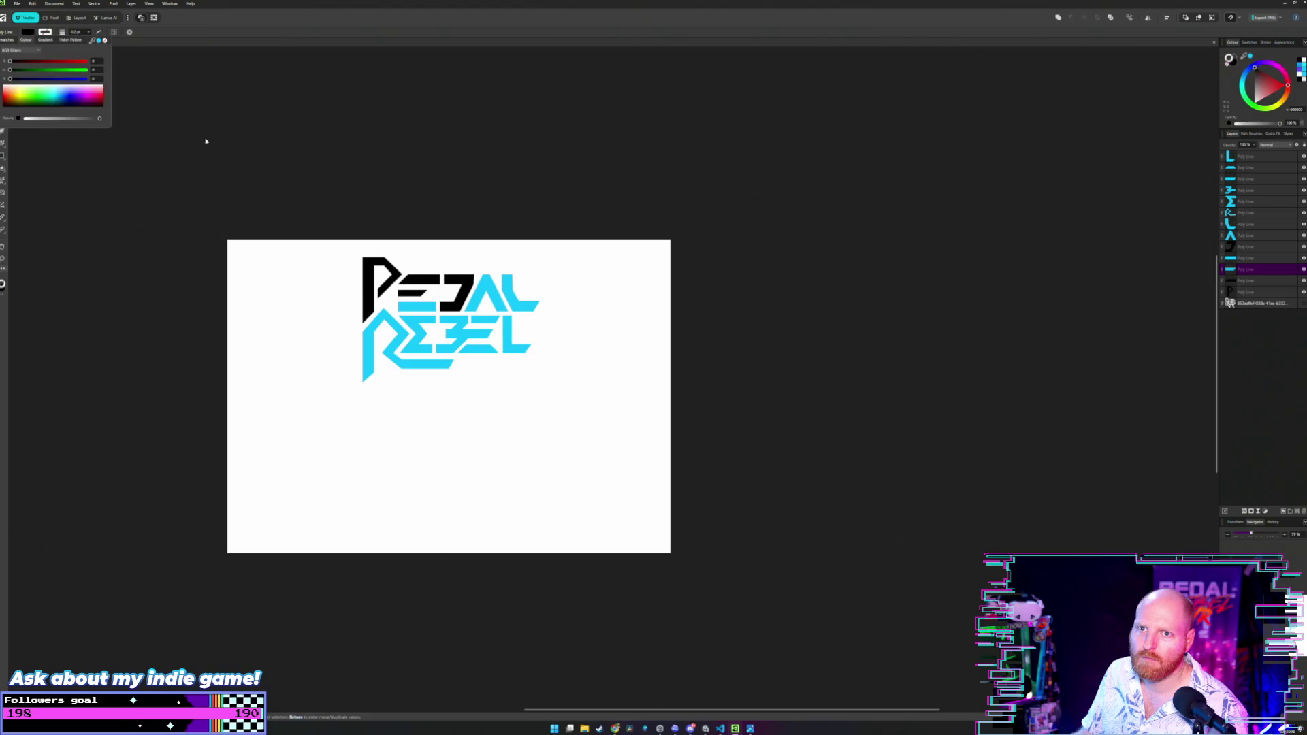
key(v)
click(327, 246)
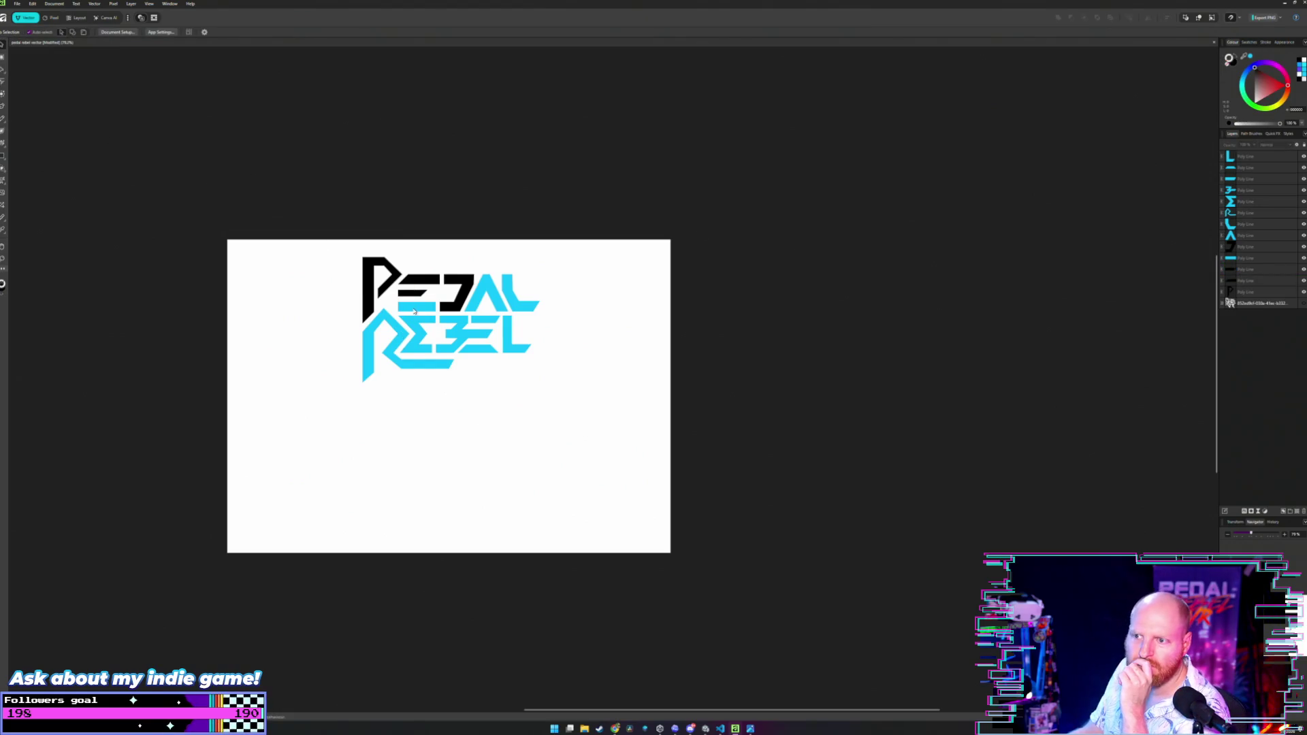
click(413, 307)
click(28, 32)
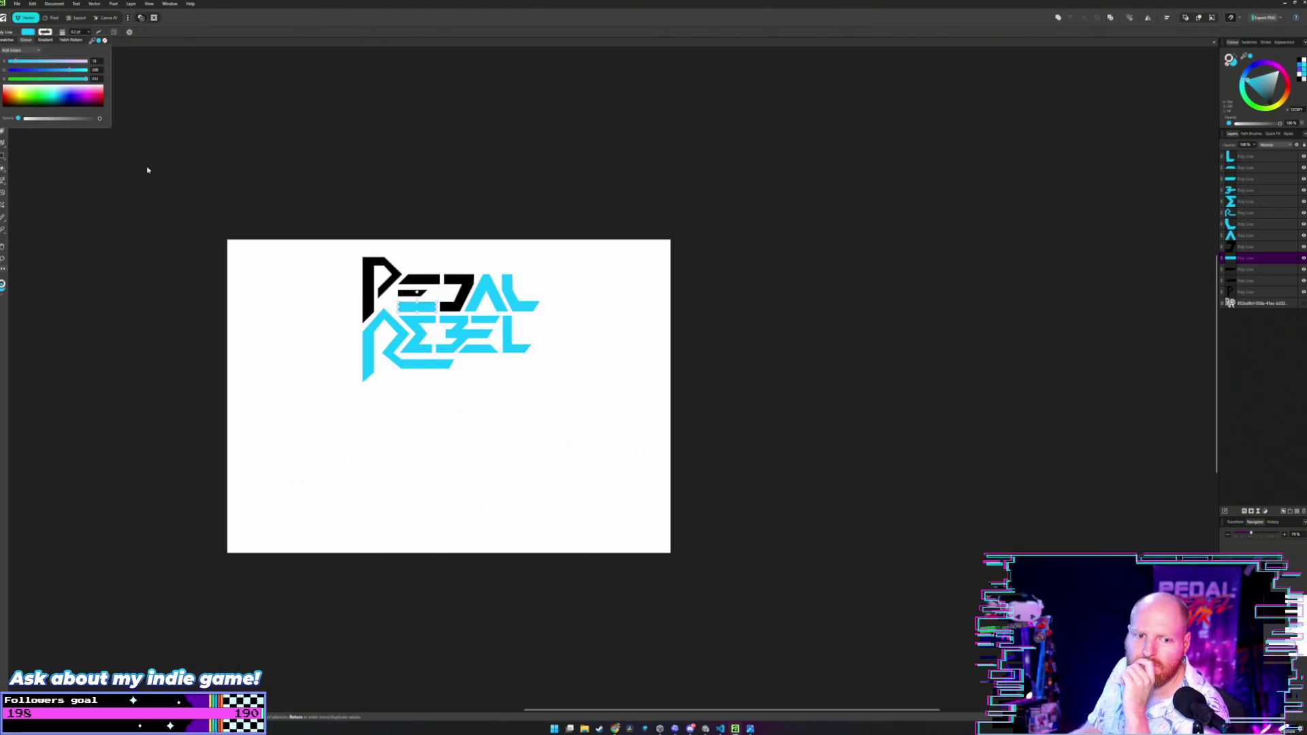
click(72, 103)
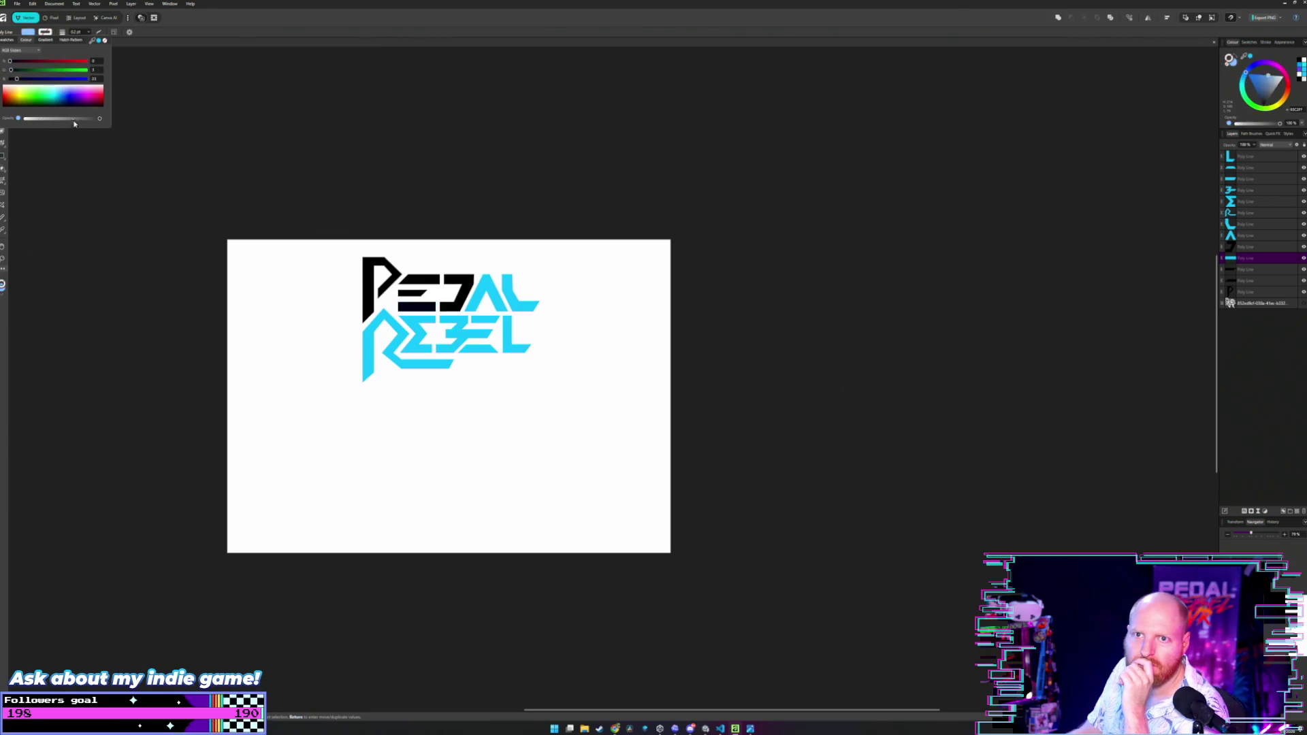
Fill the R and the first E of REBEL with black.
click(380, 315)
click(28, 32)
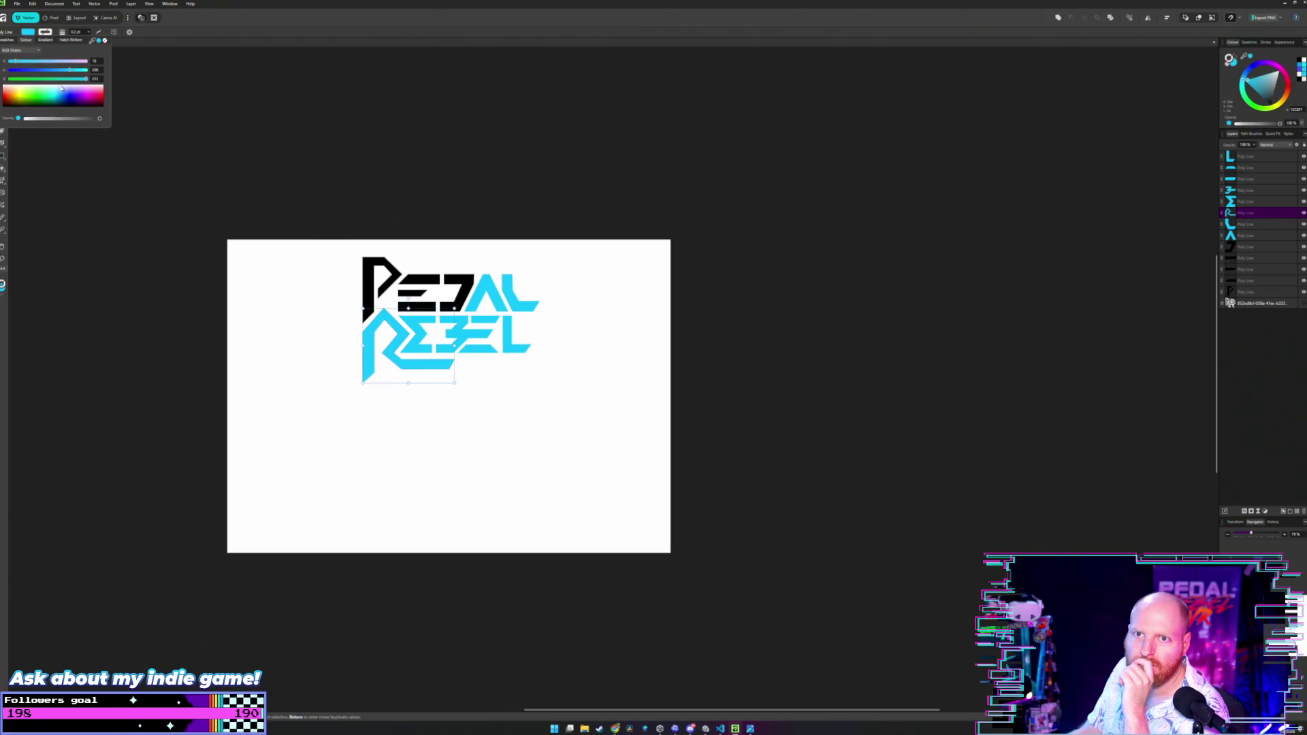
click(72, 104)
key(v)
click(204, 154)
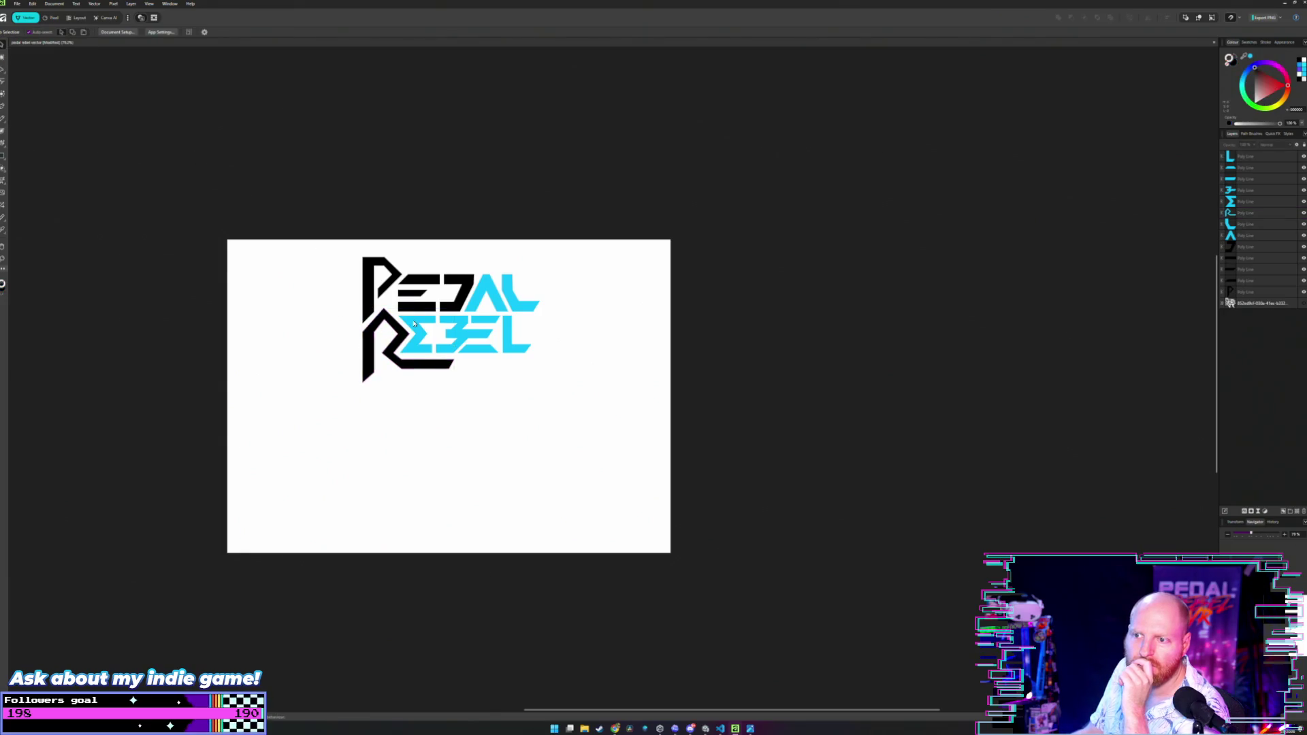
click(415, 344)
click(27, 32)
click(63, 106)
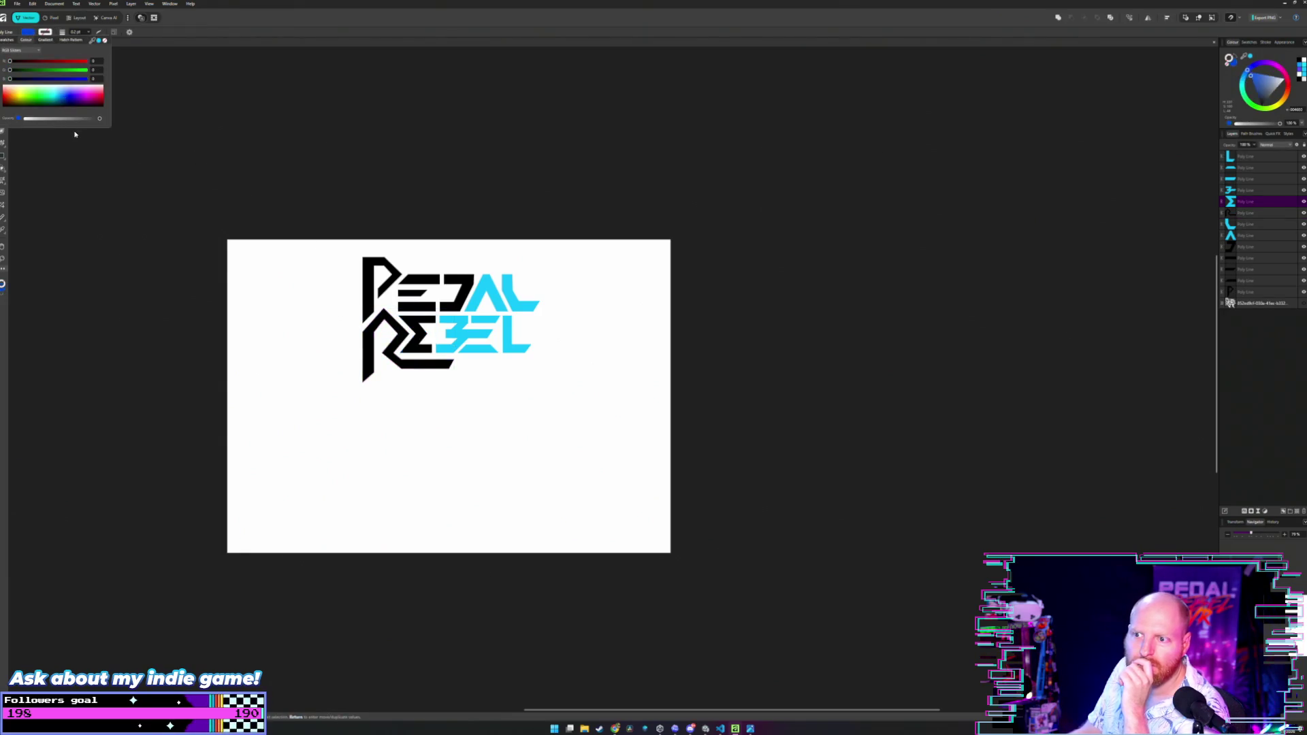
key(v)
click(210, 165)
Make the A and the cyan L in PEDAL black.
click(476, 298)
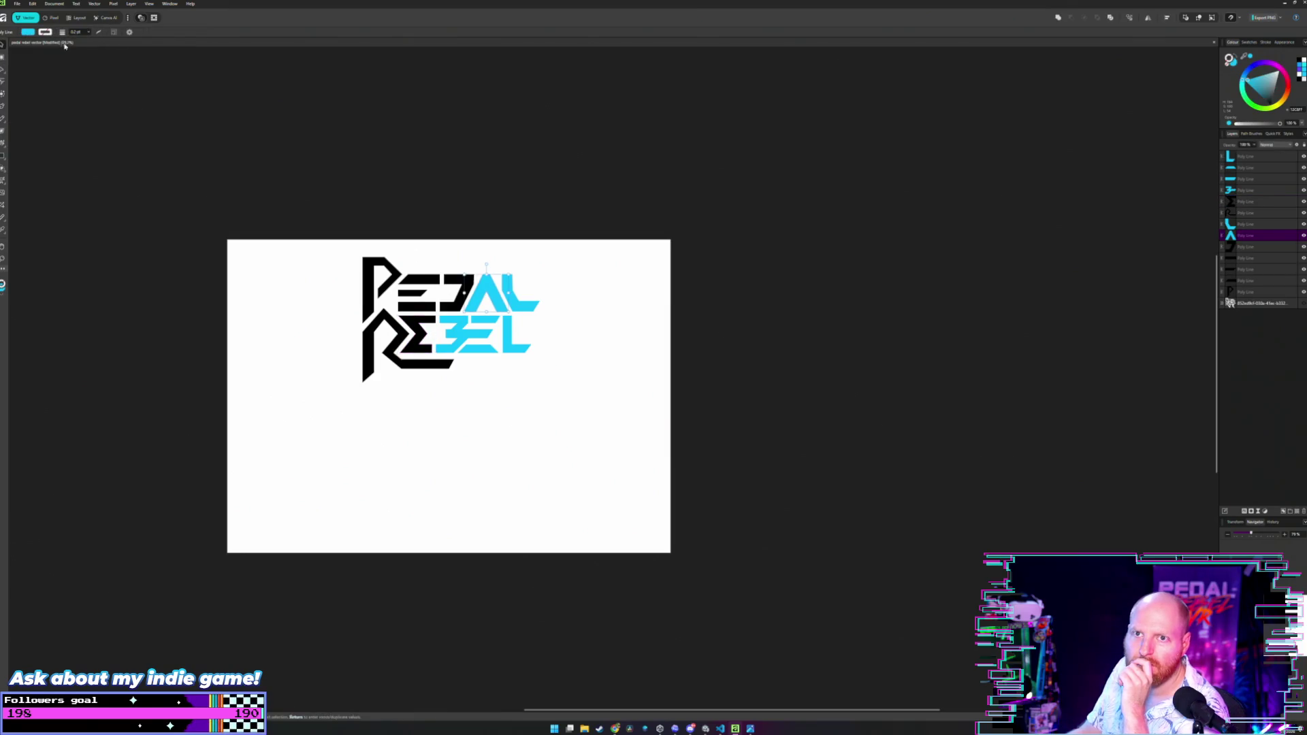
click(27, 32)
click(62, 100)
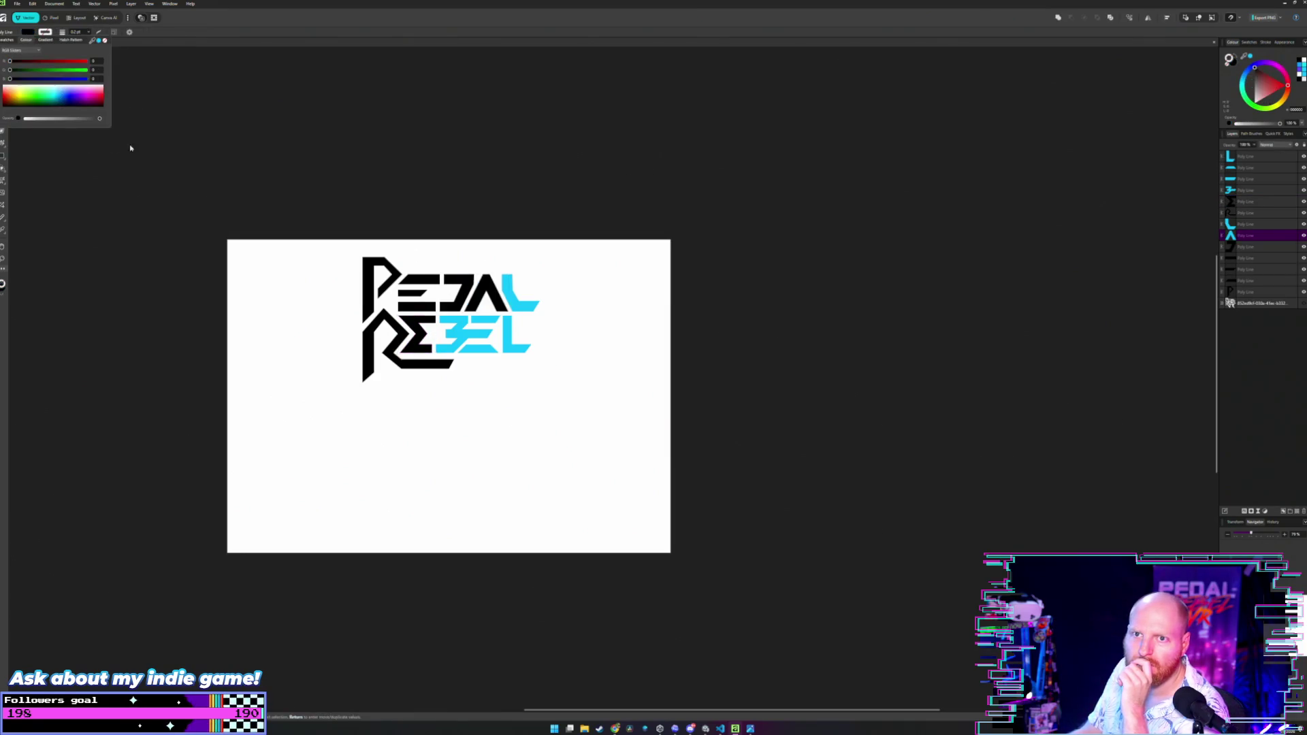
key(v)
click(464, 260)
click(515, 294)
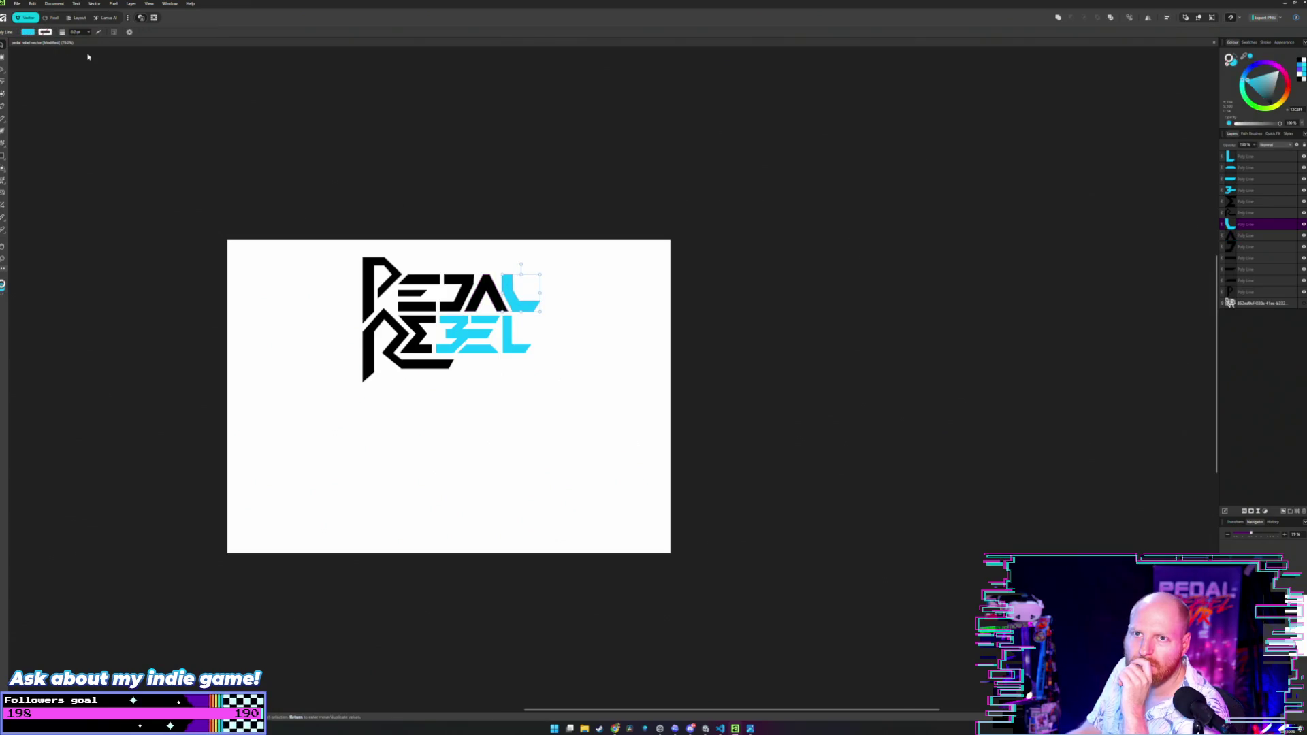
click(33, 32)
click(92, 100)
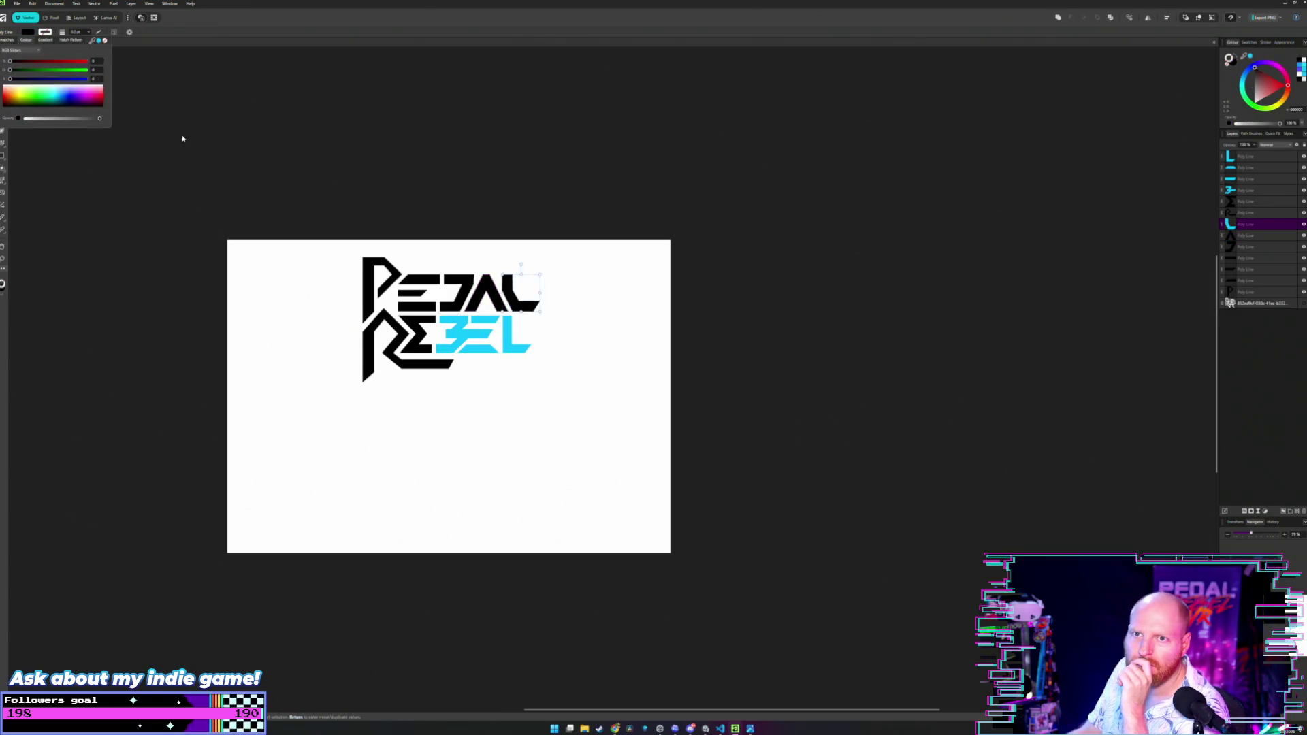
click(181, 135)
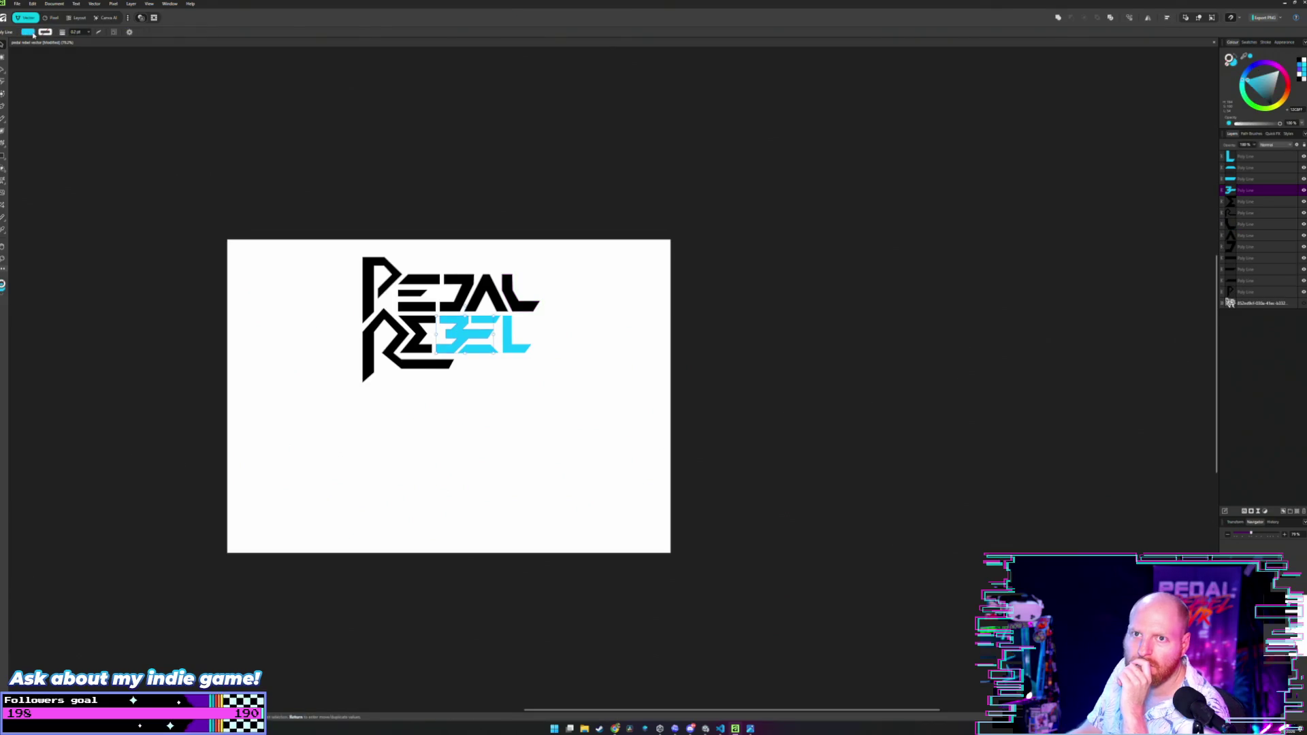
Recolour the B and the cyan bar above EL to black.
click(33, 32)
drag(81, 102, 92, 102)
click(137, 131)
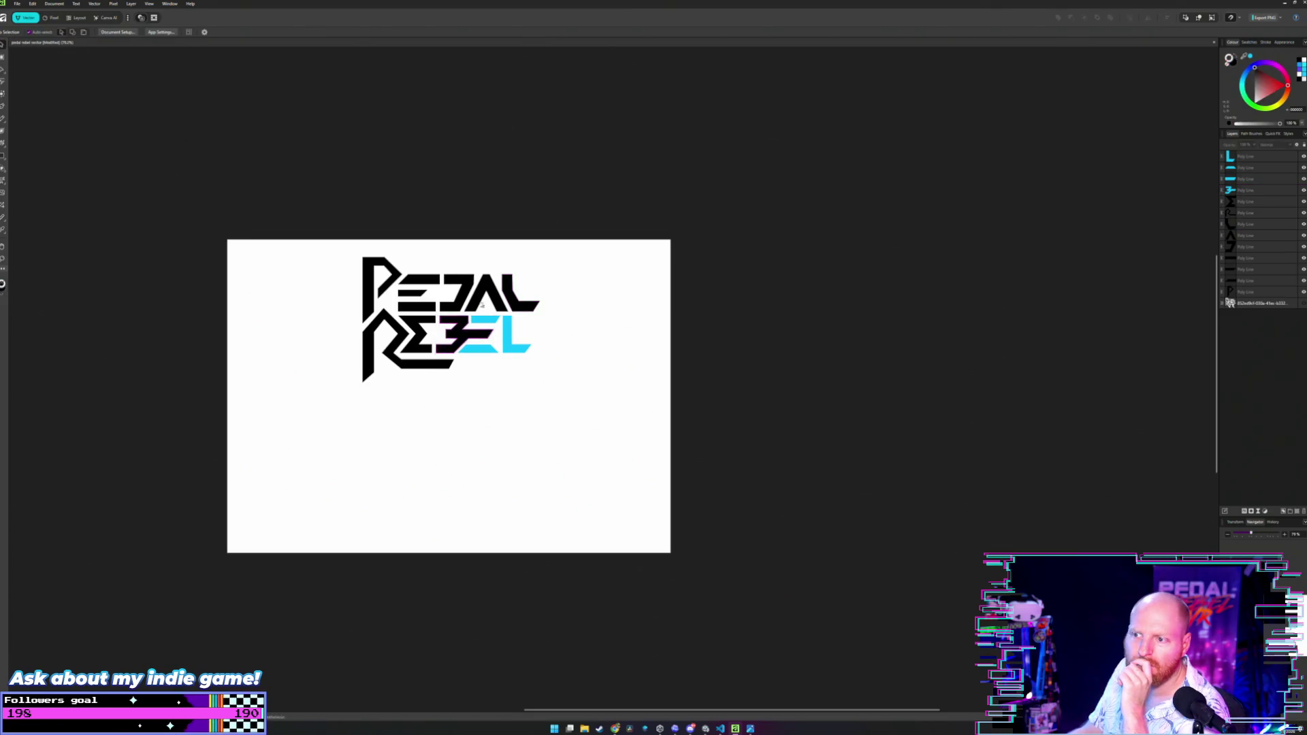
click(485, 320)
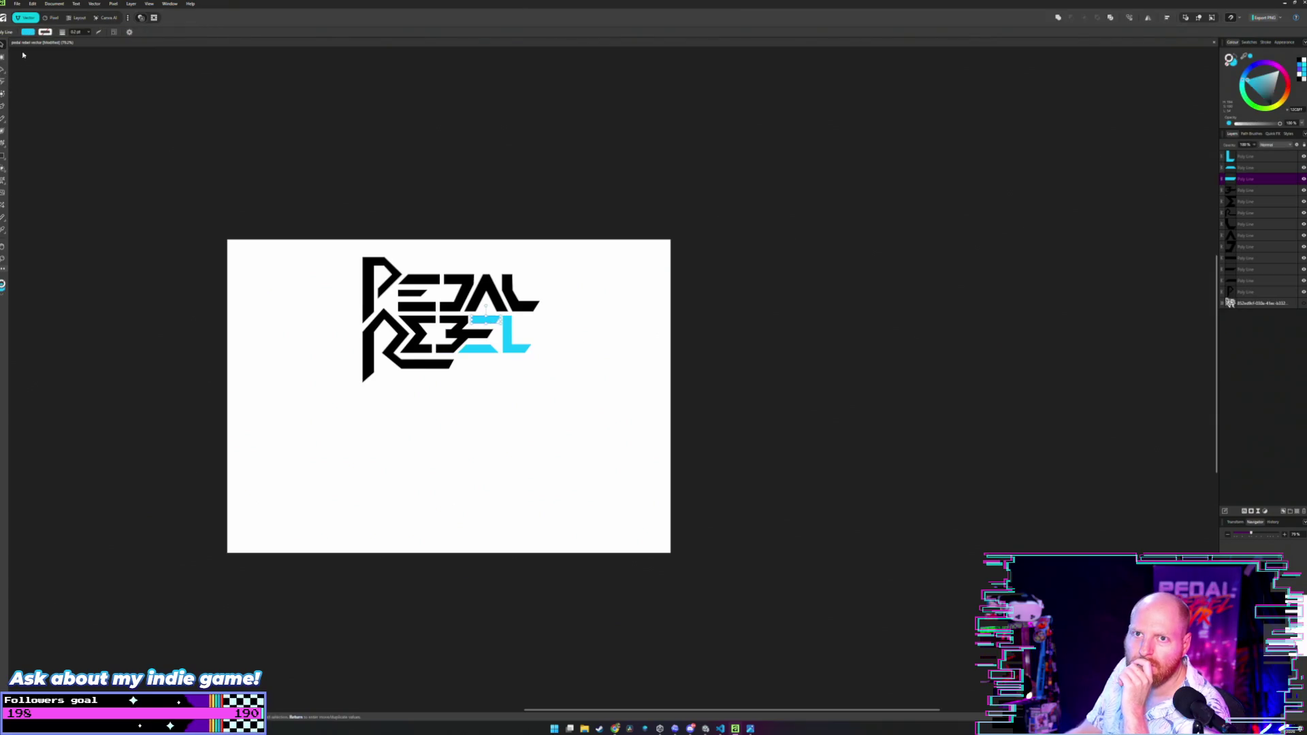
click(29, 32)
drag(81, 102, 91, 102)
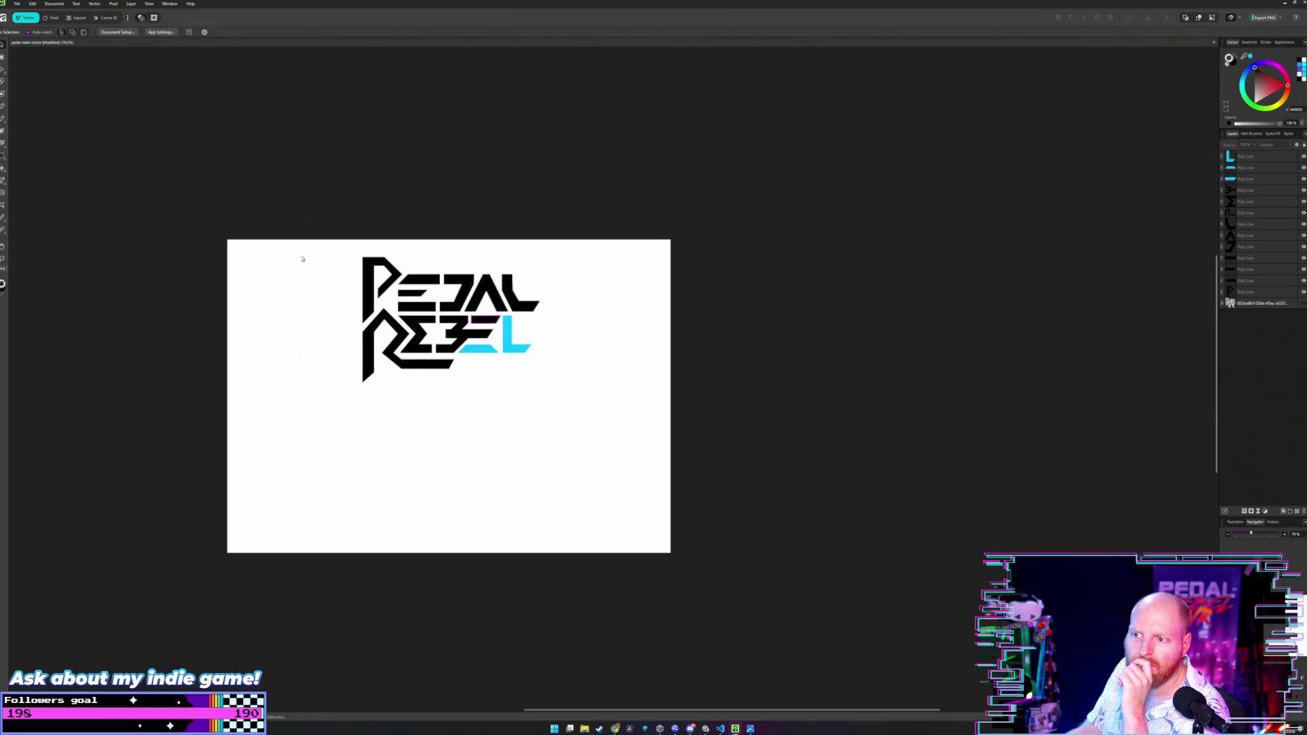
click(304, 256)
Turn the cyan bar under EL and the L in REBEL black.
click(495, 351)
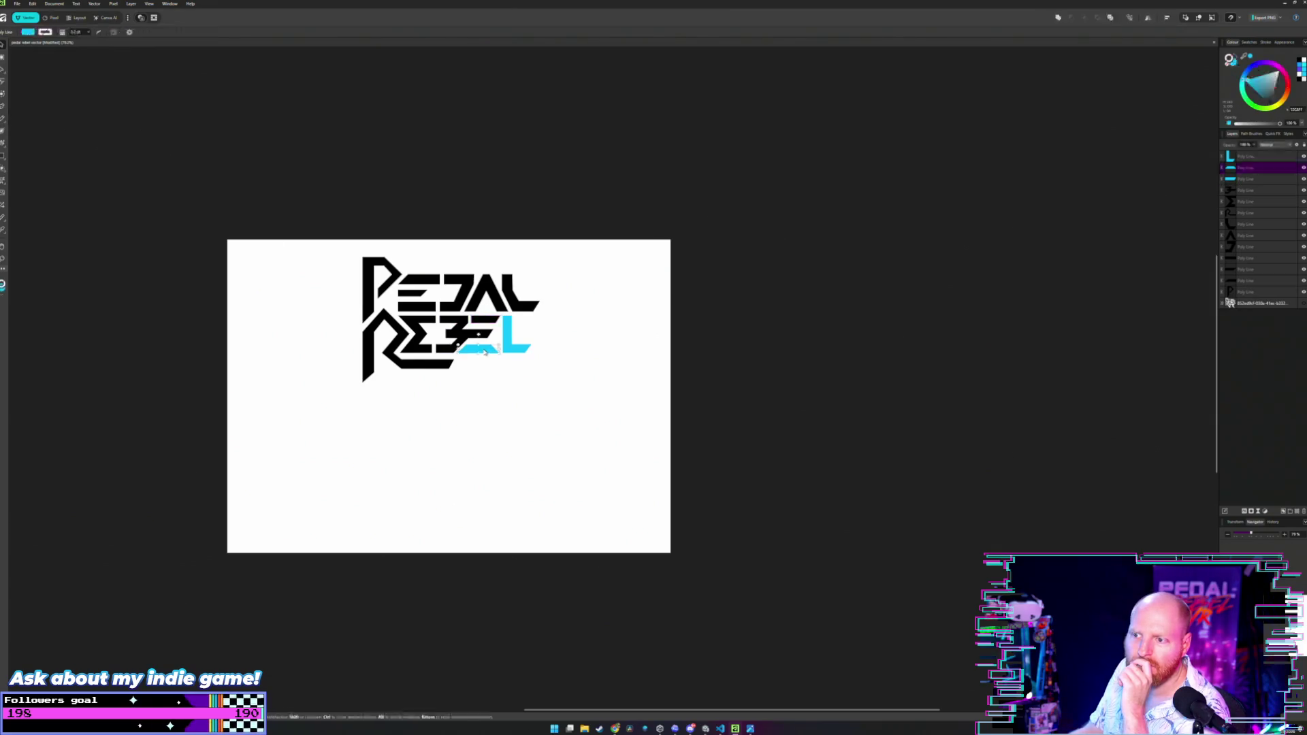
click(28, 32)
click(87, 101)
click(143, 148)
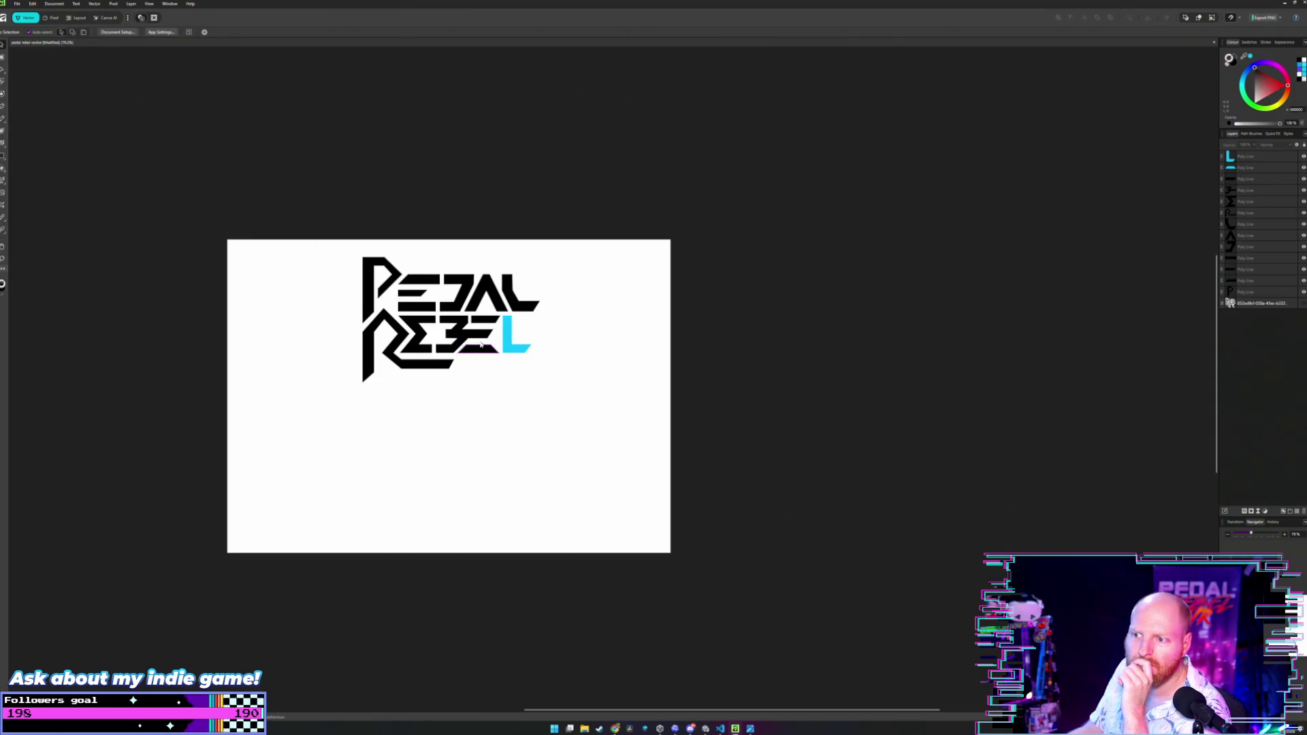
click(514, 341)
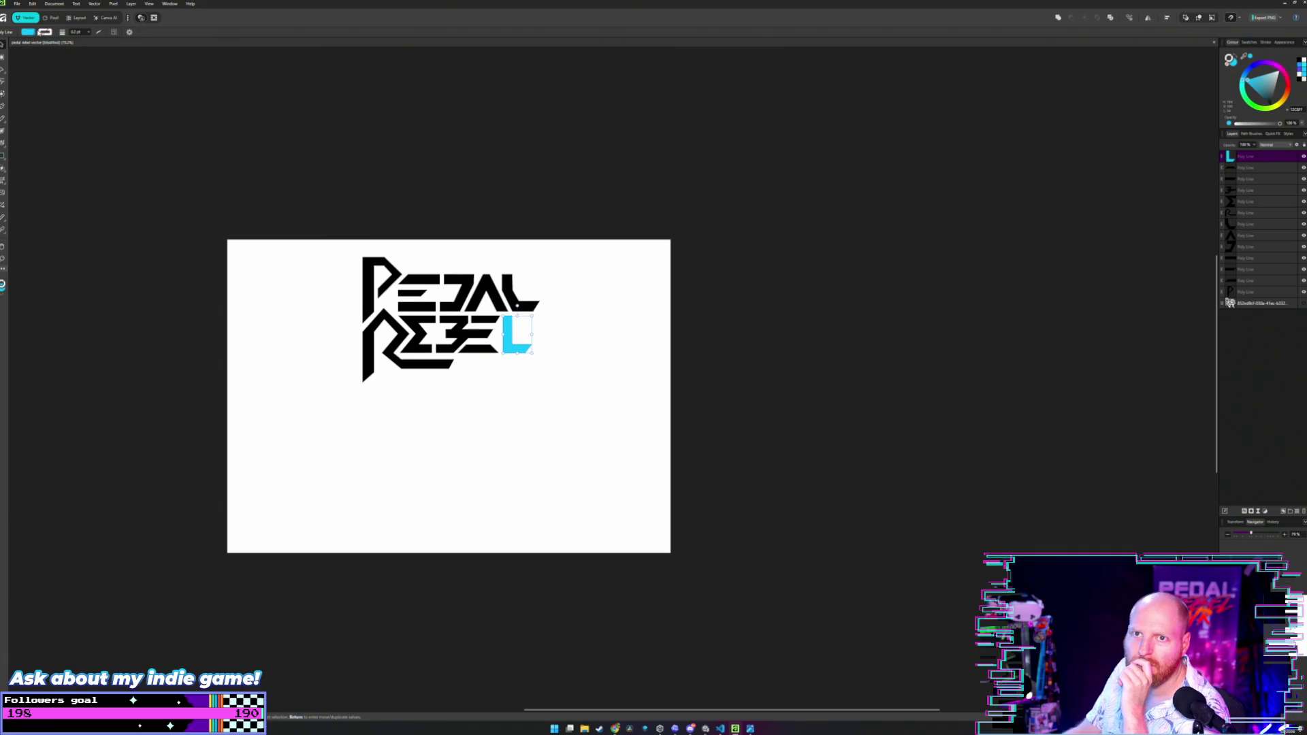
click(29, 32)
click(87, 101)
click(136, 147)
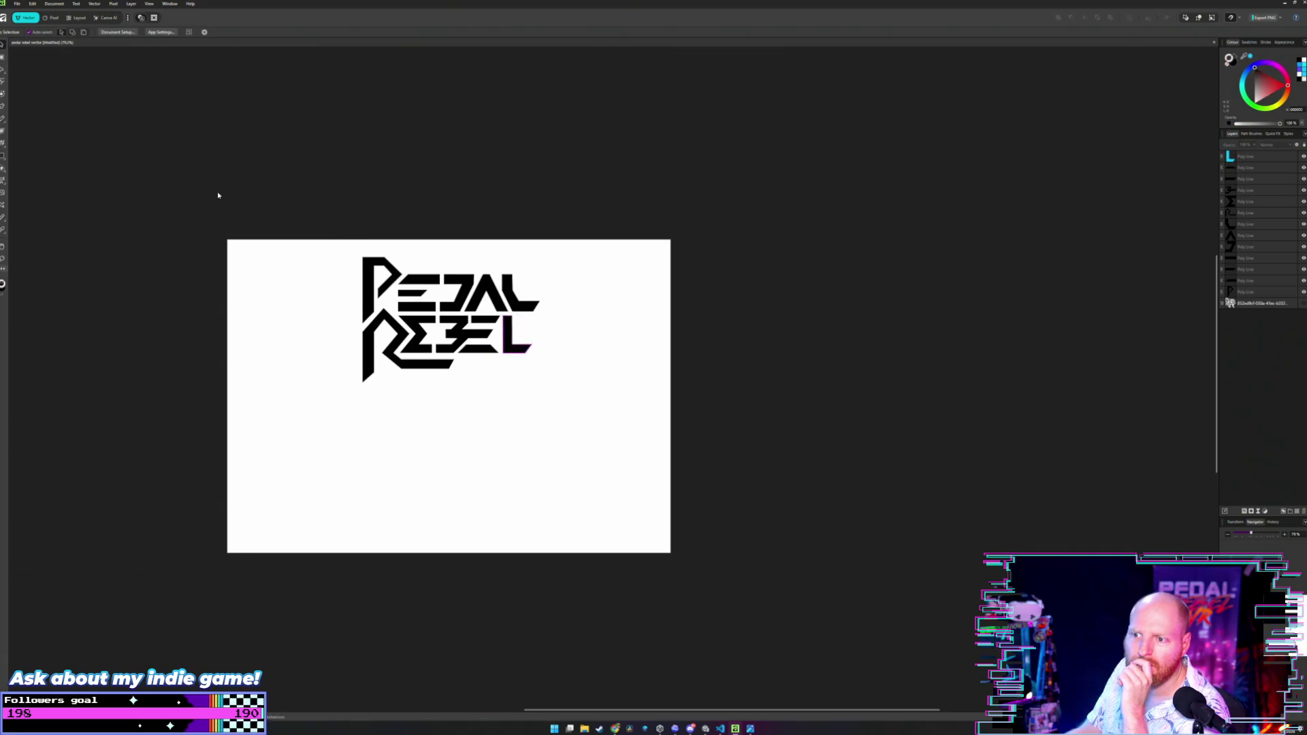
Inspect REBEL's bottom trapezoid close up, then choose the Rectangle Tool from the shape flyout.
scroll(447, 318, up, 4)
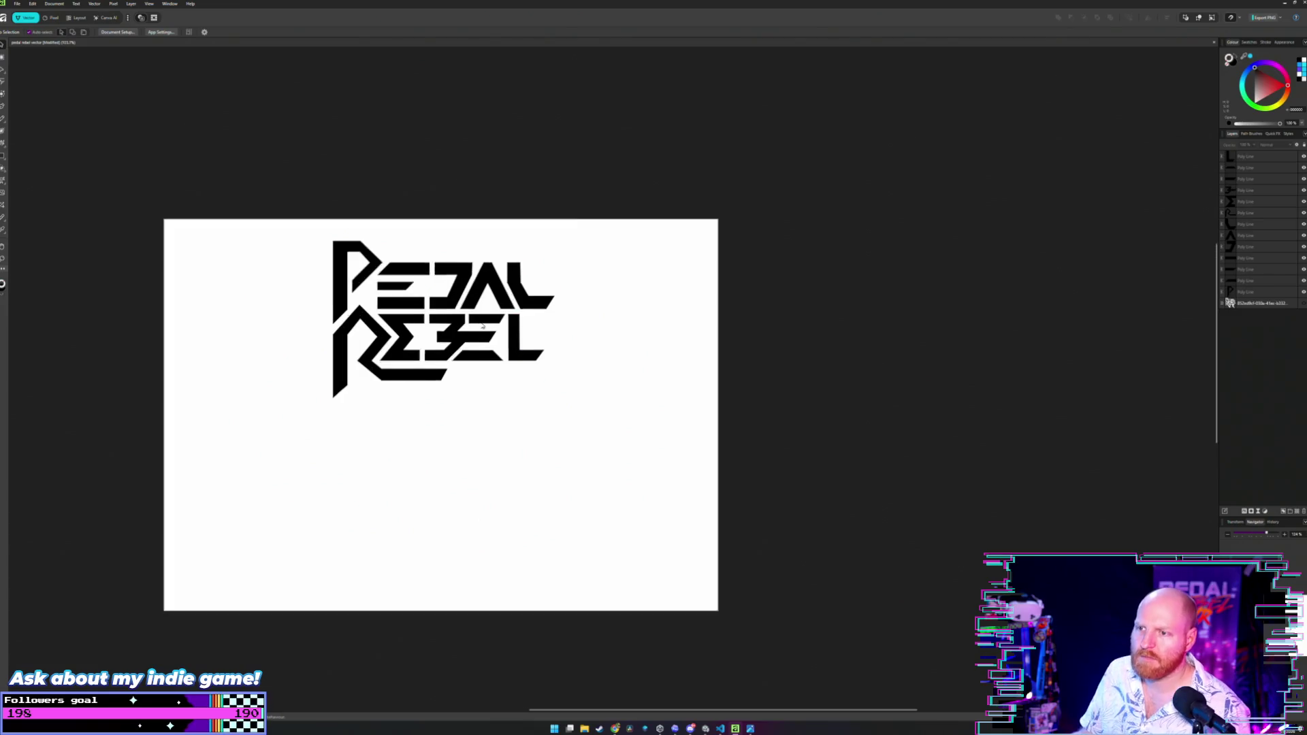
scroll(448, 319, left, 3)
scroll(680, 366, up, 1)
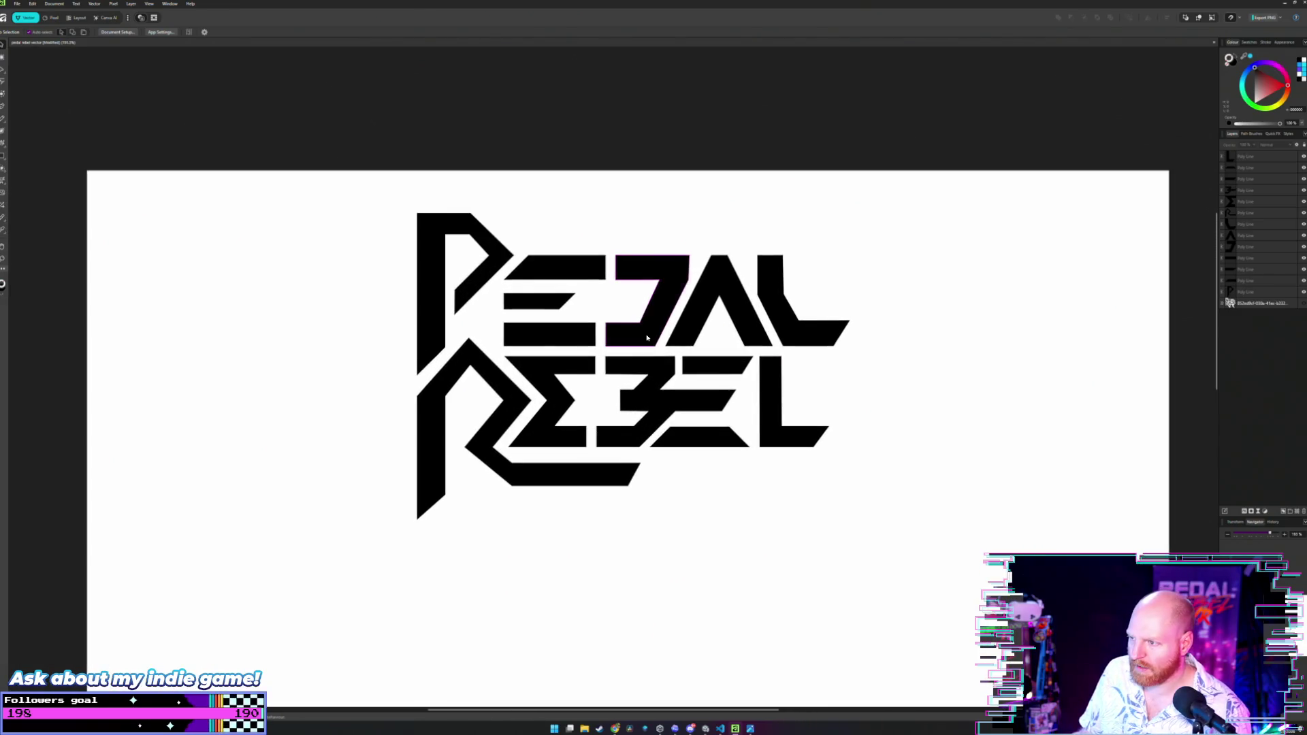
scroll(681, 366, up, 5)
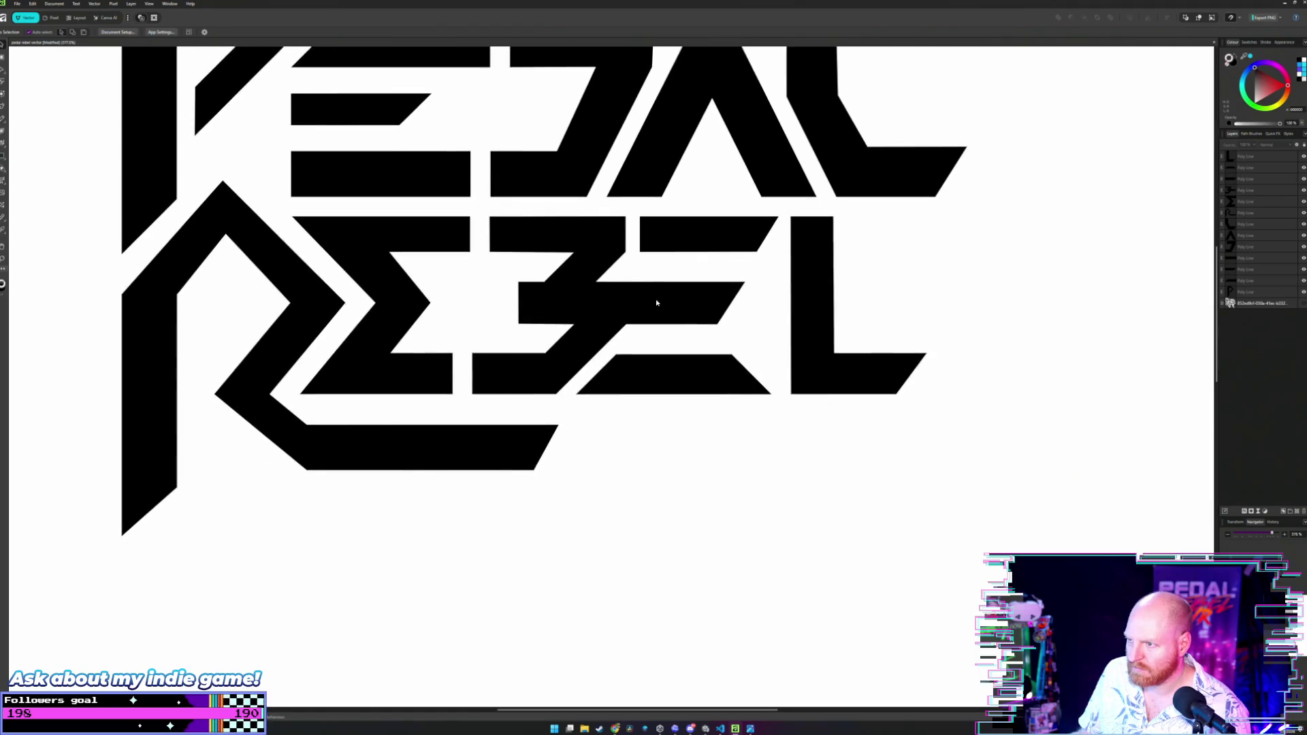
click(651, 400)
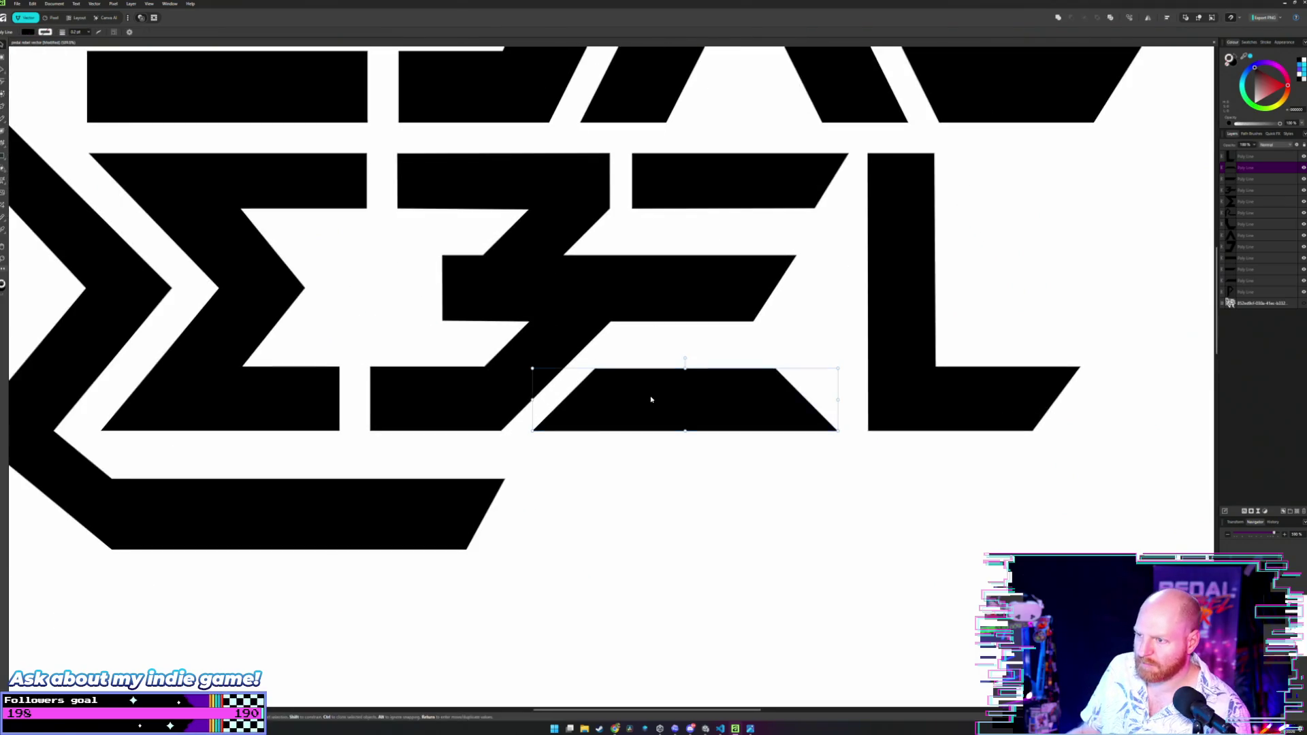
click(664, 351)
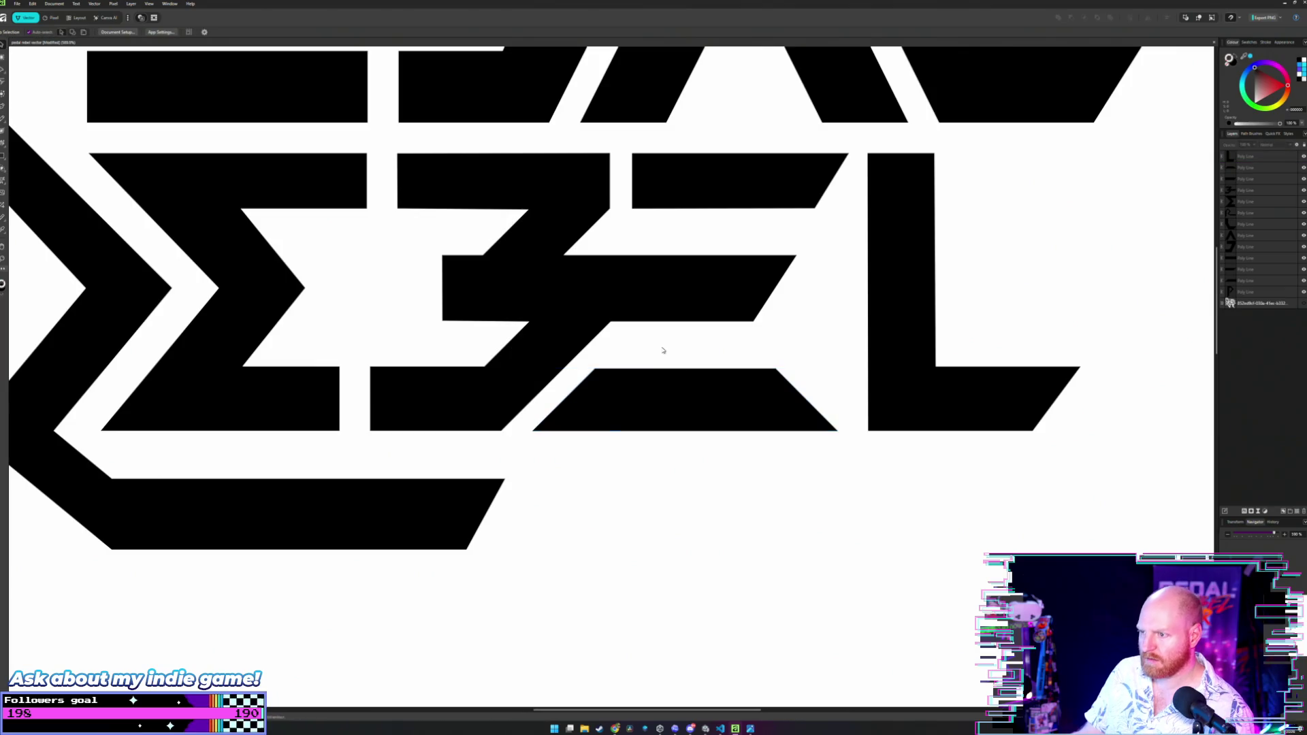
scroll(639, 386, up, 1)
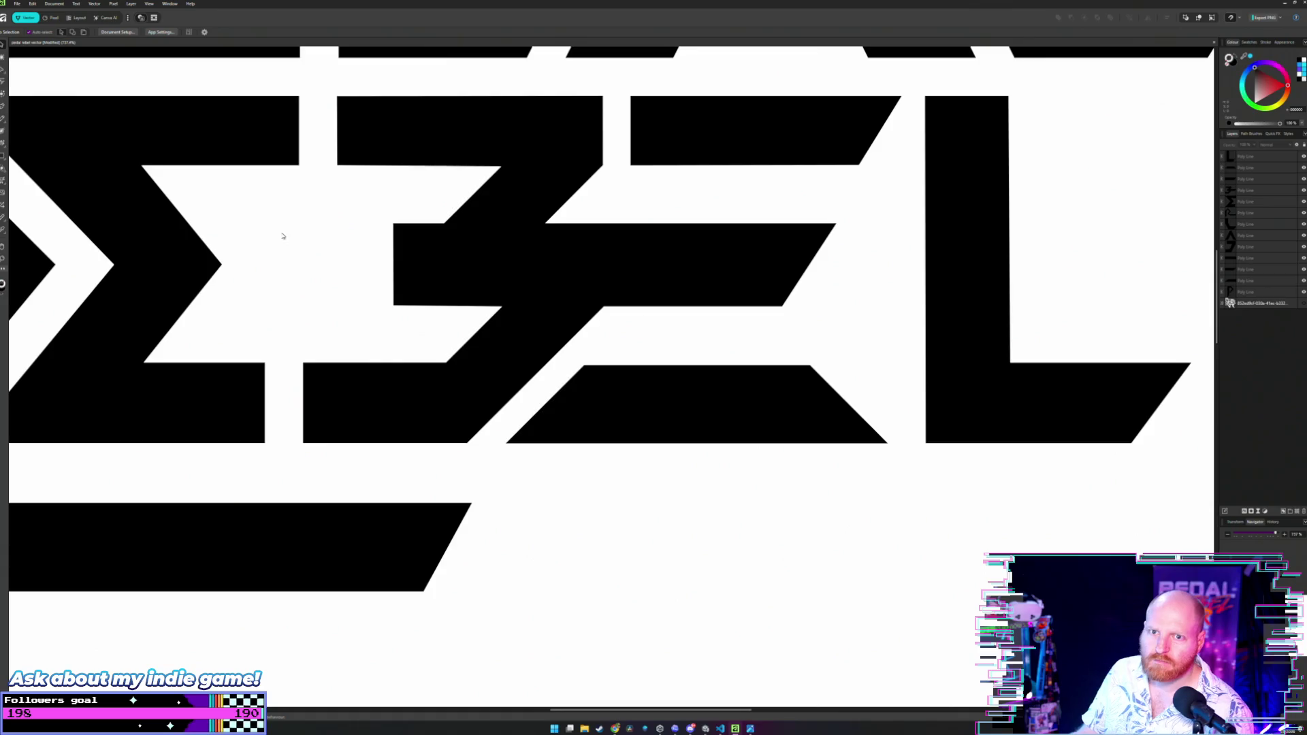
scroll(283, 234, down, 5)
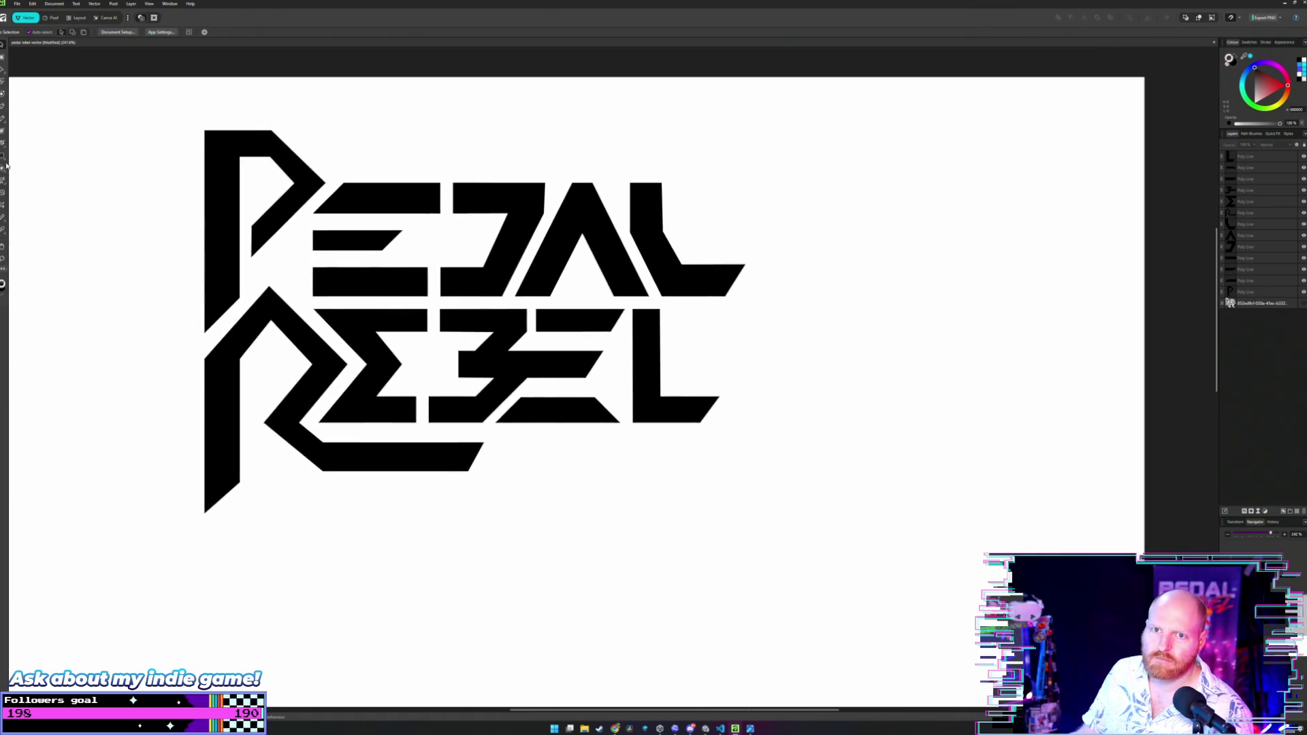
click(4, 156)
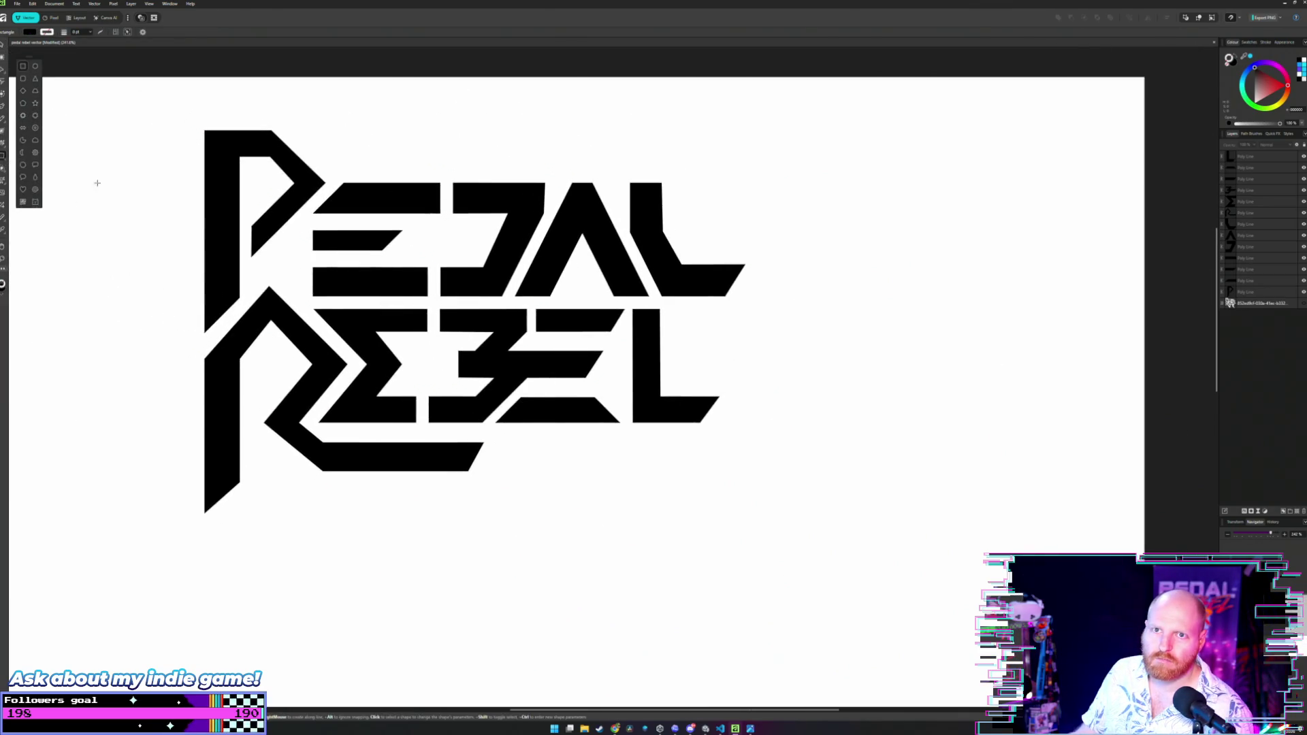
Draw a tall rectangle left of the logo and fill it light cyan.
mouse_move(98, 182)
mouse_down()
mouse_move(139, 266)
mouse_move(152, 393)
mouse_move(126, 390)
mouse_up()
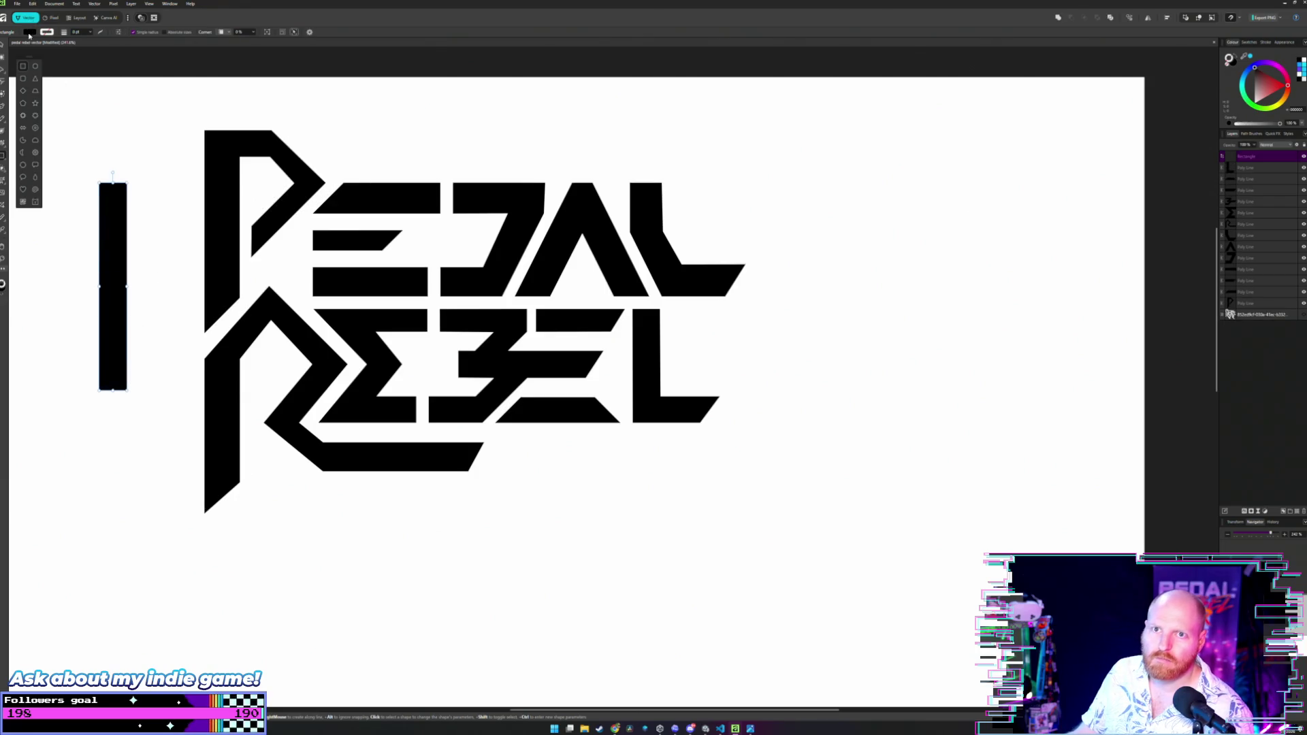
click(29, 32)
drag(55, 95, 59, 94)
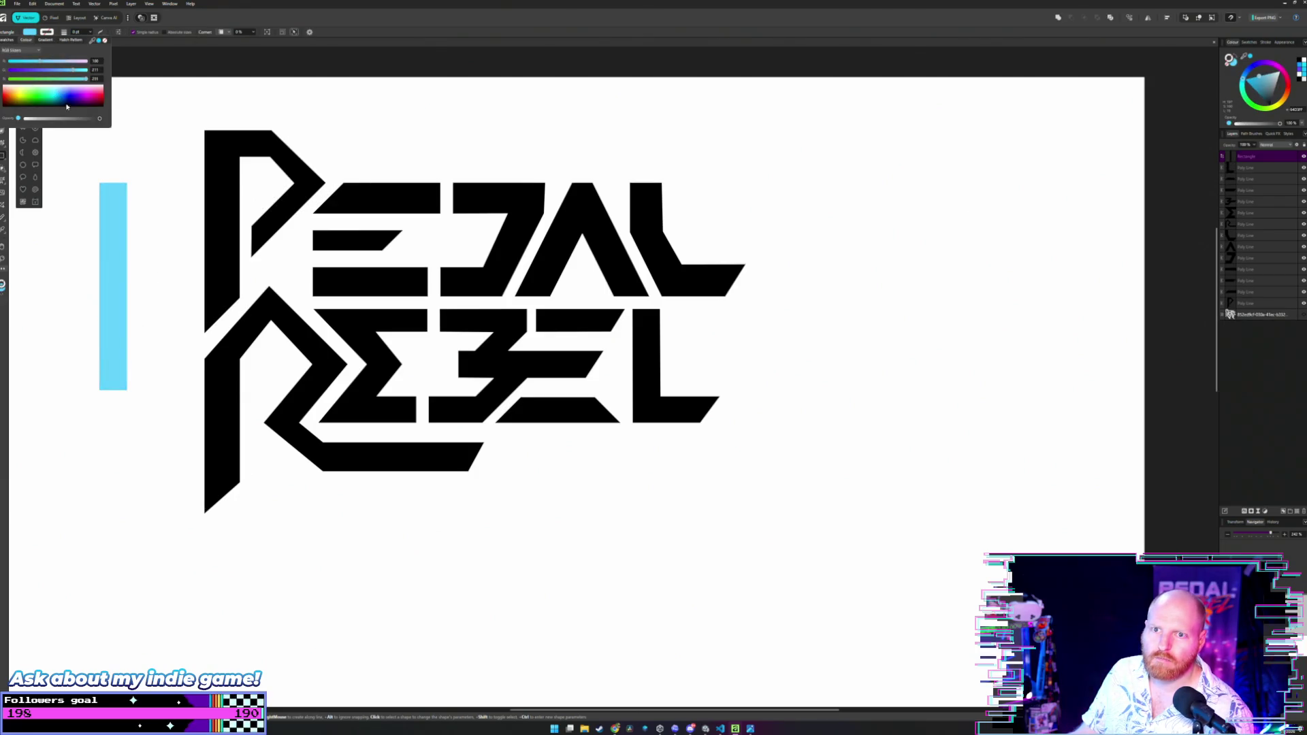
click(134, 90)
Move the cyan rectangle between the letters and narrow it into a thin strip.
key(v)
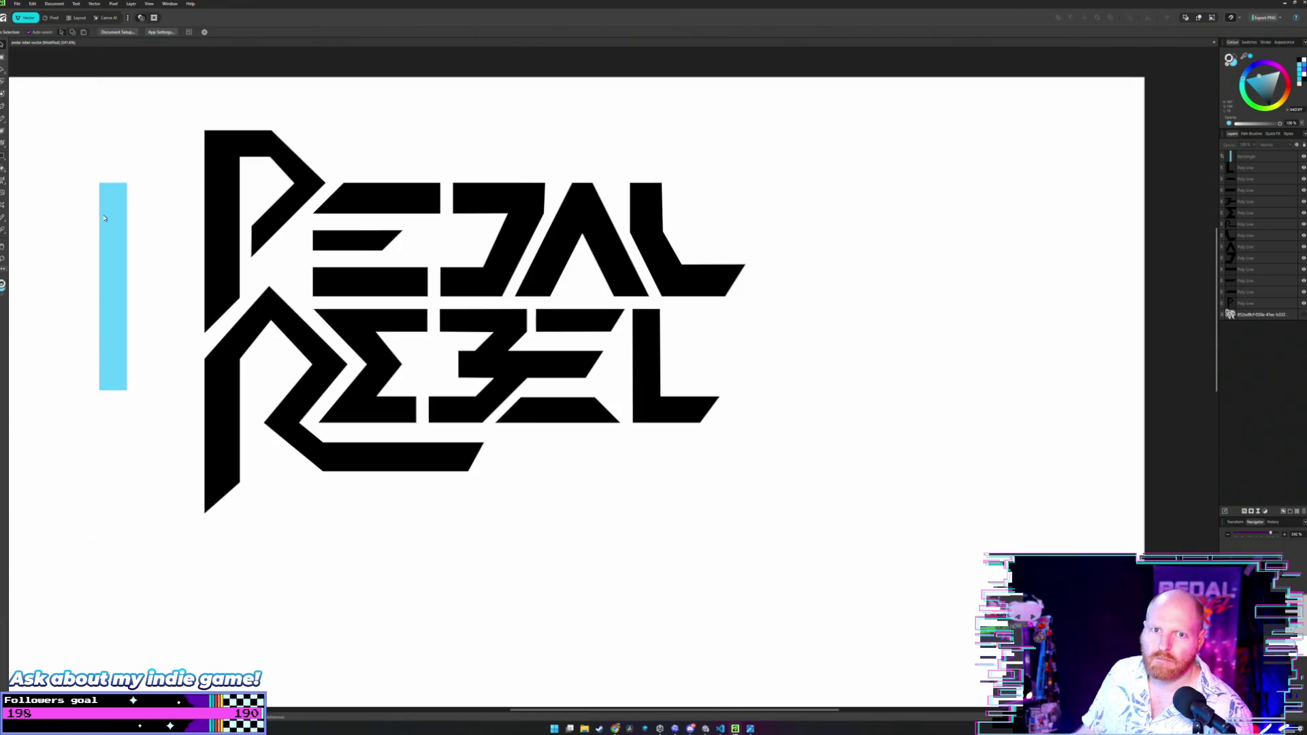
mouse_move(114, 241)
mouse_down()
mouse_move(534, 250)
mouse_move(508, 252)
mouse_up()
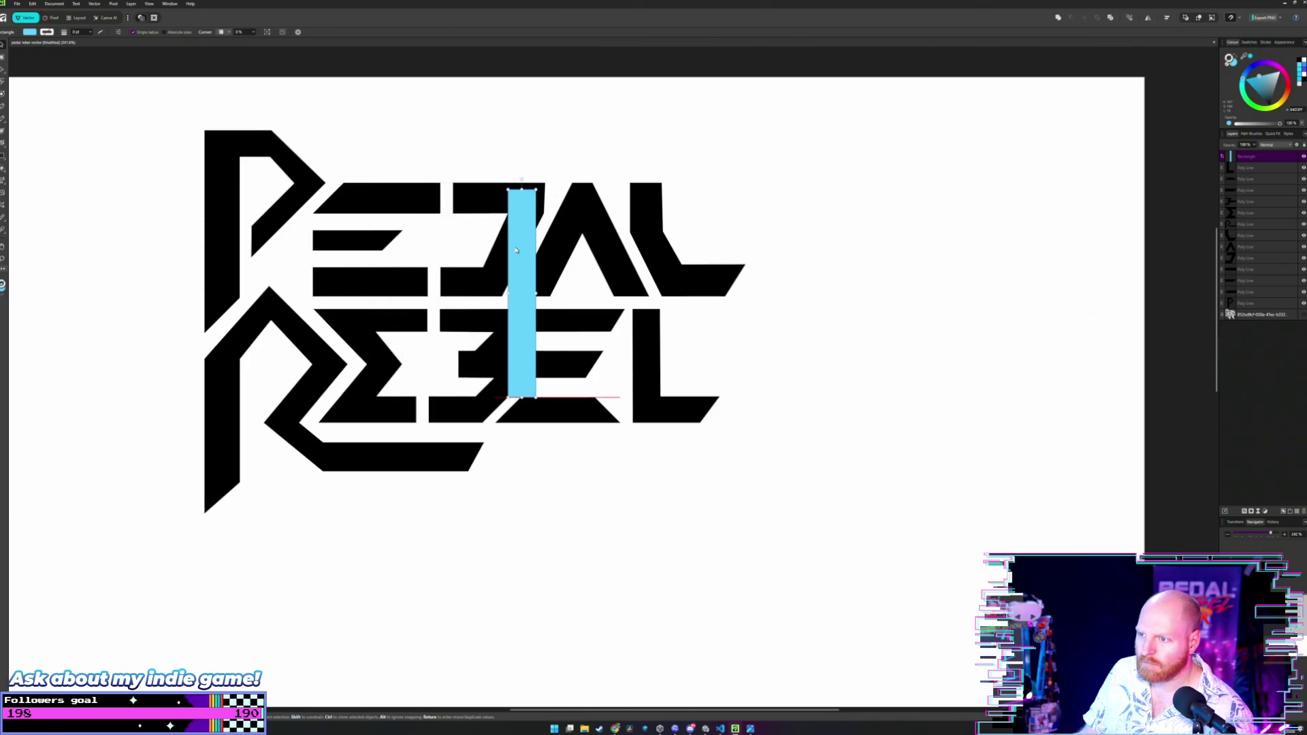
scroll(525, 289, up, 3)
scroll(525, 288, up, 2)
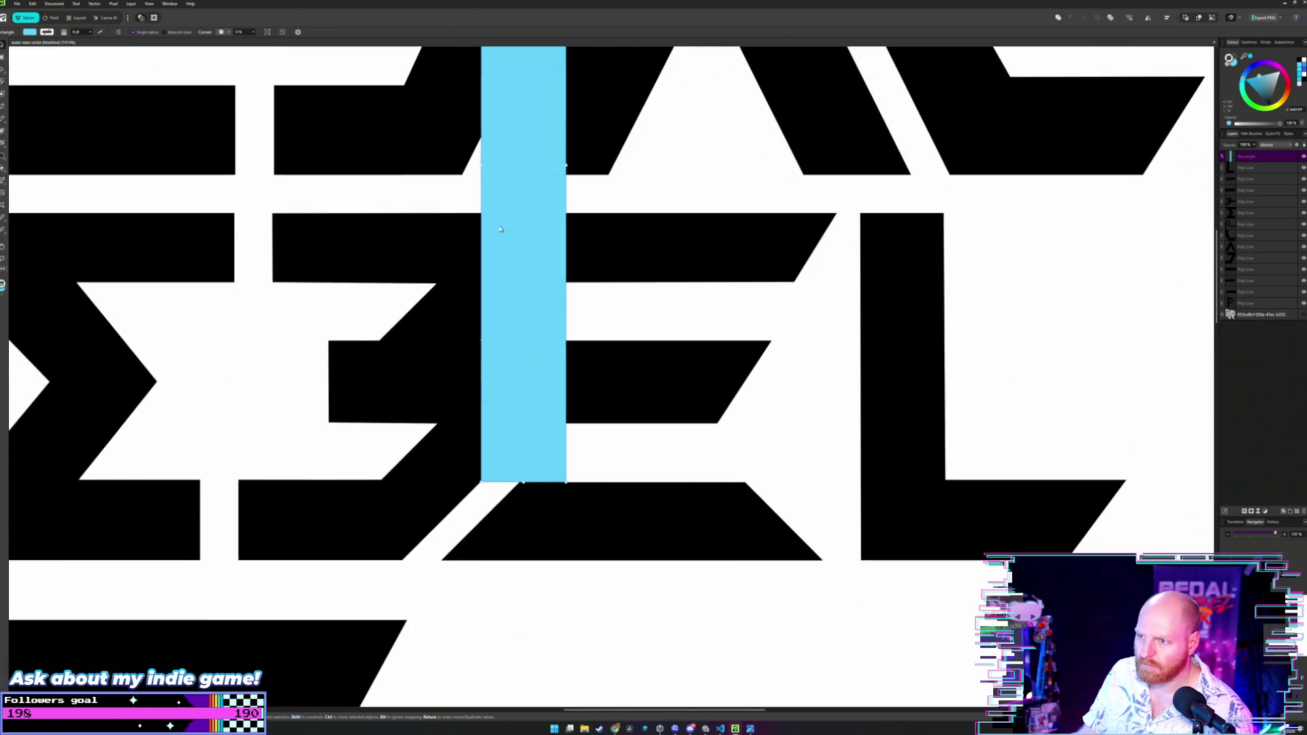
mouse_move(484, 172)
mouse_down()
mouse_move(553, 172)
mouse_move(537, 177)
mouse_up()
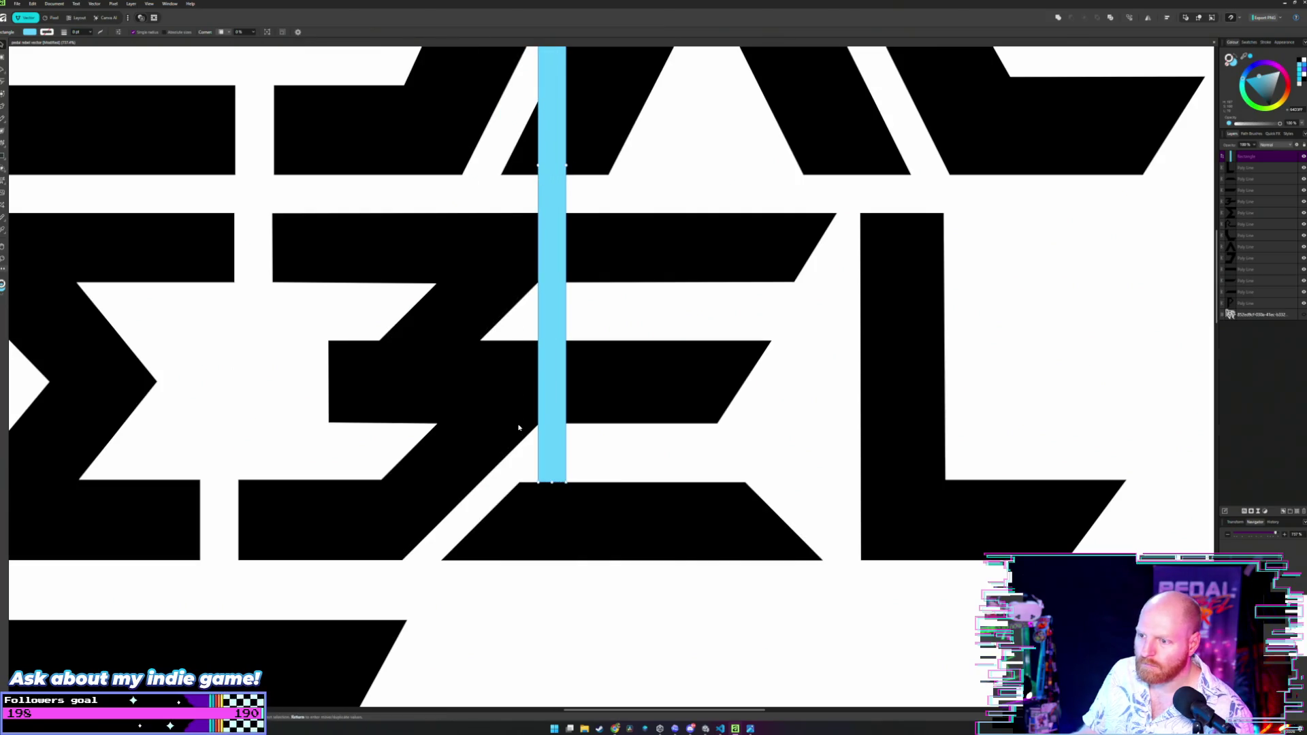
scroll(521, 362, down, 1)
scroll(521, 363, down, 3)
scroll(534, 341, up, 3)
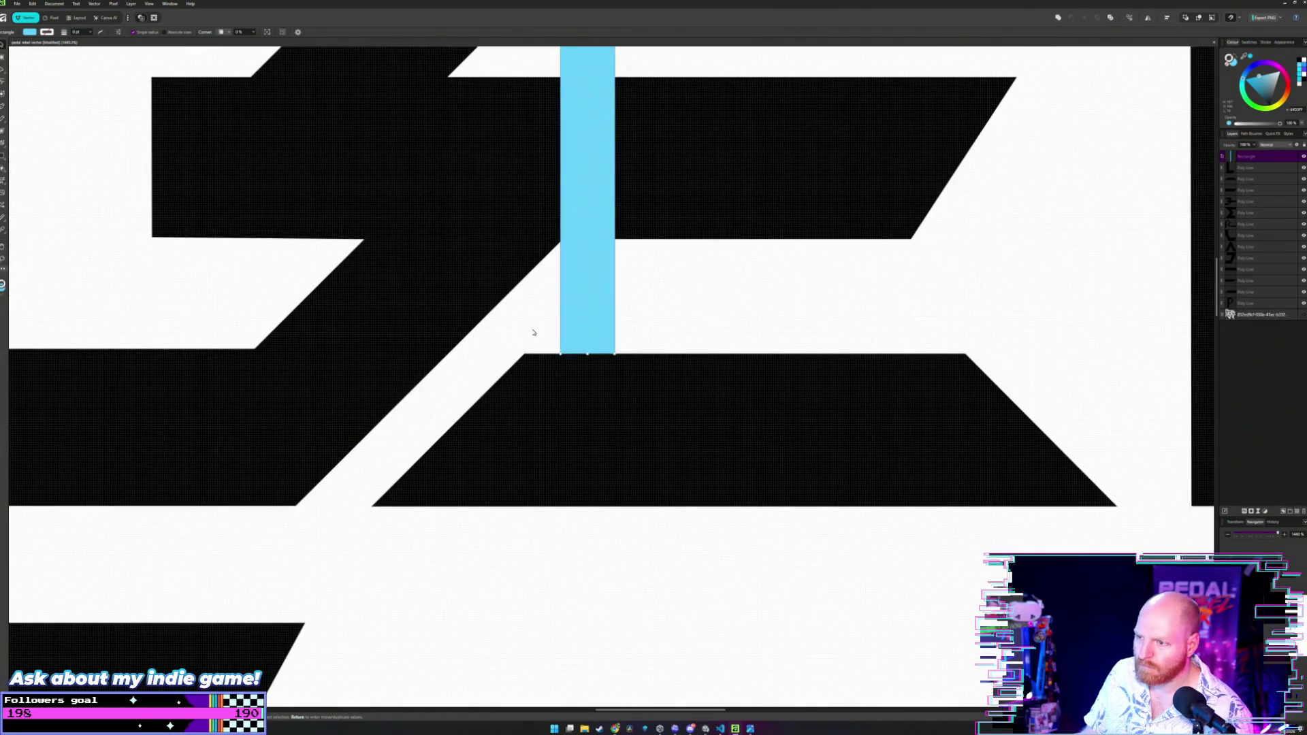
key(v)
key(Escape)
Node-edit the black bottom trapezoid, moving its left corners right to meet the strip.
click(538, 395)
key(a)
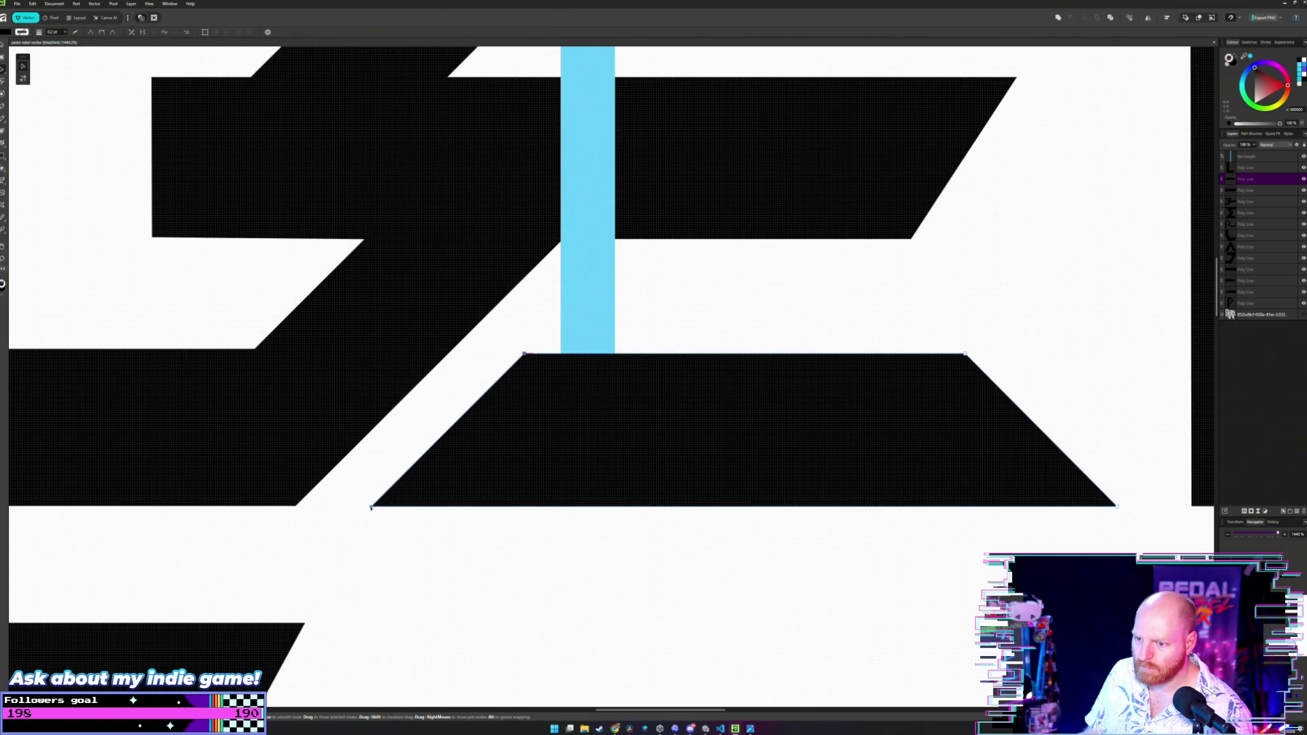
drag(371, 507, 408, 508)
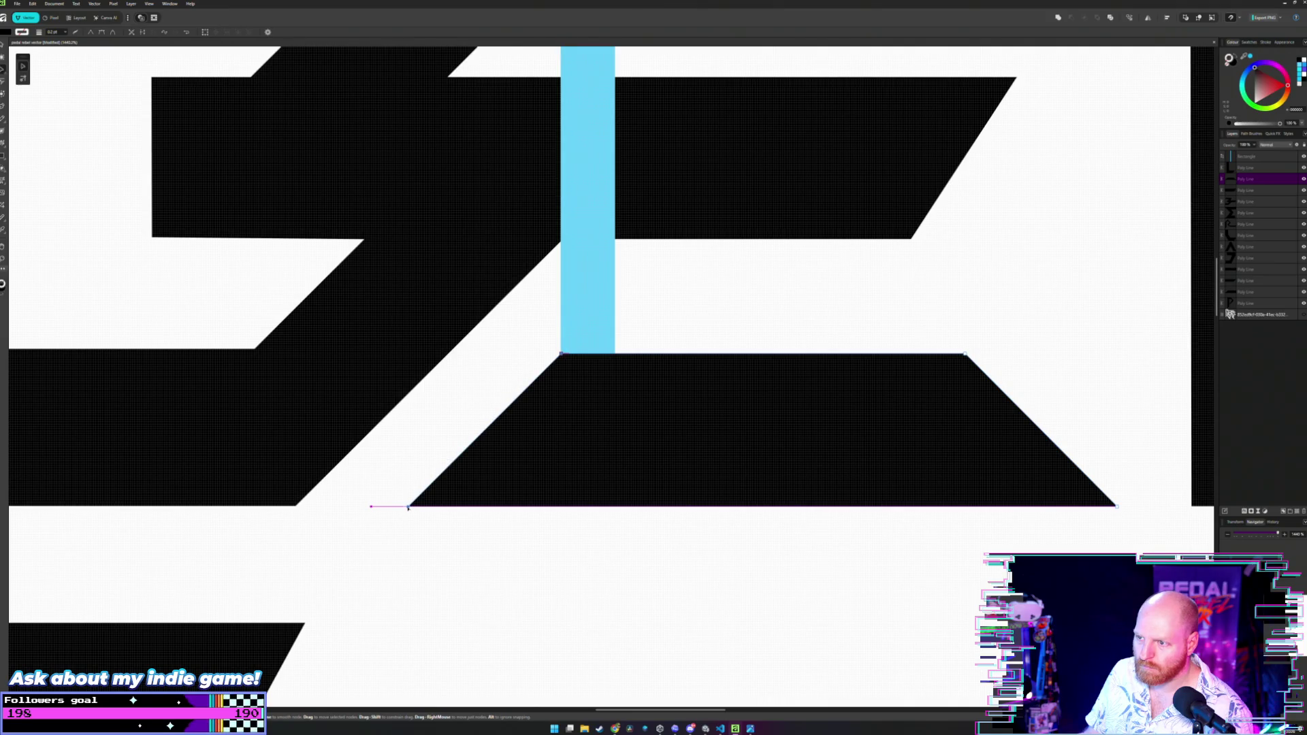
scroll(409, 508, down, 7)
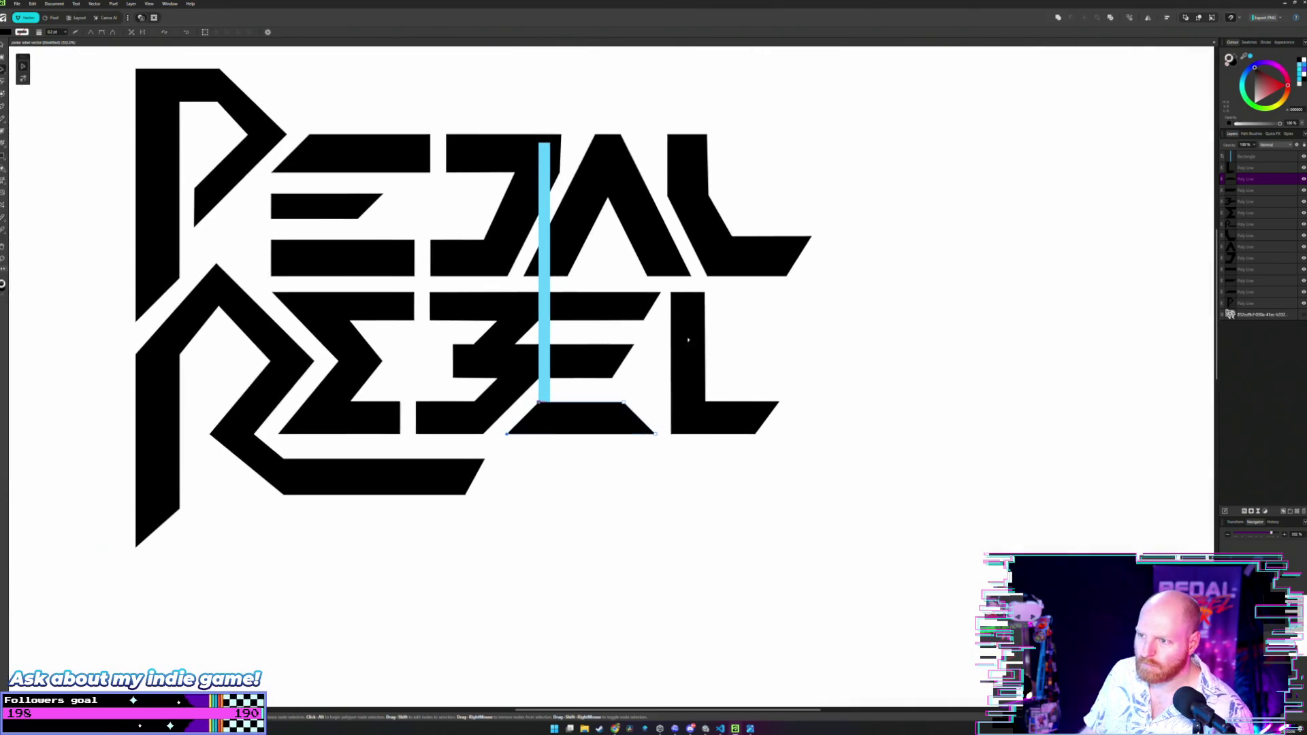
click(745, 340)
Move the cyan bar off to the right of the logo, clear of the letters.
scroll(660, 333, down, 1)
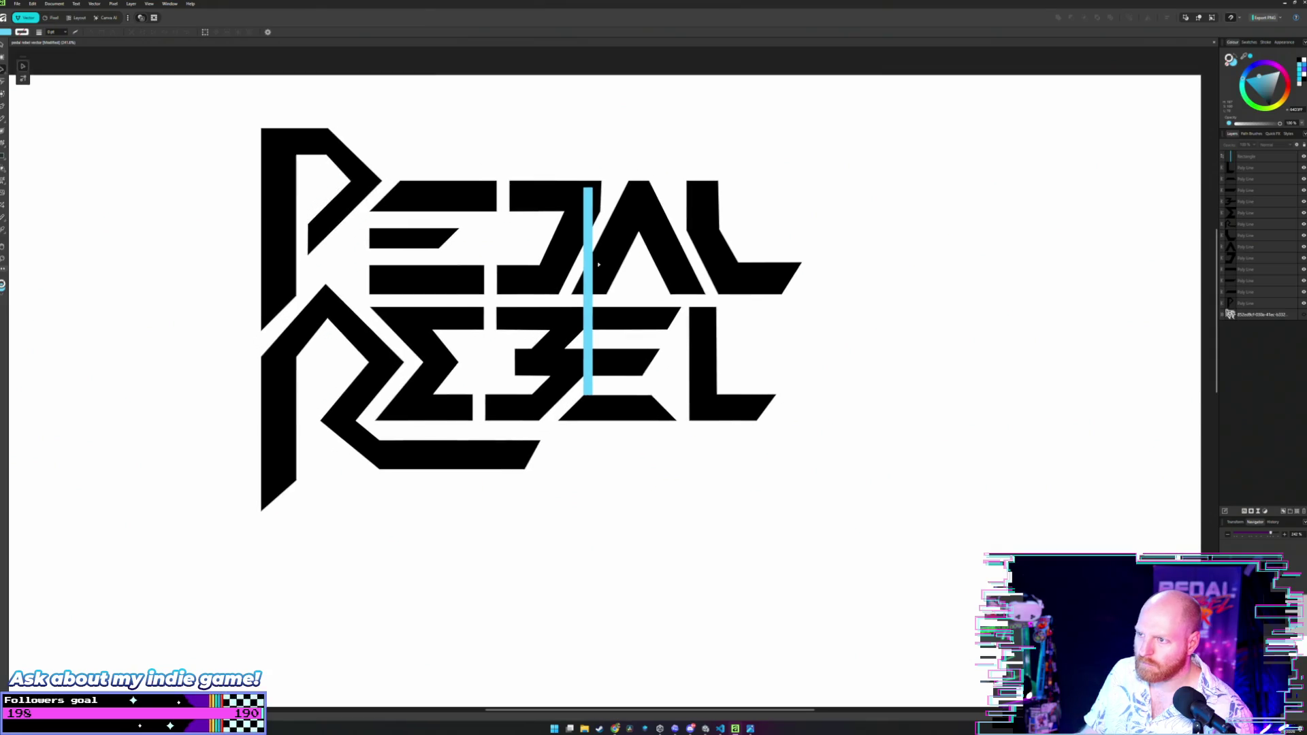
drag(591, 262, 915, 272)
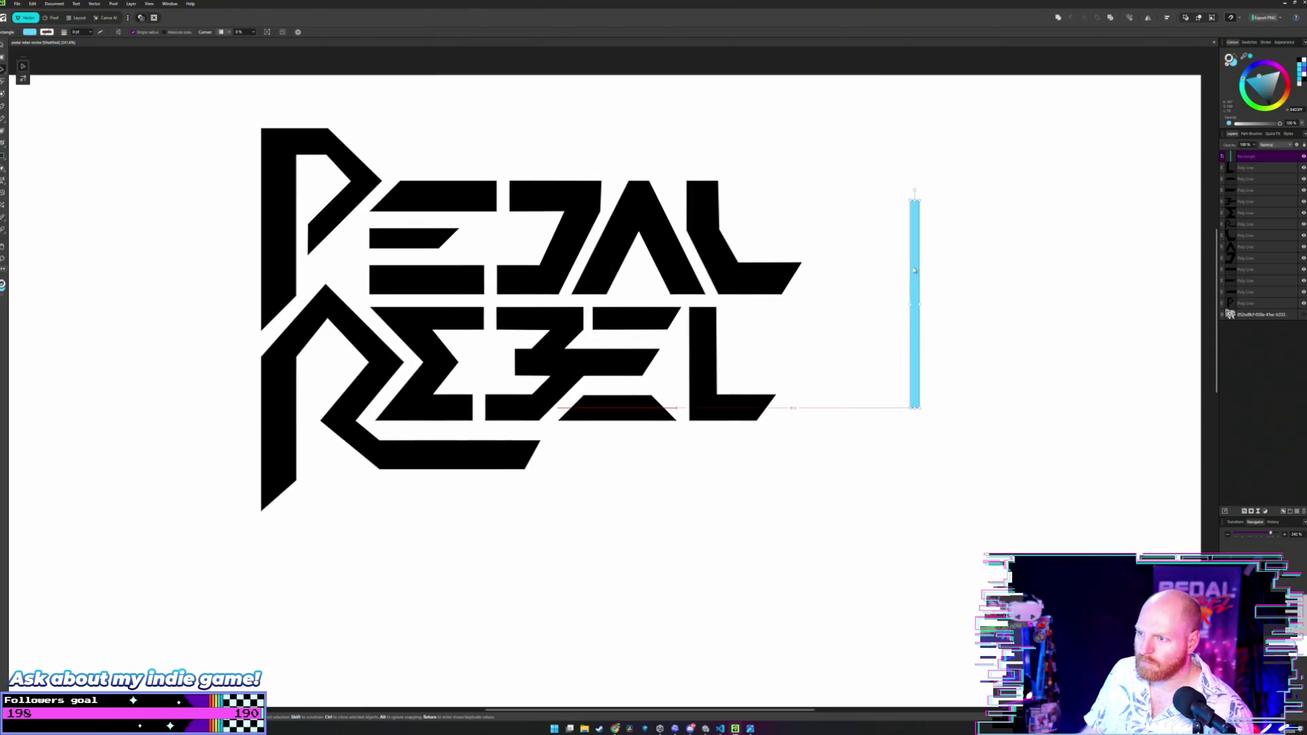
scroll(805, 320, down, 1)
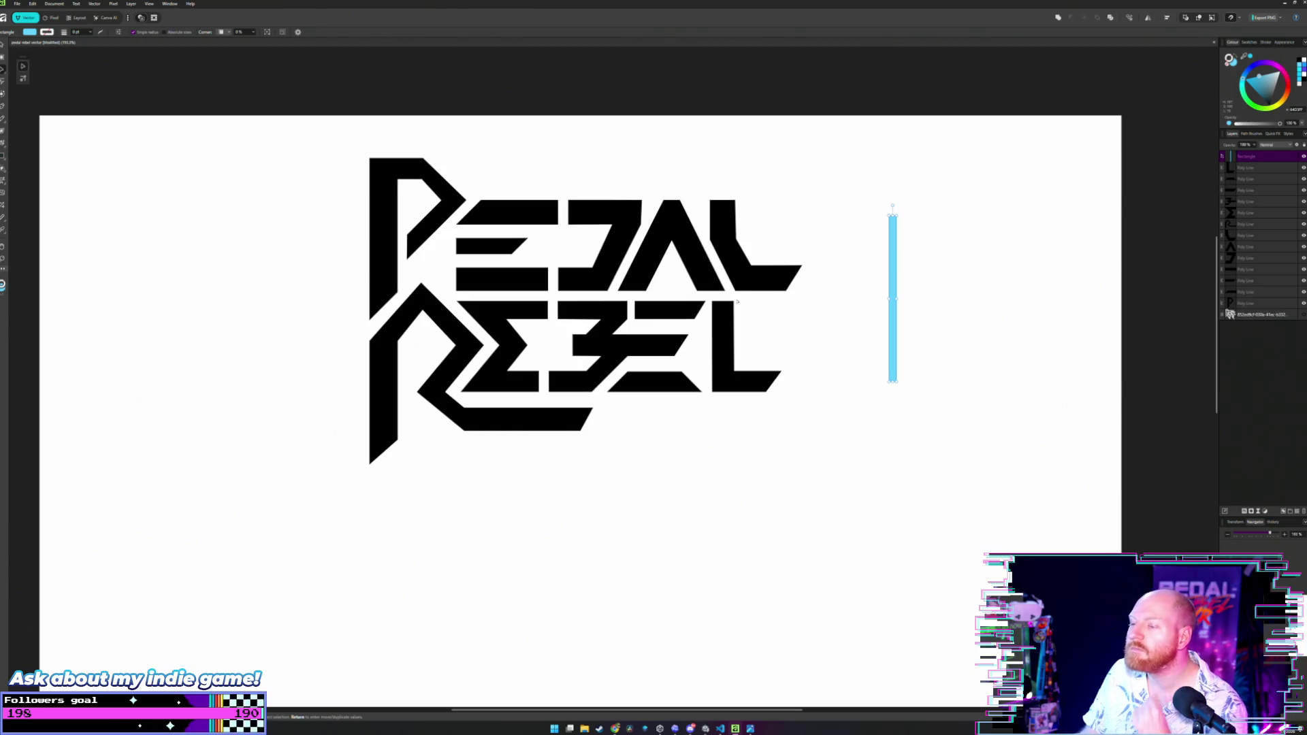
scroll(656, 348, up, 5)
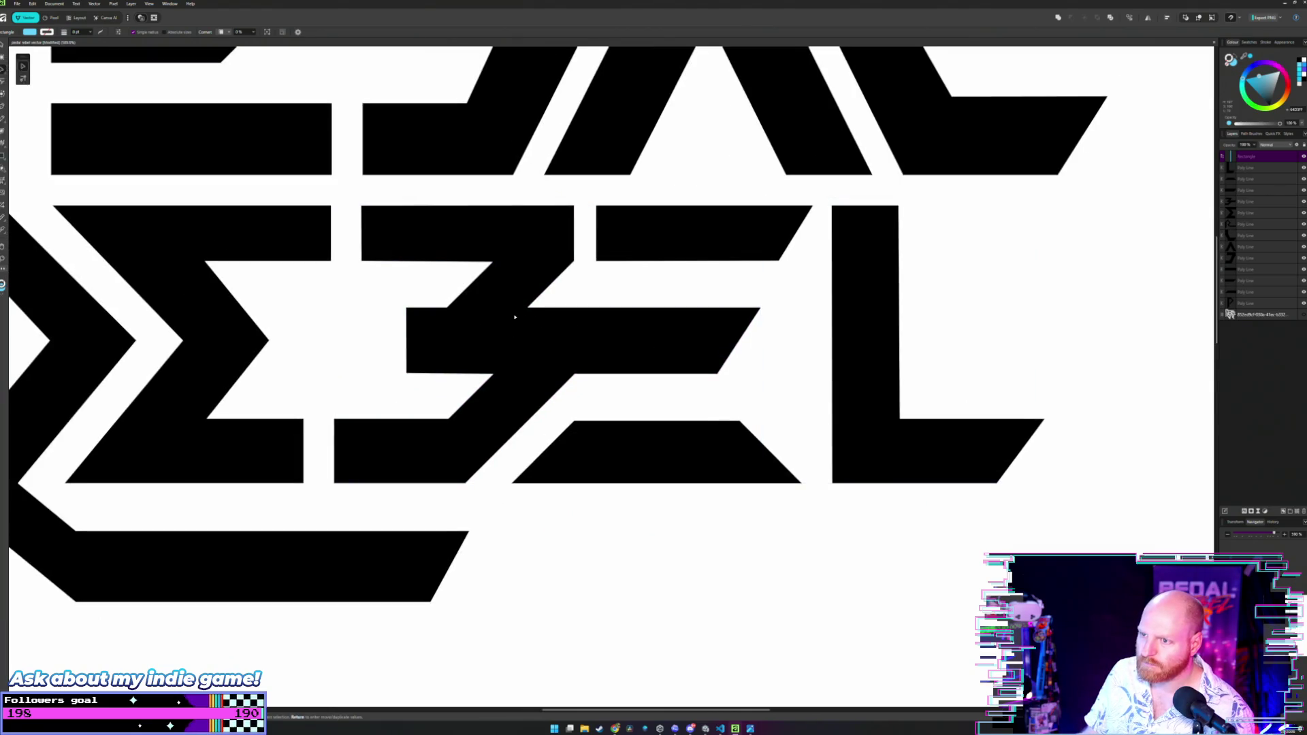
Select the B in REBEL with the Node tool, then recentre and zoom on it.
key(a)
click(516, 318)
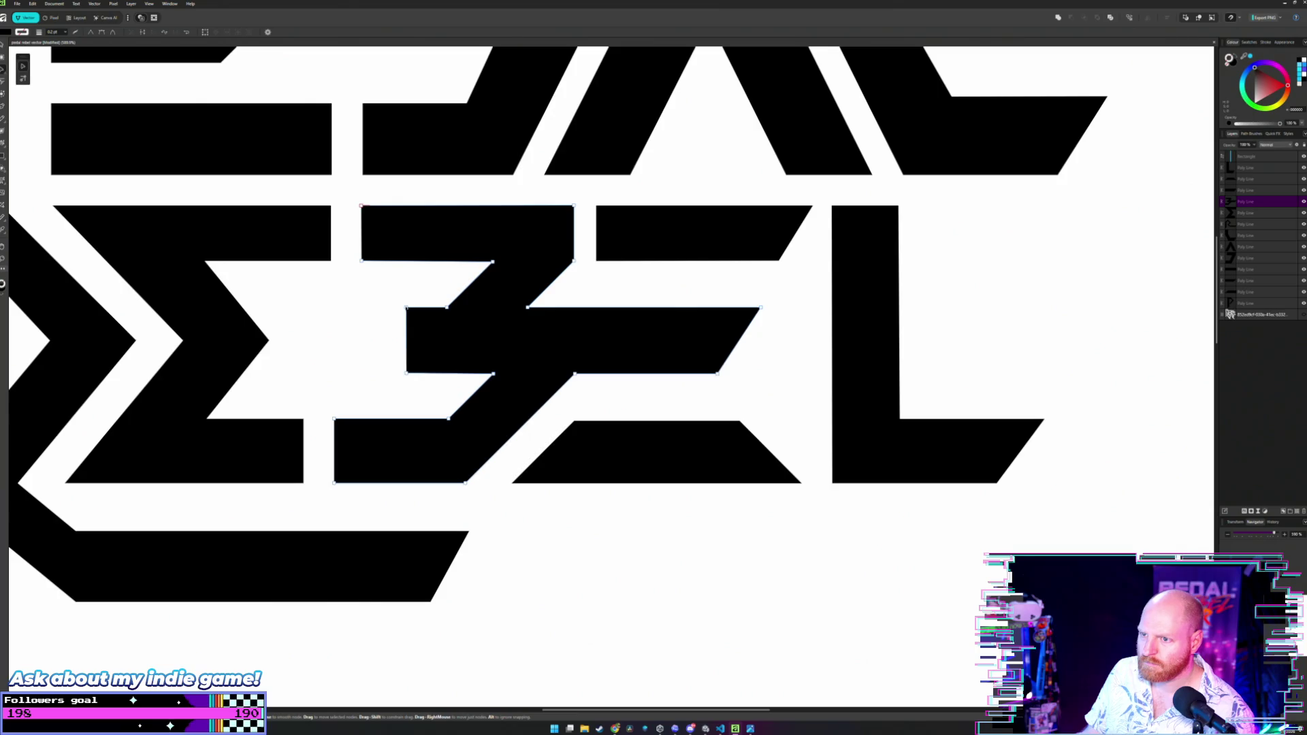
click(409, 285)
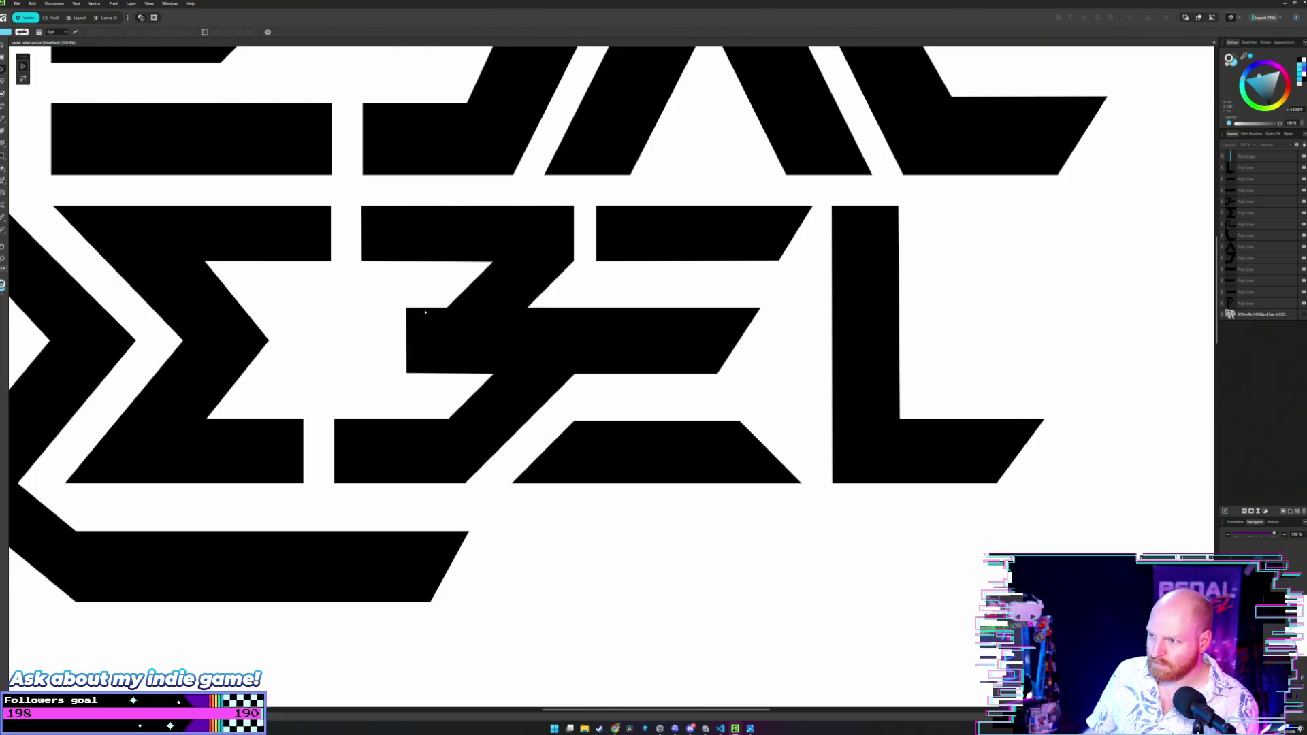
scroll(425, 312, down, 4)
scroll(503, 329, up, 1)
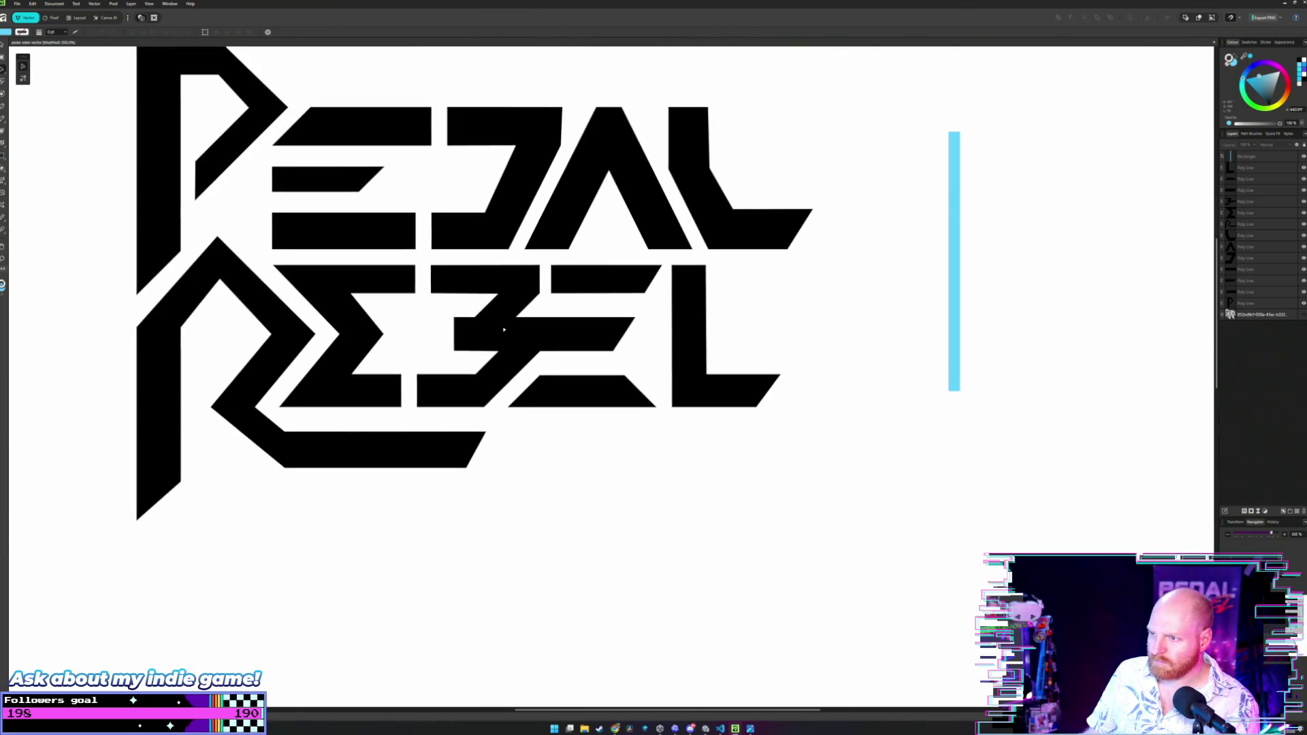
drag(503, 329, 565, 354)
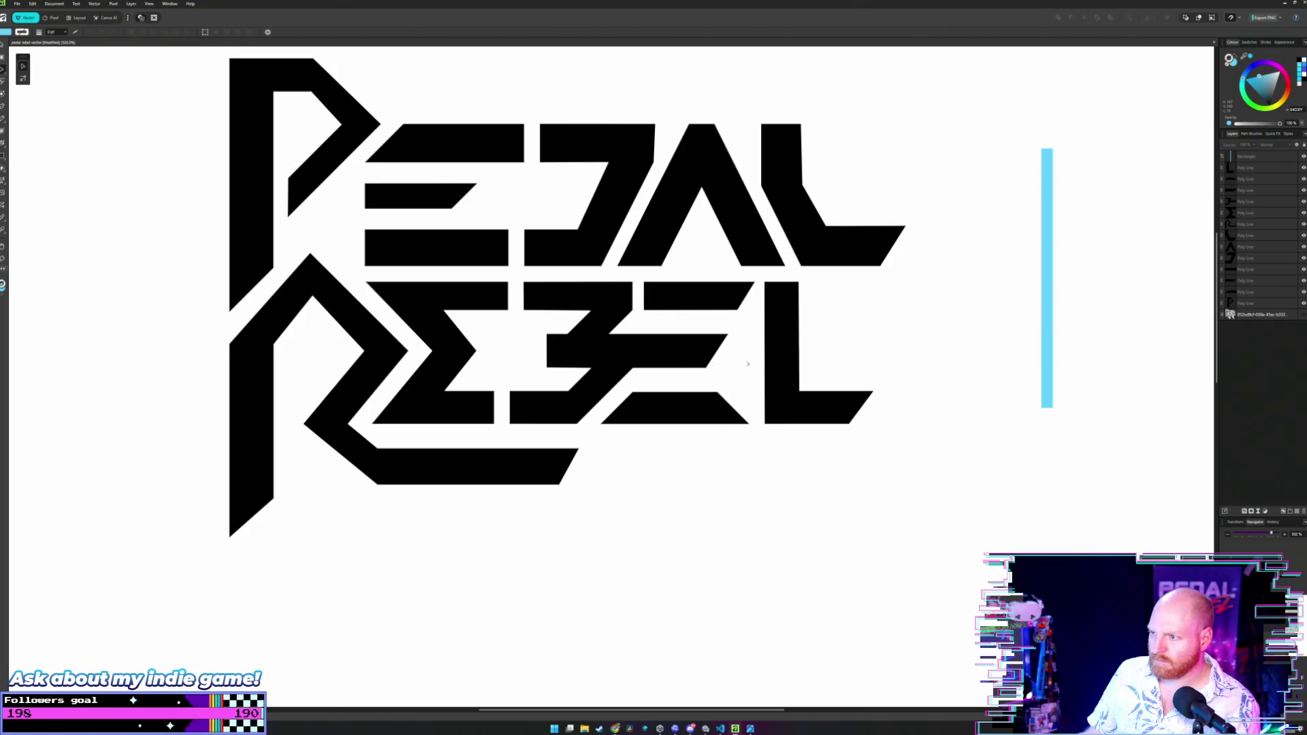
scroll(691, 359, up, 2)
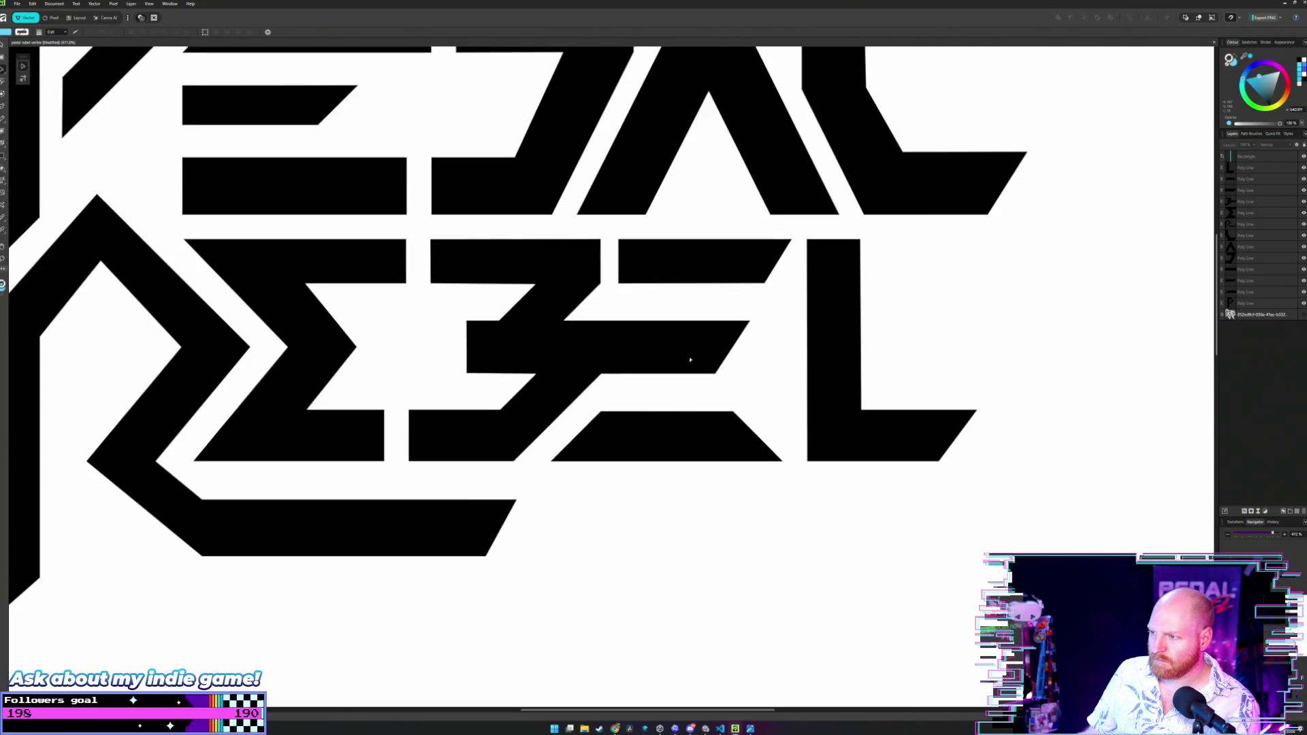
scroll(691, 360, down, 2)
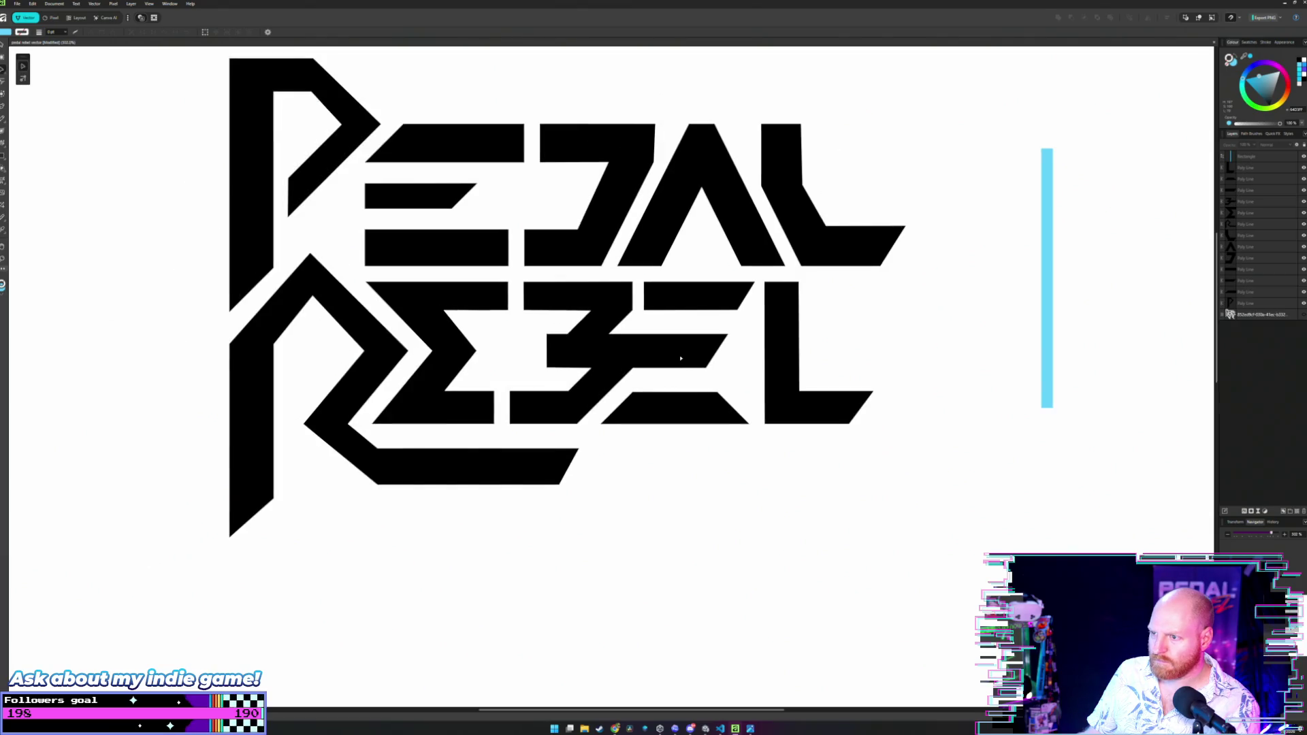
scroll(681, 359, up, 2)
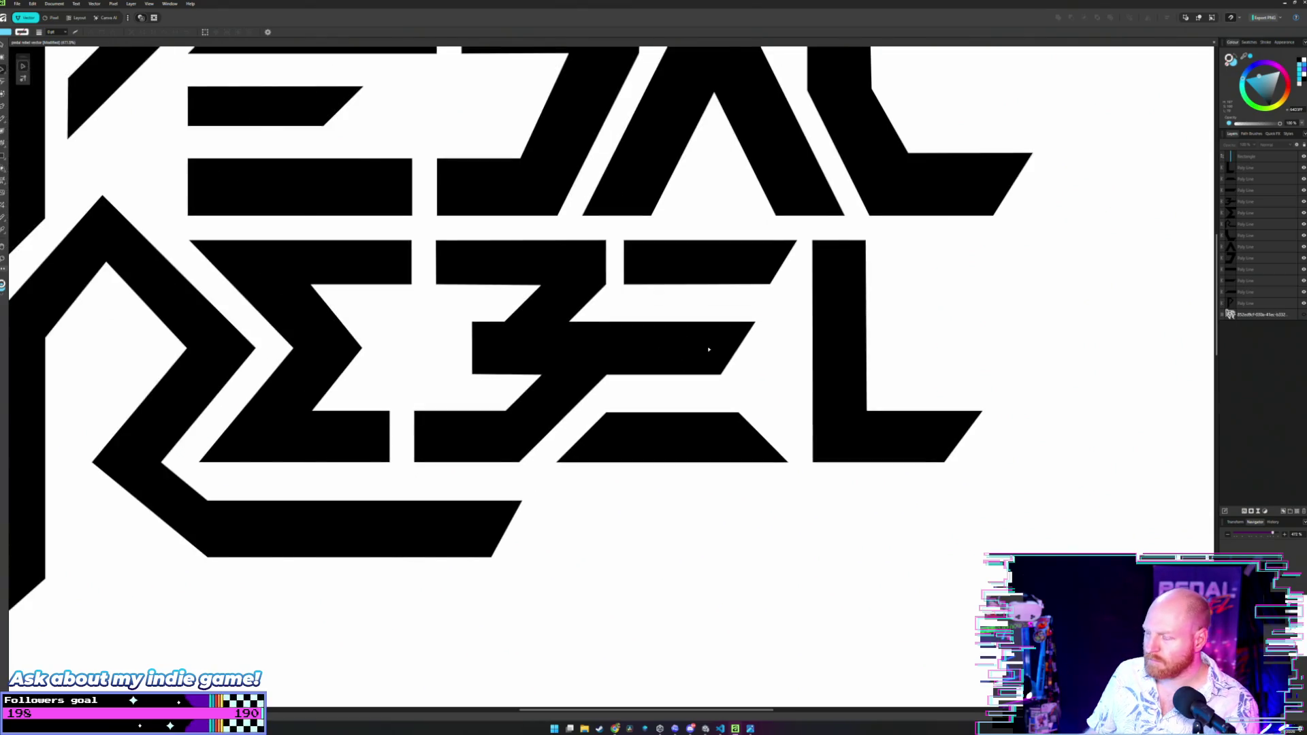
scroll(681, 338, up, 1)
Drag the middle arm's right nodes so it ends in a sharp arrow tip.
click(742, 346)
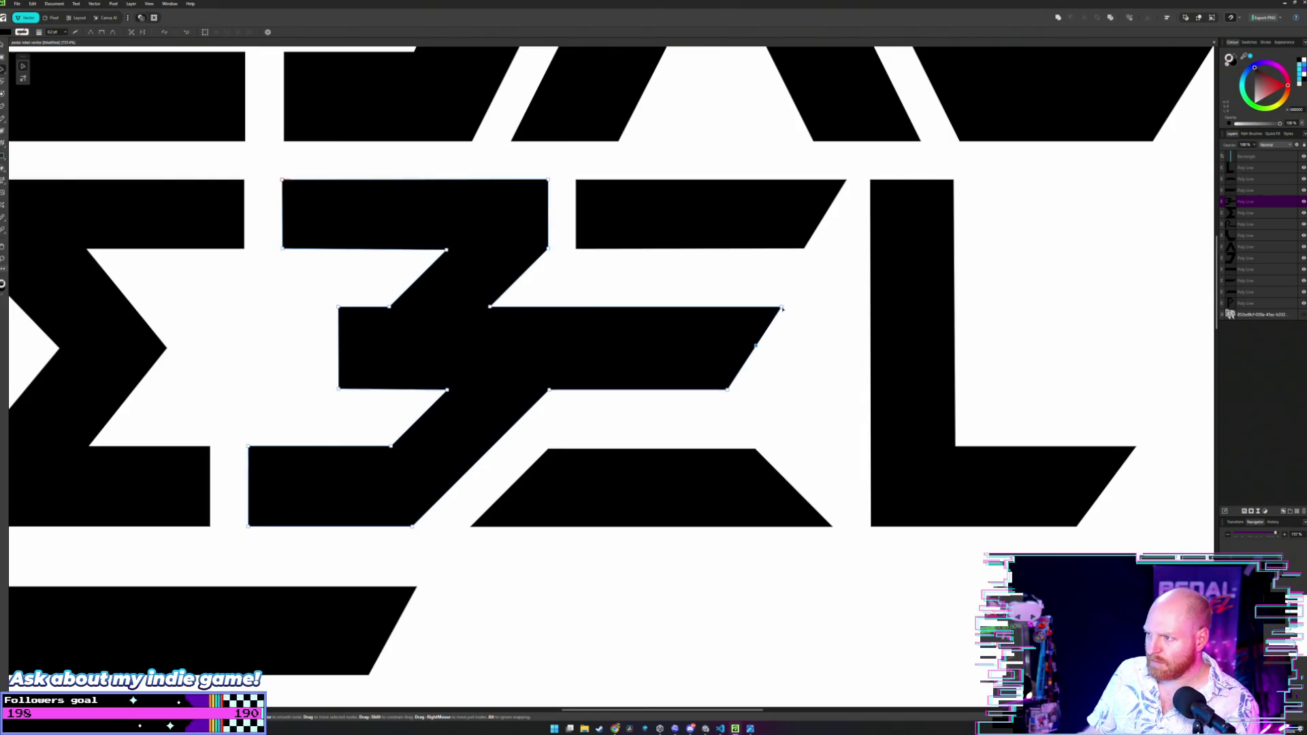
drag(777, 311, 687, 307)
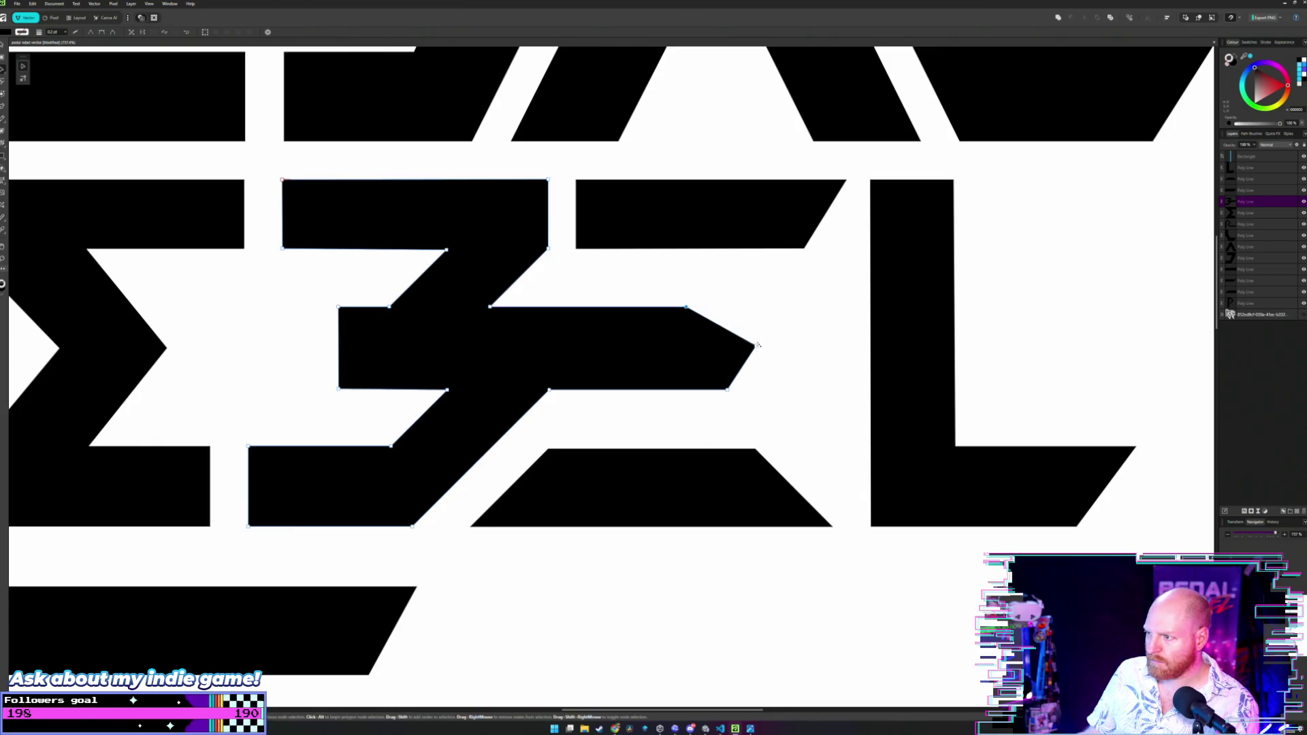
drag(754, 346, 768, 346)
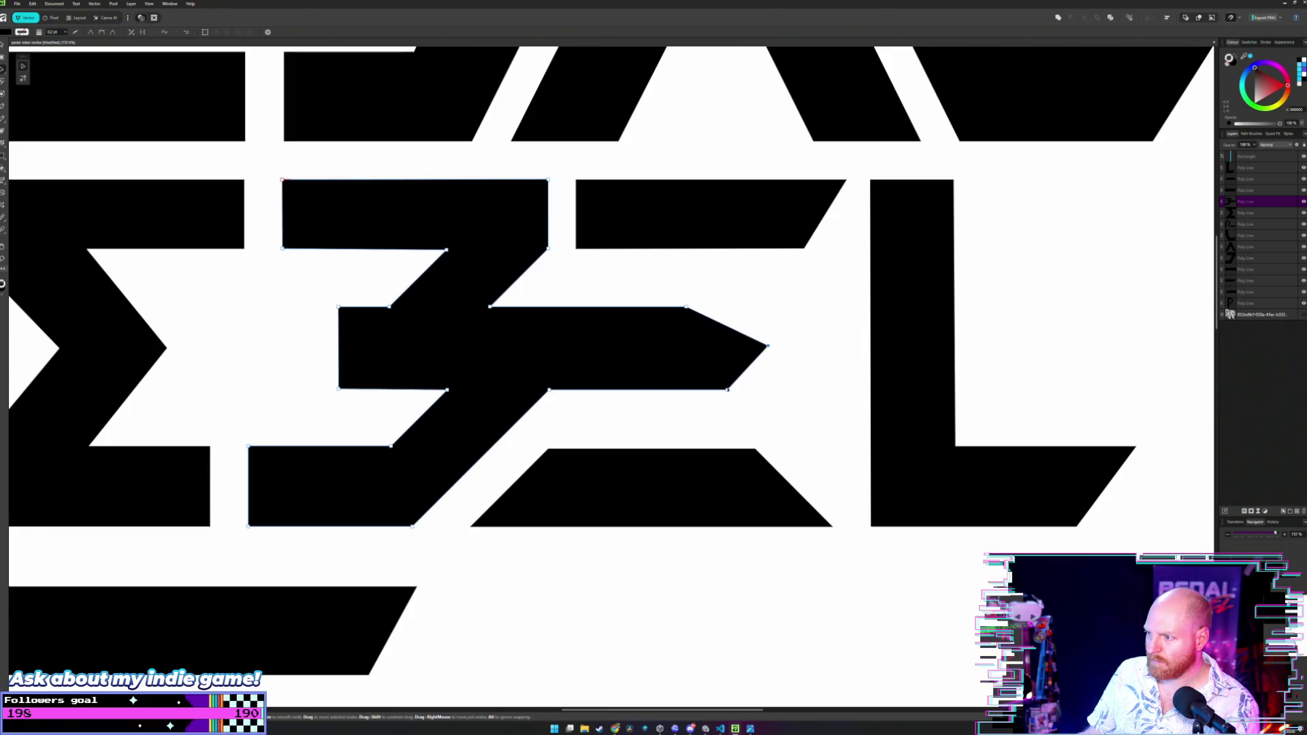
drag(728, 391, 688, 390)
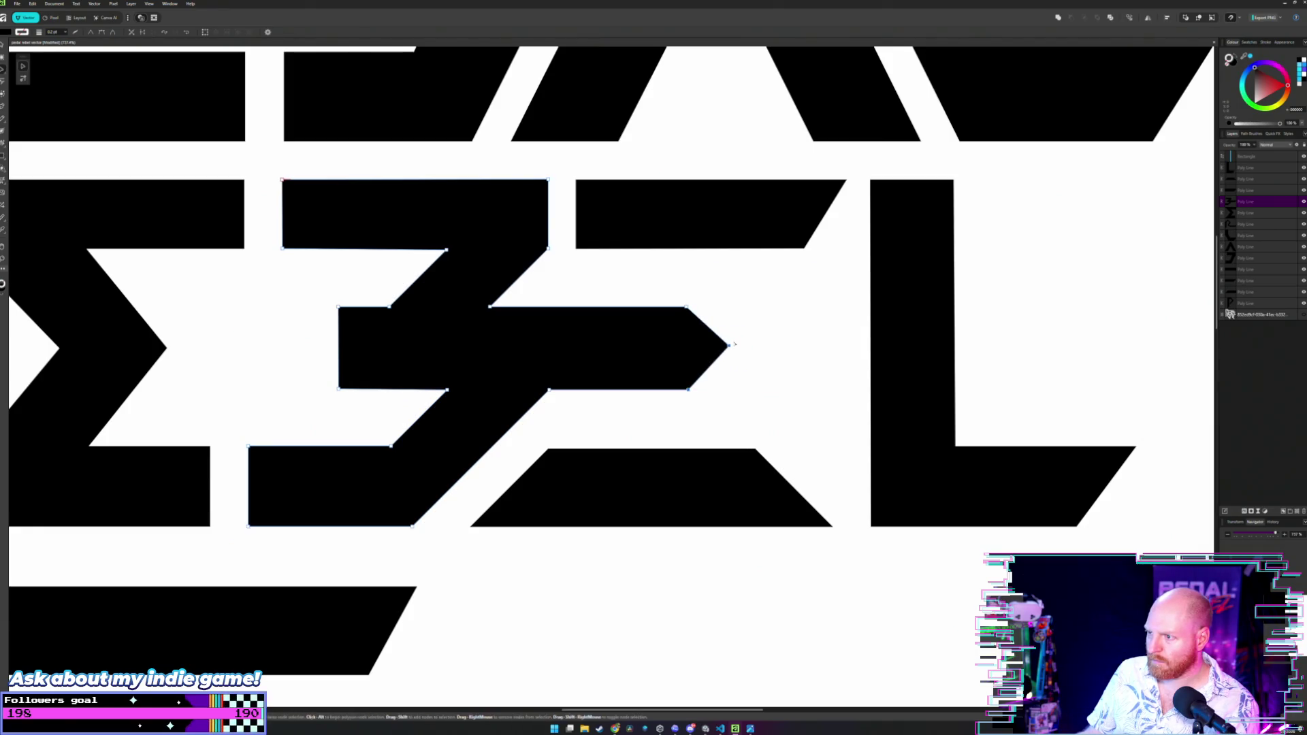
drag(729, 347, 768, 347)
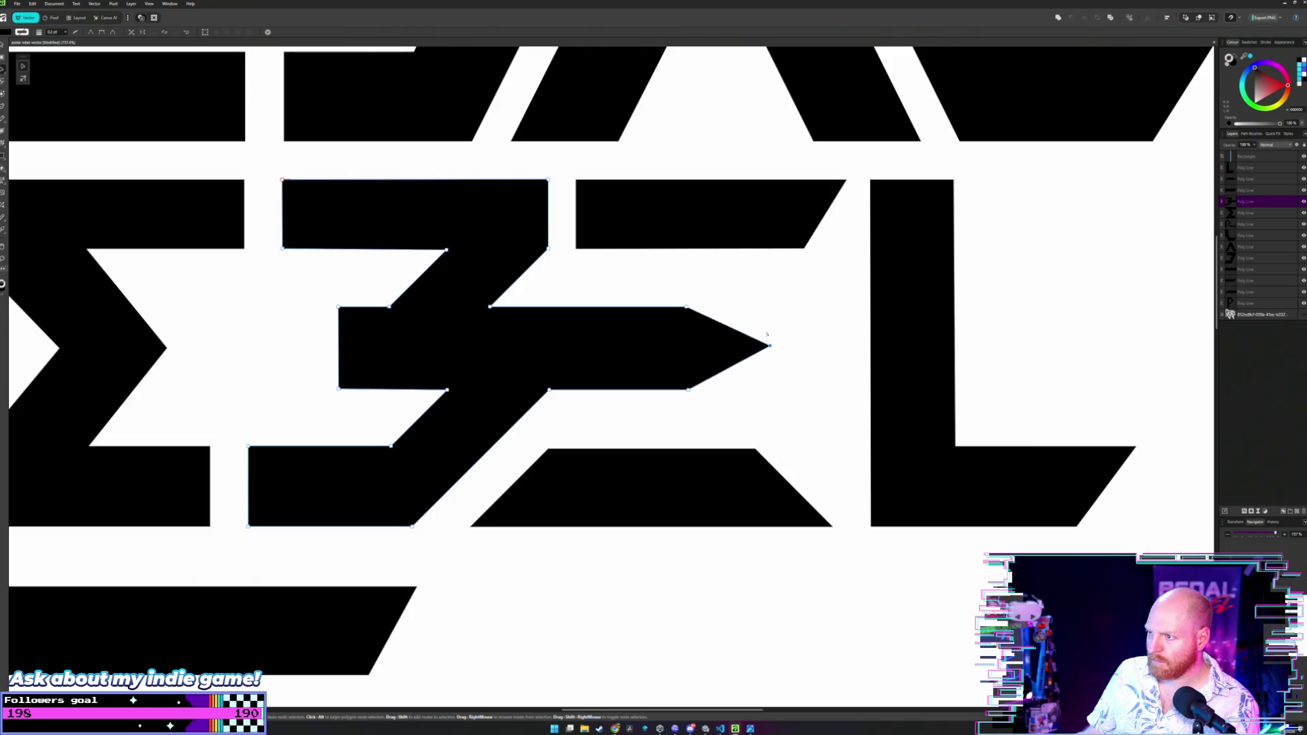
scroll(768, 347, down, 5)
scroll(769, 326, down, 2)
Deselect the reshaped 3-shaped letter and move the cyan bar back beside REBEL's L.
click(880, 316)
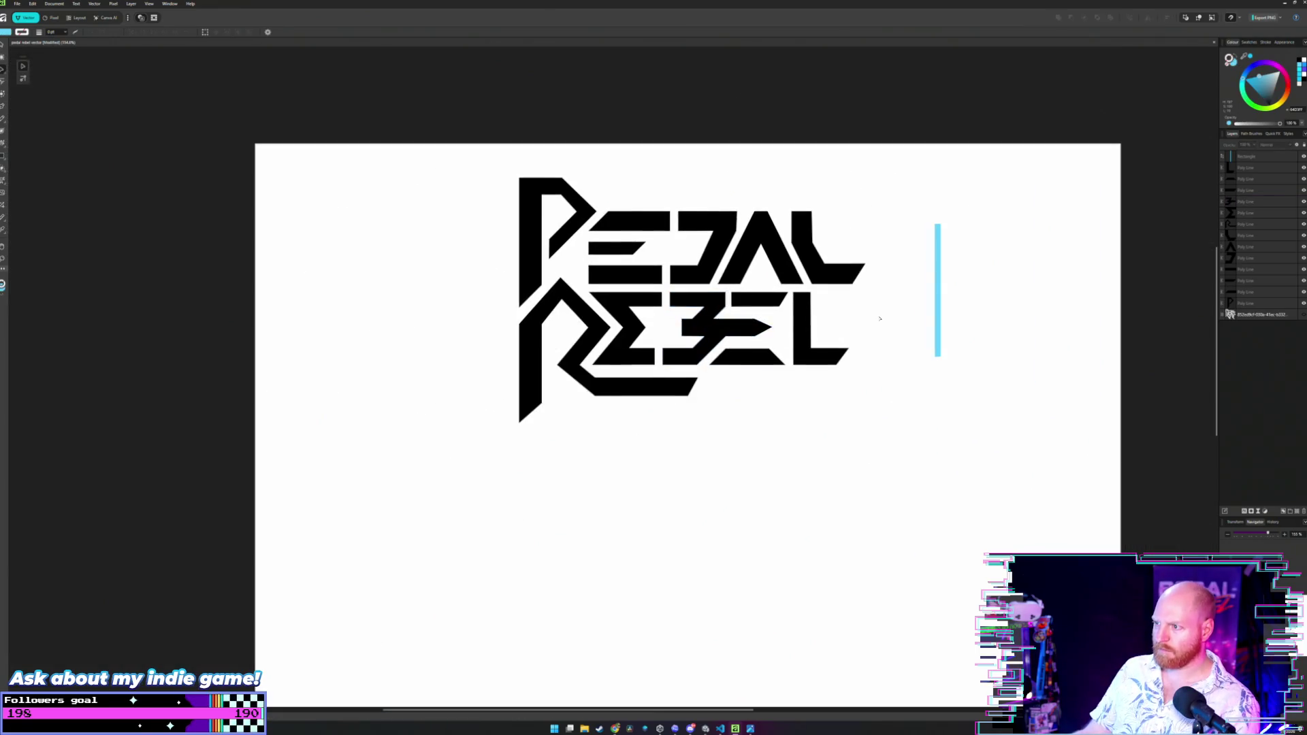
scroll(880, 318, down, 2)
drag(880, 318, 807, 336)
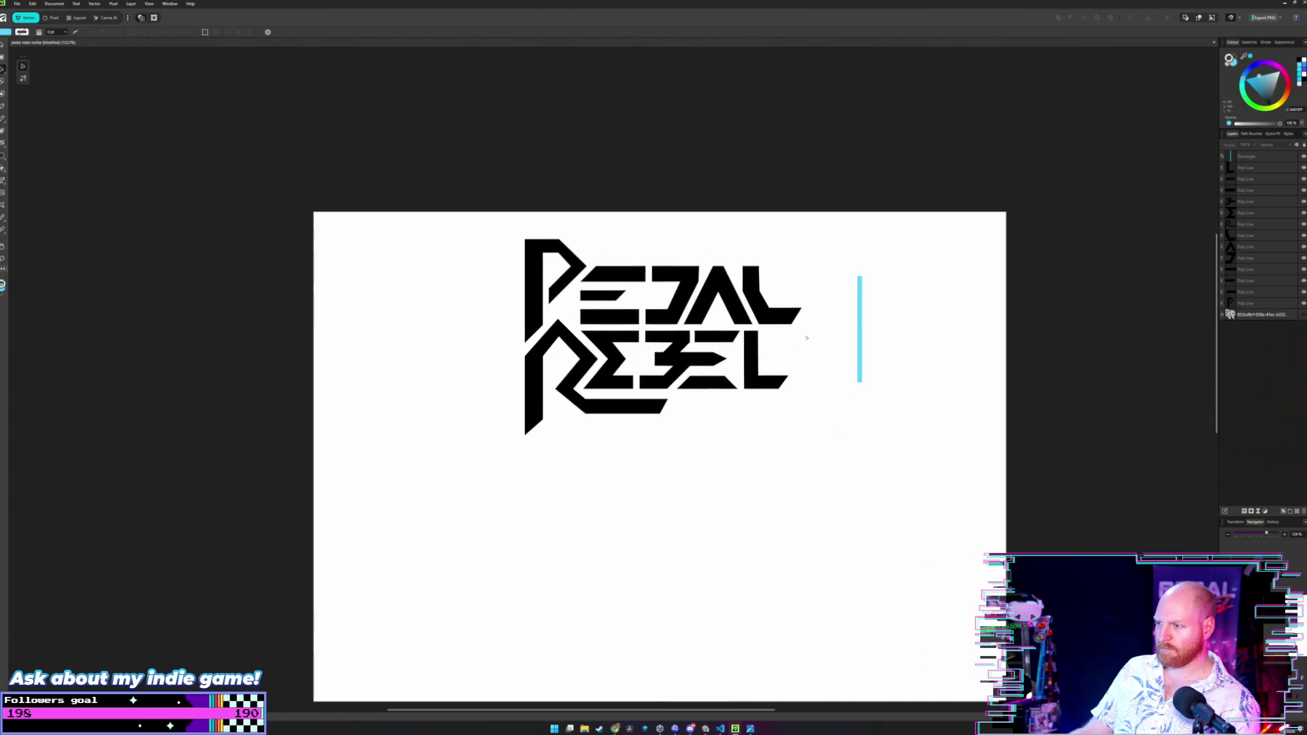
scroll(808, 336, up, 1)
key(ctrl+z)
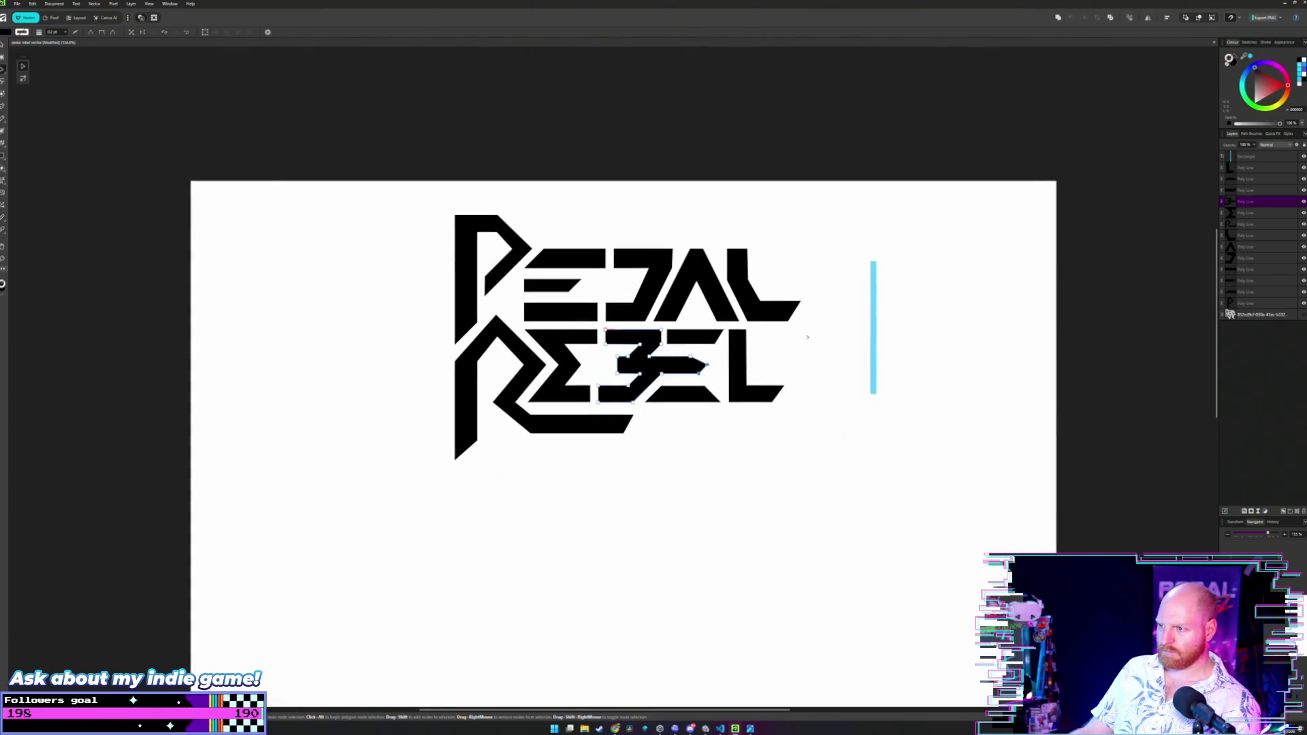
click(808, 336)
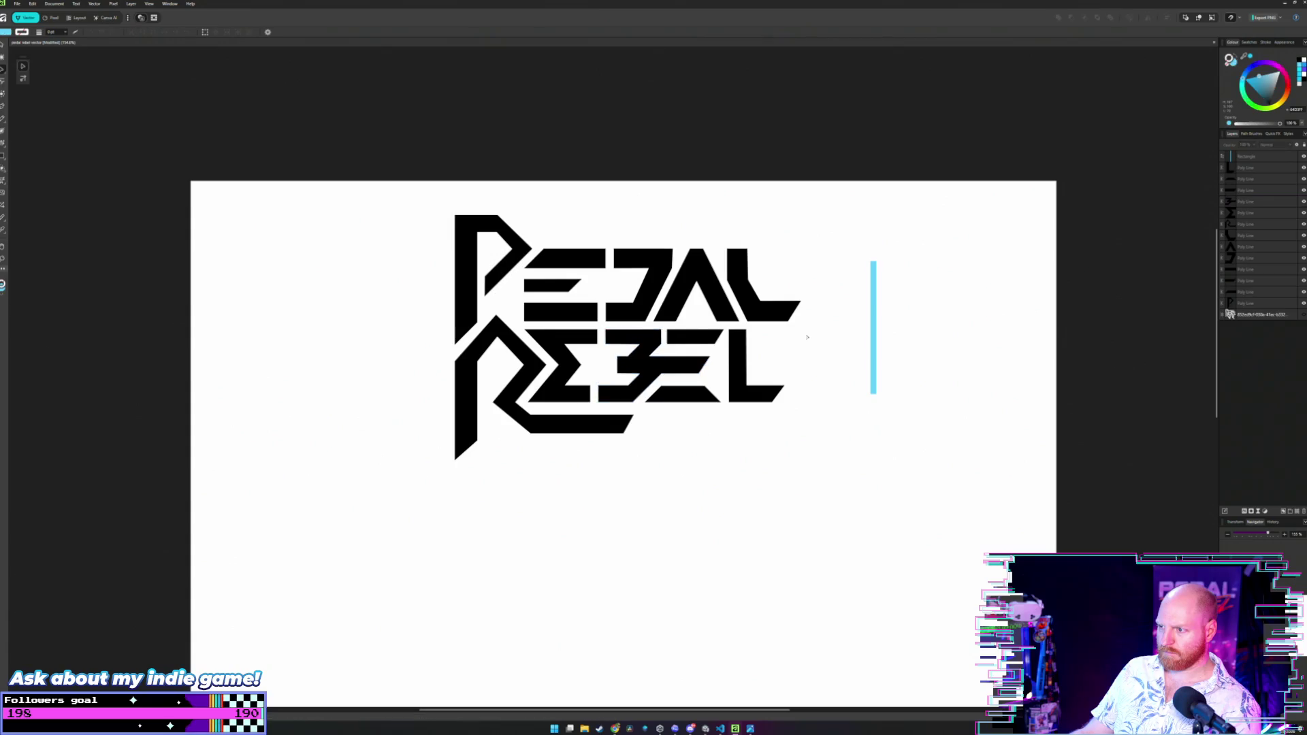
scroll(807, 336, down, 1)
scroll(808, 336, up, 1)
mouse_move(807, 336)
mouse_down()
mouse_move(771, 344)
mouse_move(900, 362)
mouse_up()
scroll(771, 345, up, 1)
scroll(772, 344, down, 1)
scroll(771, 341, up, 1)
scroll(843, 362, up, 1)
scroll(892, 362, up, 1)
scroll(892, 362, up, 2)
drag(1052, 276, 776, 233)
scroll(773, 238, up, 3)
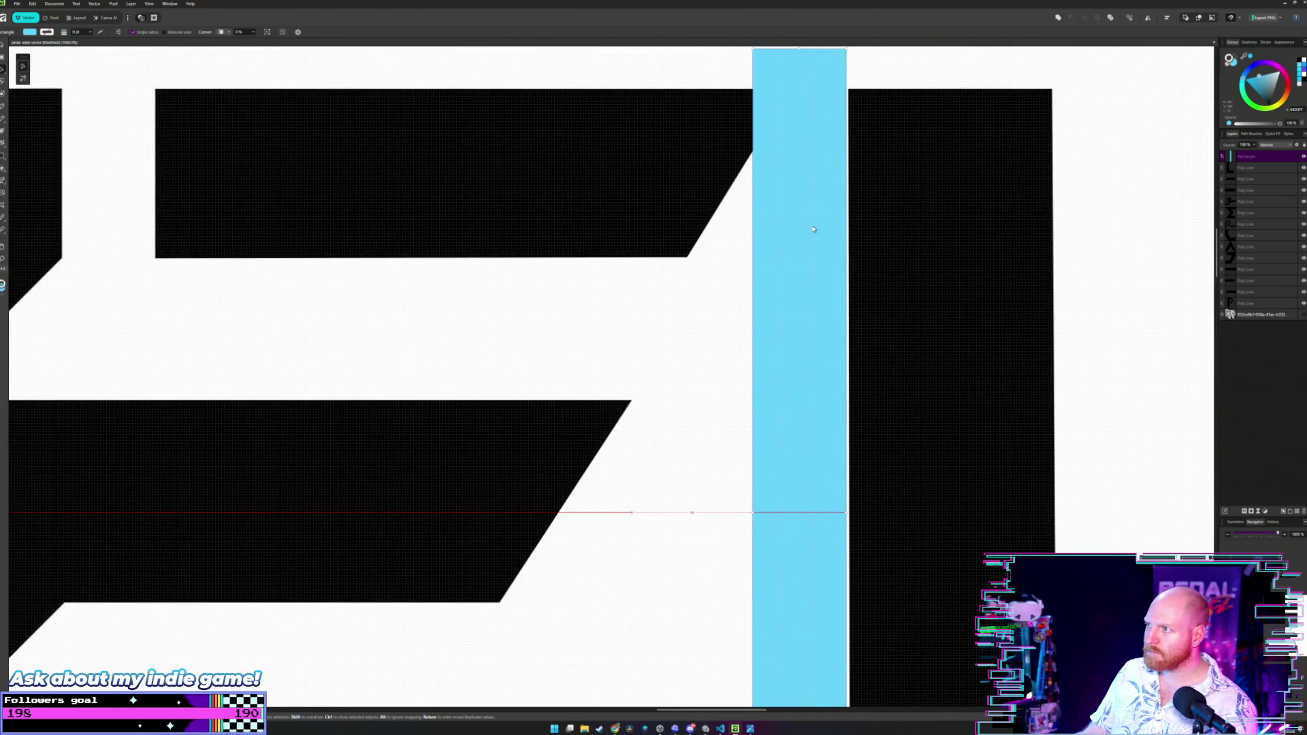
drag(813, 229, 815, 230)
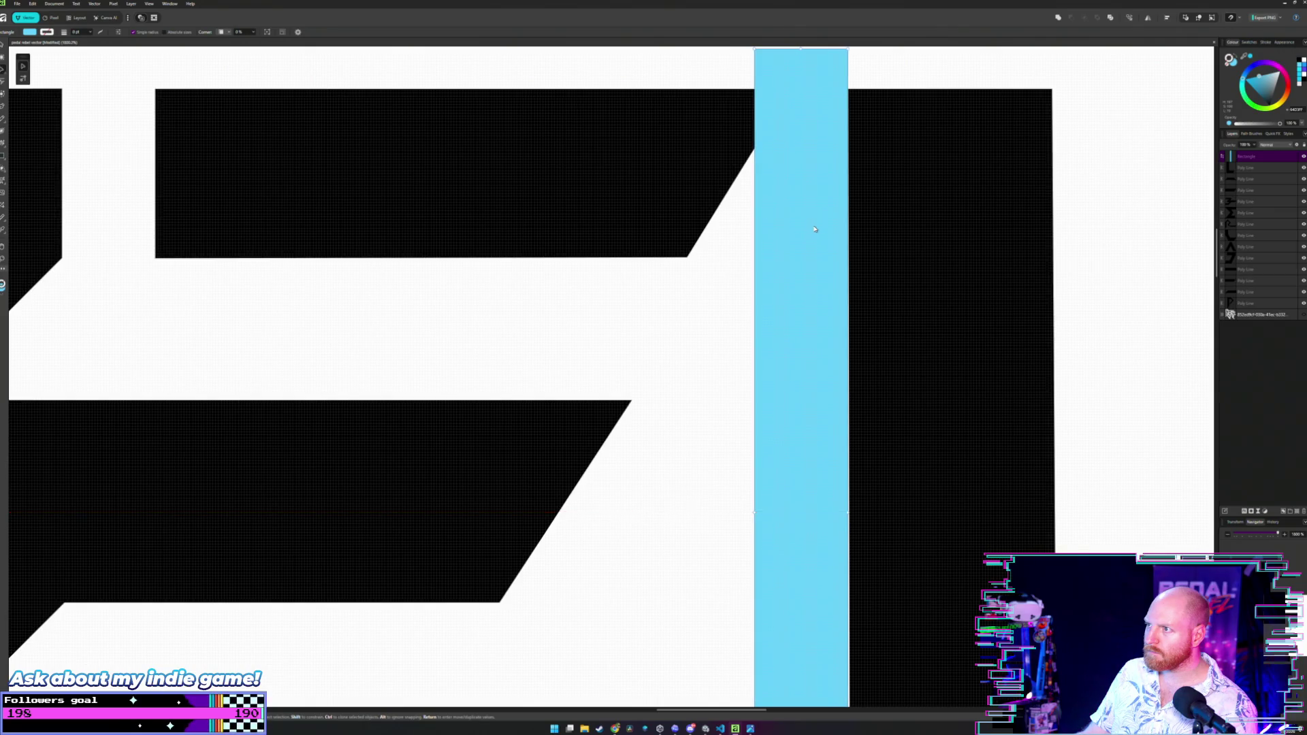
scroll(763, 397, down, 1)
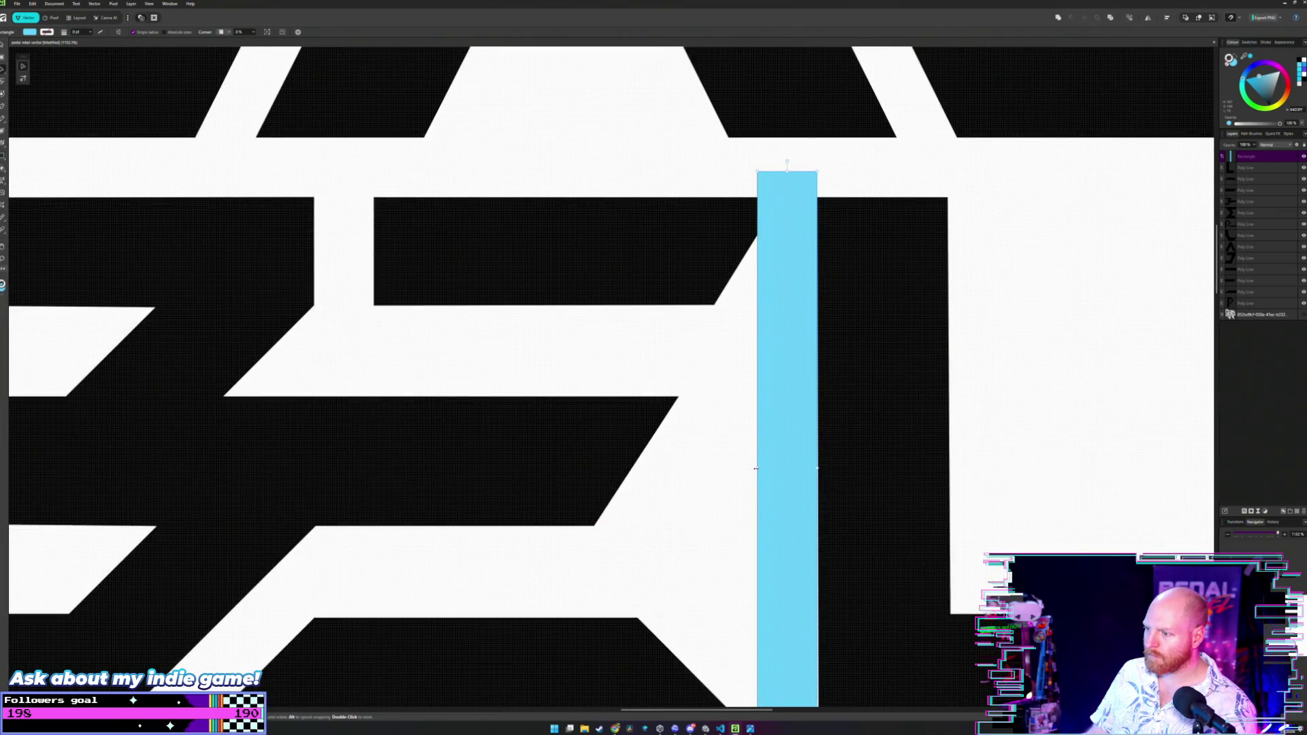
Undo a trial narrowing, then push the cyan bar flush against the L's stem and zoom to check.
drag(759, 468, 793, 461)
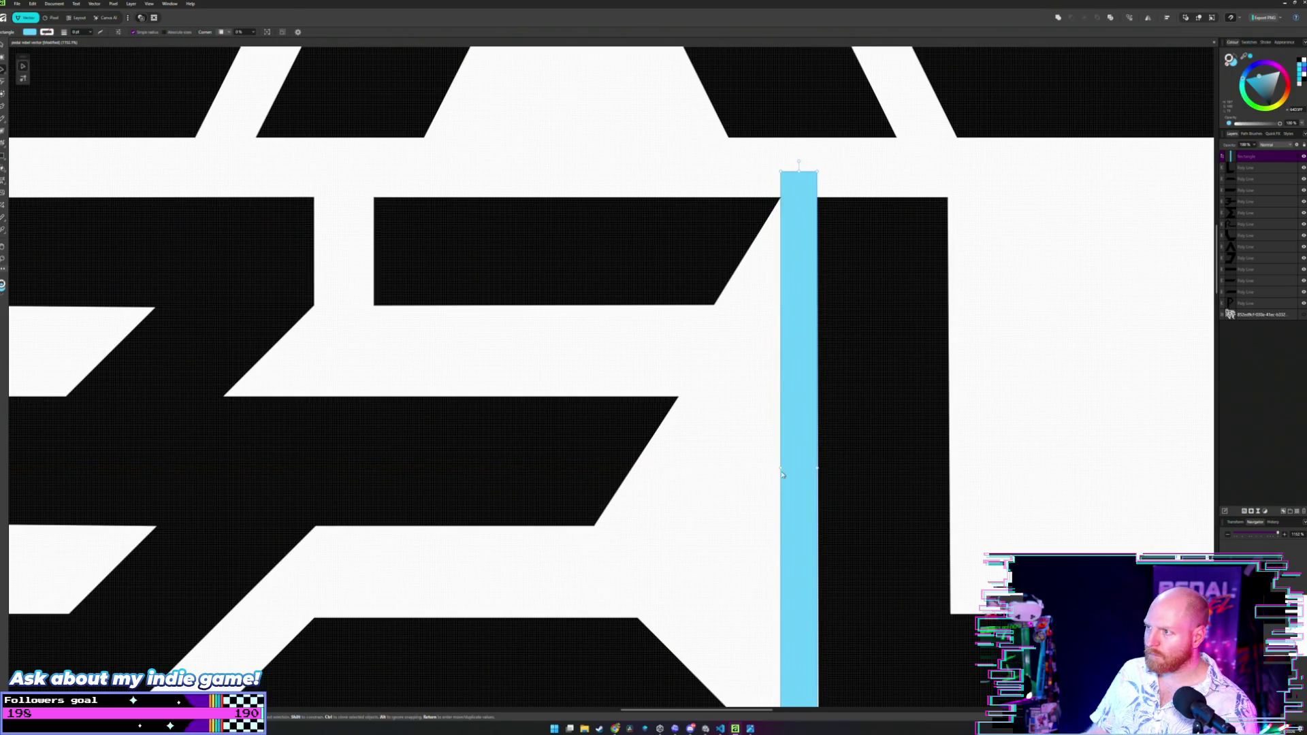
key(ctrl+z)
scroll(773, 437, down, 4)
scroll(765, 376, up, 3)
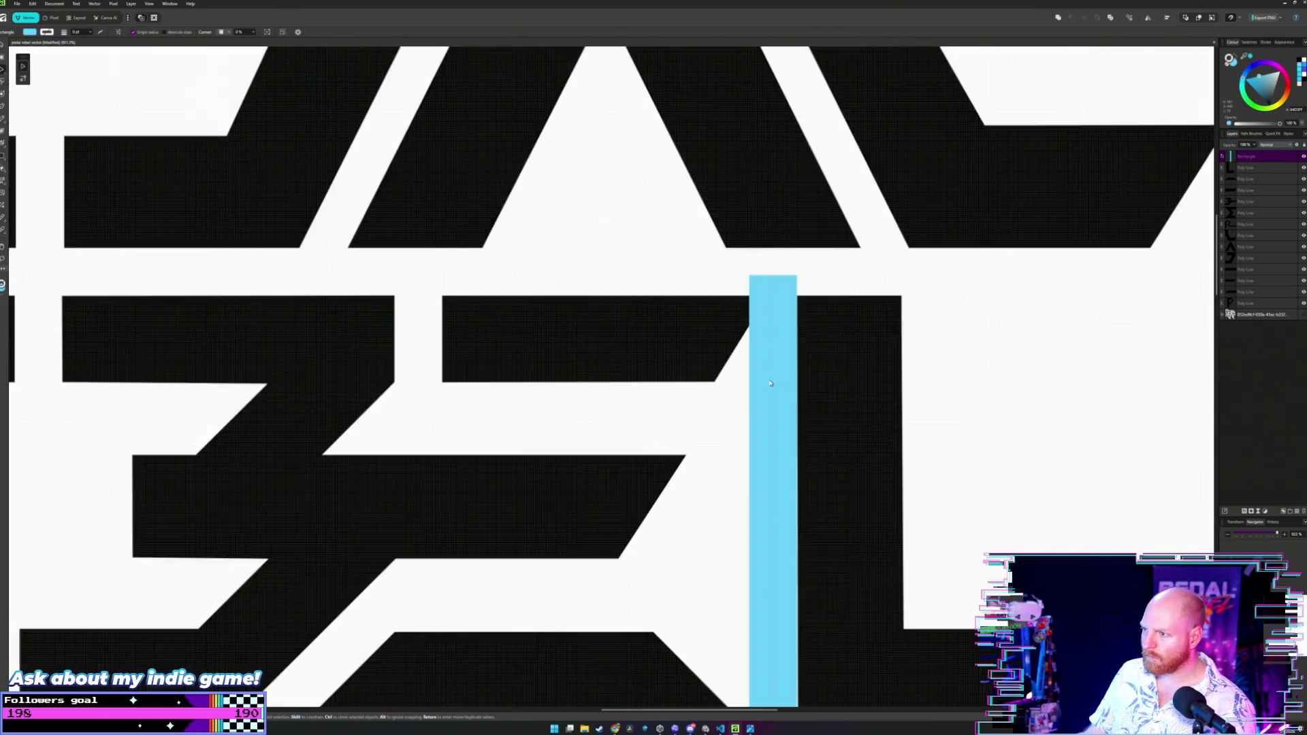
scroll(765, 375, down, 2)
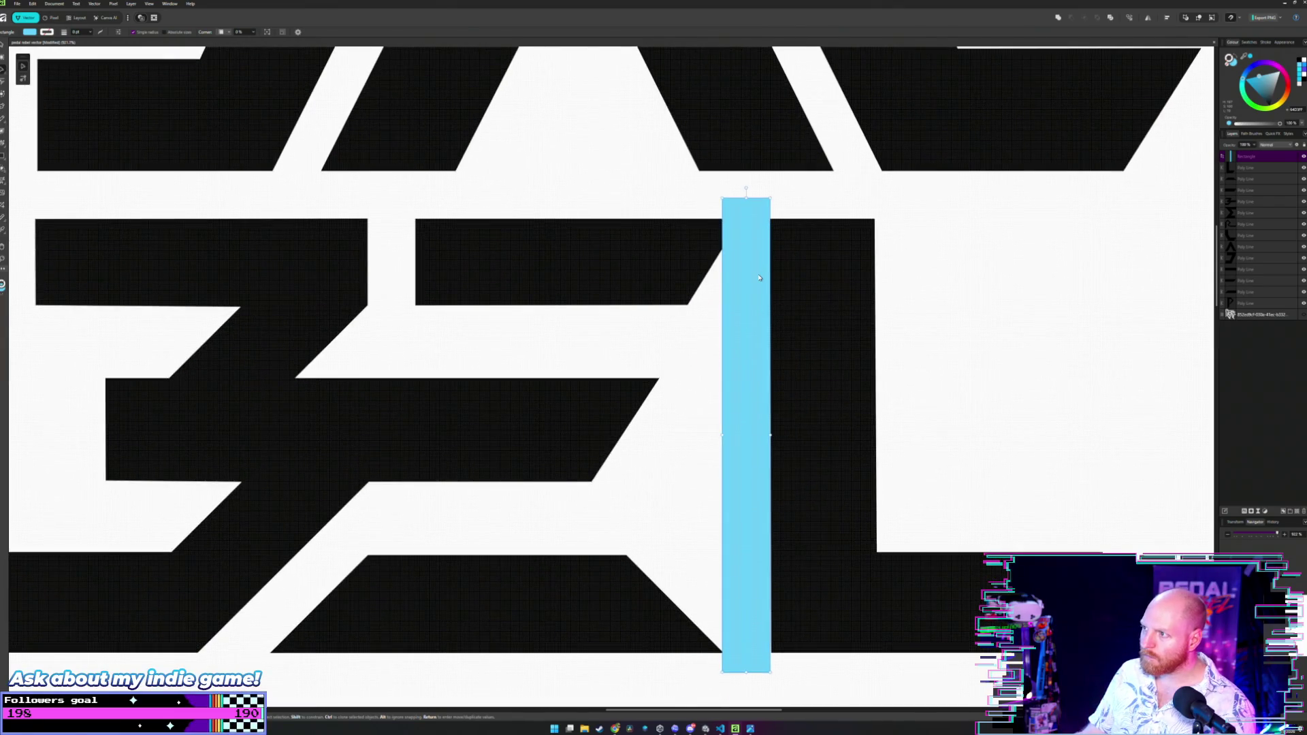
scroll(760, 278, up, 2)
scroll(759, 277, down, 2)
scroll(760, 278, up, 2)
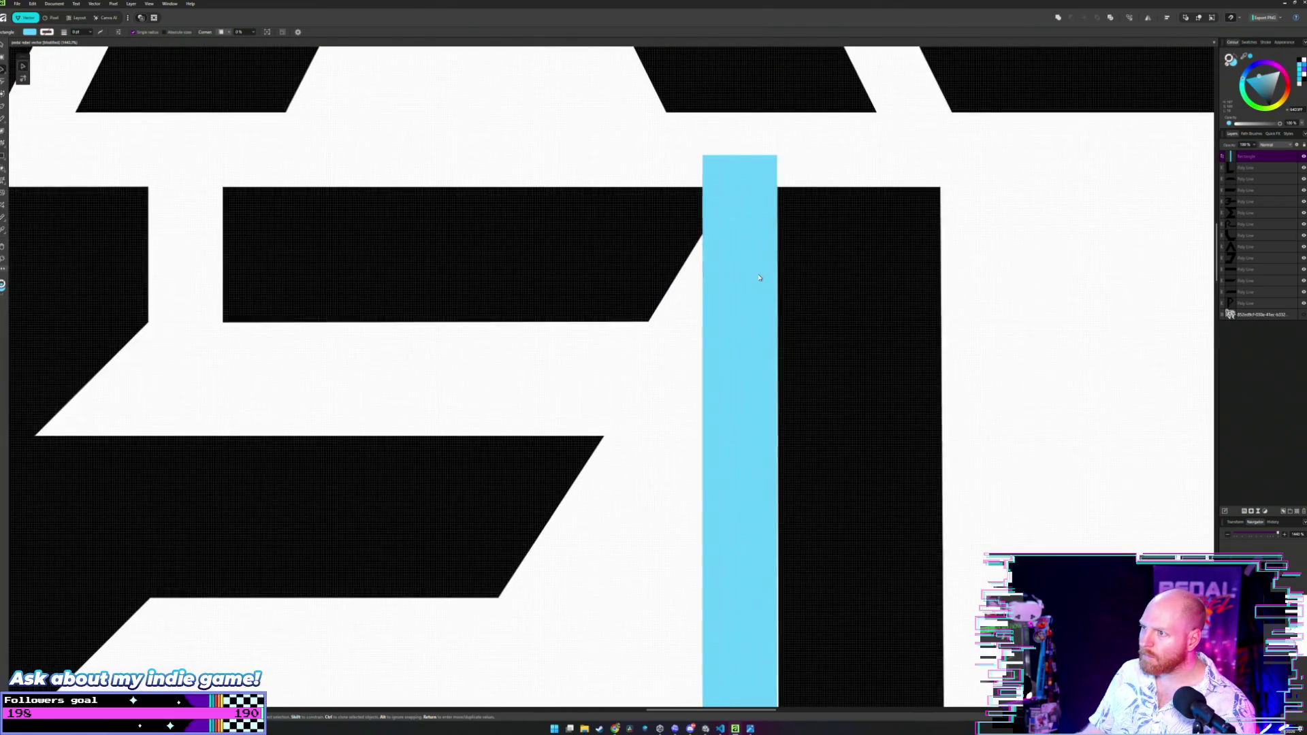
drag(759, 278, 773, 285)
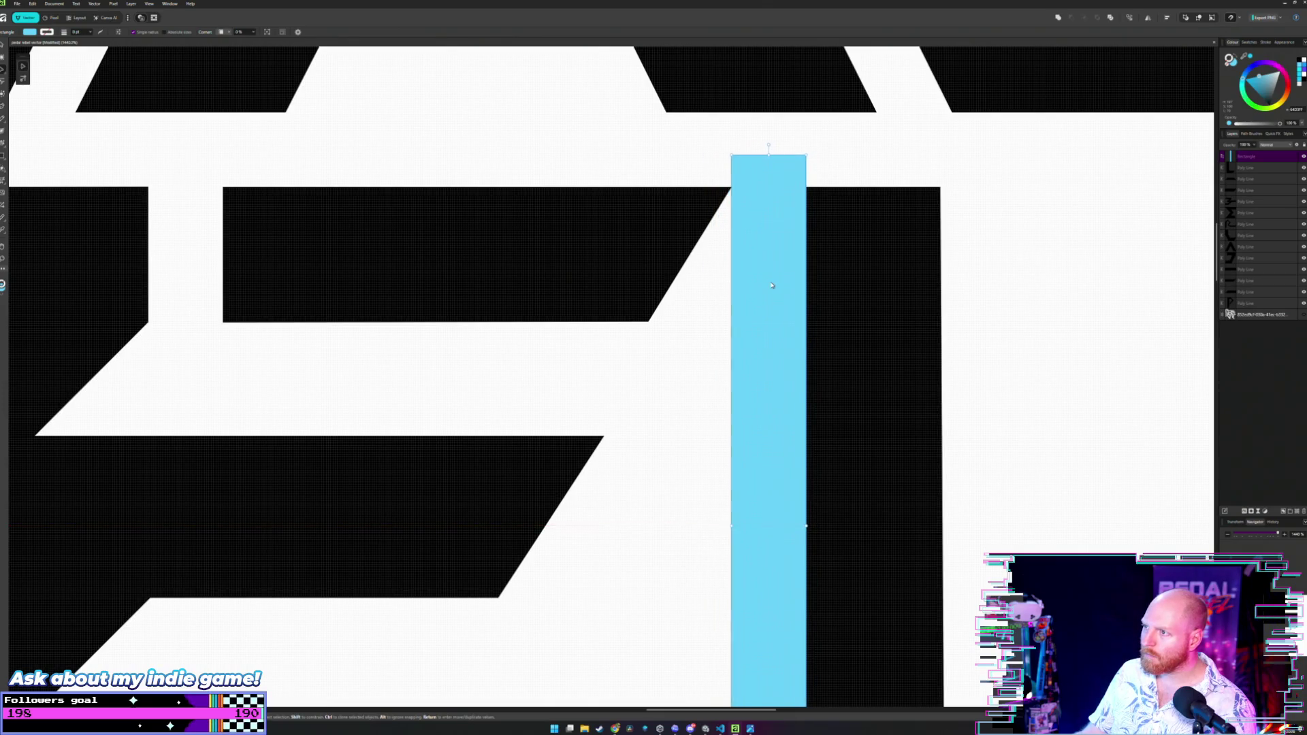
scroll(772, 285, down, 4)
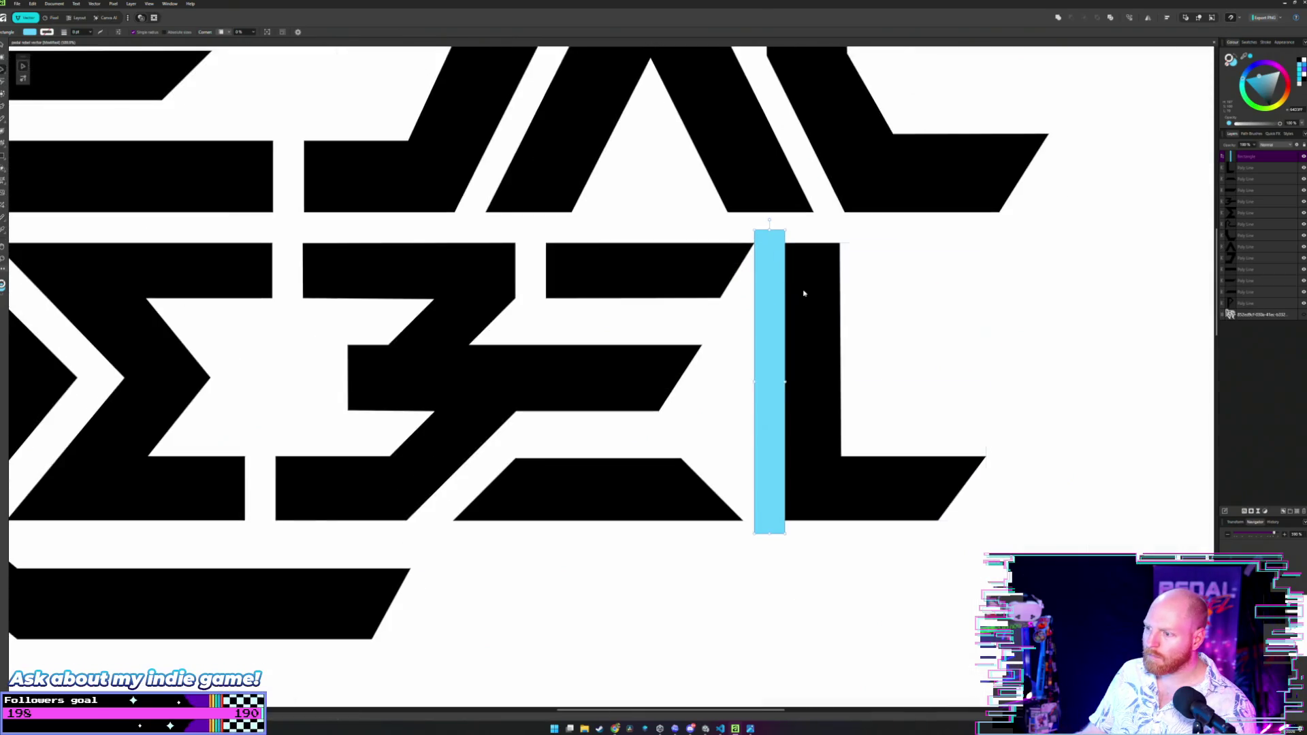
scroll(783, 300, up, 1)
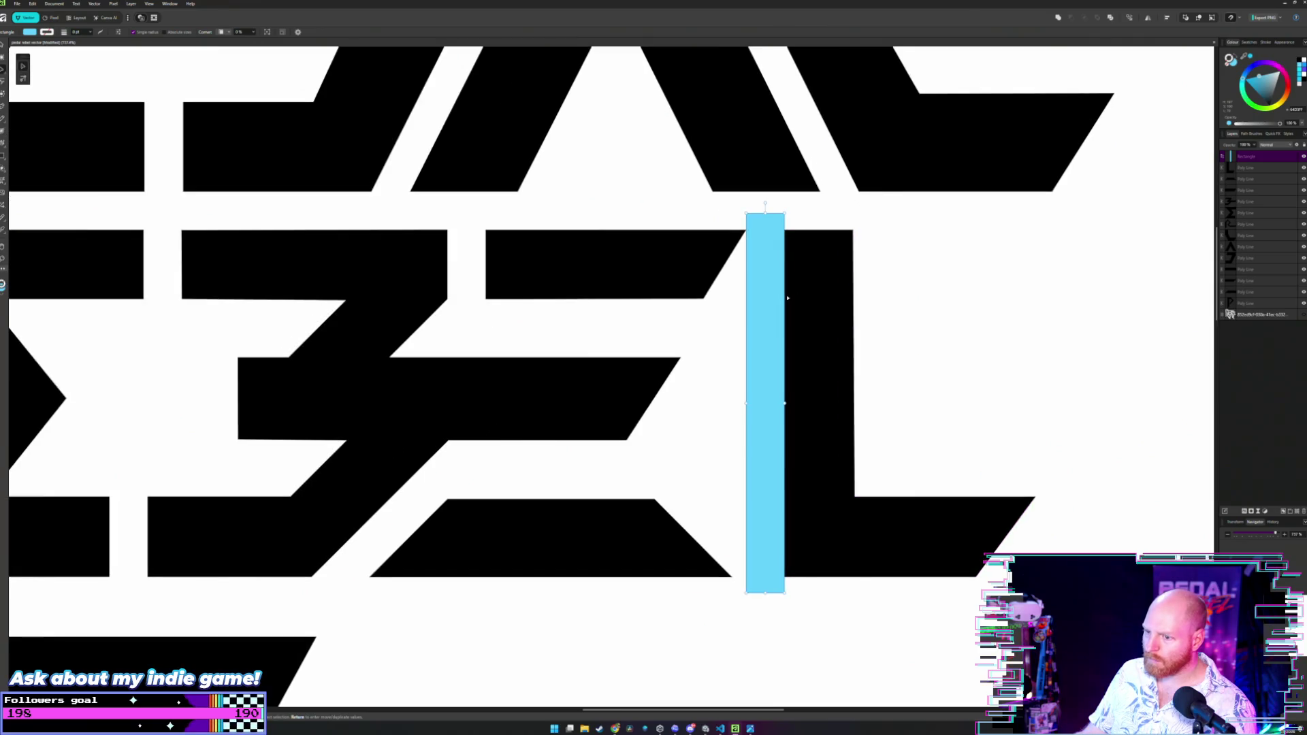
scroll(715, 428, up, 1)
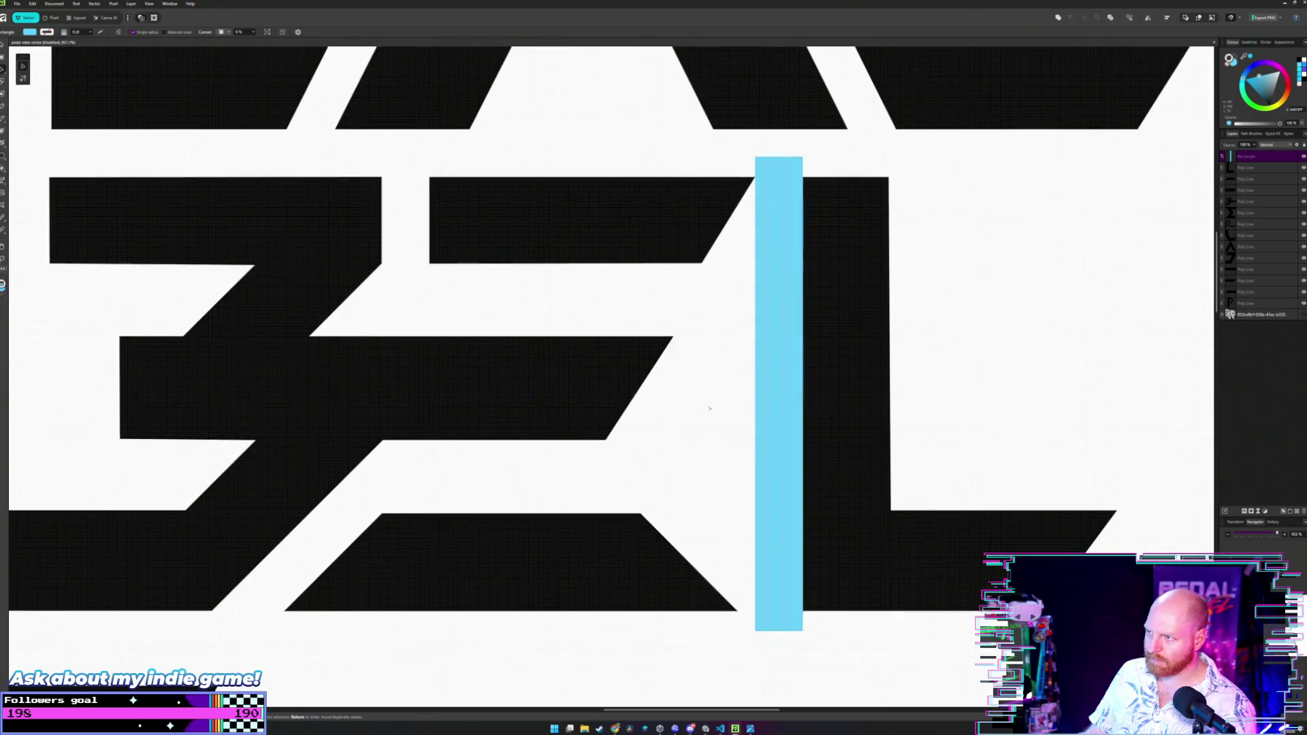
scroll(708, 335, down, 2)
scroll(708, 335, up, 2)
scroll(709, 336, down, 3)
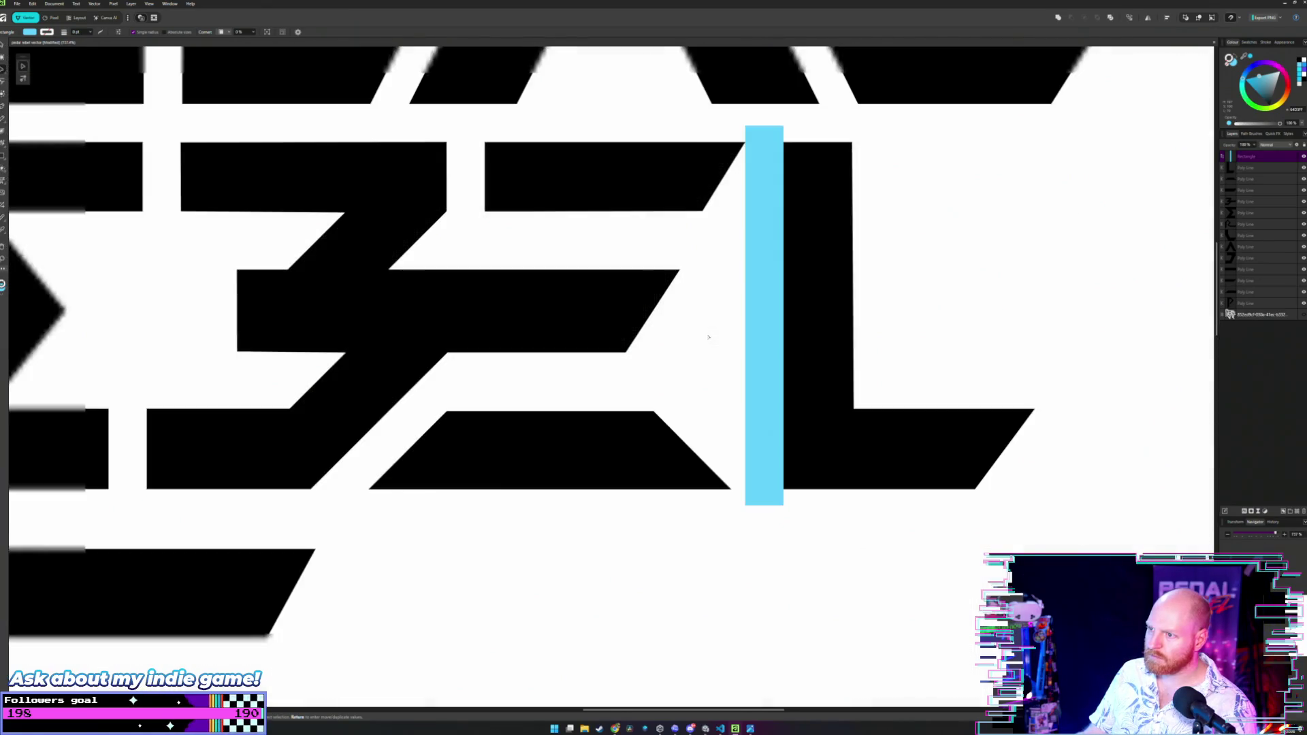
scroll(709, 336, up, 1)
Stretch the E's lower trapezoid so its bottom-right corner reaches the cyan bar.
key(a)
click(545, 480)
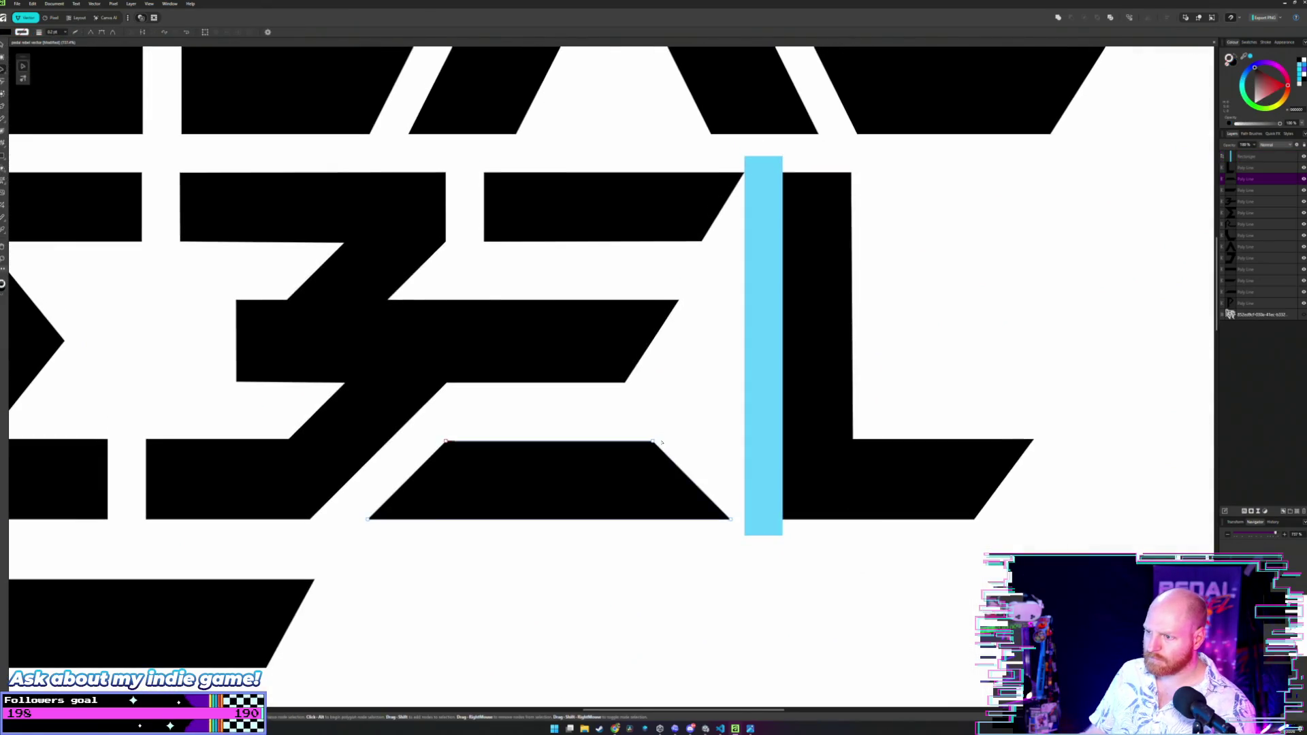
click(732, 520)
drag(732, 520, 744, 519)
key(Escape)
scroll(708, 379, down, 3)
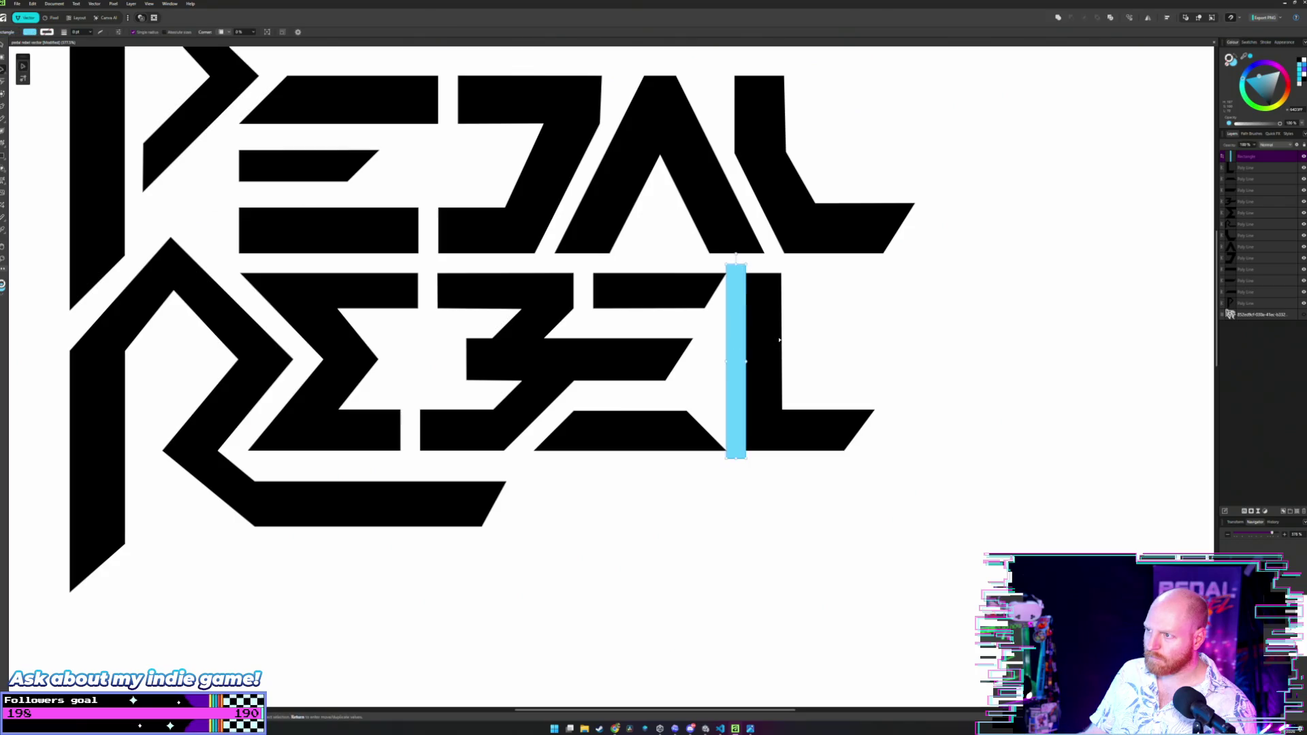
scroll(783, 341, up, 4)
Shift the L slightly right, then nudge it back left toward the cyan bar.
click(775, 317)
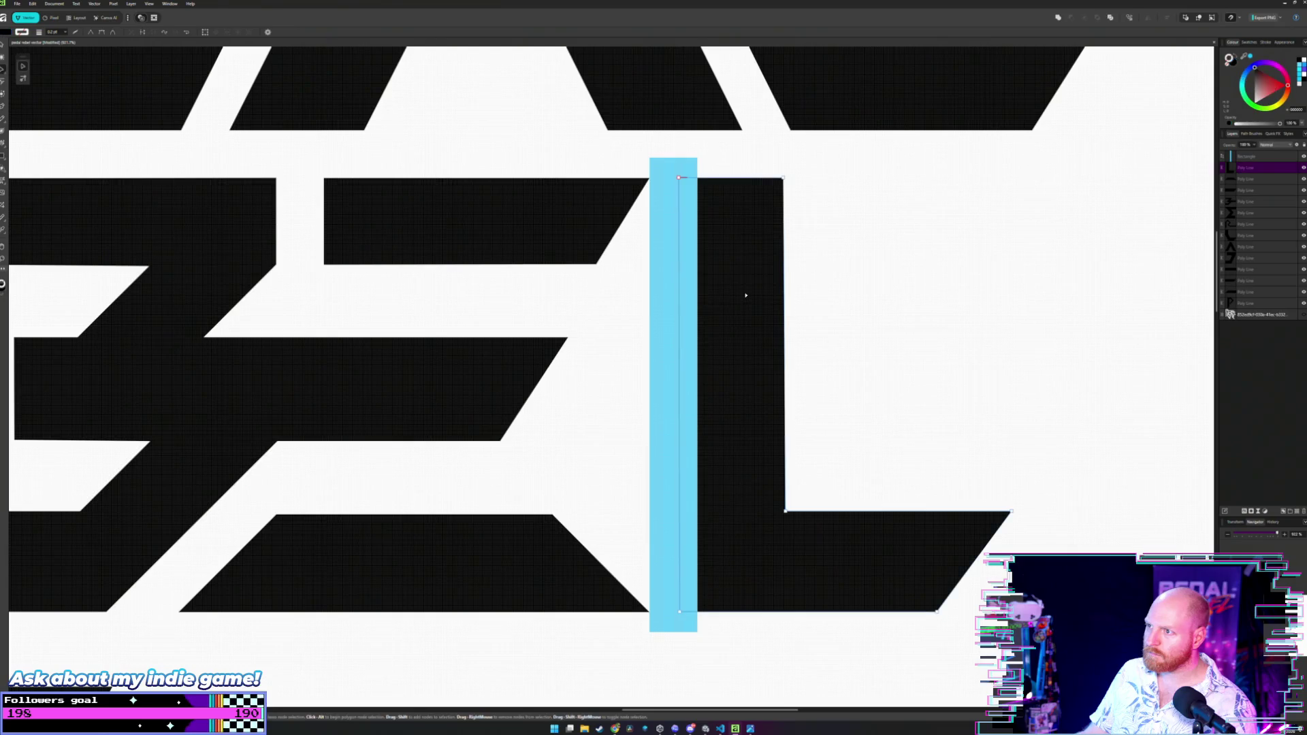
click(811, 297)
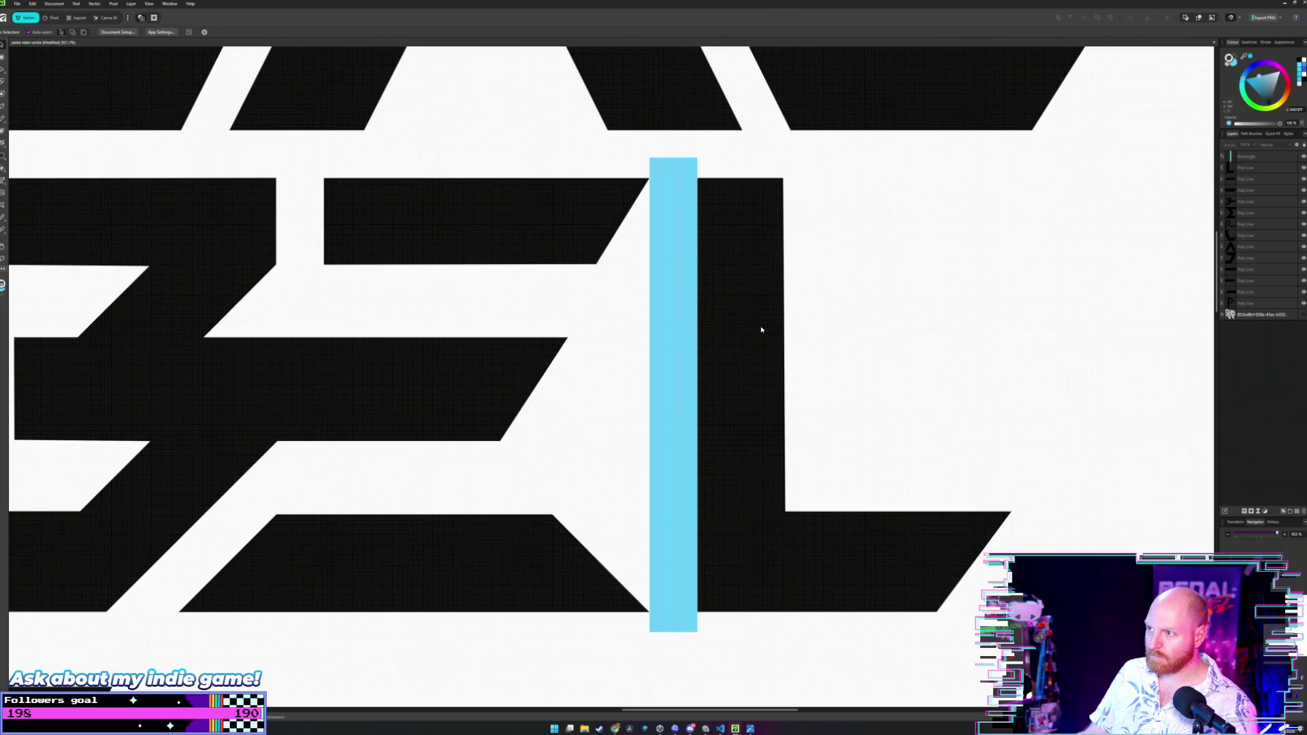
drag(752, 307, 767, 308)
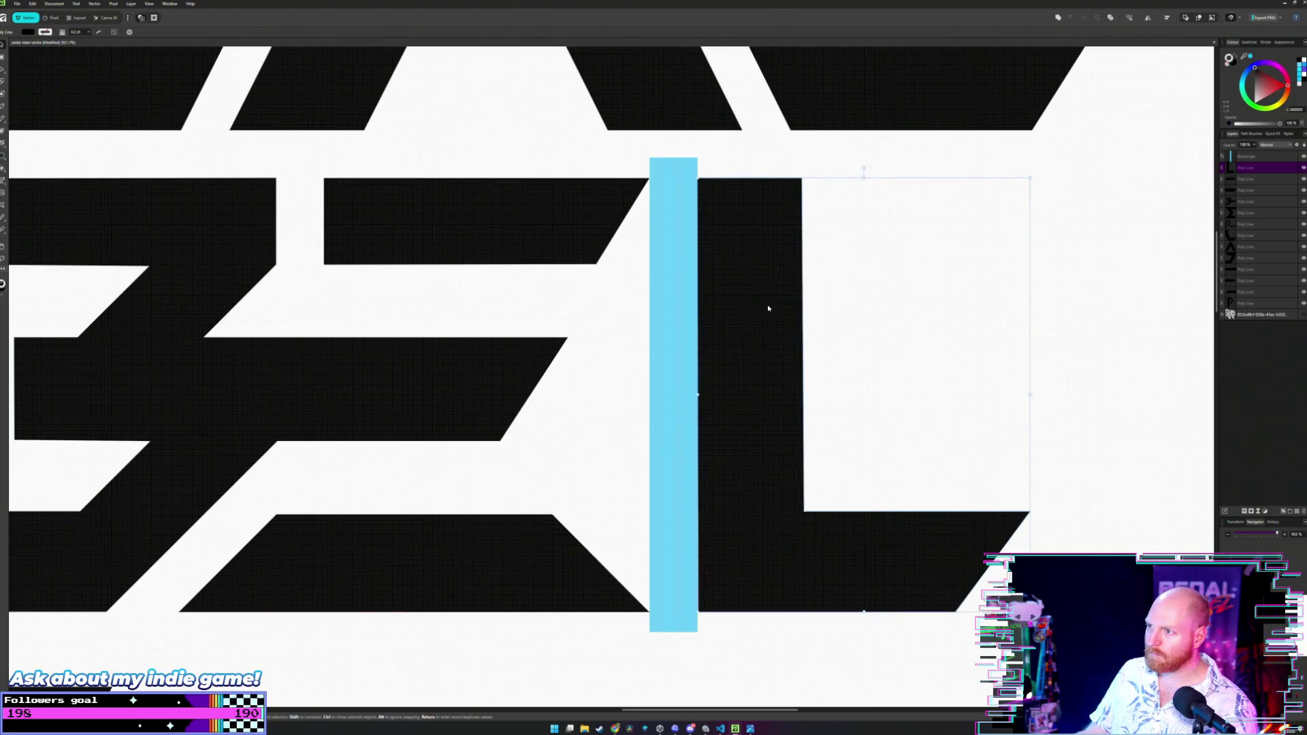
click(878, 310)
scroll(879, 310, down, 5)
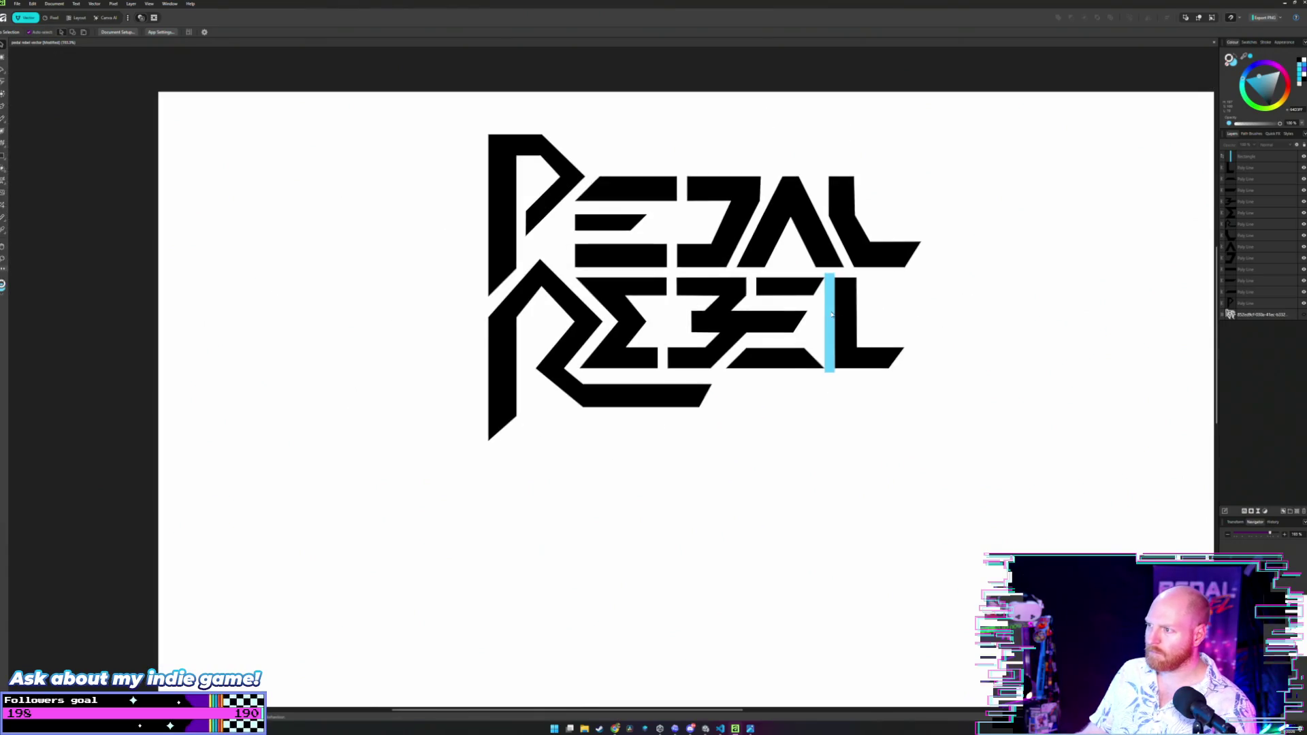
drag(832, 314, 1053, 340)
scroll(982, 321, down, 1)
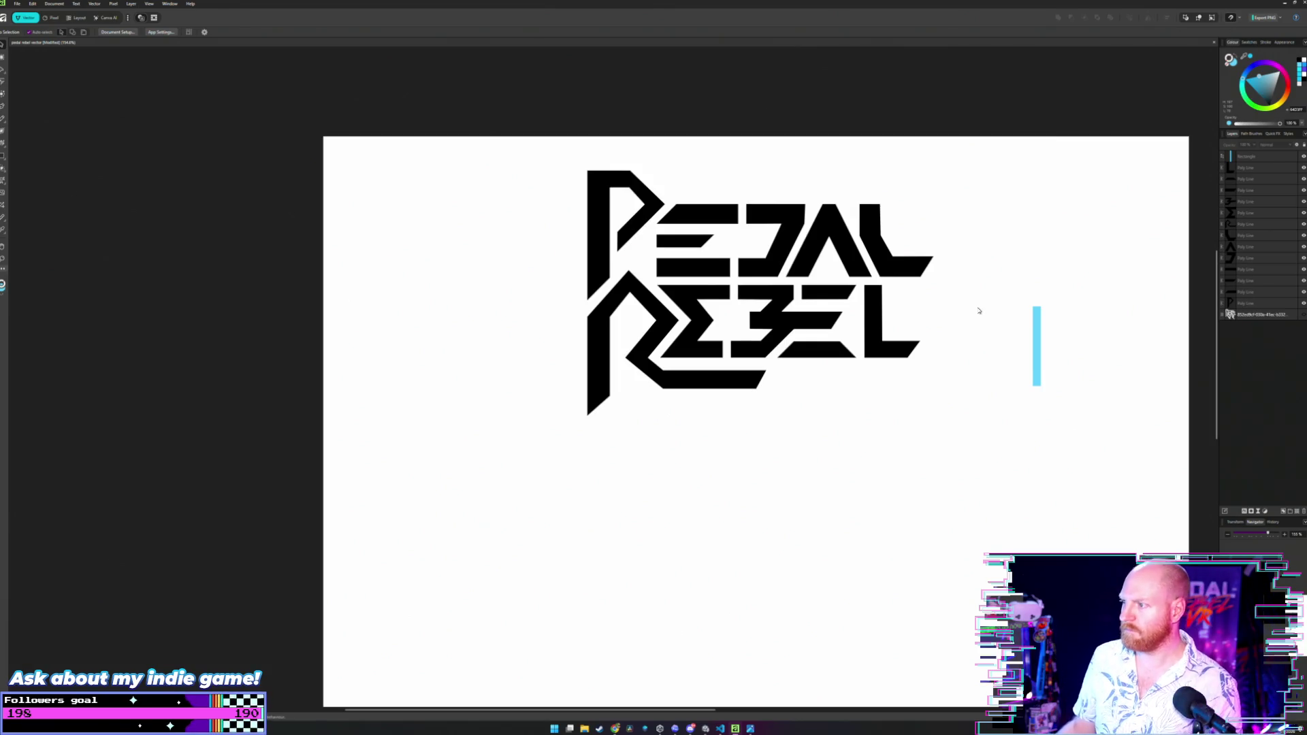
key(ctrl+z)
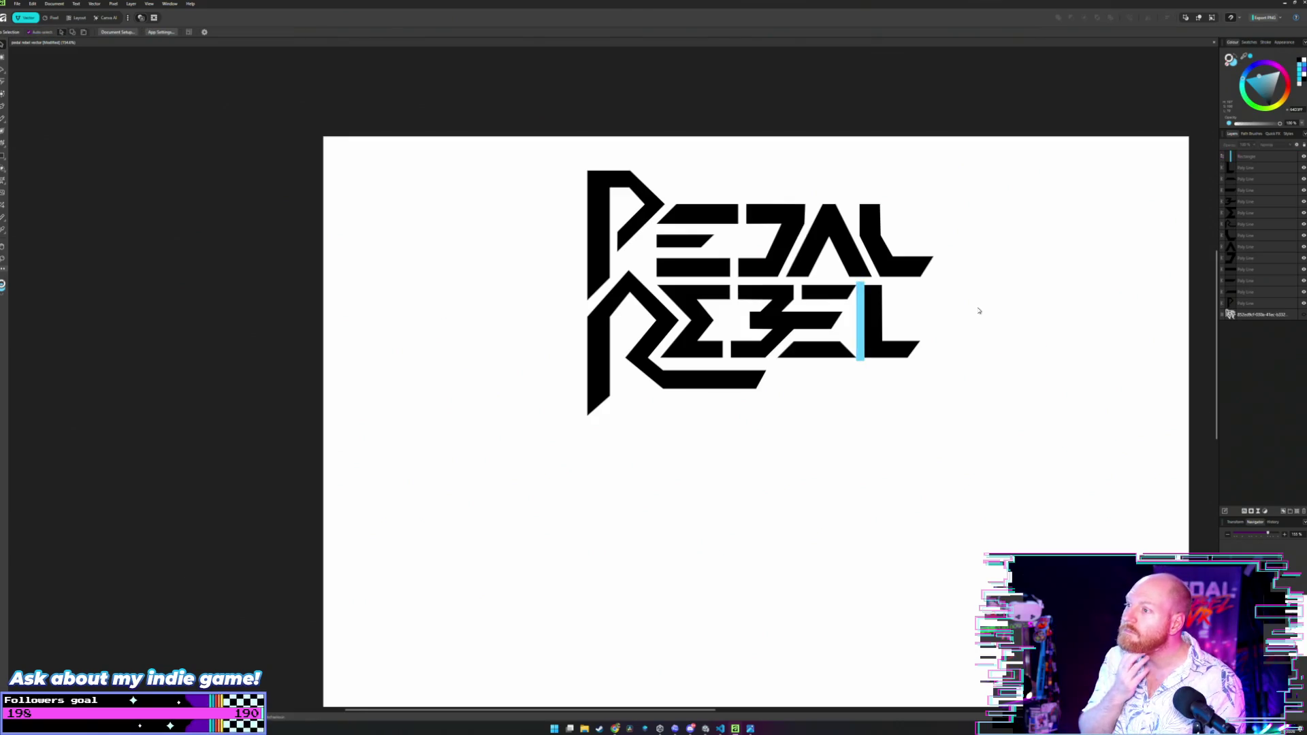
key(Left)
key(Left)
key(Left)
click(939, 308)
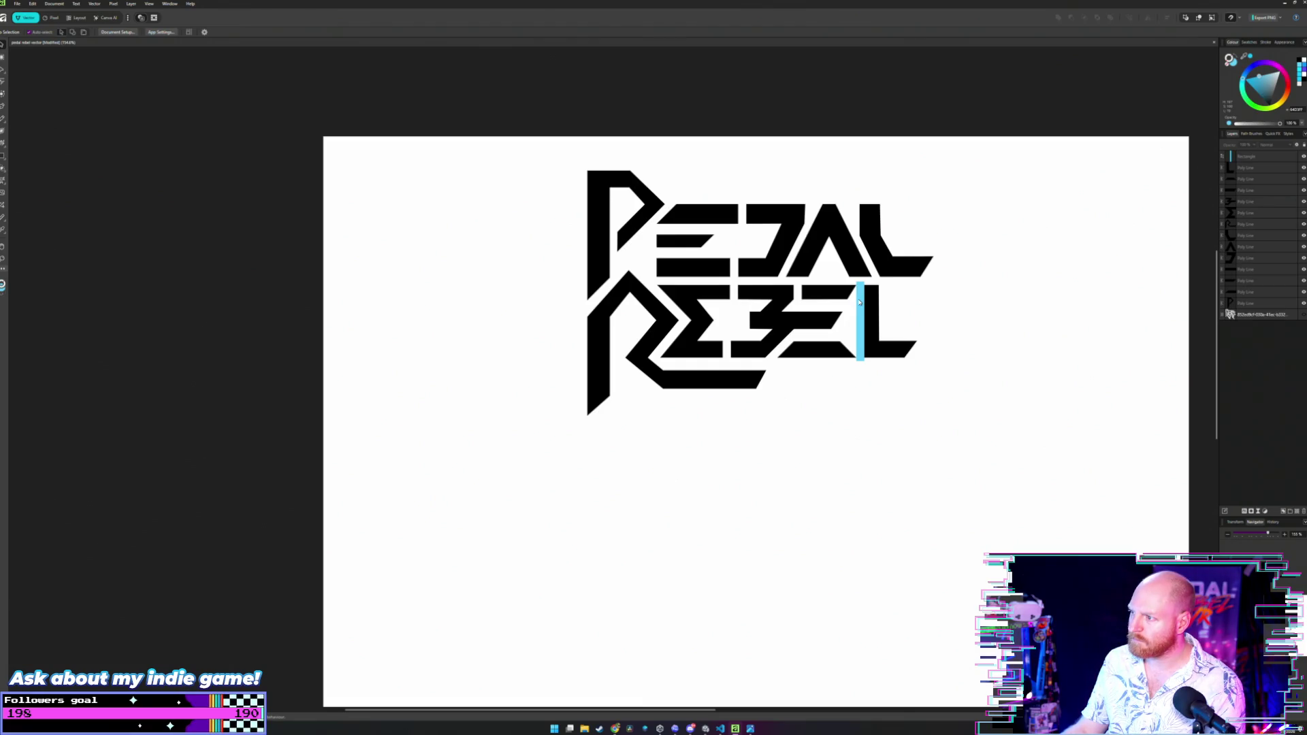
Move the cyan bar below the logo, then back up against the L.
click(859, 302)
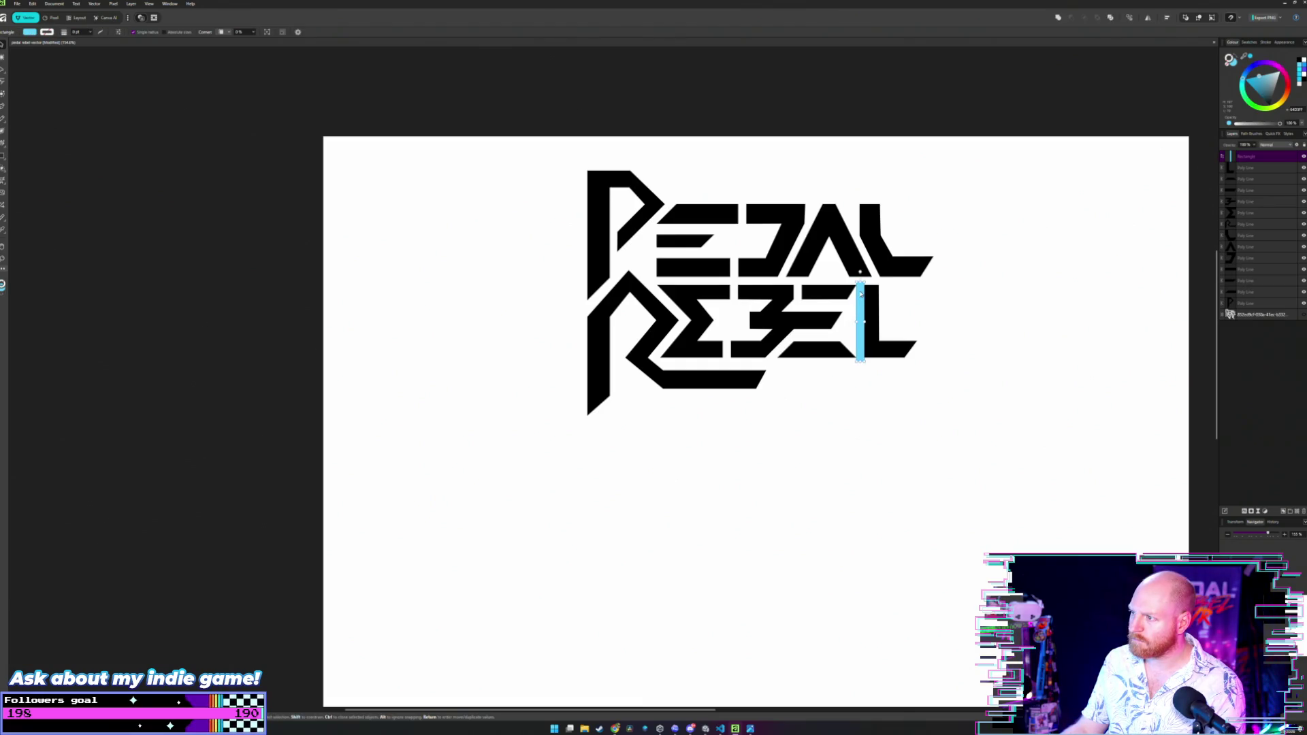
drag(861, 293, 858, 414)
click(864, 409)
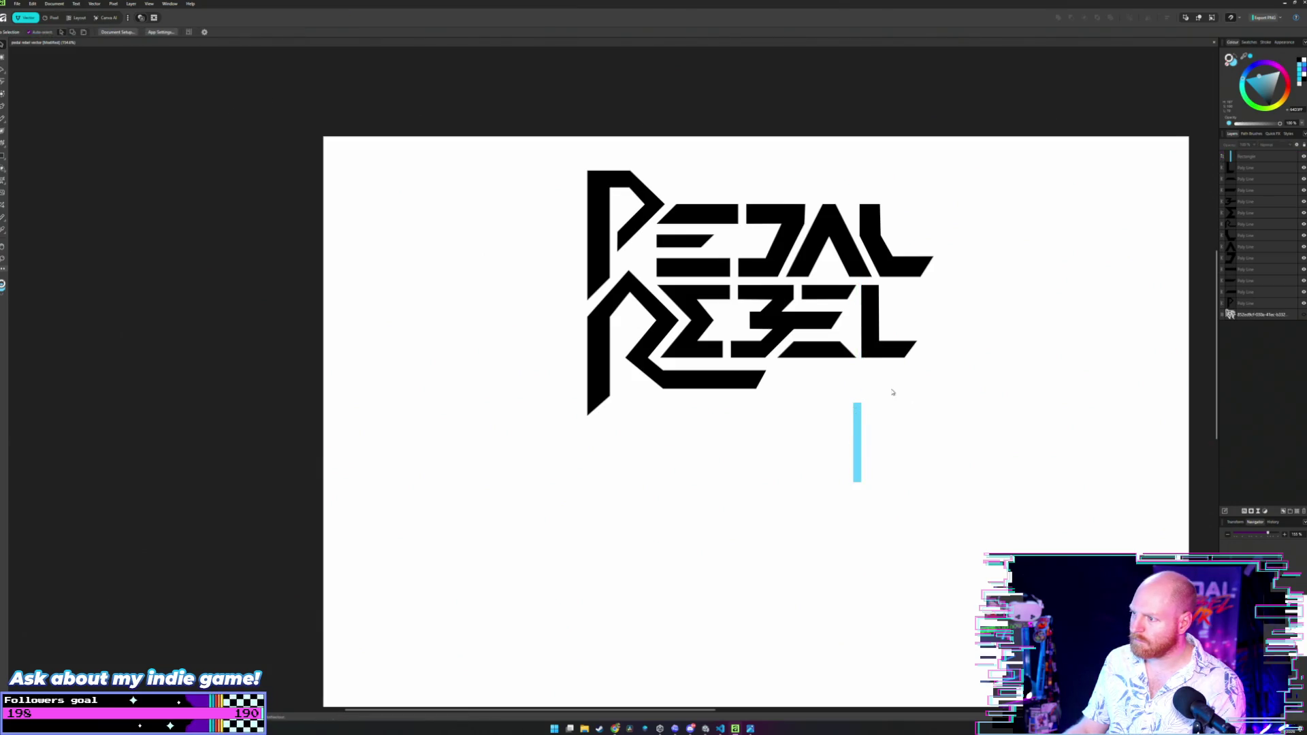
scroll(893, 392, up, 5)
drag(783, 453, 783, 92)
scroll(817, 145, up, 1)
scroll(817, 145, up, 2)
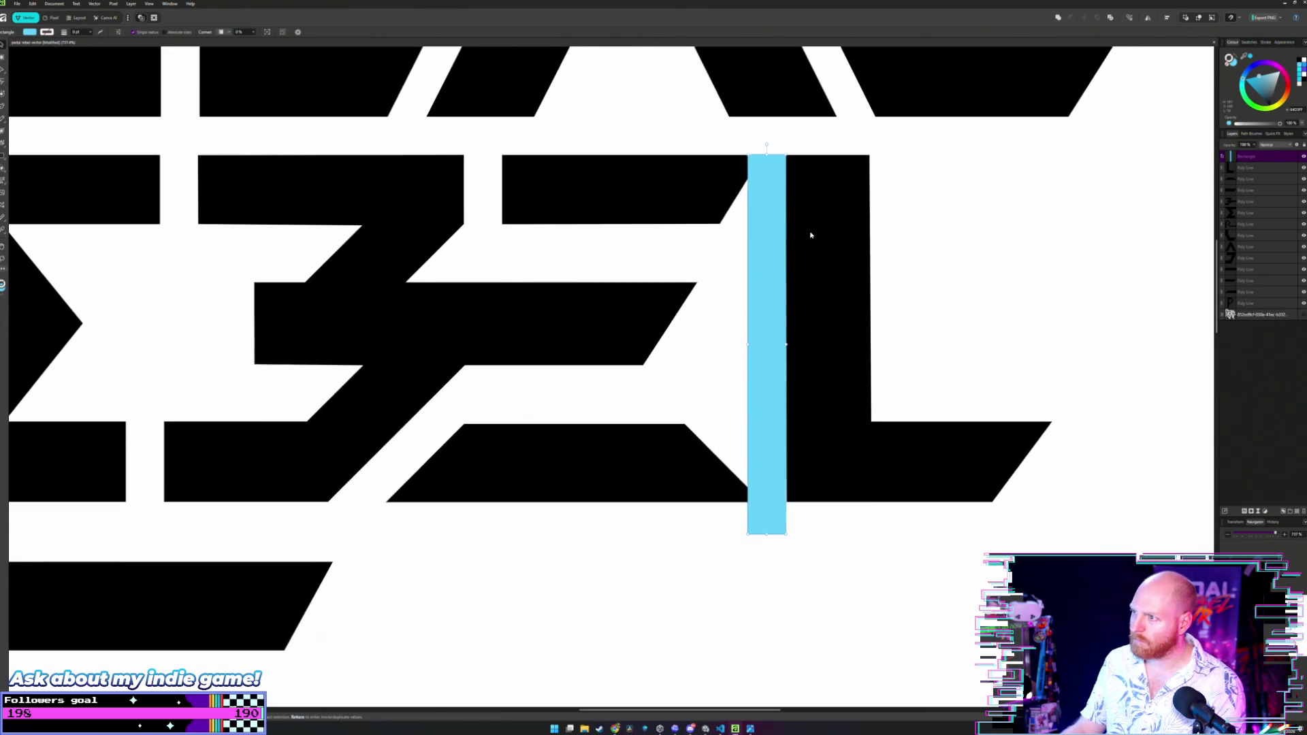
scroll(783, 250, down, 6)
Move the cyan bar below the logo and snip a screenshot of the logo area.
key(v)
key(ctrl+d)
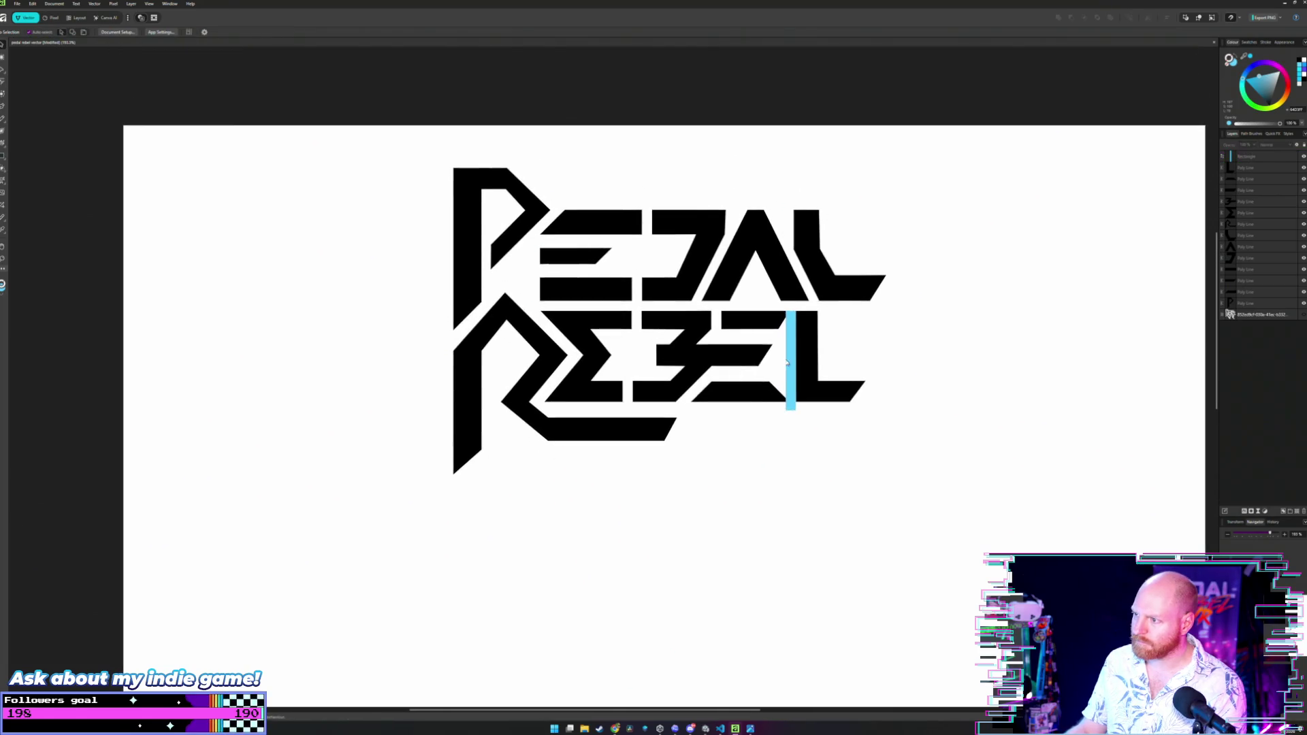
drag(795, 365, 801, 548)
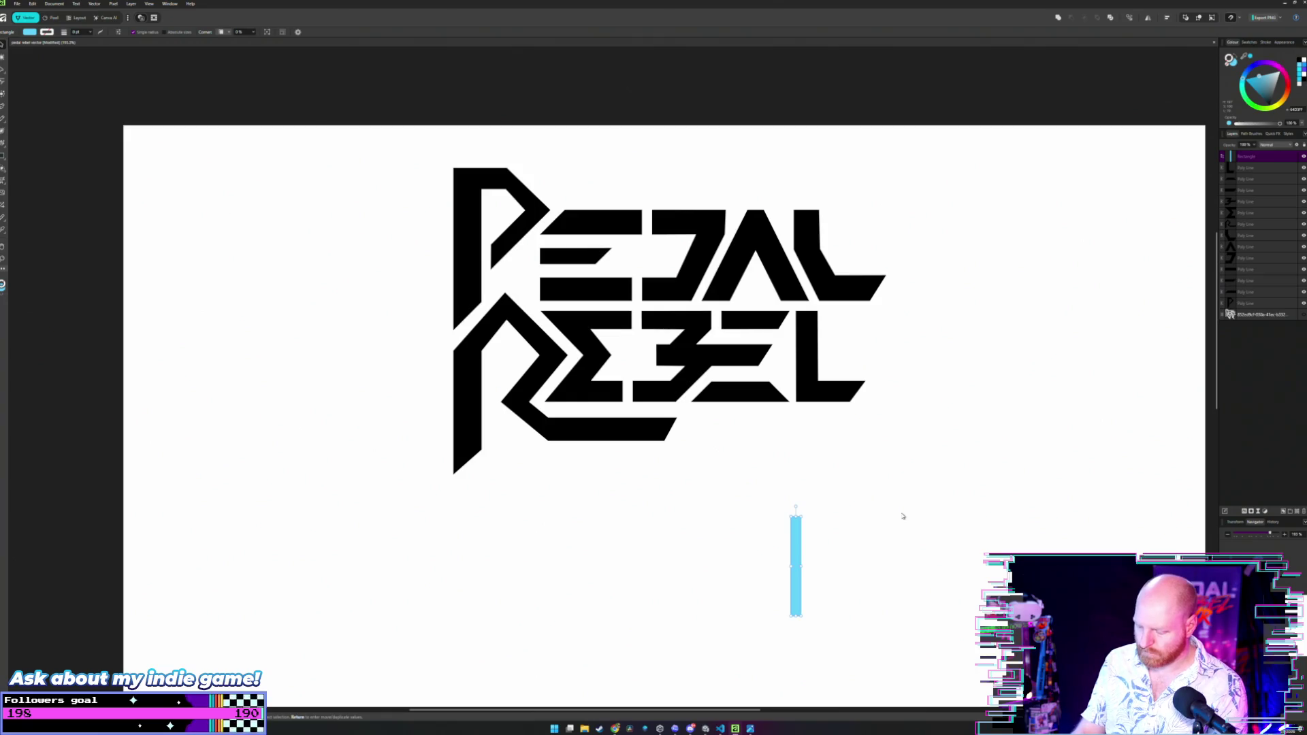
key(super+shift+s)
drag(429, 152, 892, 493)
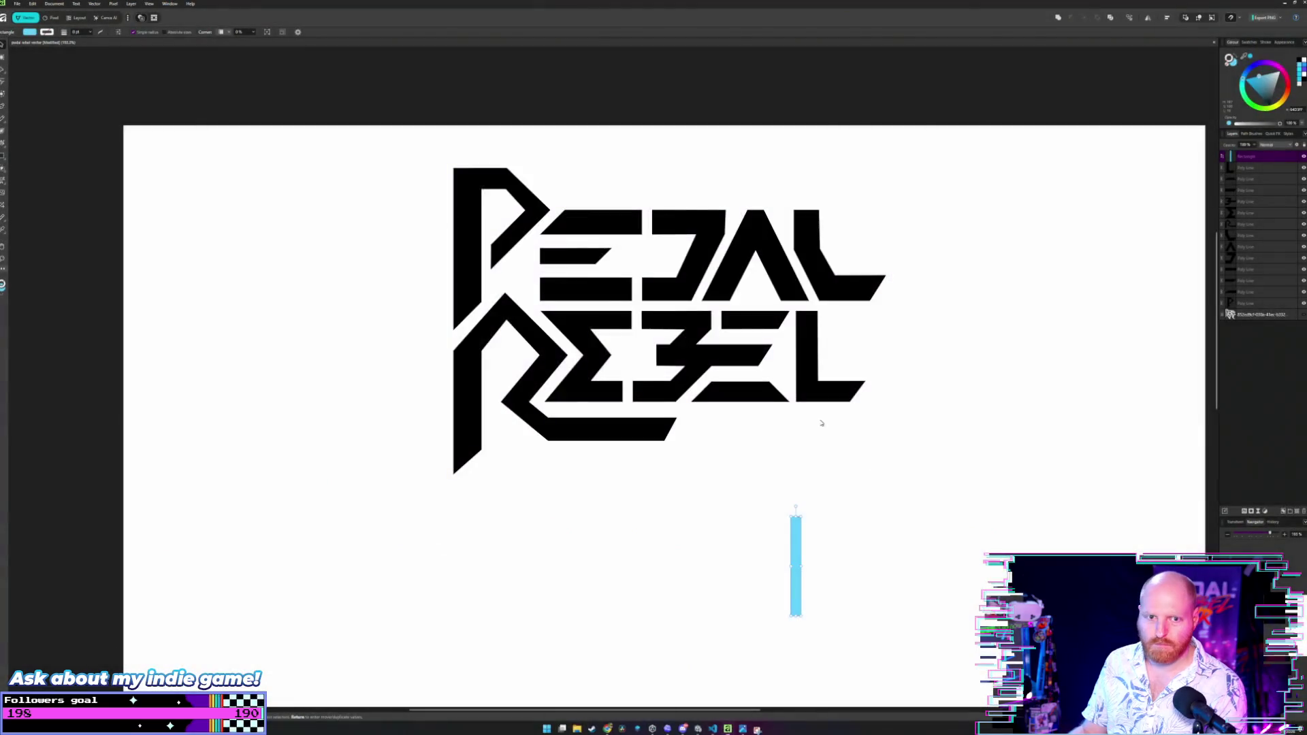
Move the cyan bar into the gap before the L and snap it against the L's left side.
key(v)
click(812, 537)
drag(796, 545, 790, 346)
scroll(798, 347, up, 3)
scroll(799, 347, up, 2)
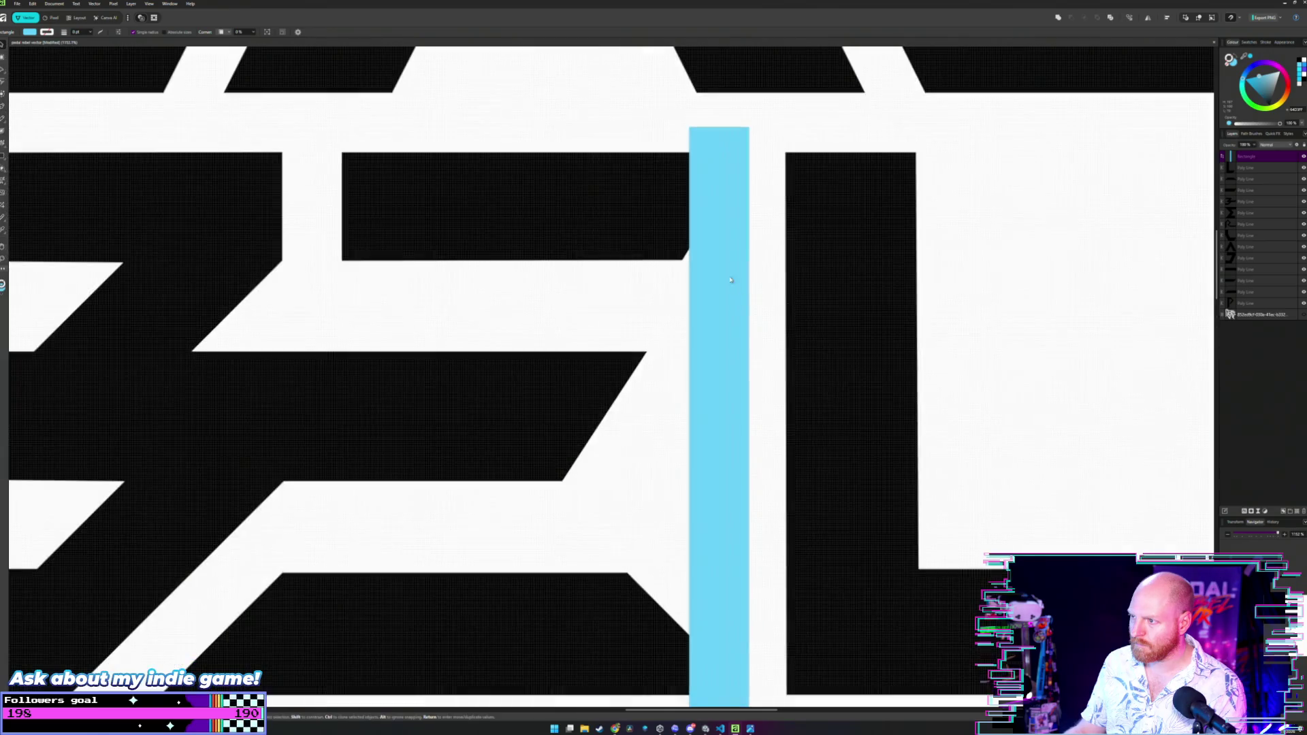
drag(728, 265, 788, 284)
scroll(872, 271, down, 3)
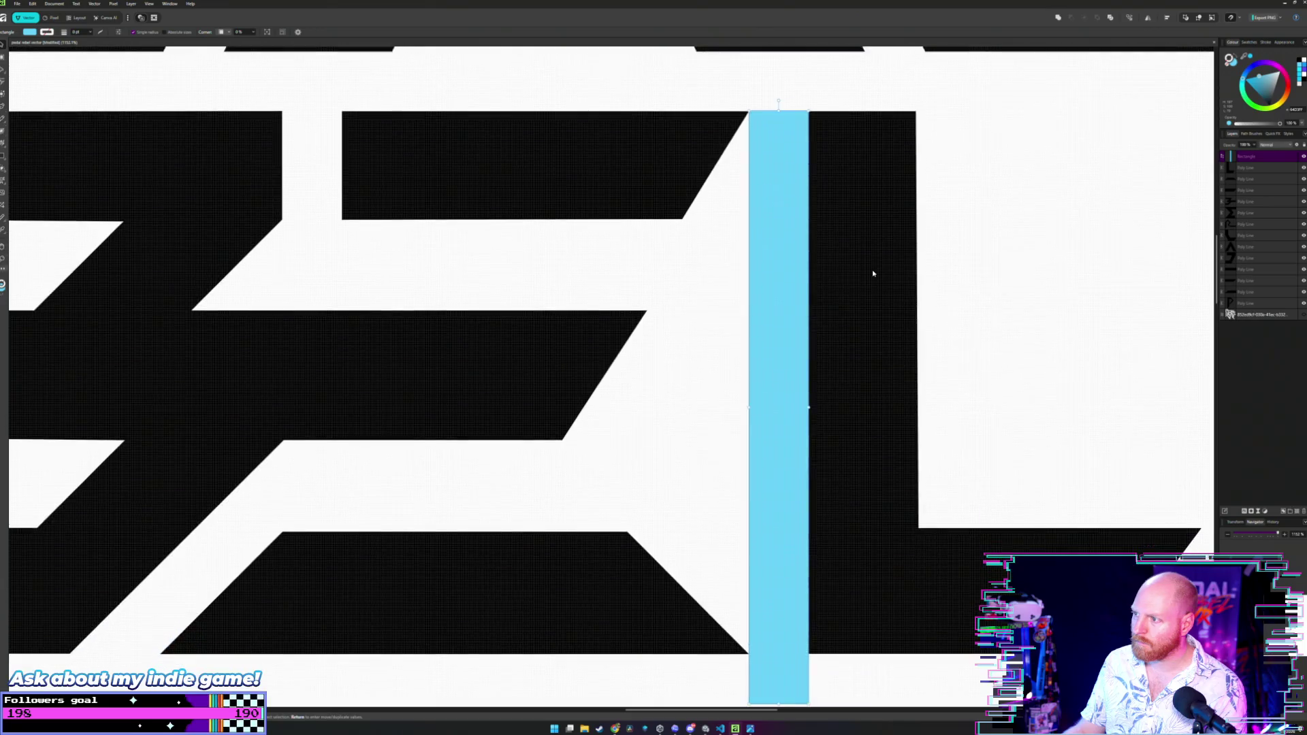
click(969, 271)
Move the cyan bar below the logo again and snip a screenshot of the whole logo.
click(872, 277)
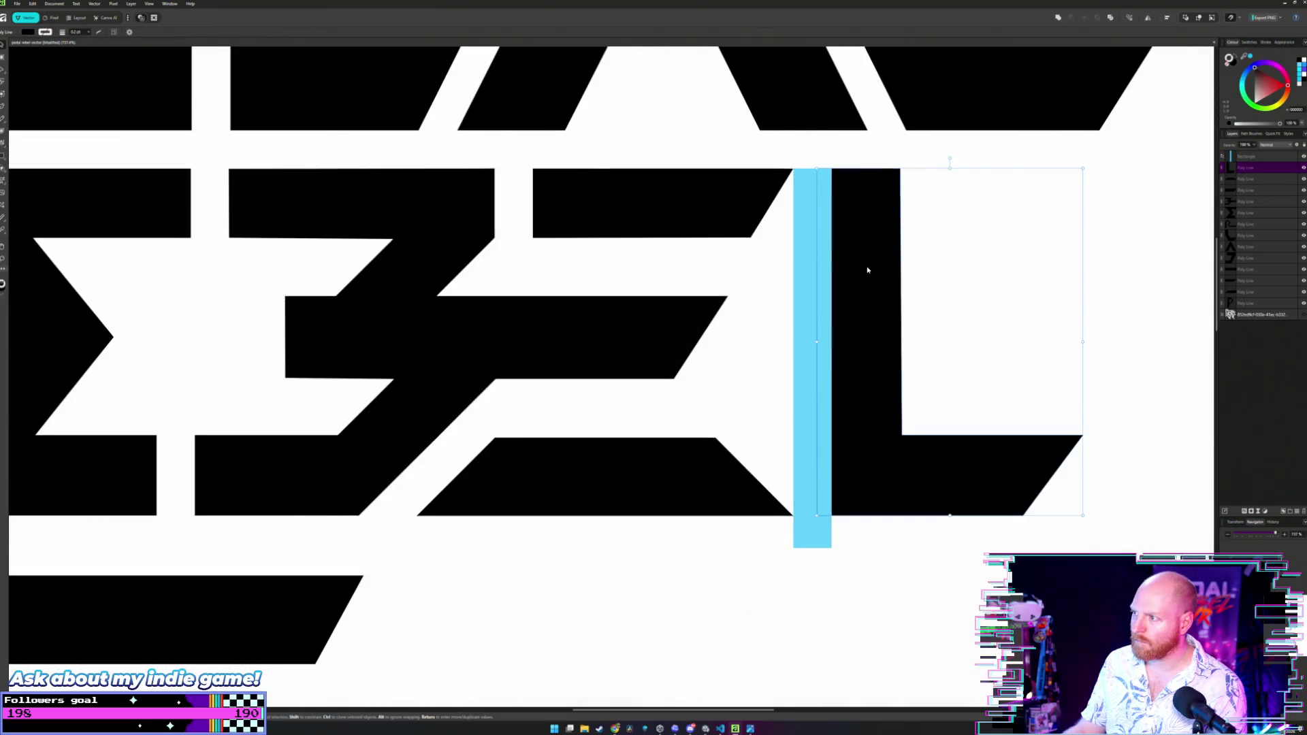
click(967, 279)
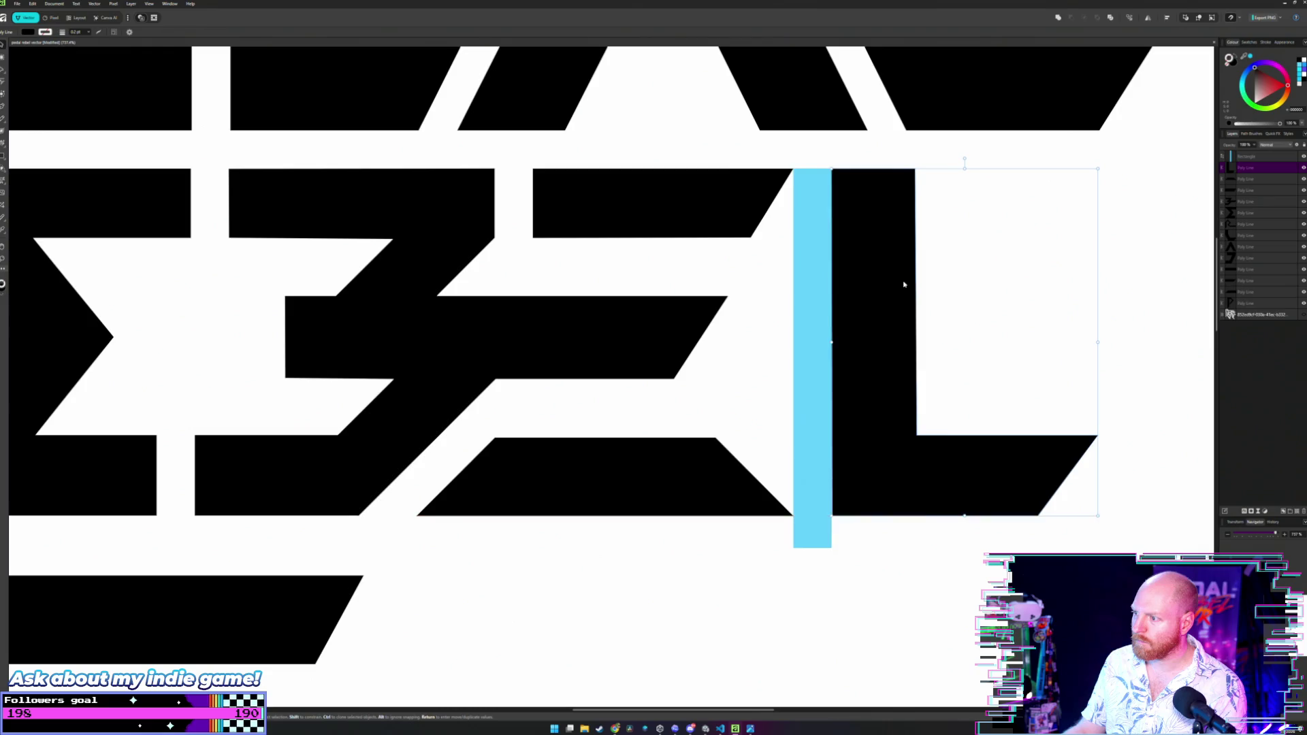
scroll(920, 284, down, 3)
drag(879, 260, 860, 499)
scroll(858, 497, down, 5)
scroll(851, 406, up, 5)
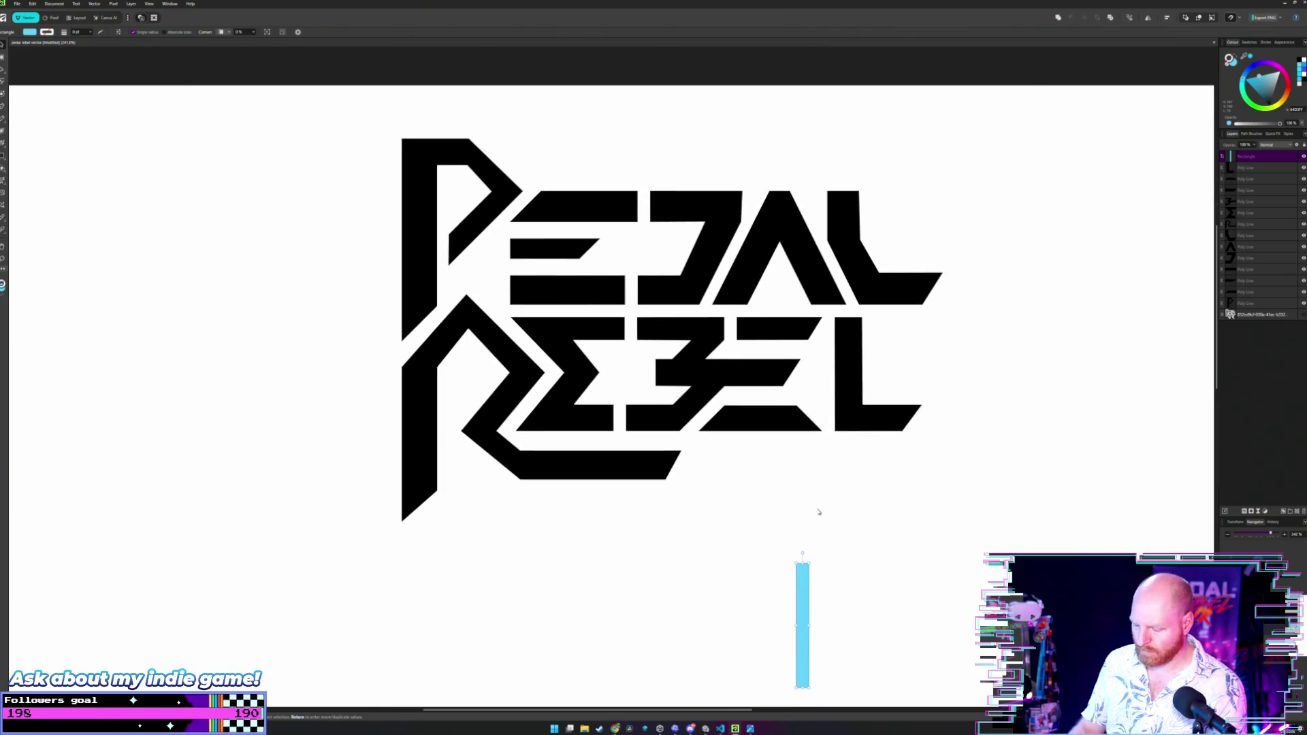
key(super+shift+s)
mouse_move(365, 117)
mouse_down()
mouse_move(811, 360)
mouse_move(978, 534)
mouse_up()
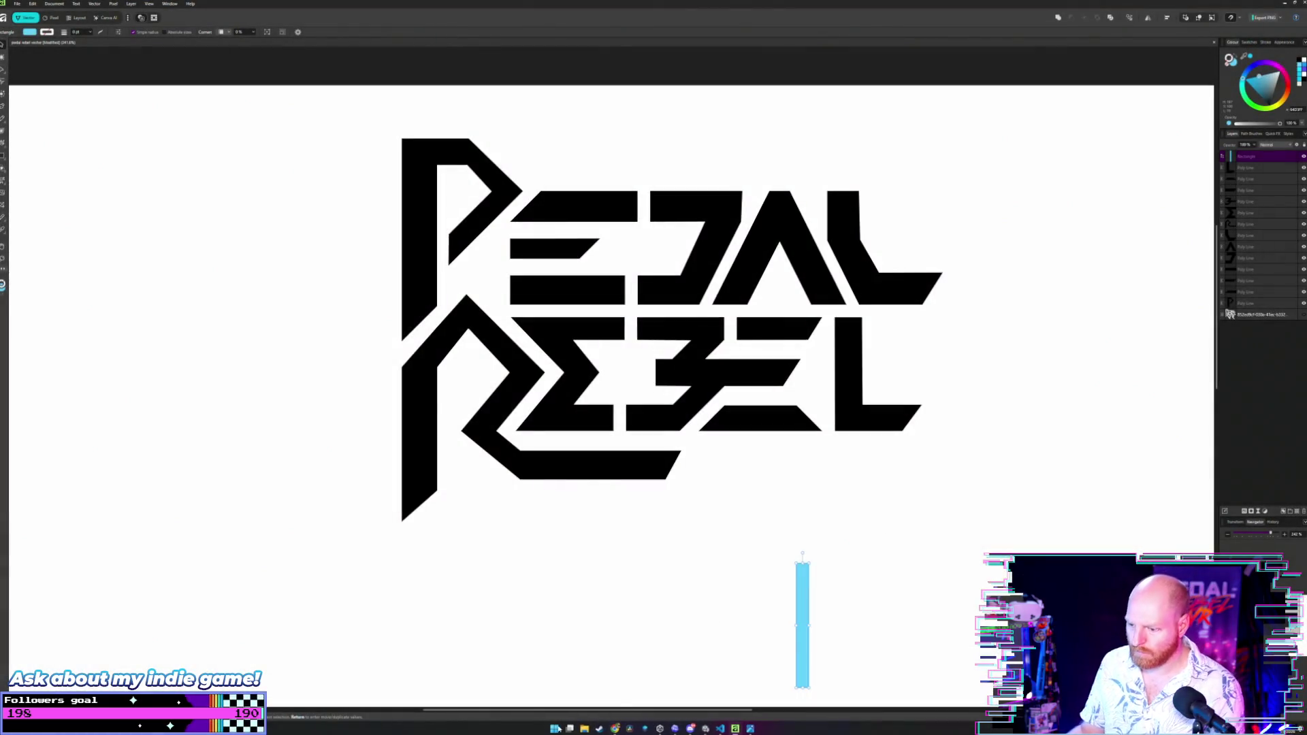
Browse to Pictures > Screenshots in File Explorer.
key(super+e)
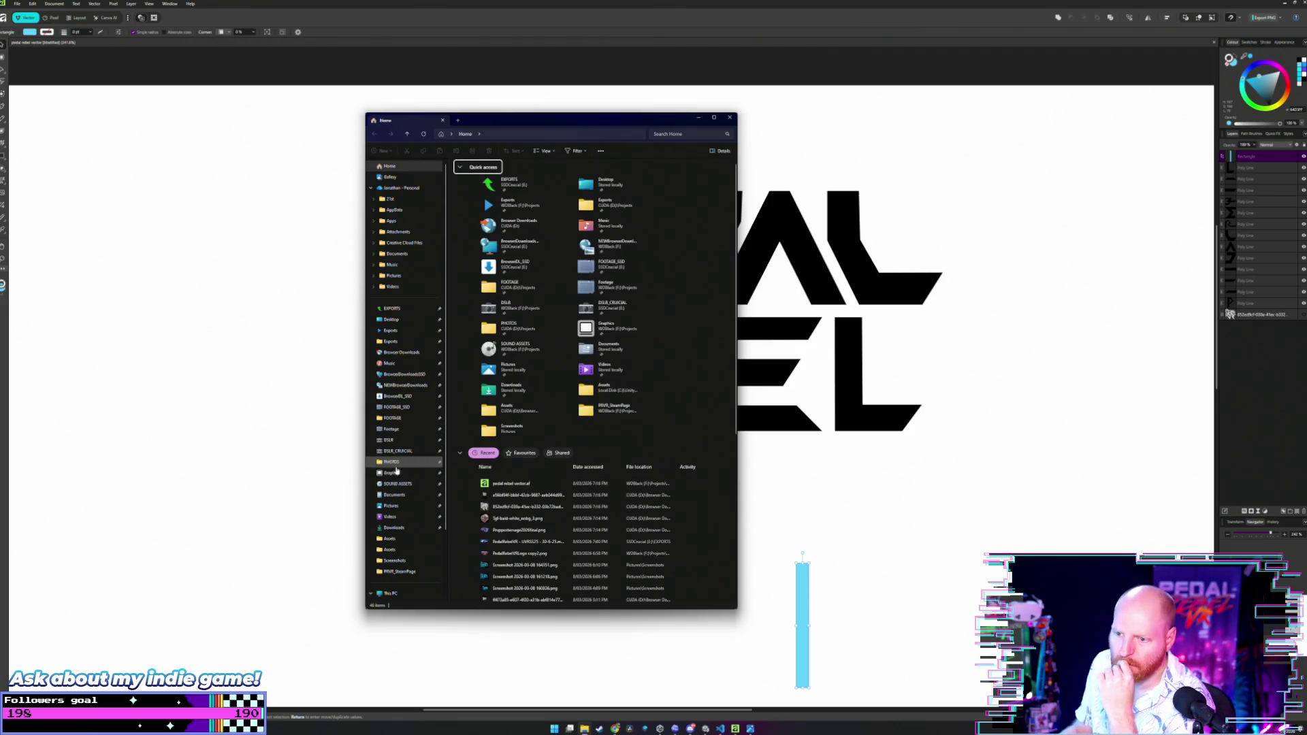
click(405, 507)
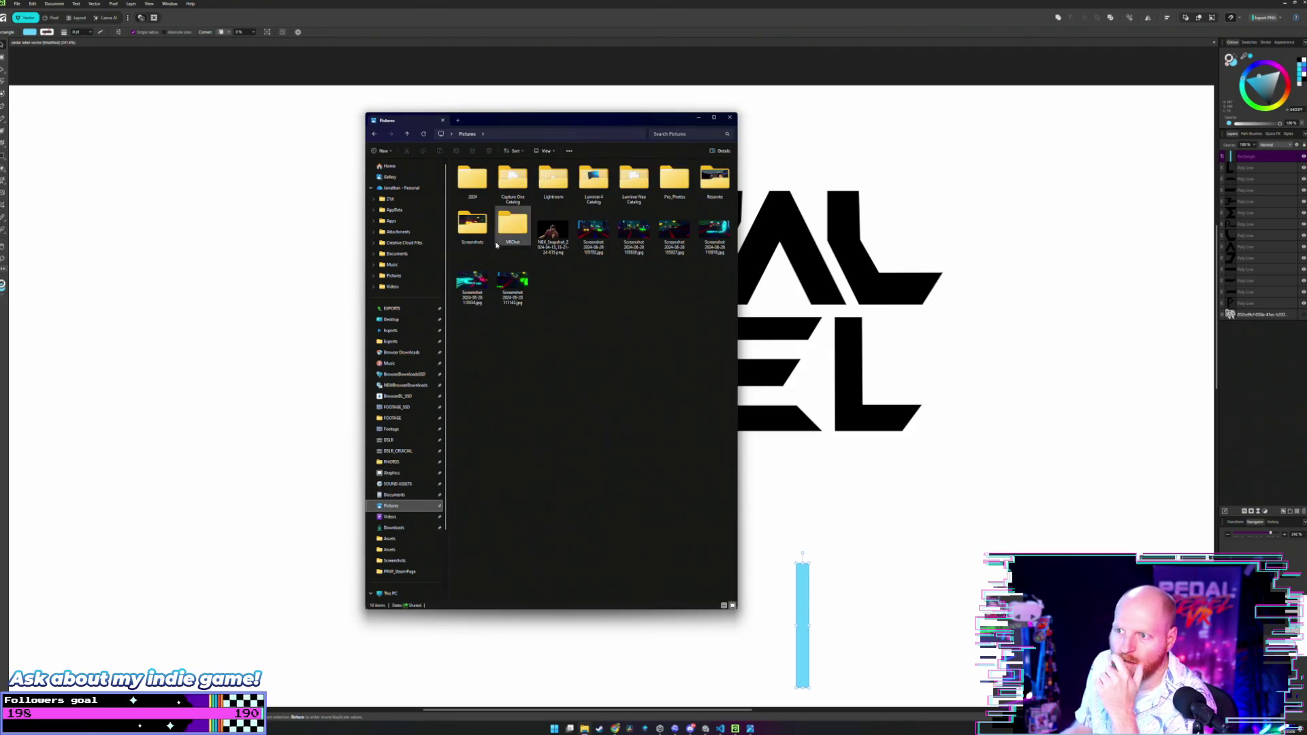
double_click(472, 234)
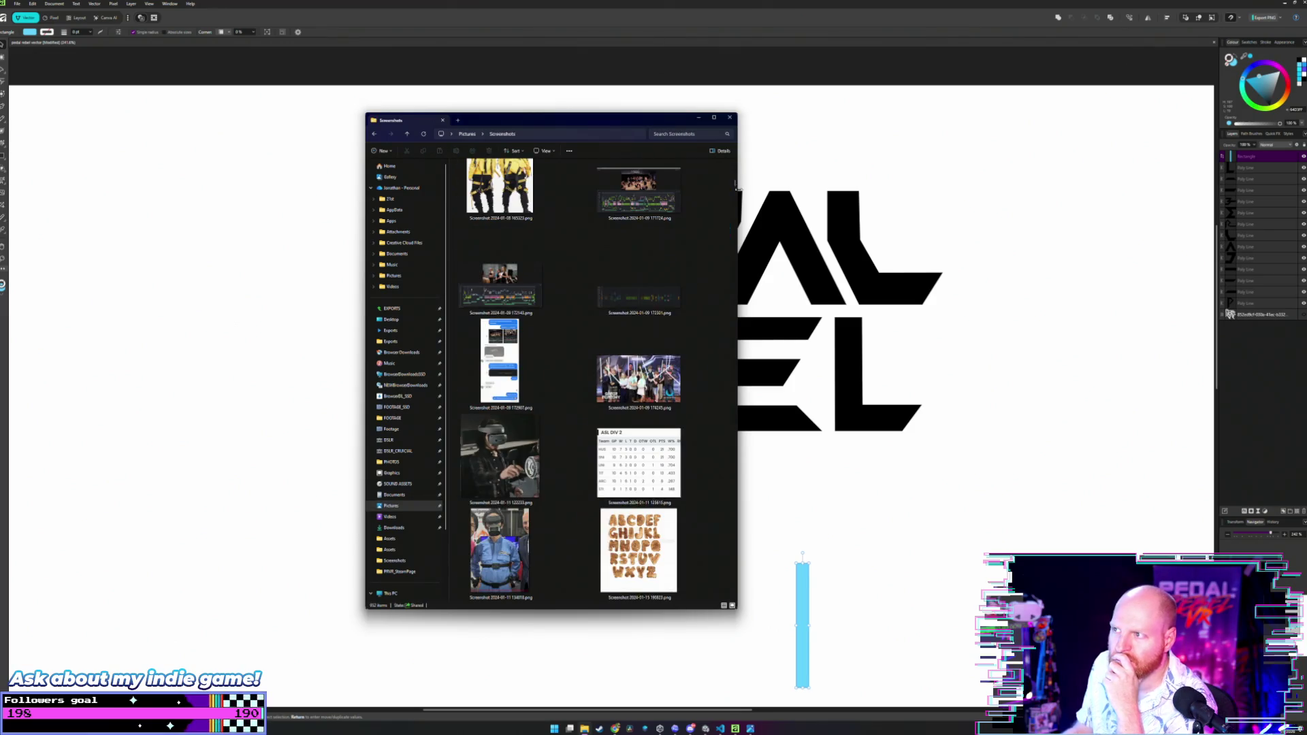
drag(735, 185, 735, 599)
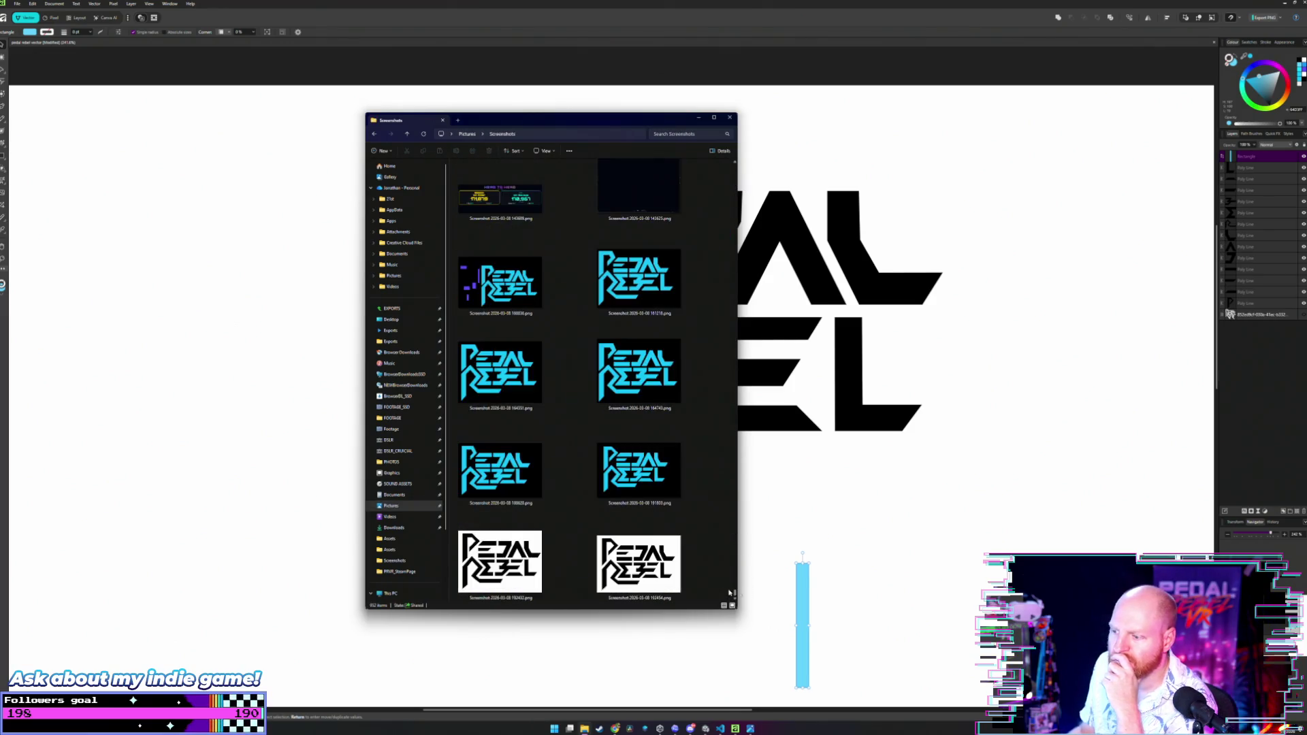
View the latest logo screenshot in Photos, compare it with the other capture, then close Photos.
double_click(501, 552)
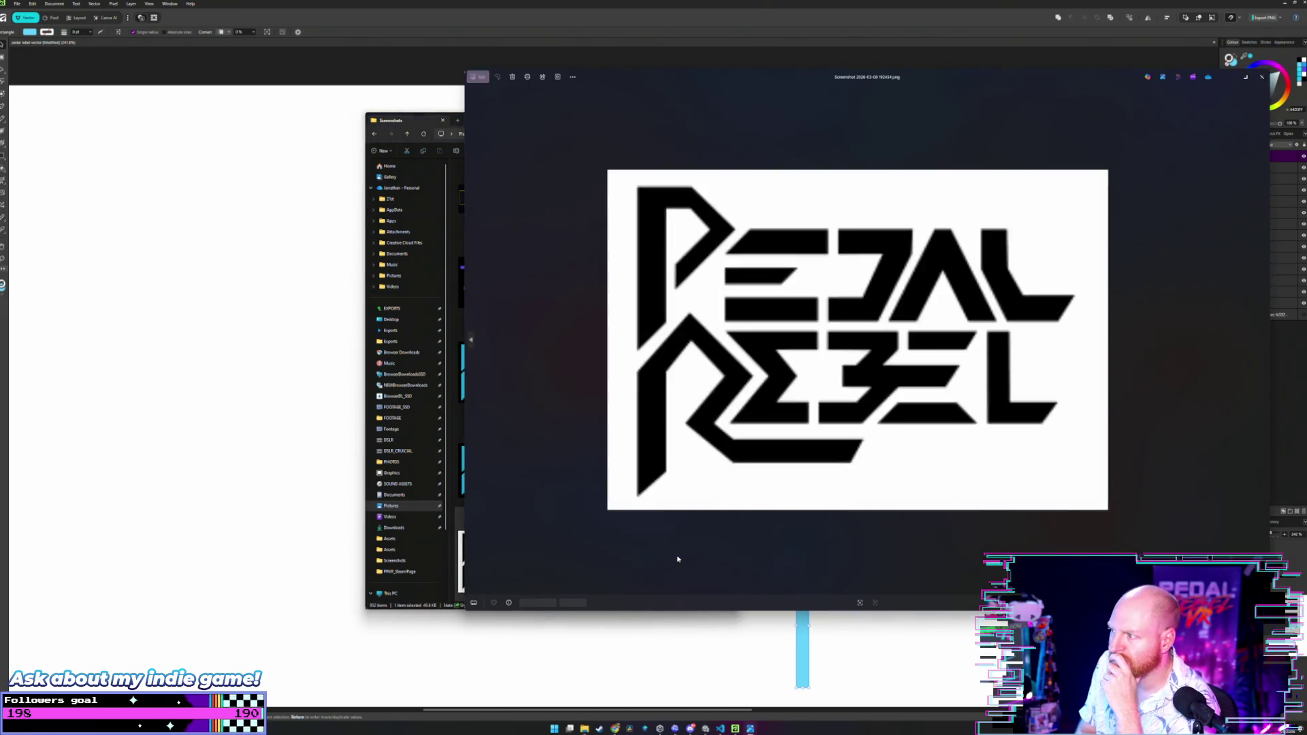
key(Right)
key(Left)
key(Right)
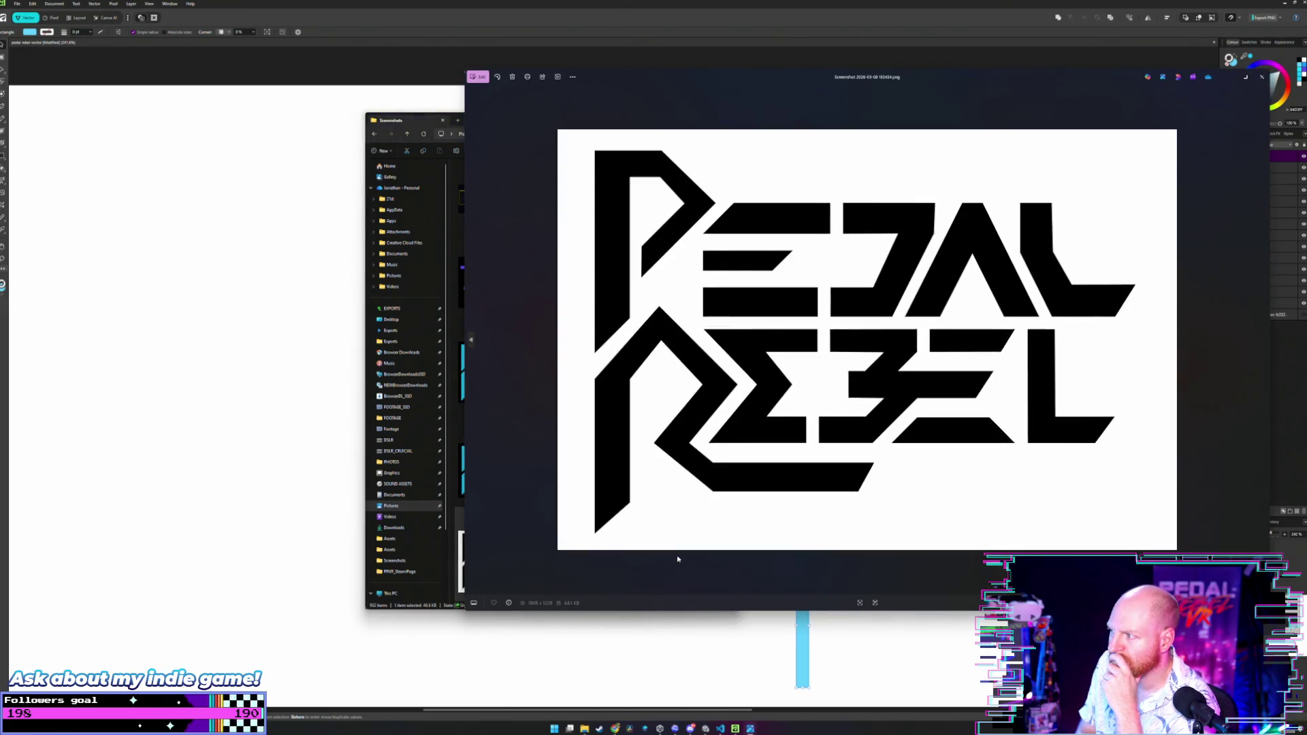
key(Left)
key(Right)
key(Left)
key(Right)
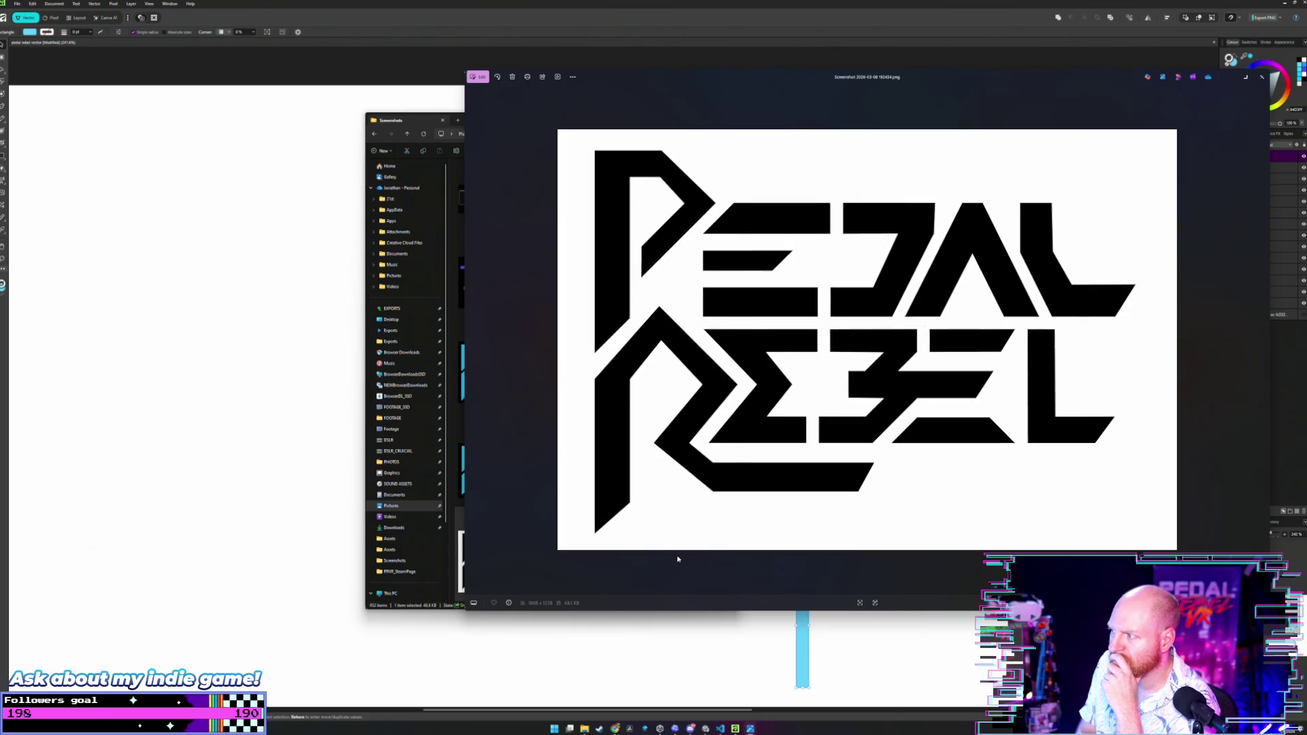
key(Left)
key(Right)
key(Left)
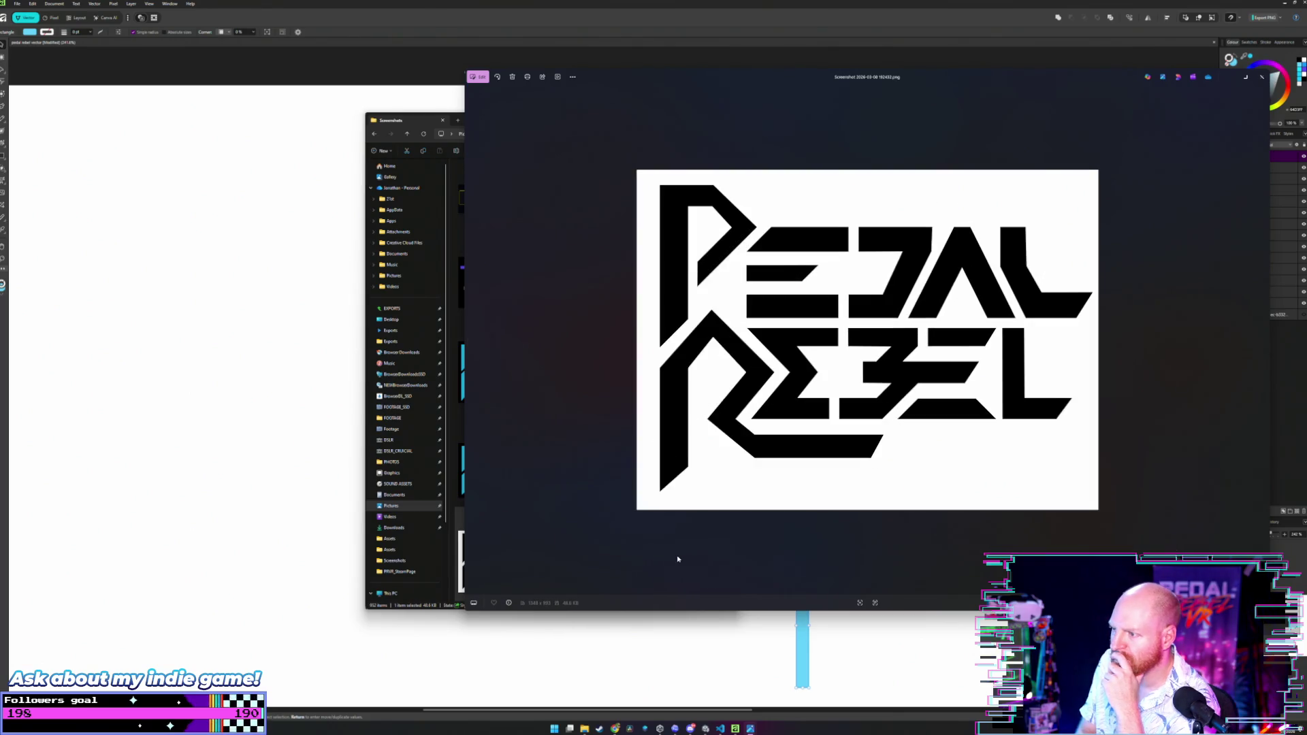
key(Right)
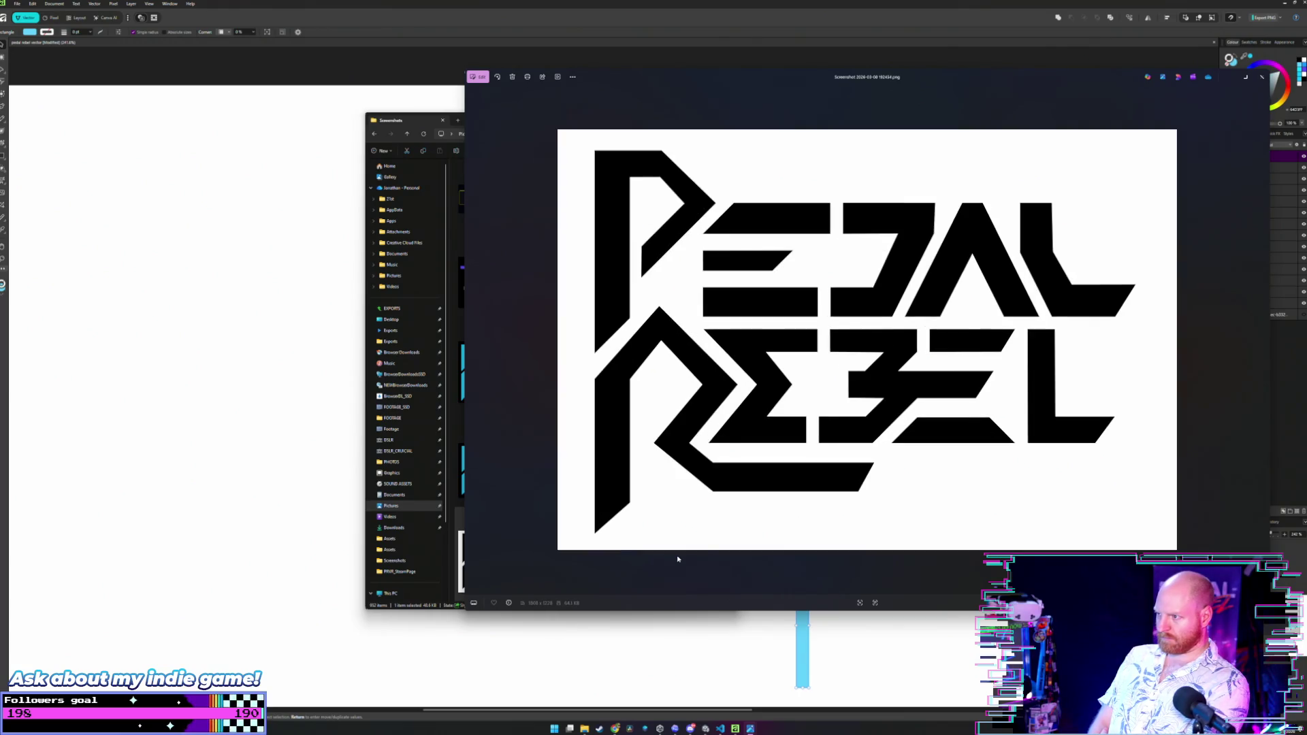
key(Left)
key(Right)
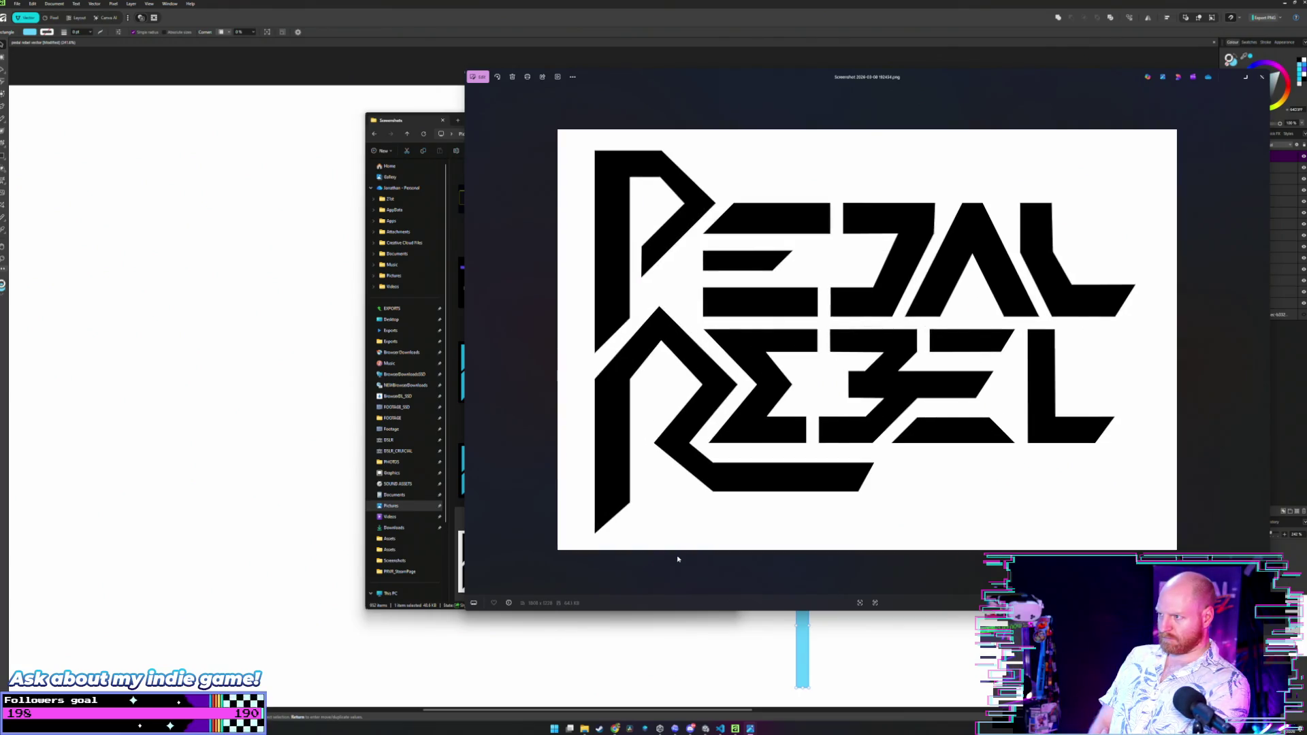
key(Left)
key(Right)
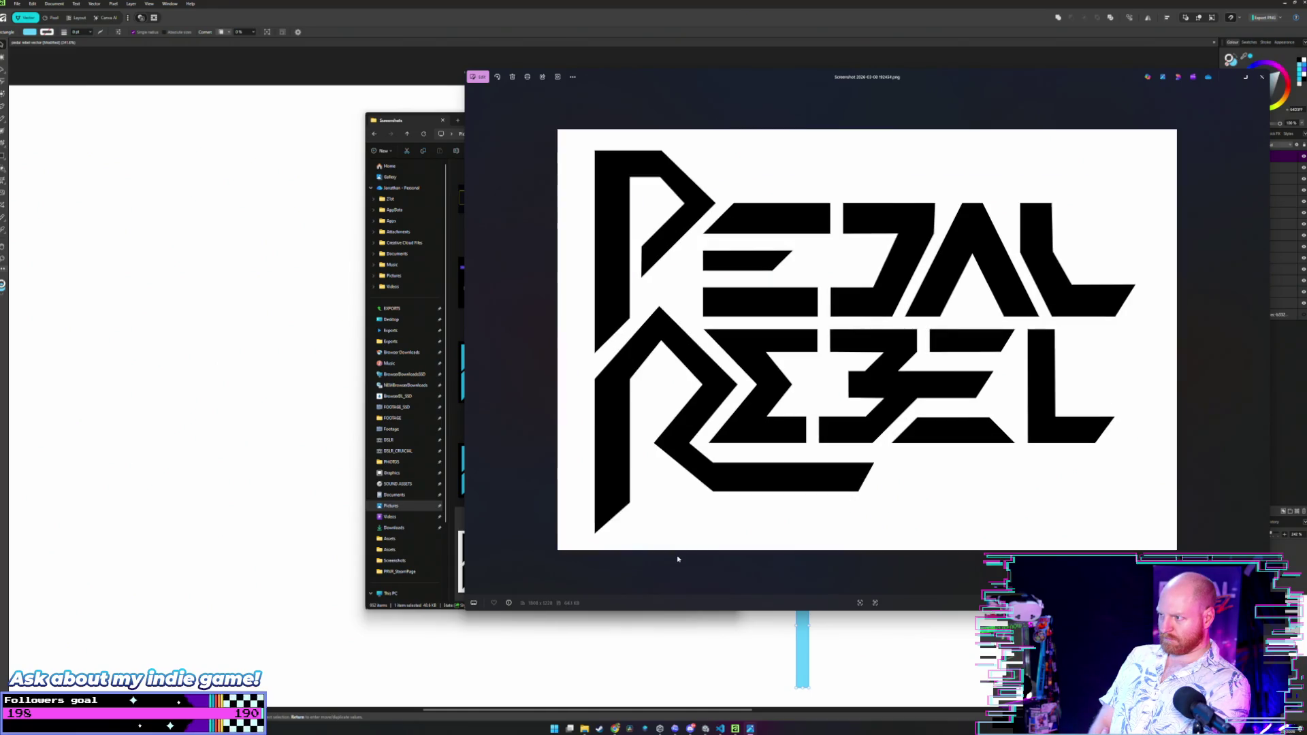
key(Left)
key(Right)
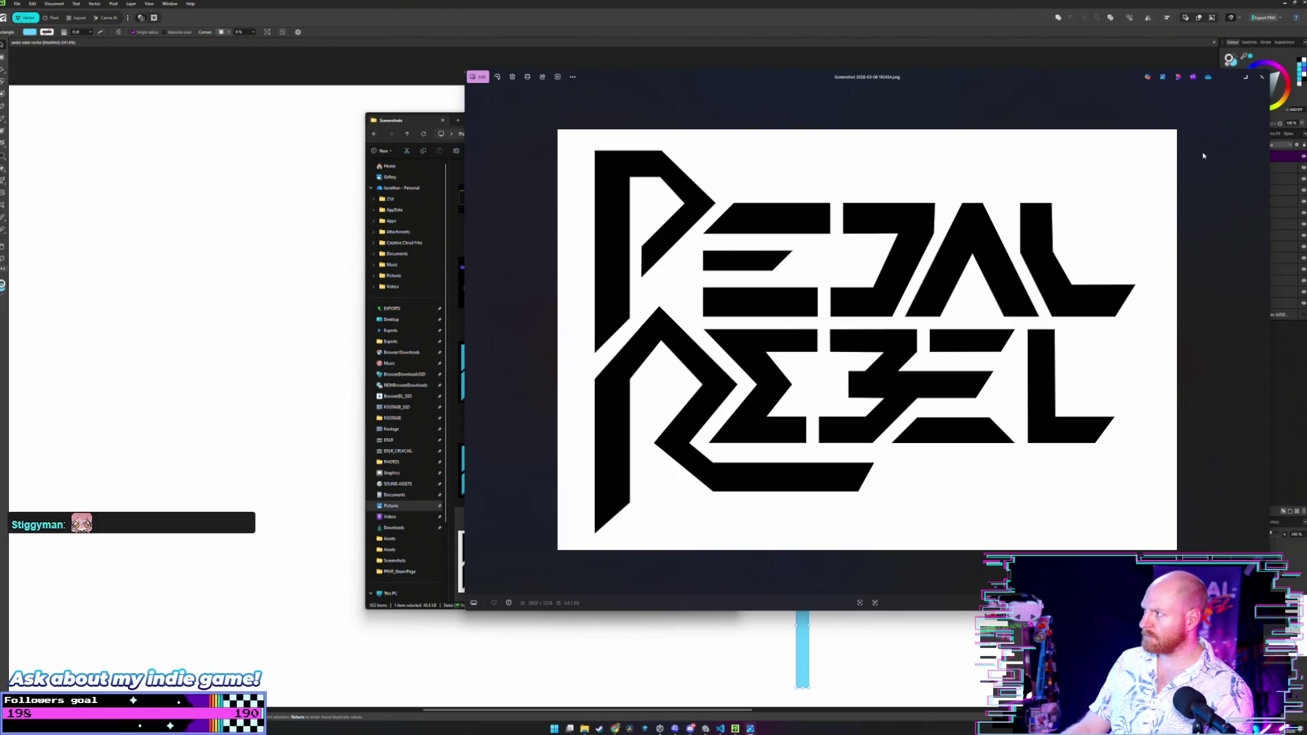
click(1262, 79)
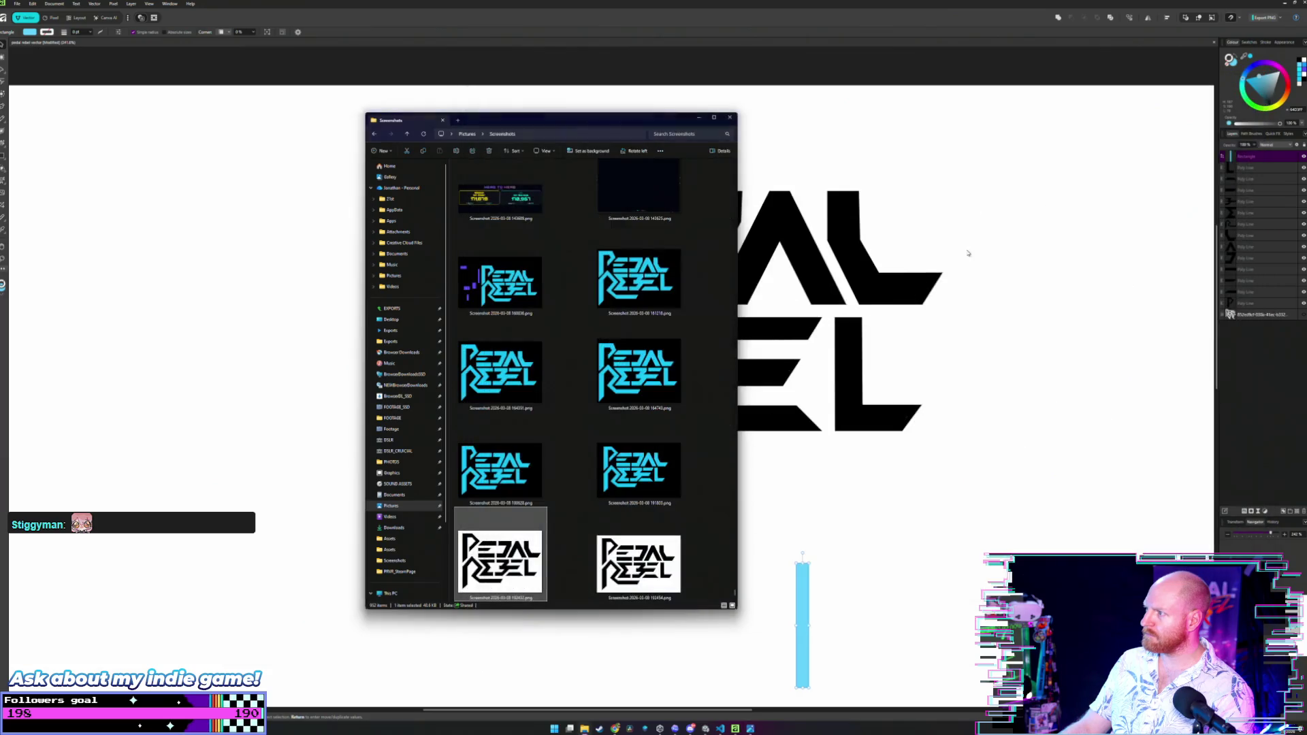
Minimize Explorer and move the cyan bar against the right edge of REBEL's L.
click(698, 118)
scroll(825, 493, down, 3)
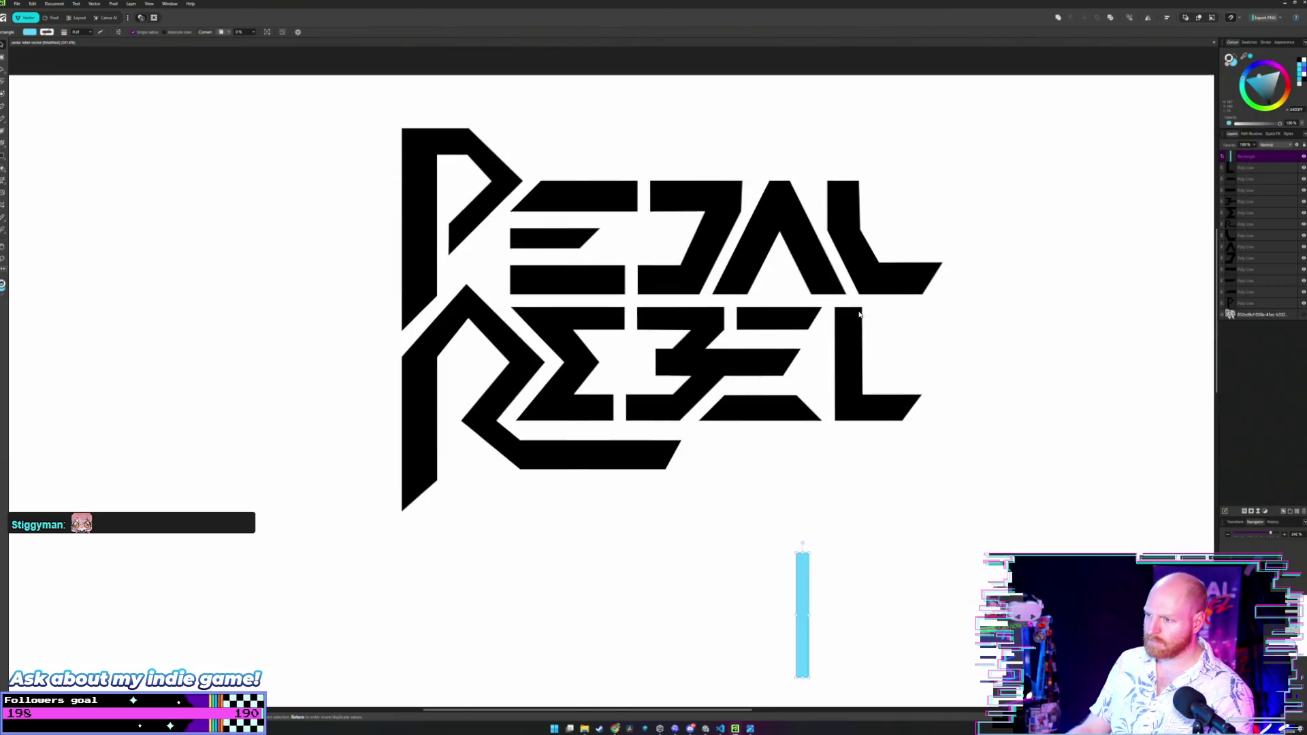
key(v)
click(887, 458)
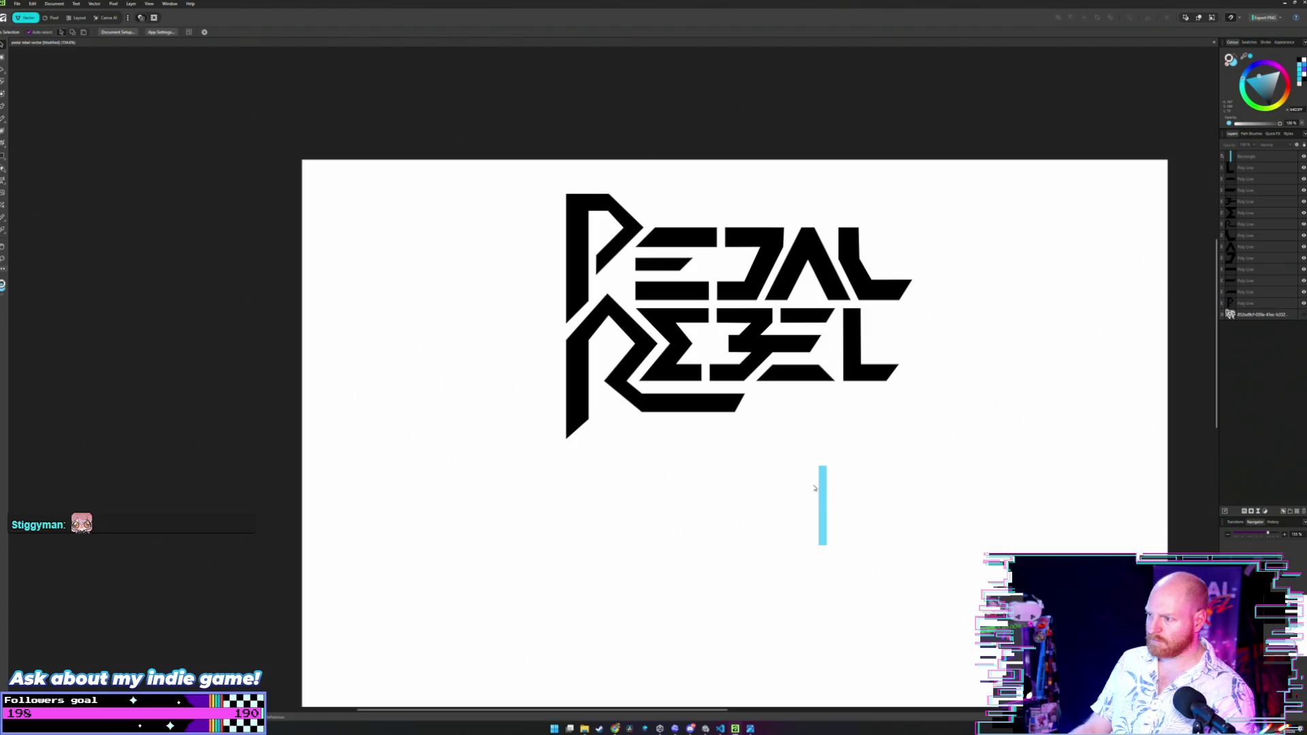
mouse_move(824, 483)
mouse_down()
mouse_move(927, 281)
mouse_move(905, 317)
mouse_up()
scroll(902, 317, up, 5)
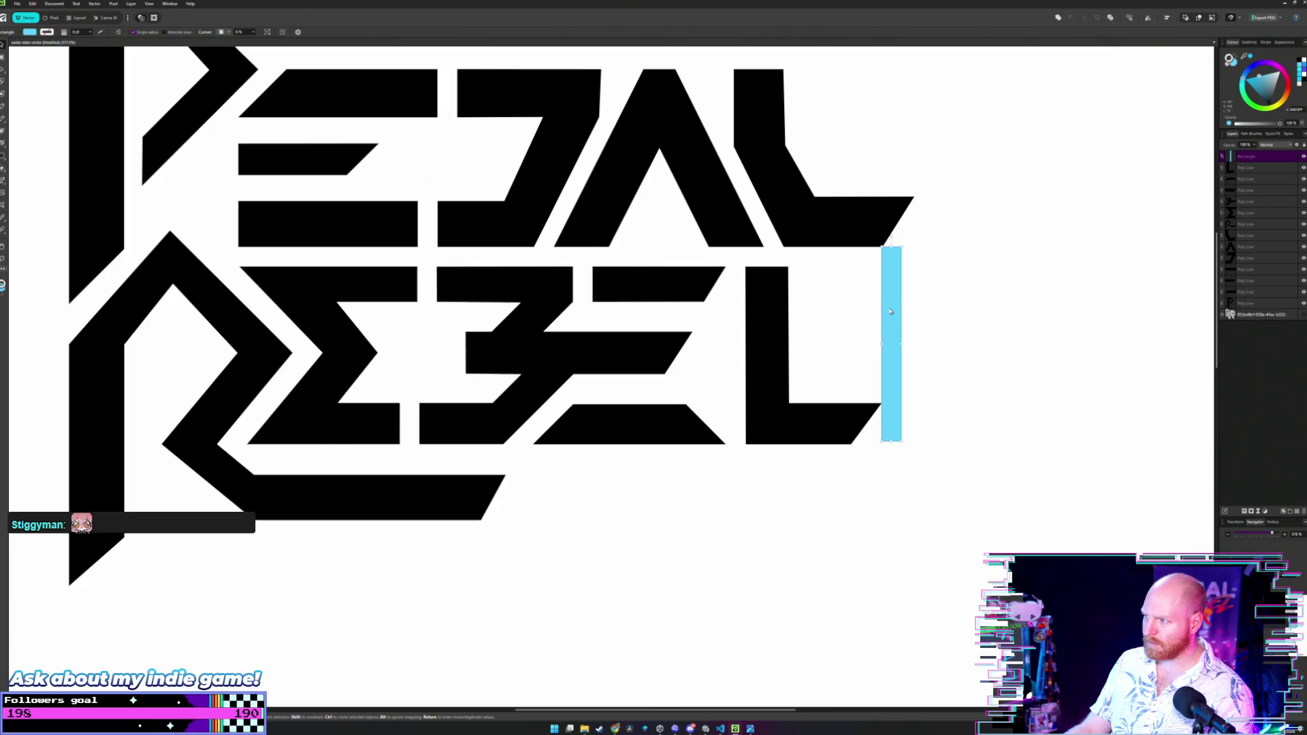
scroll(893, 314, up, 3)
Snap the cyan bar into alignment and rotate it clockwise into a diagonal.
drag(891, 291, 891, 290)
scroll(891, 307, up, 2)
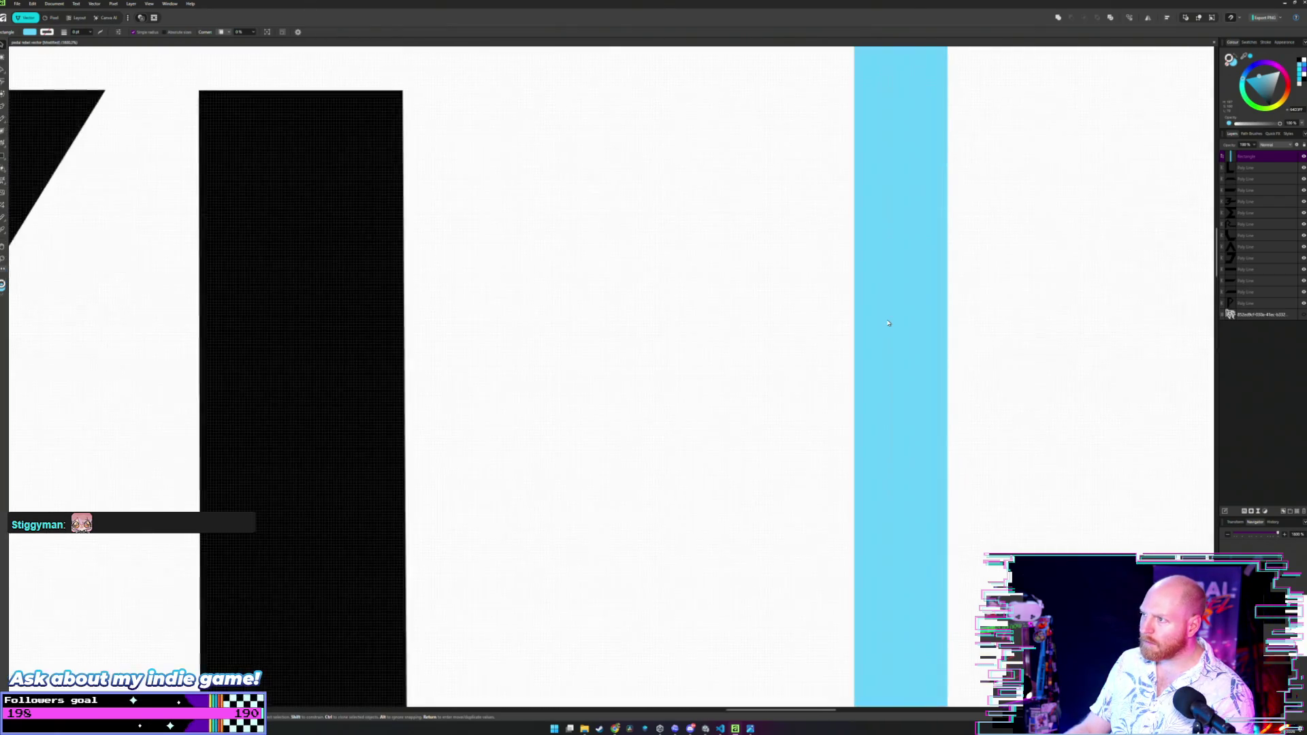
scroll(888, 323, down, 3)
scroll(887, 323, down, 5)
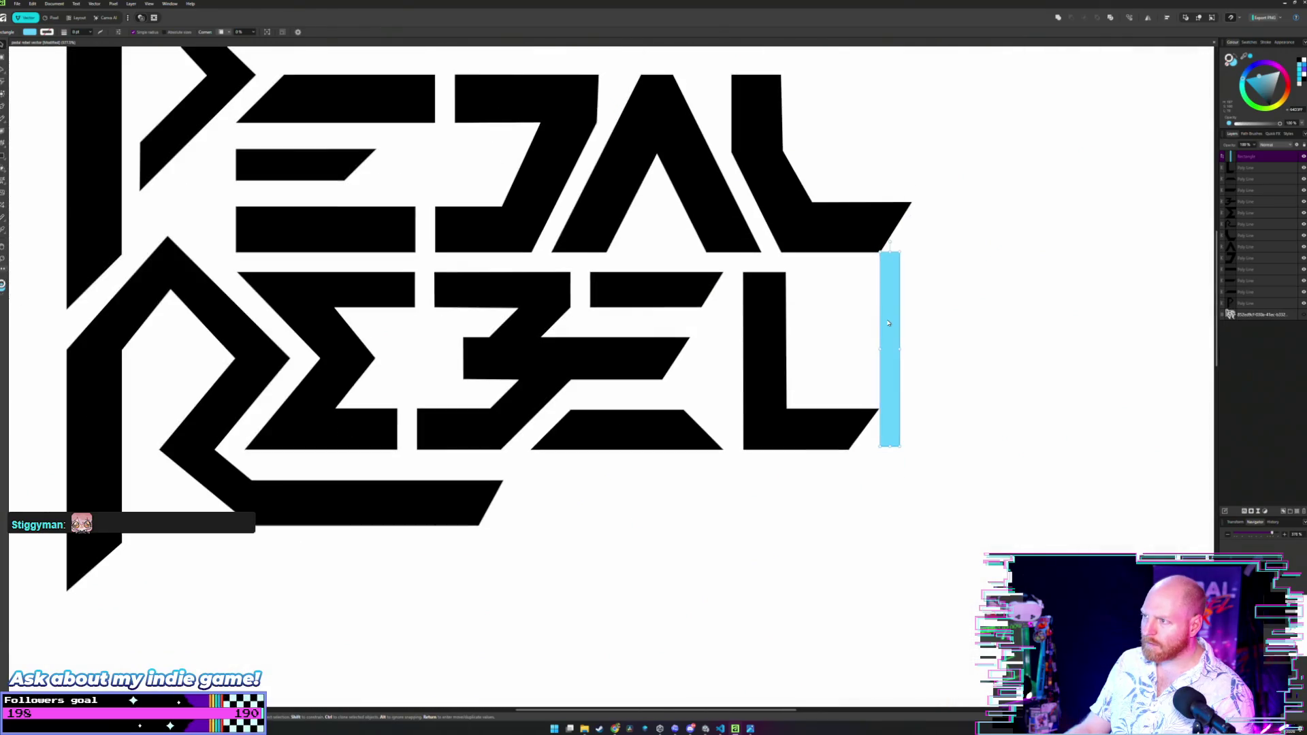
scroll(889, 322, up, 2)
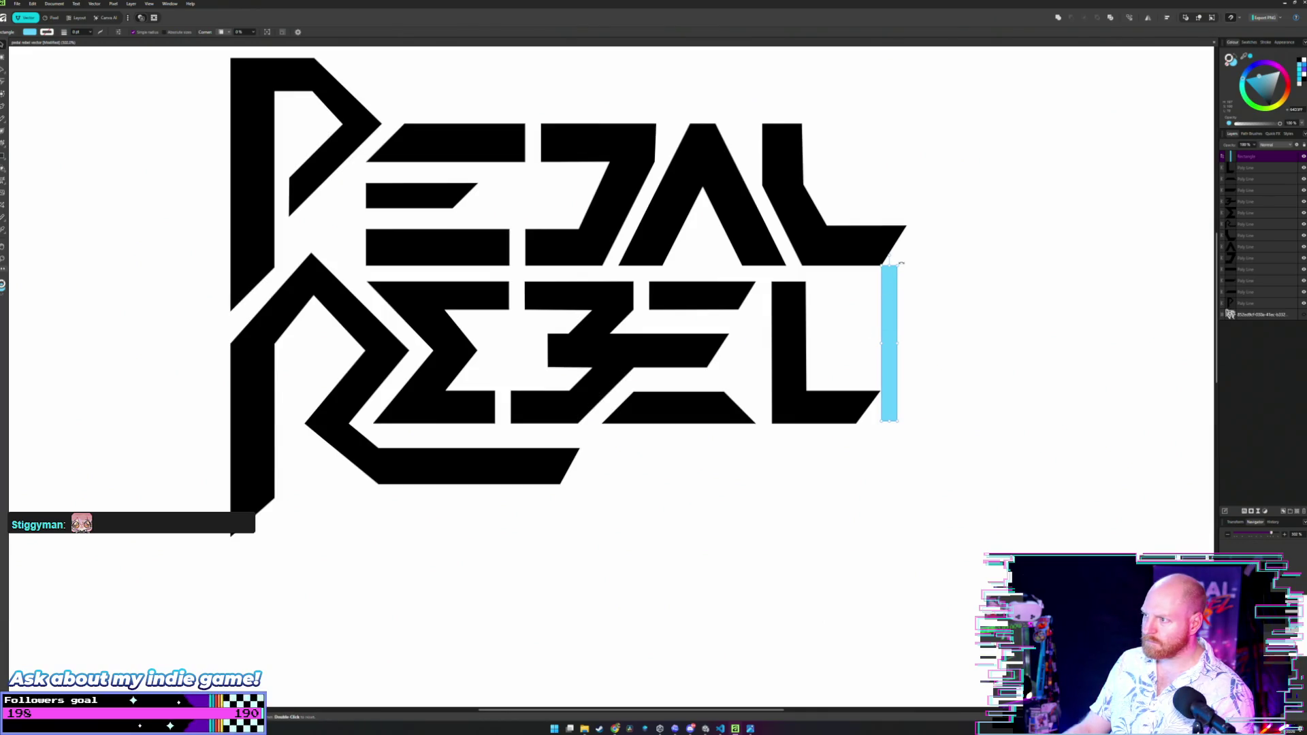
mouse_move(902, 263)
mouse_down()
mouse_move(946, 279)
mouse_move(951, 296)
mouse_move(907, 351)
mouse_move(912, 363)
mouse_move(909, 218)
mouse_up()
scroll(915, 261, up, 3)
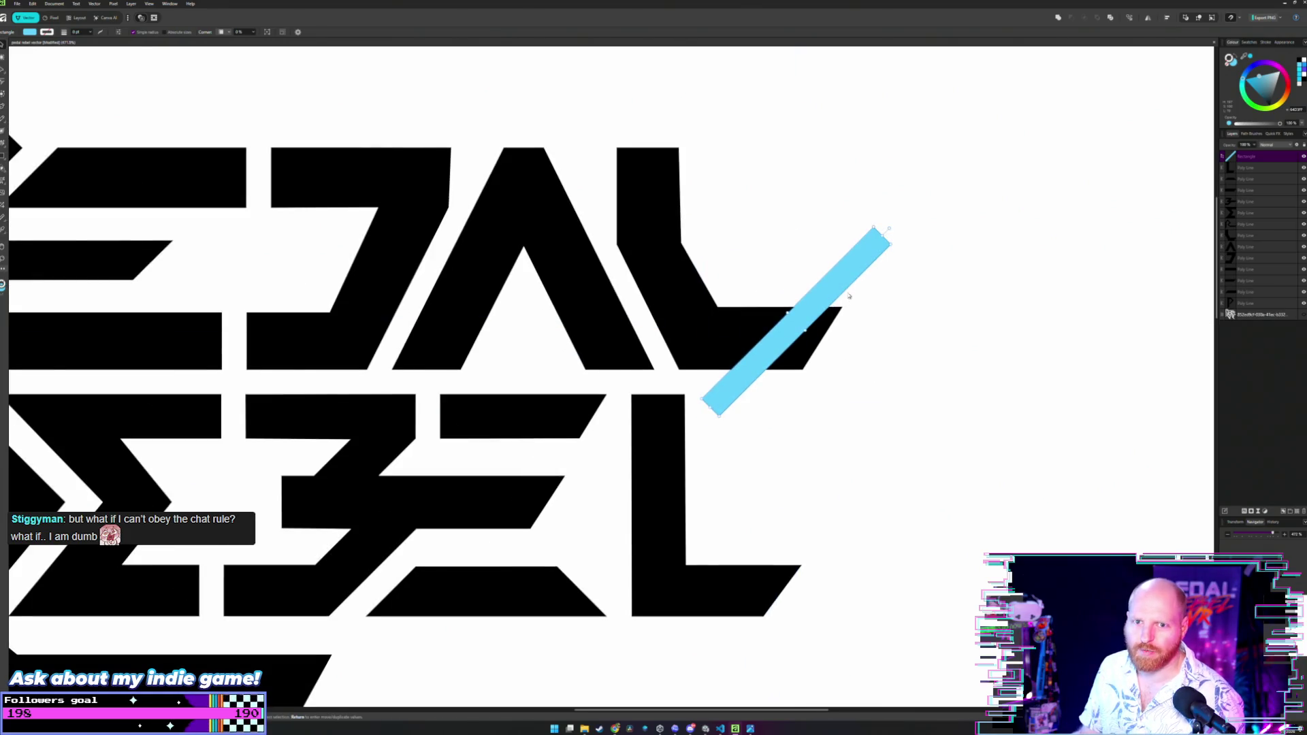
Rotate the cyan bar to a steeper angle and shift it onto the L's slanted end.
drag(848, 275, 854, 279)
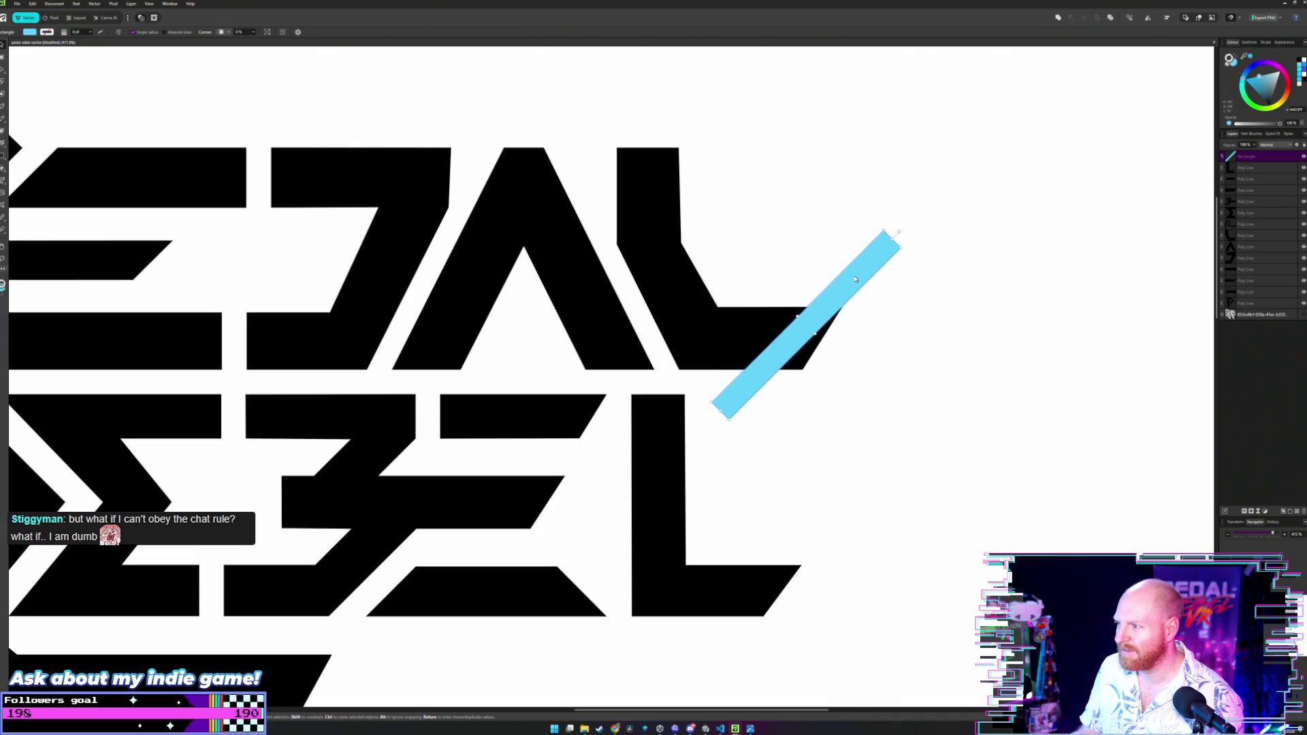
scroll(853, 279, up, 3)
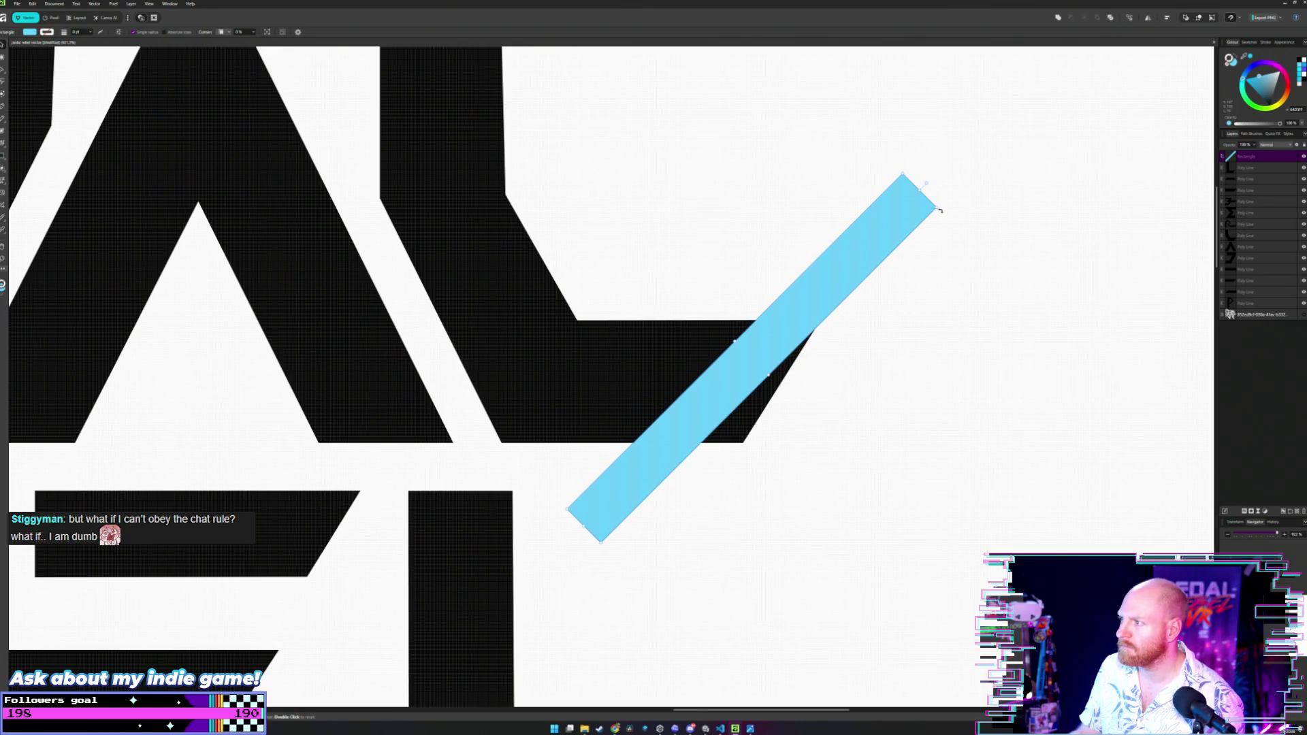
drag(934, 183, 925, 164)
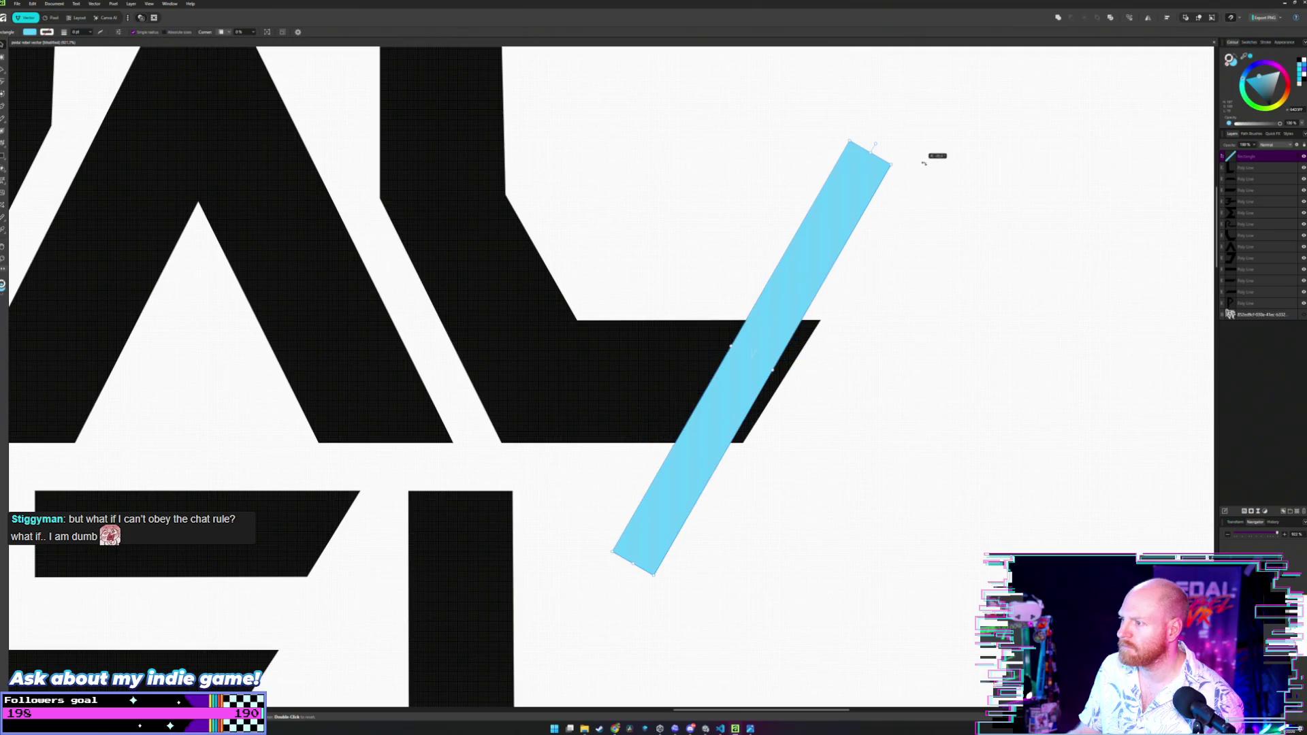
drag(830, 231, 841, 238)
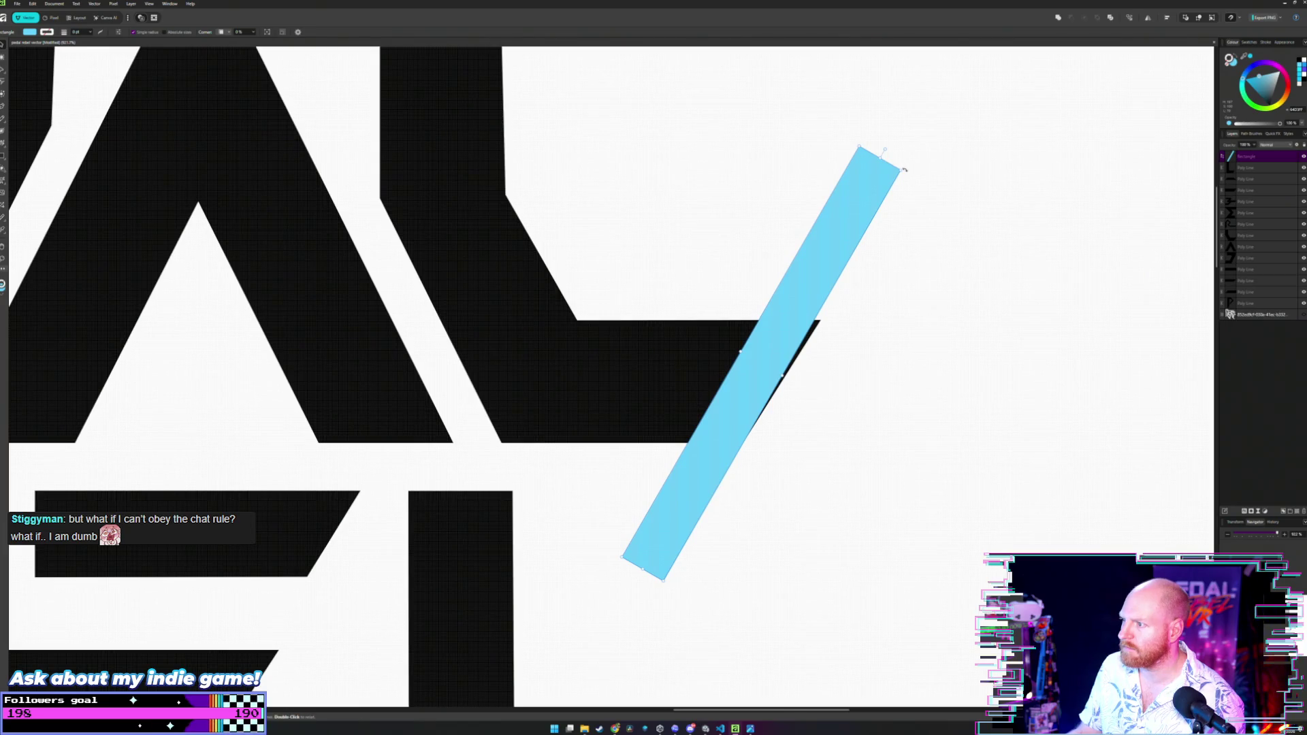
scroll(868, 234, up, 2)
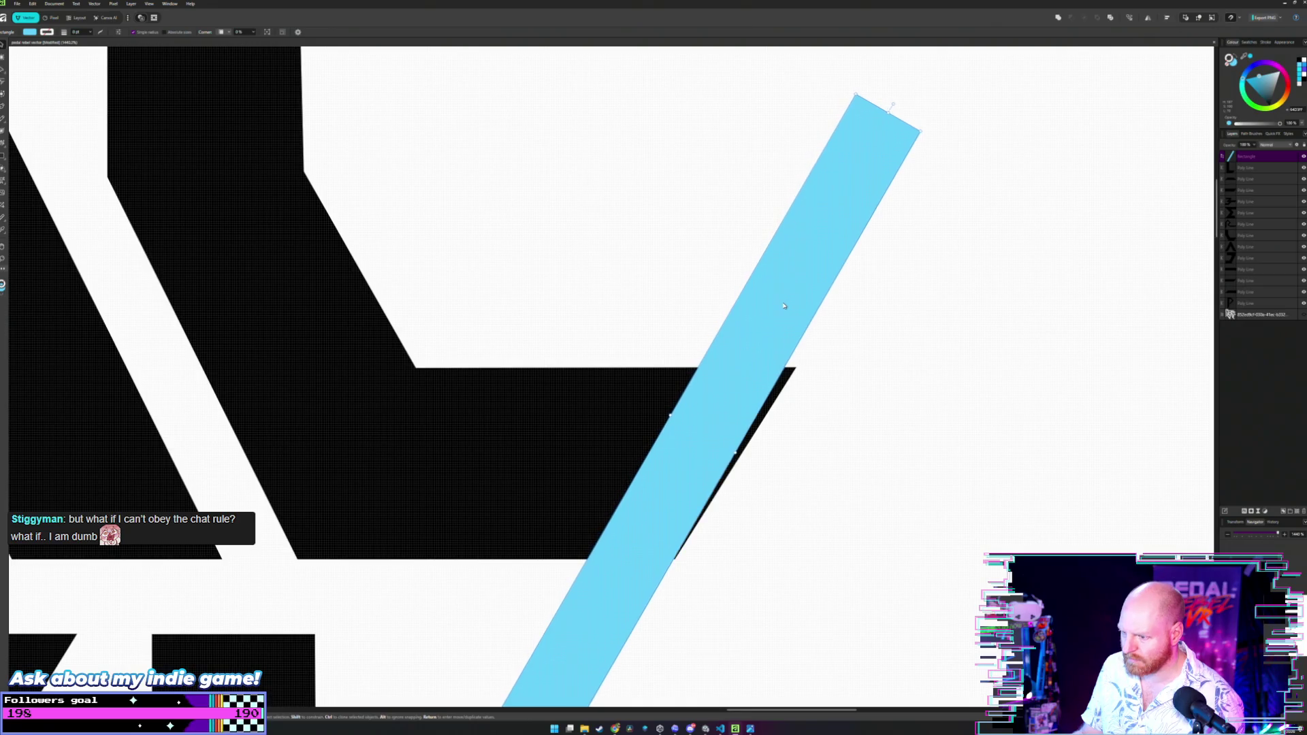
scroll(794, 331, up, 2)
scroll(793, 331, down, 4)
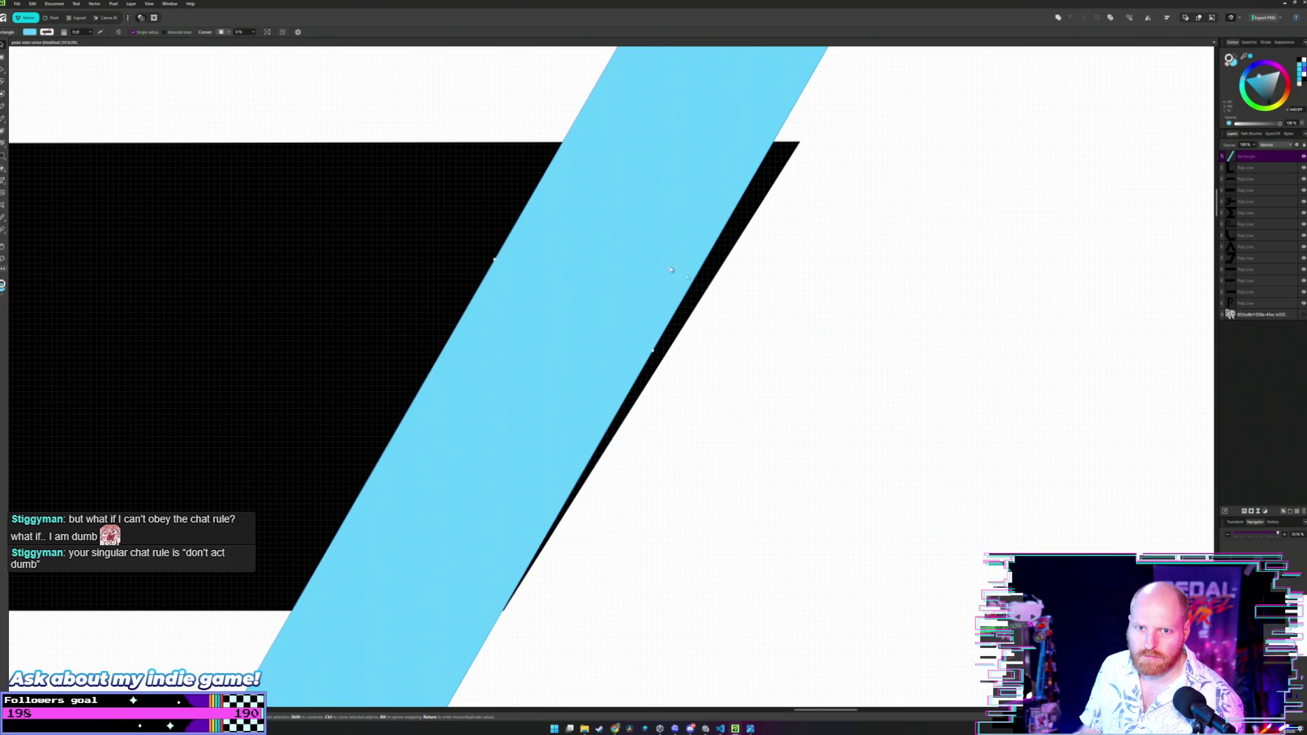
Select the black L shape under the bar to inspect it, then deselect it.
click(633, 328)
key(Escape)
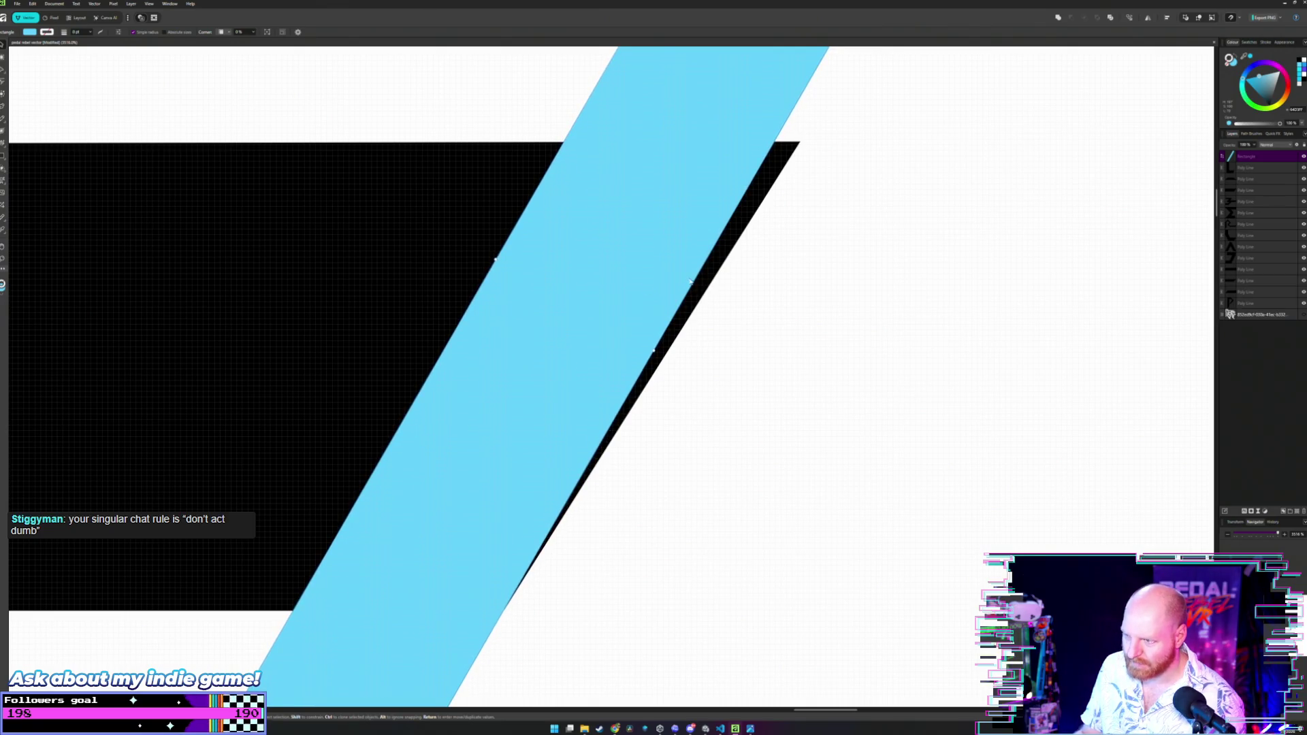
scroll(691, 282, down, 3)
click(619, 330)
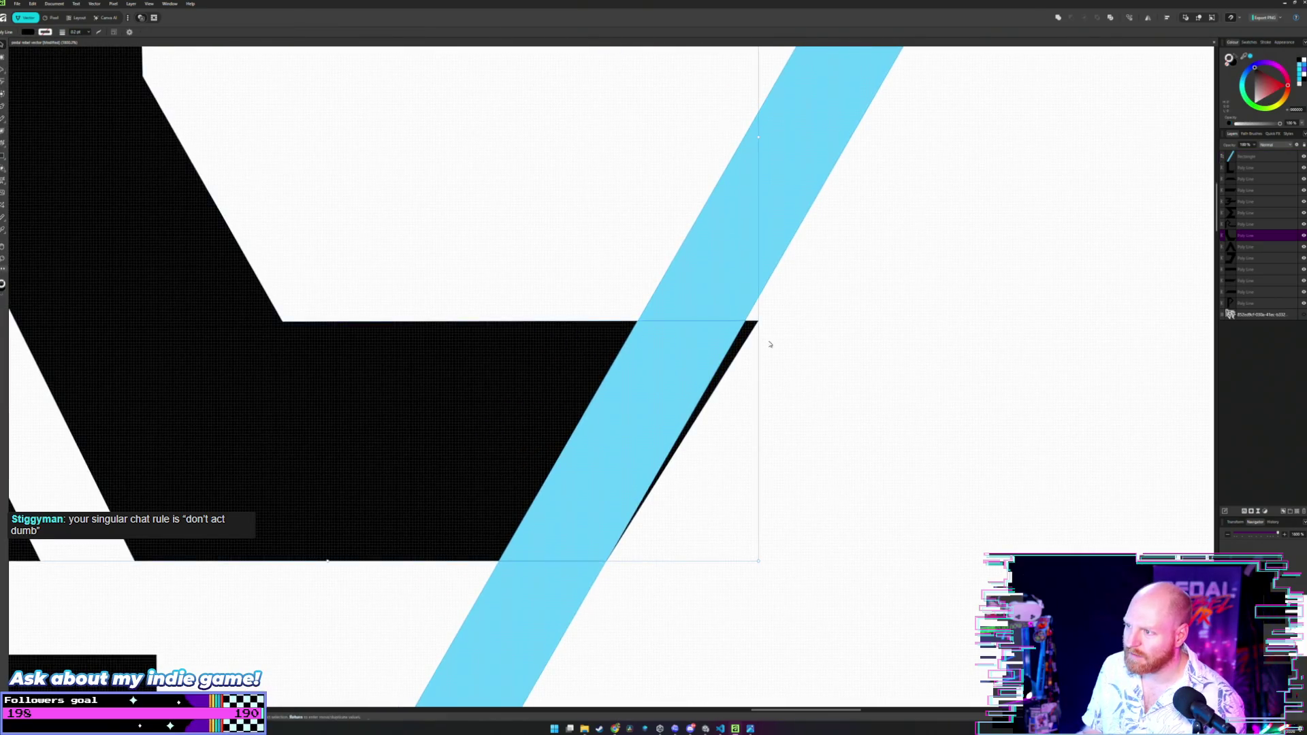
click(750, 333)
With the Node tool, drag the L's top-right corner node onto the cyan bar's edge.
key(a)
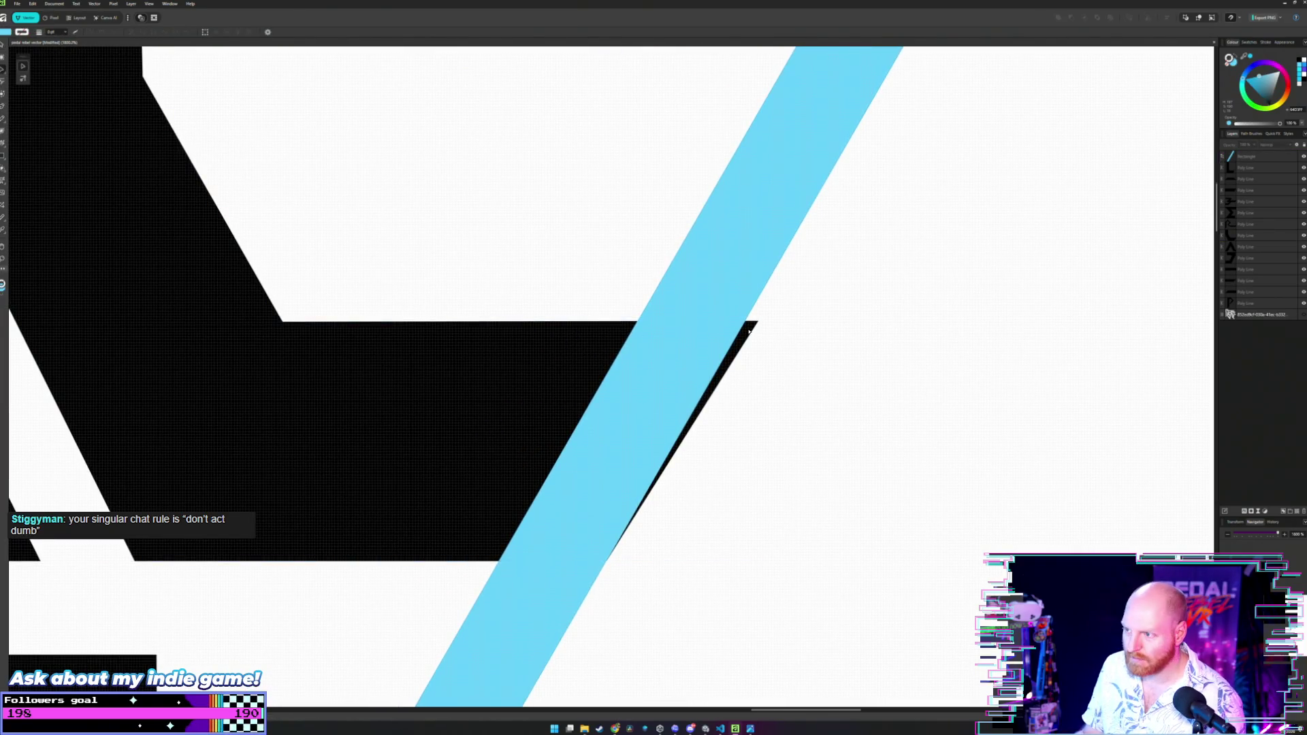
click(751, 331)
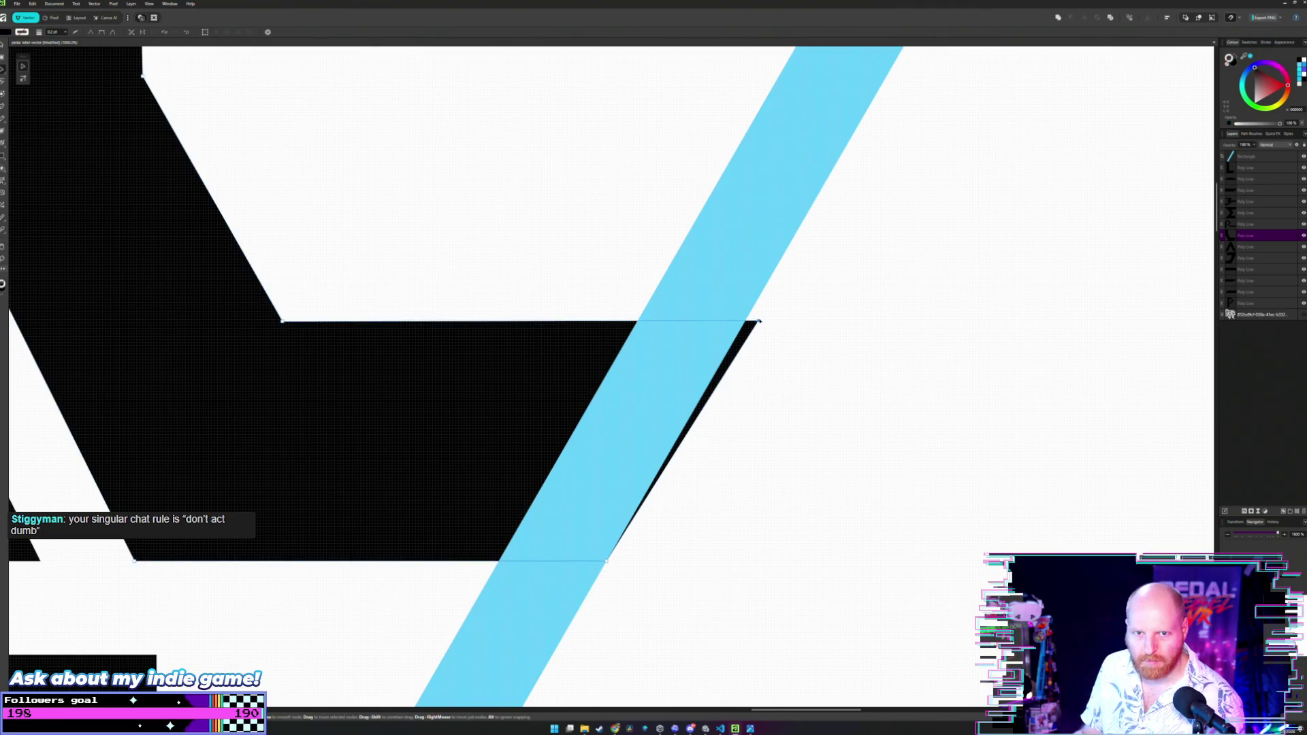
drag(759, 322, 747, 323)
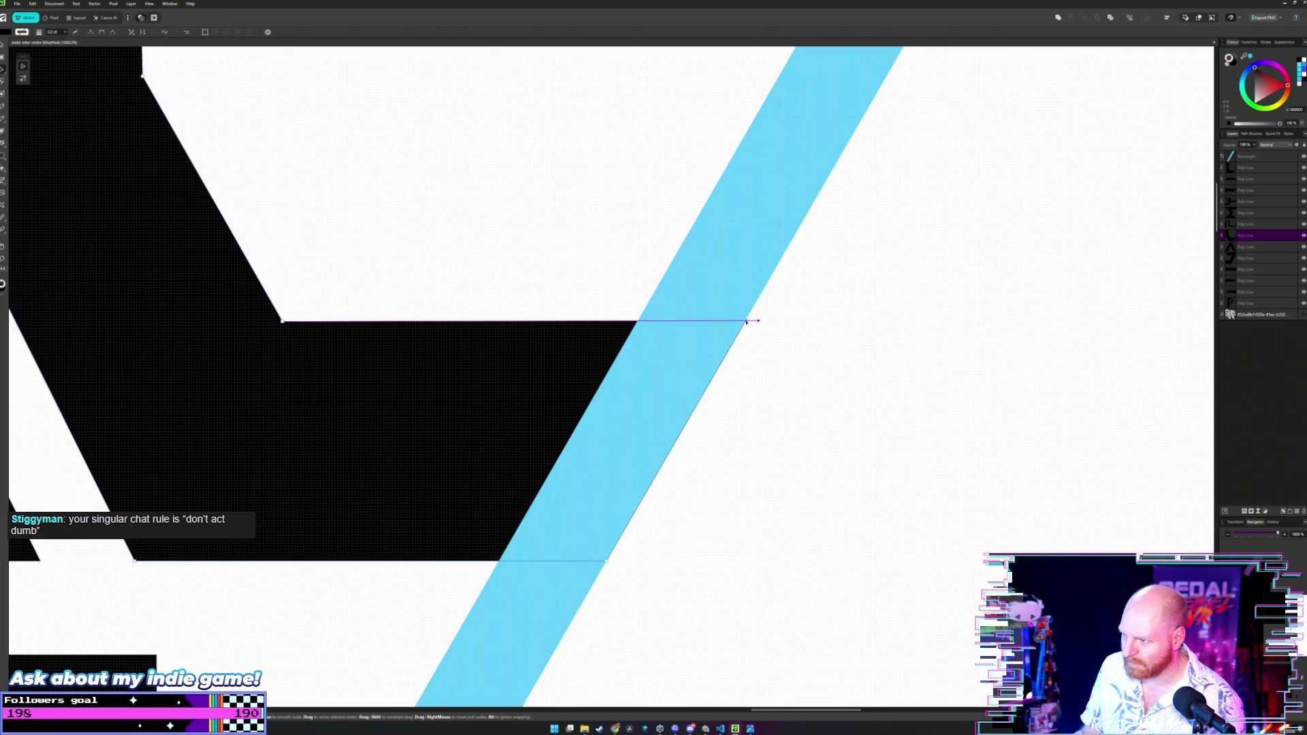
drag(746, 322, 745, 322)
scroll(757, 342, up, 3)
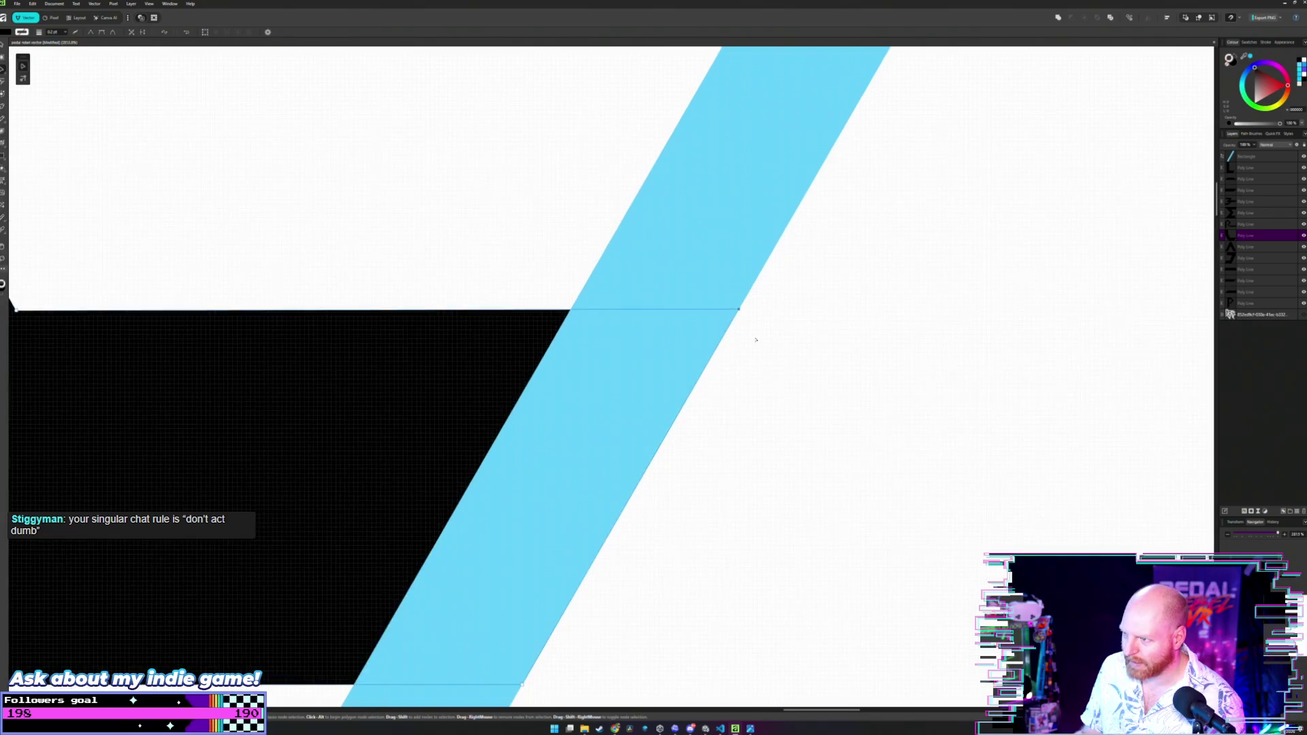
scroll(787, 333, down, 2)
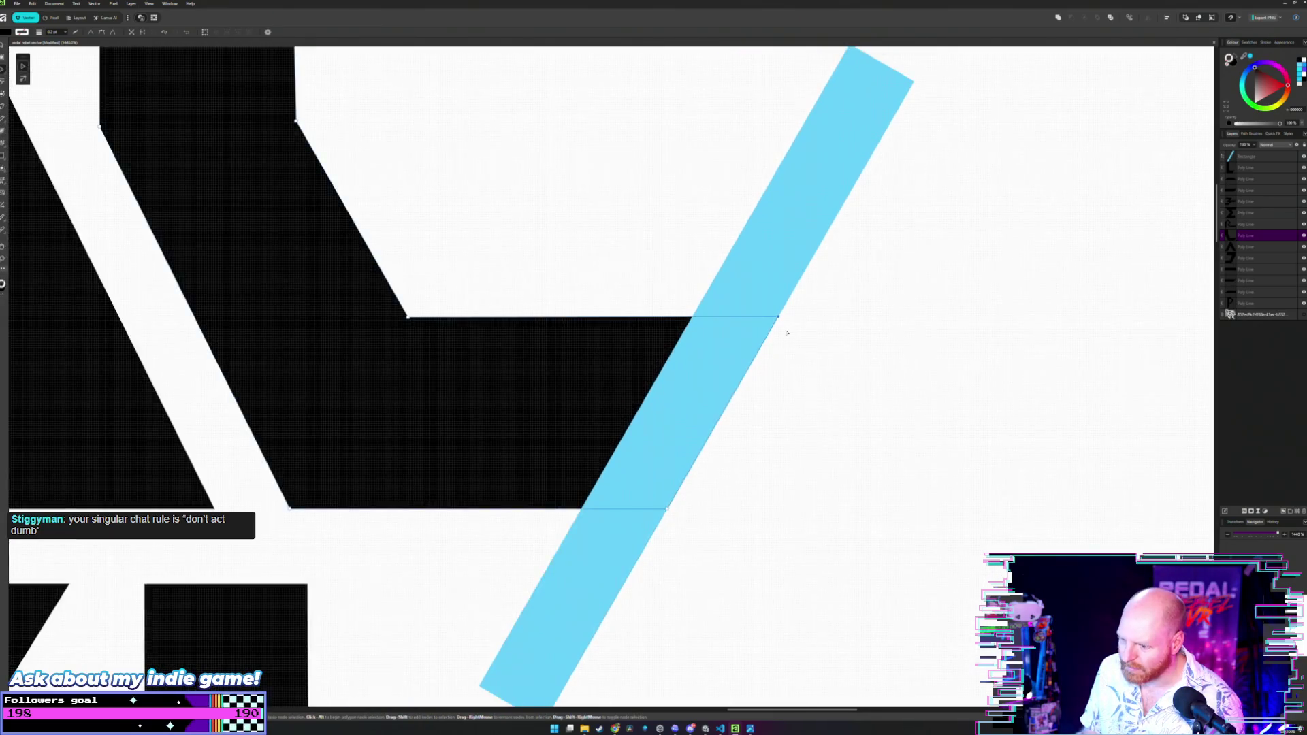
scroll(673, 245, down, 2)
scroll(667, 338, up, 1)
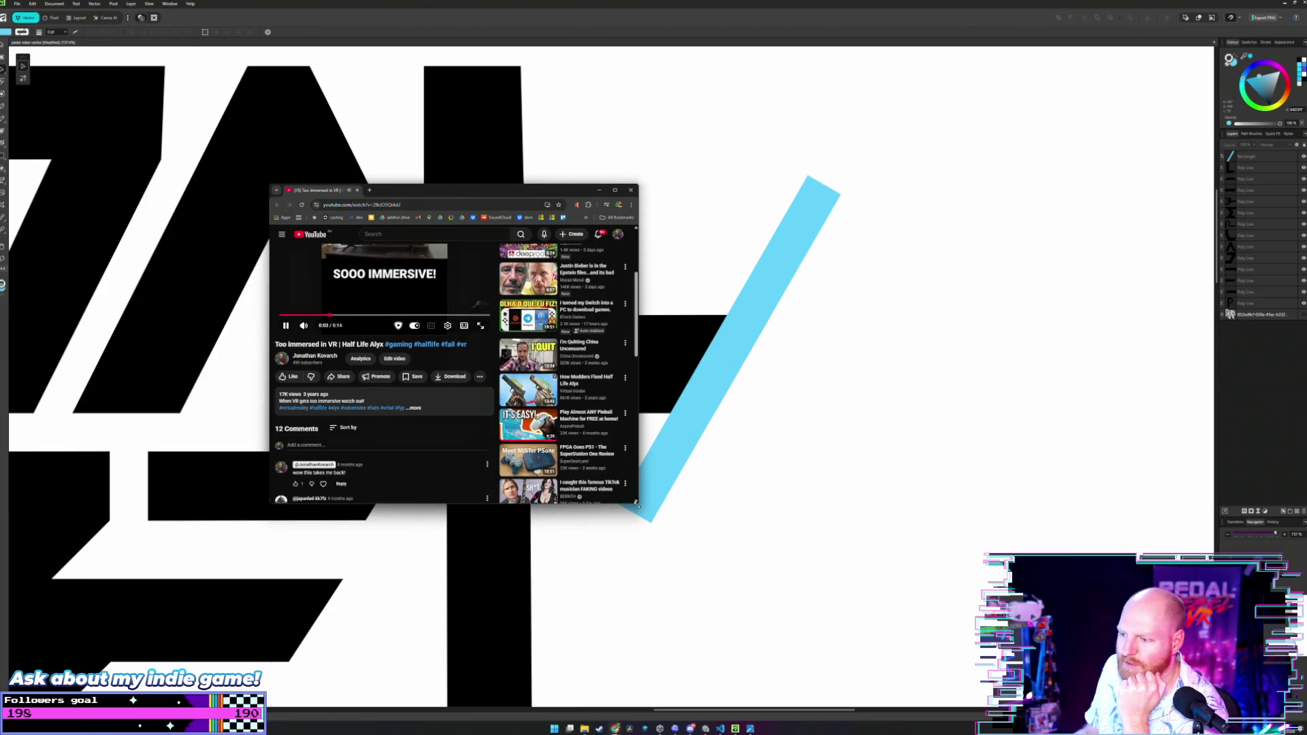
Enlarge the YouTube browser window, then close it to reveal the logo canvas.
drag(638, 505, 913, 643)
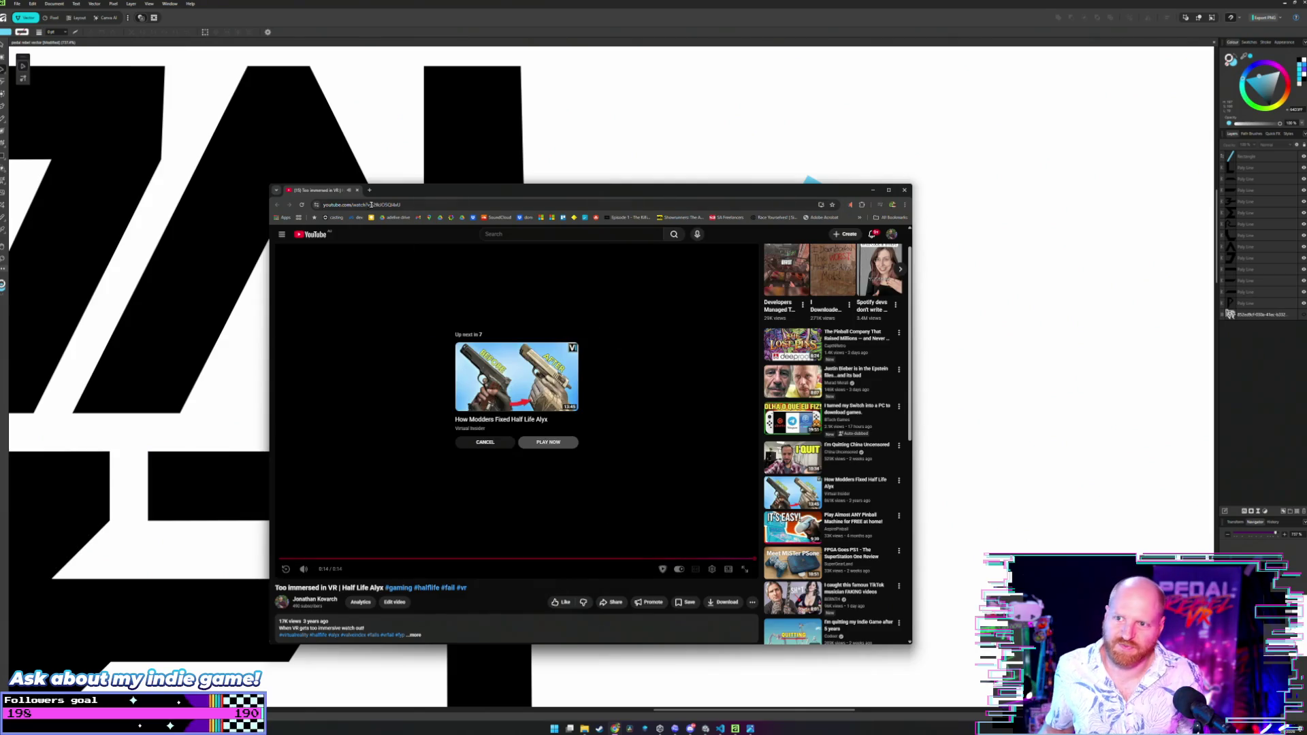
click(357, 190)
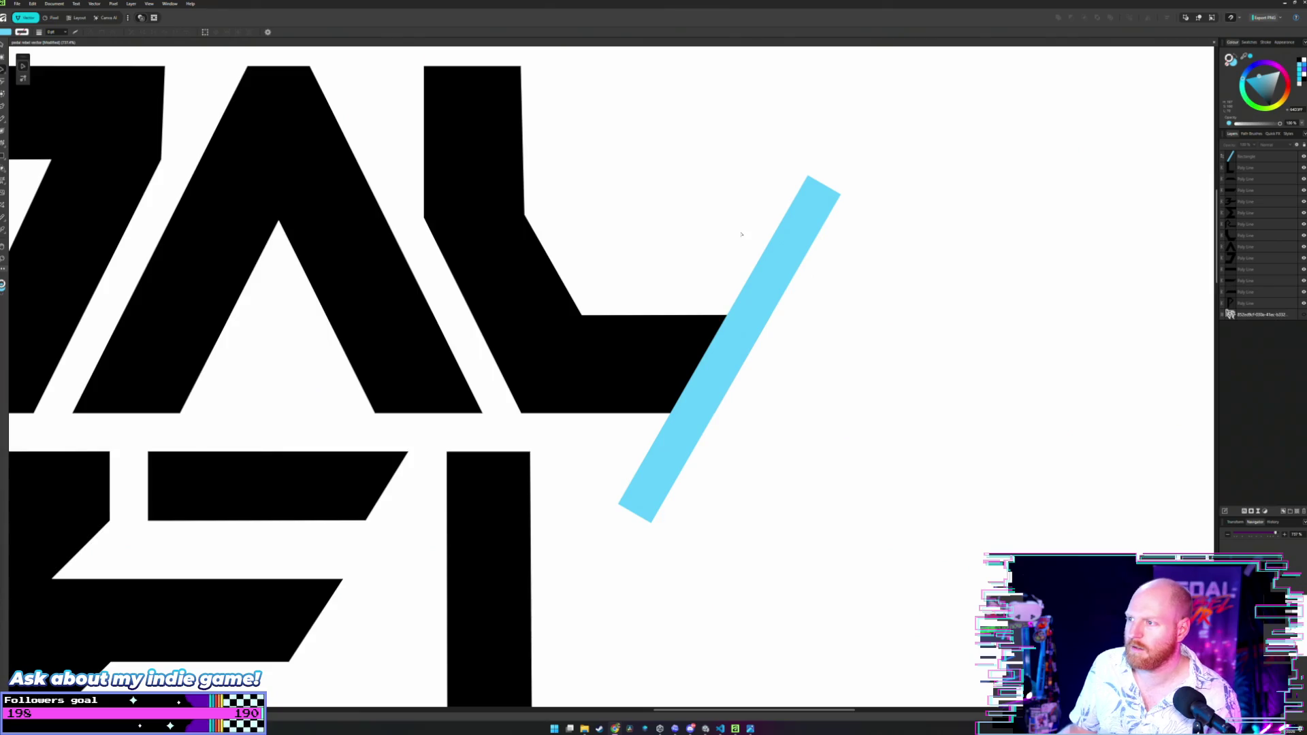
Drag the cyan bar onto the slanted end of REBEL's L and nudge it flush with its diagonal edge.
scroll(755, 253, down, 3)
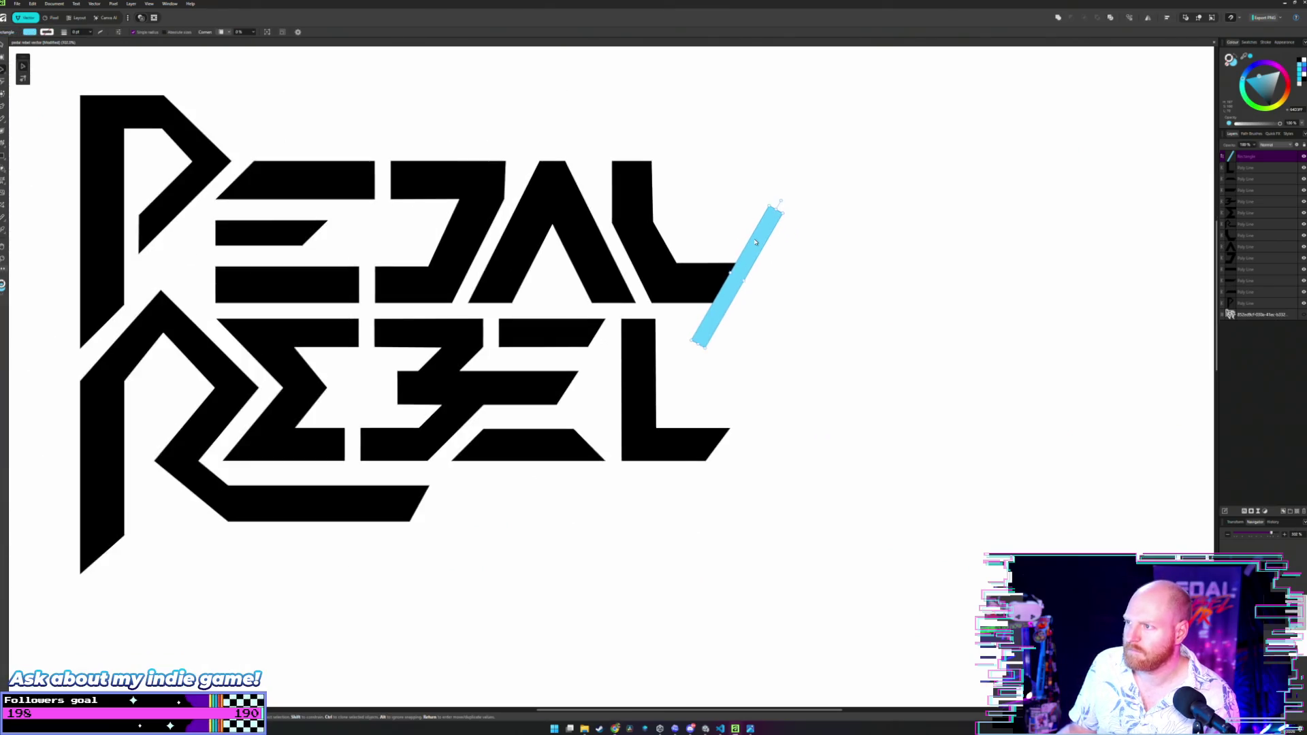
drag(756, 253, 730, 401)
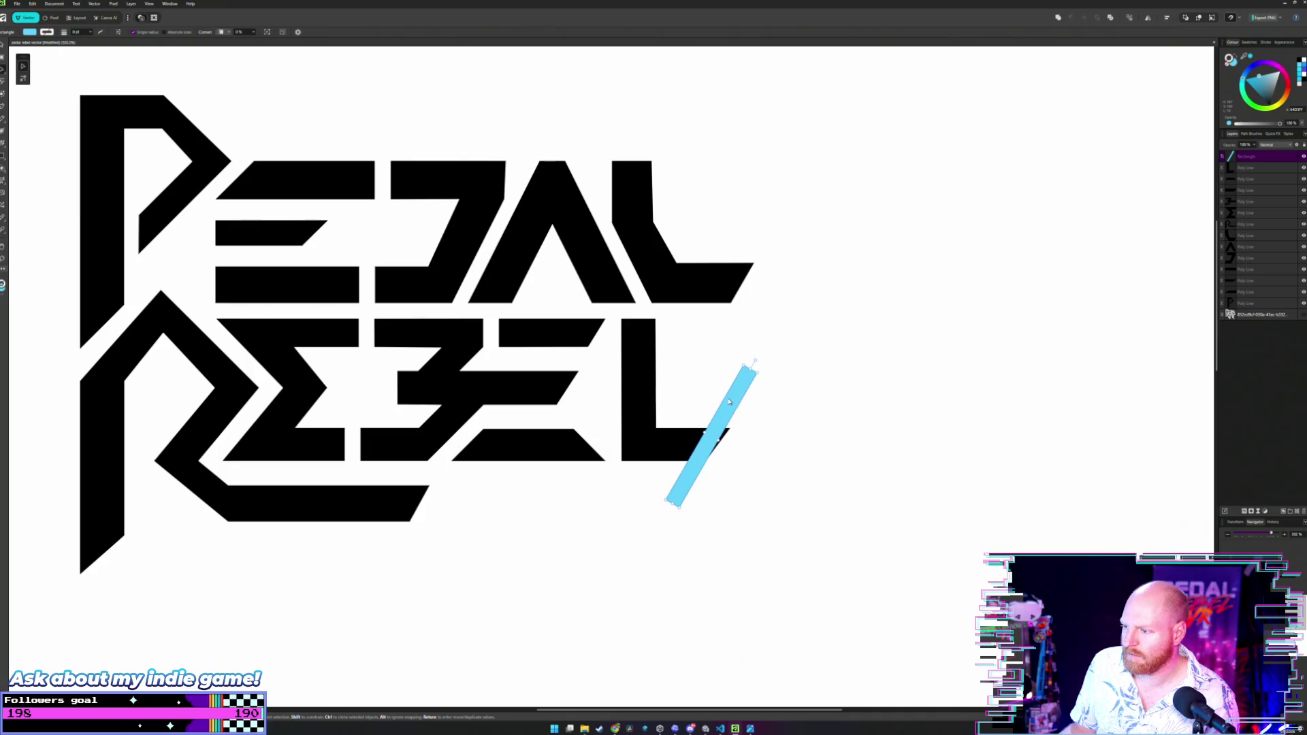
scroll(746, 405, up, 3)
scroll(744, 435, up, 2)
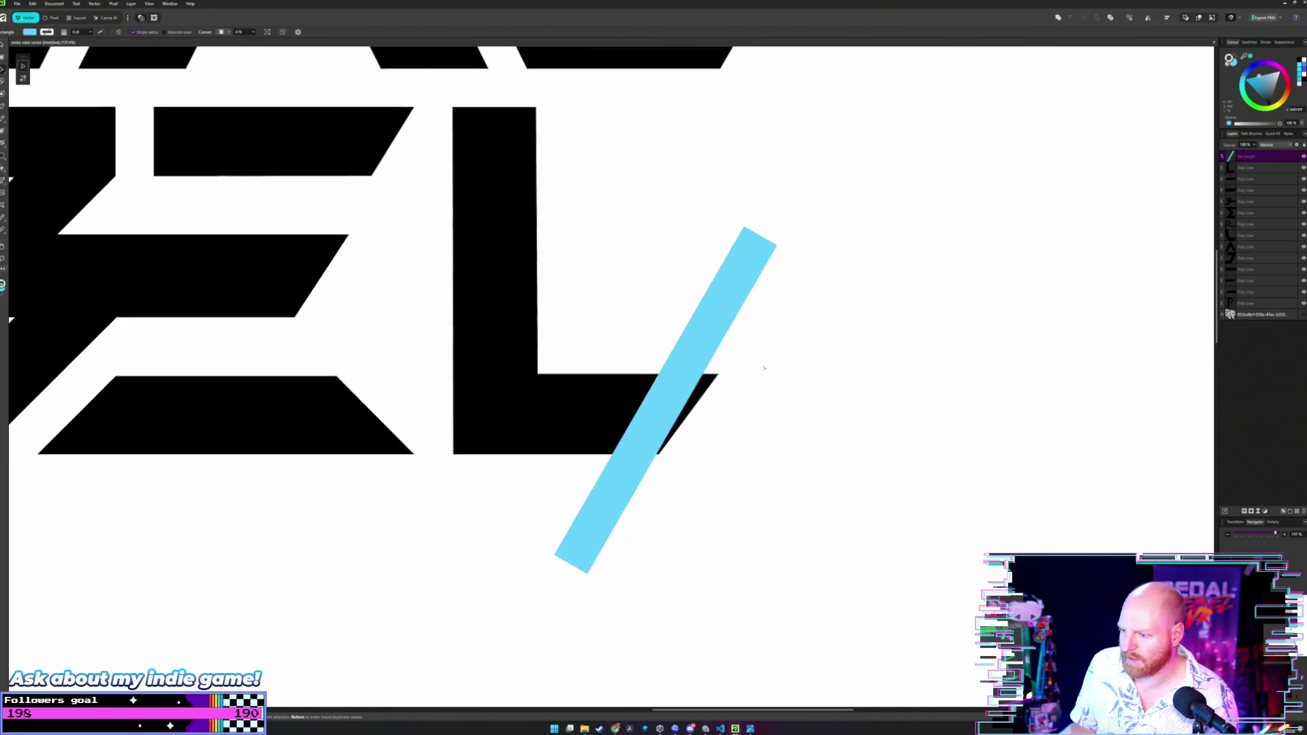
drag(676, 288, 656, 332)
scroll(679, 292, up, 2)
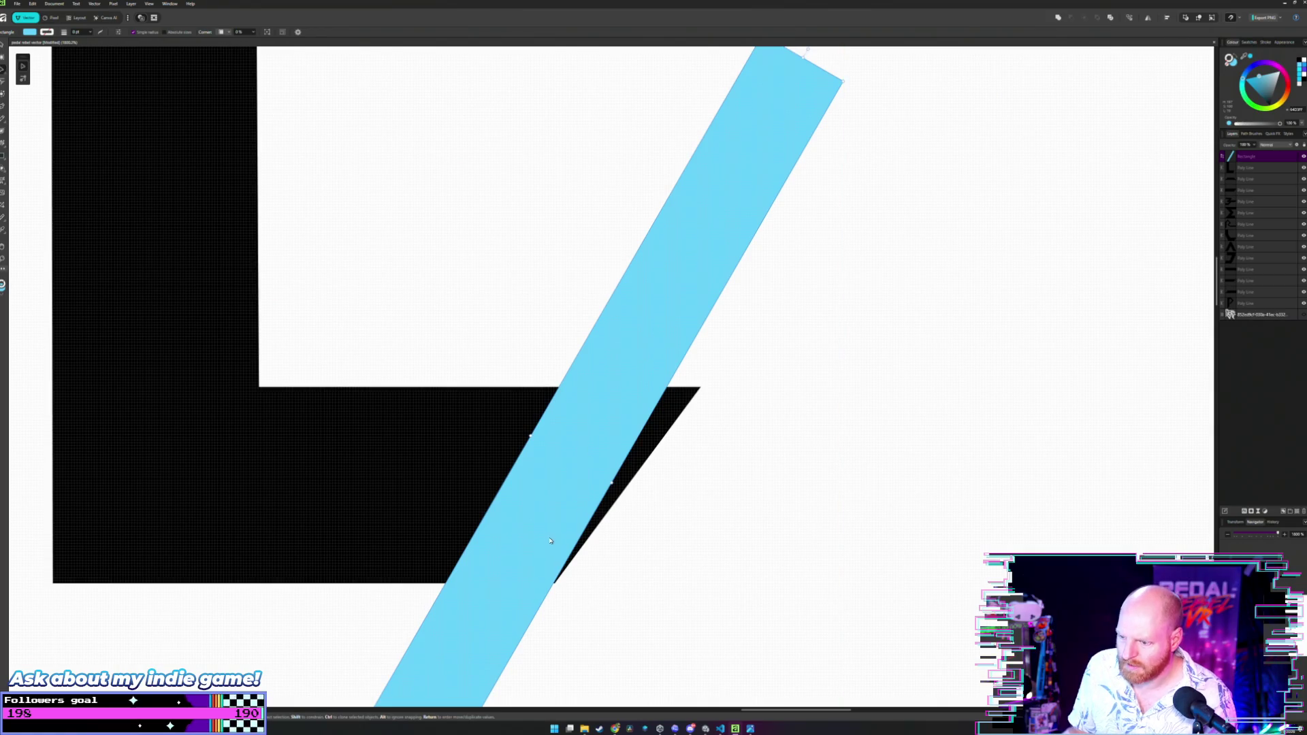
scroll(579, 430, up, 4)
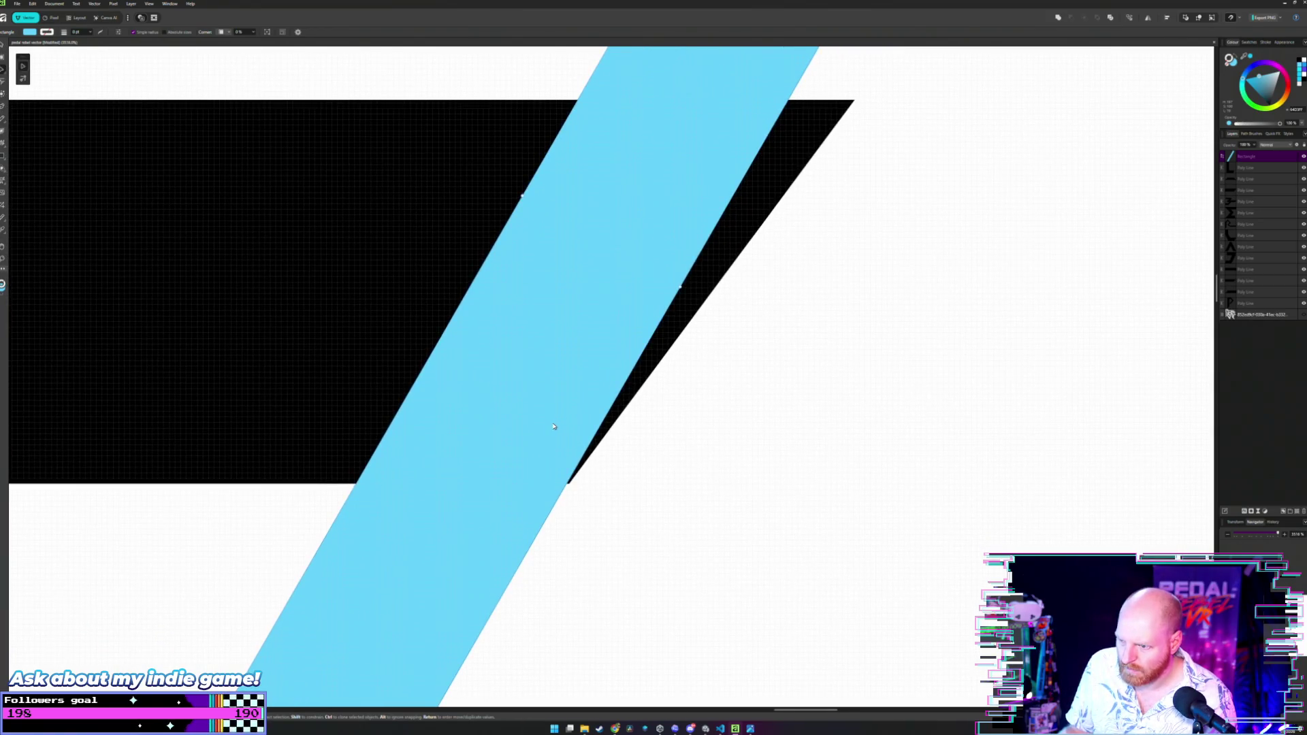
drag(554, 426, 560, 452)
scroll(554, 426, up, 2)
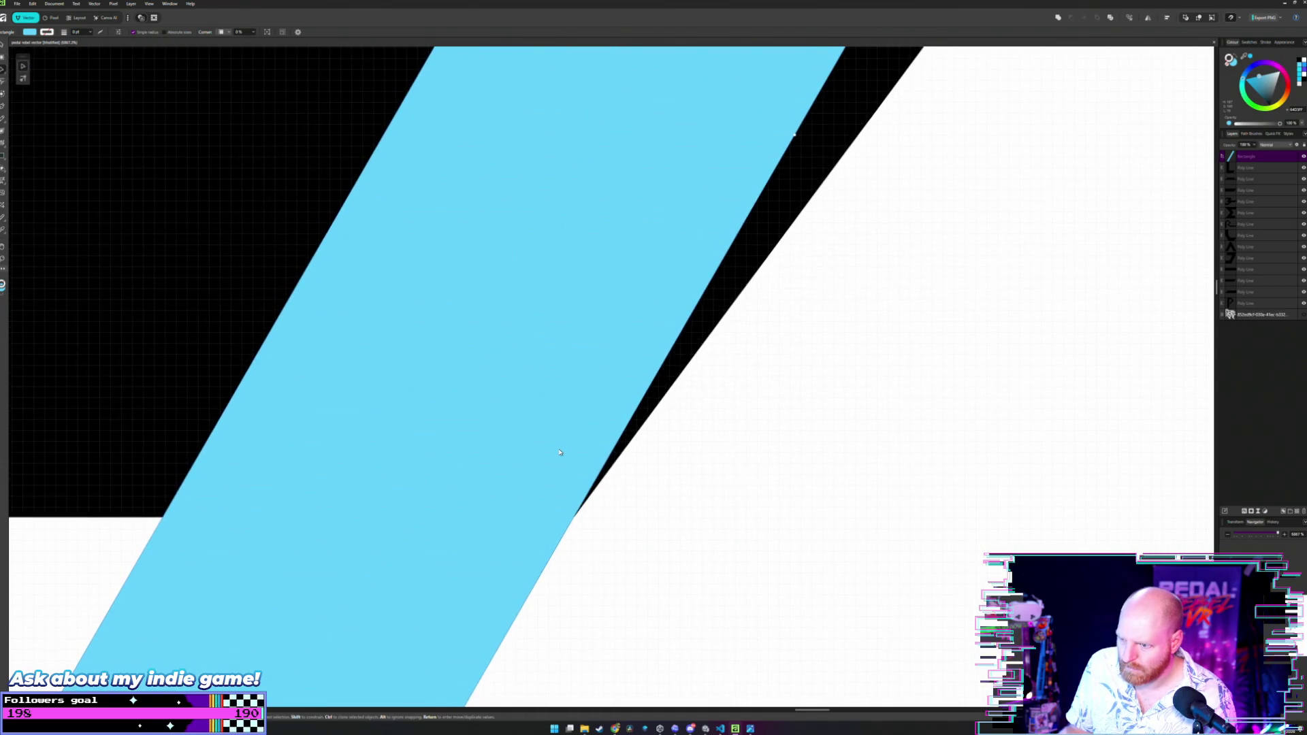
scroll(560, 452, down, 2)
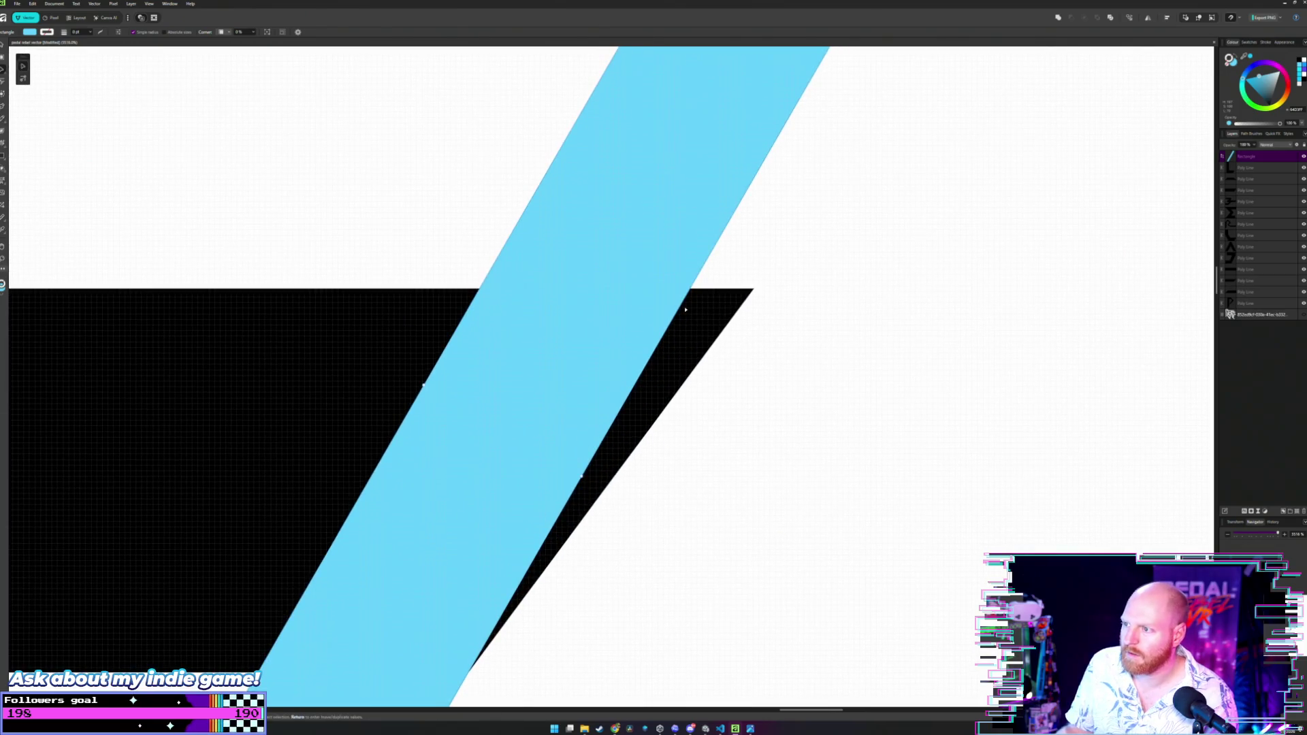
Pull the L's top-right node flush against the cyan bar's edge.
click(685, 310)
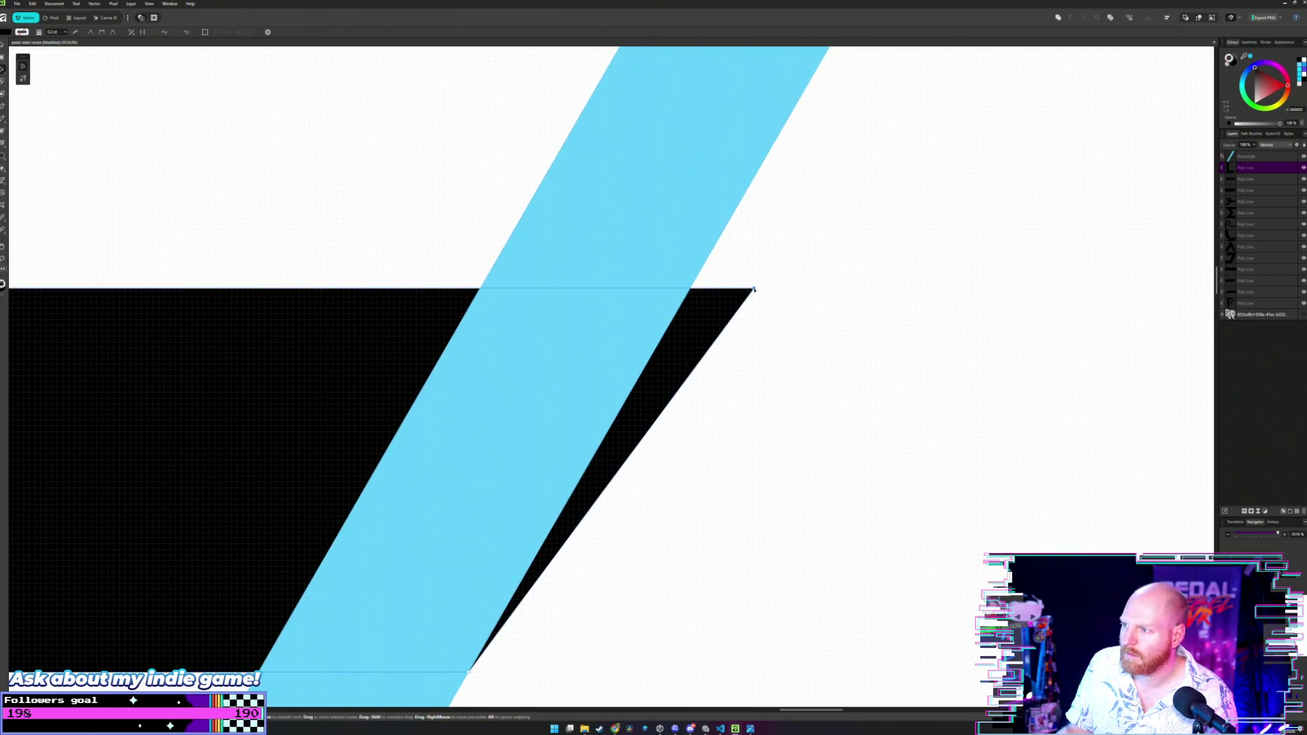
drag(754, 290, 690, 291)
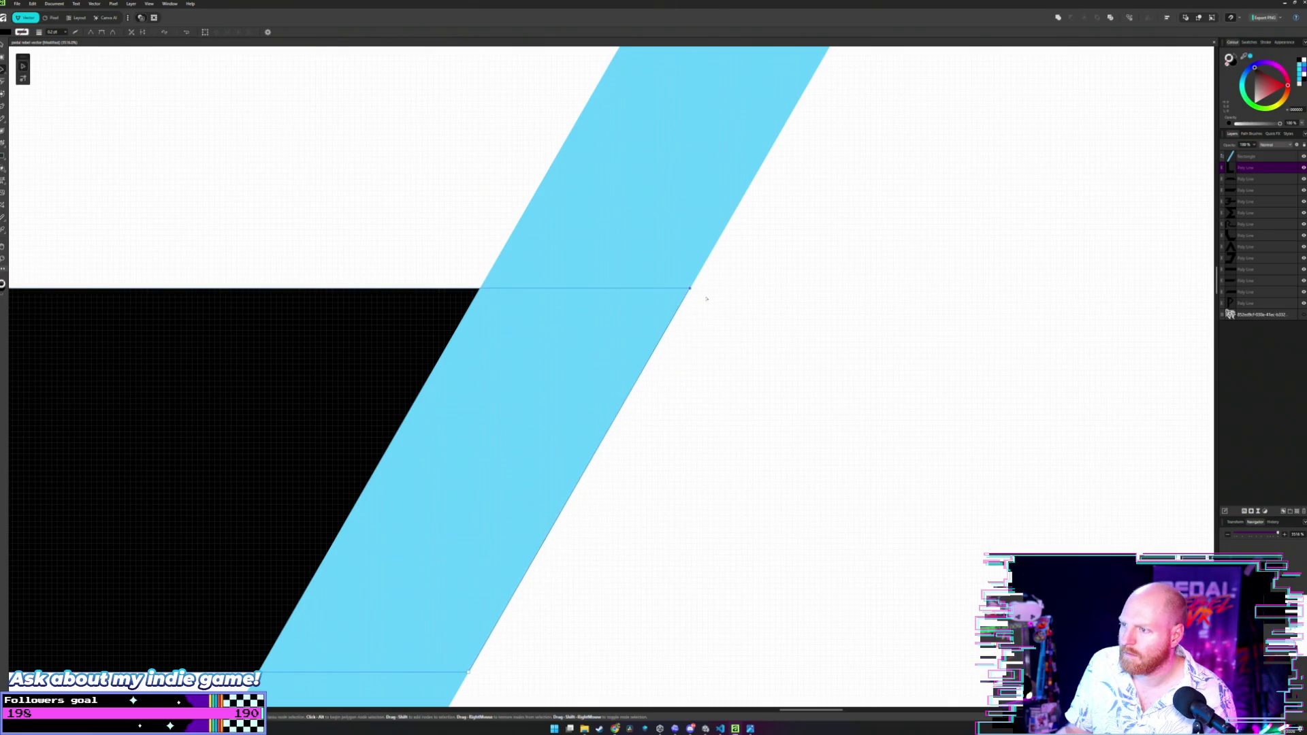
scroll(708, 298, down, 10)
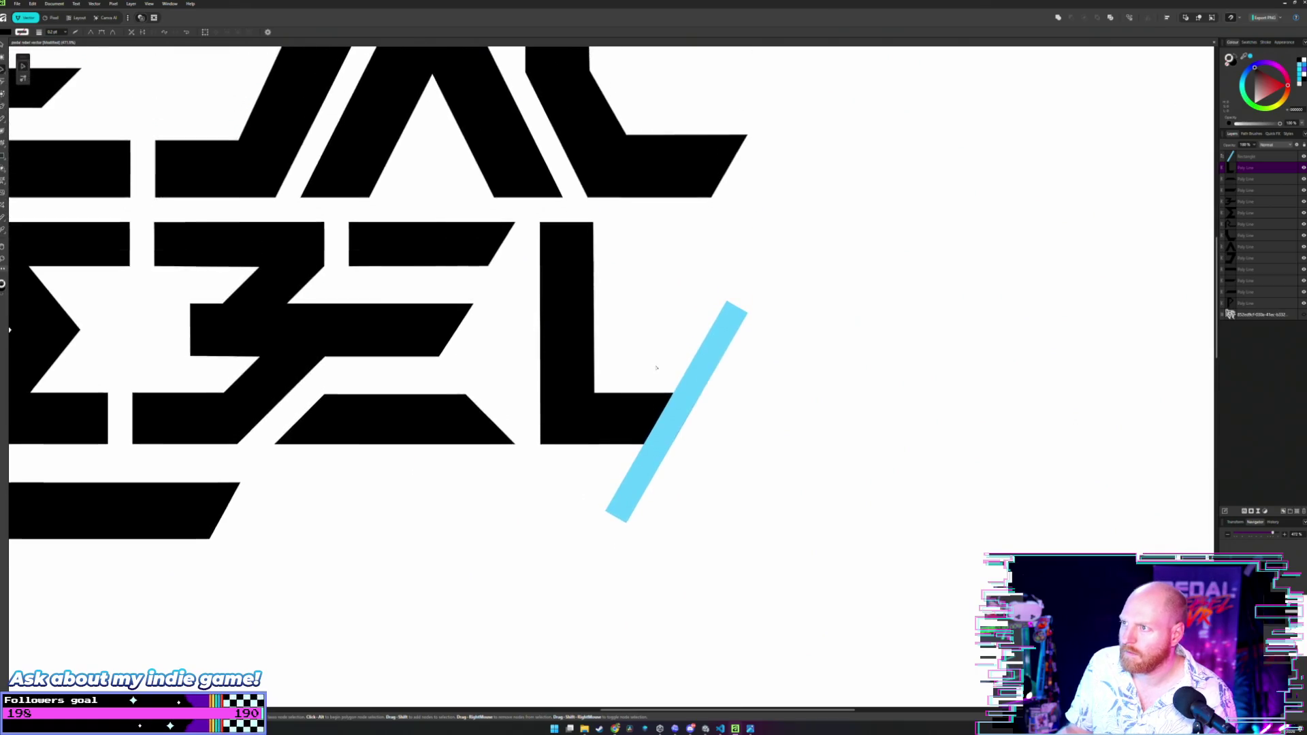
scroll(703, 353, down, 3)
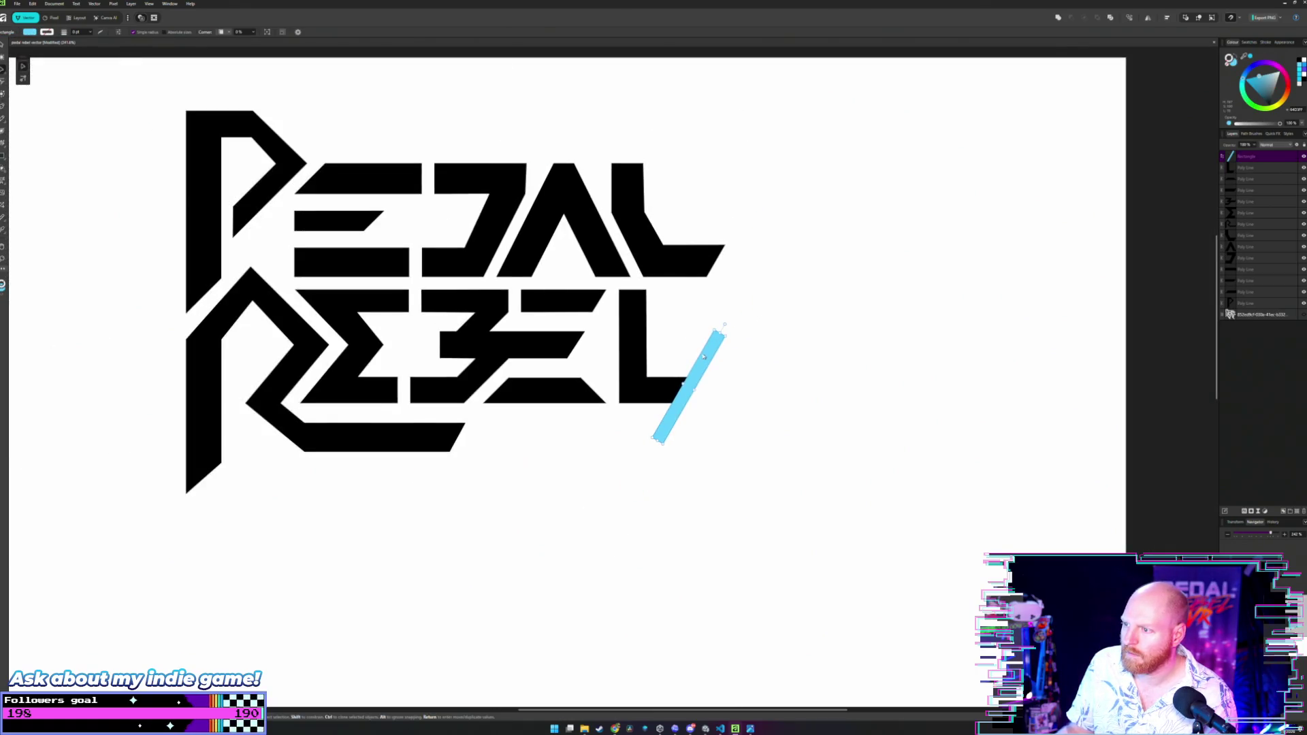
Reposition the cyan bar and rotate it to a steeper, roughly 45-degree angle across PEDAL's A.
drag(701, 369, 843, 379)
scroll(762, 357, up, 1)
scroll(761, 357, down, 2)
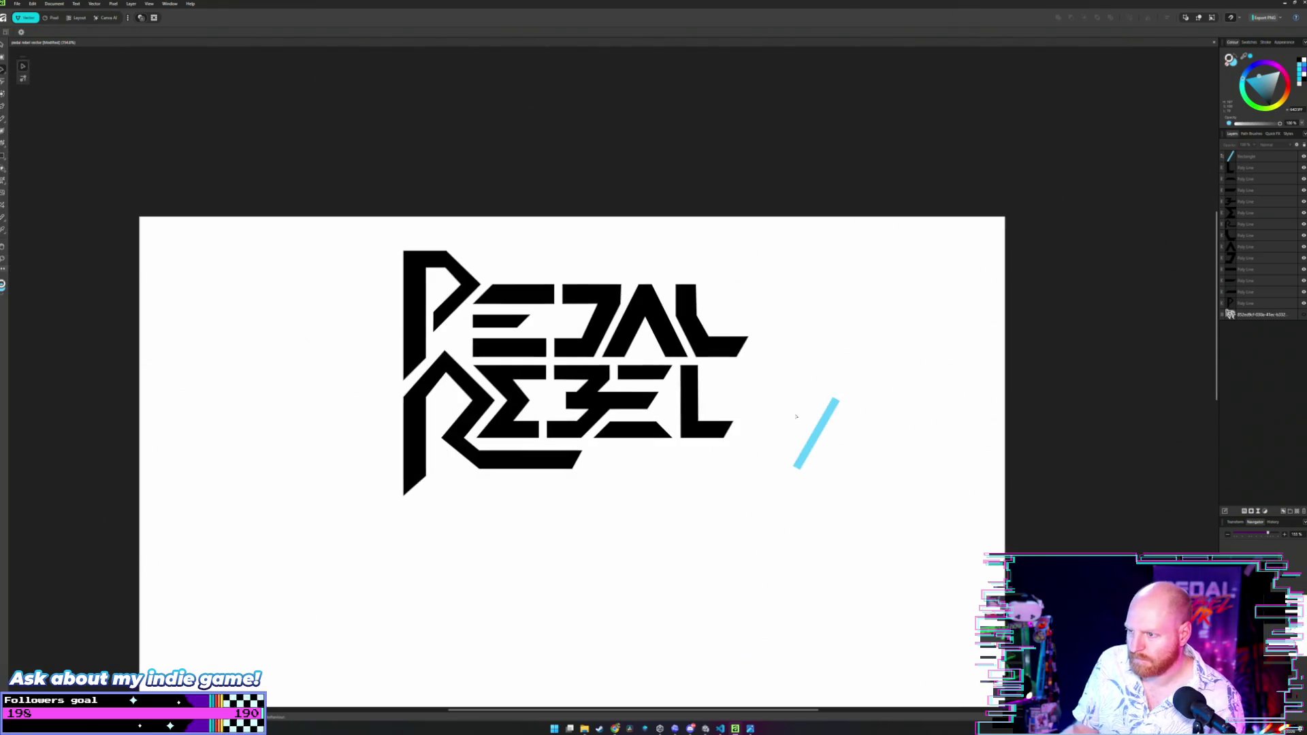
mouse_move(824, 426)
mouse_down()
mouse_move(651, 434)
mouse_move(742, 437)
mouse_move(702, 397)
mouse_up()
scroll(742, 438, up, 5)
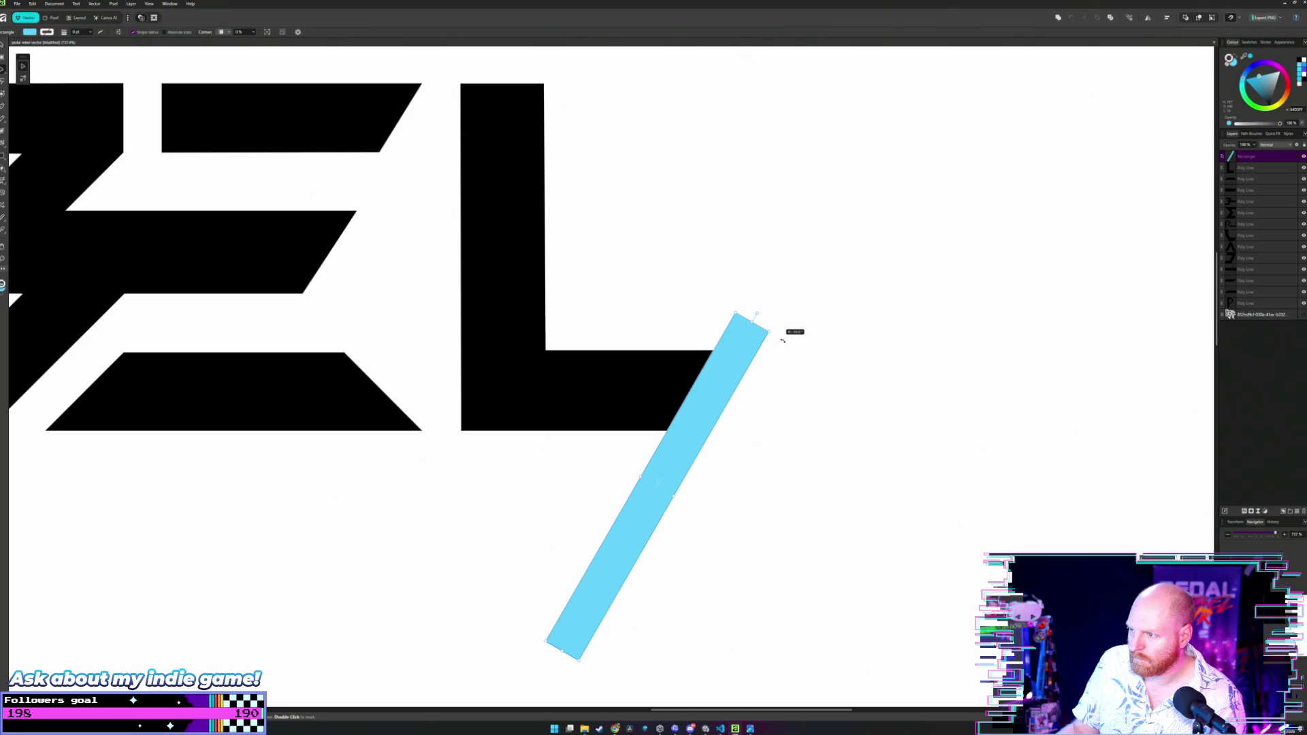
drag(783, 341, 802, 349)
drag(763, 407, 737, 383)
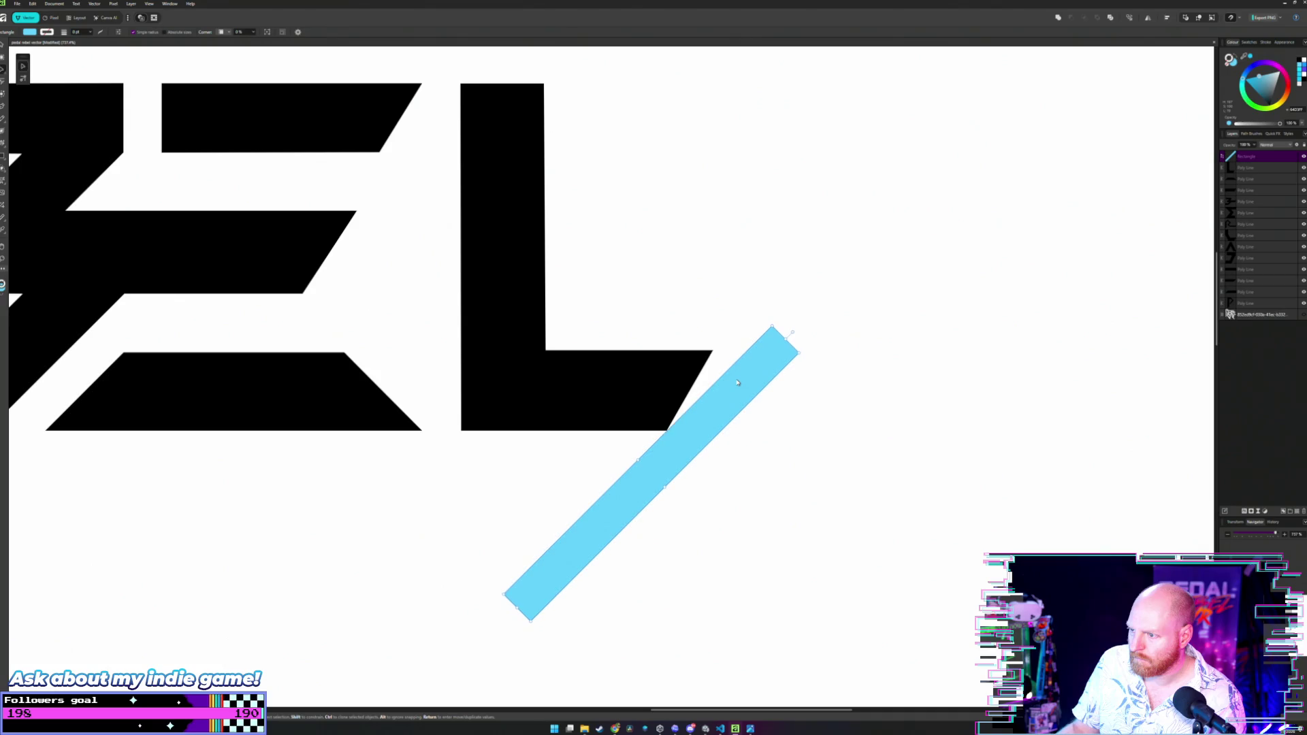
scroll(737, 383, down, 4)
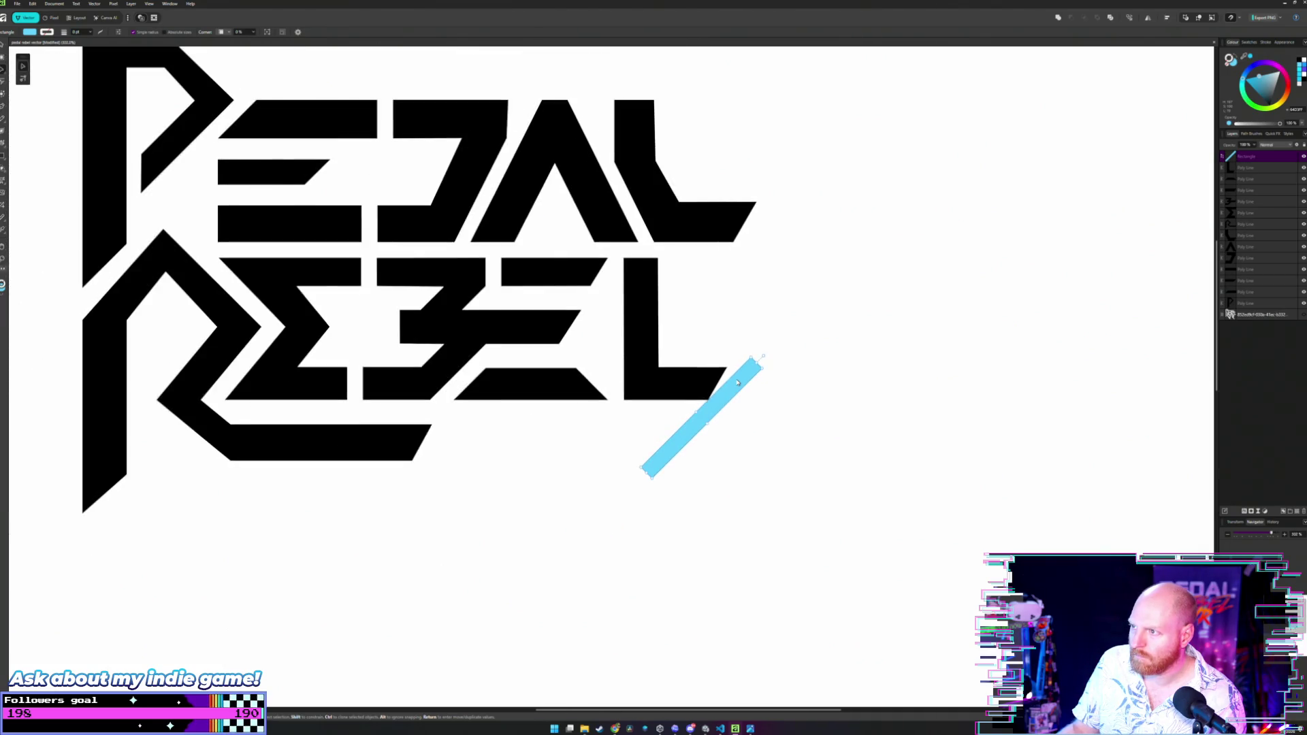
scroll(738, 383, down, 5)
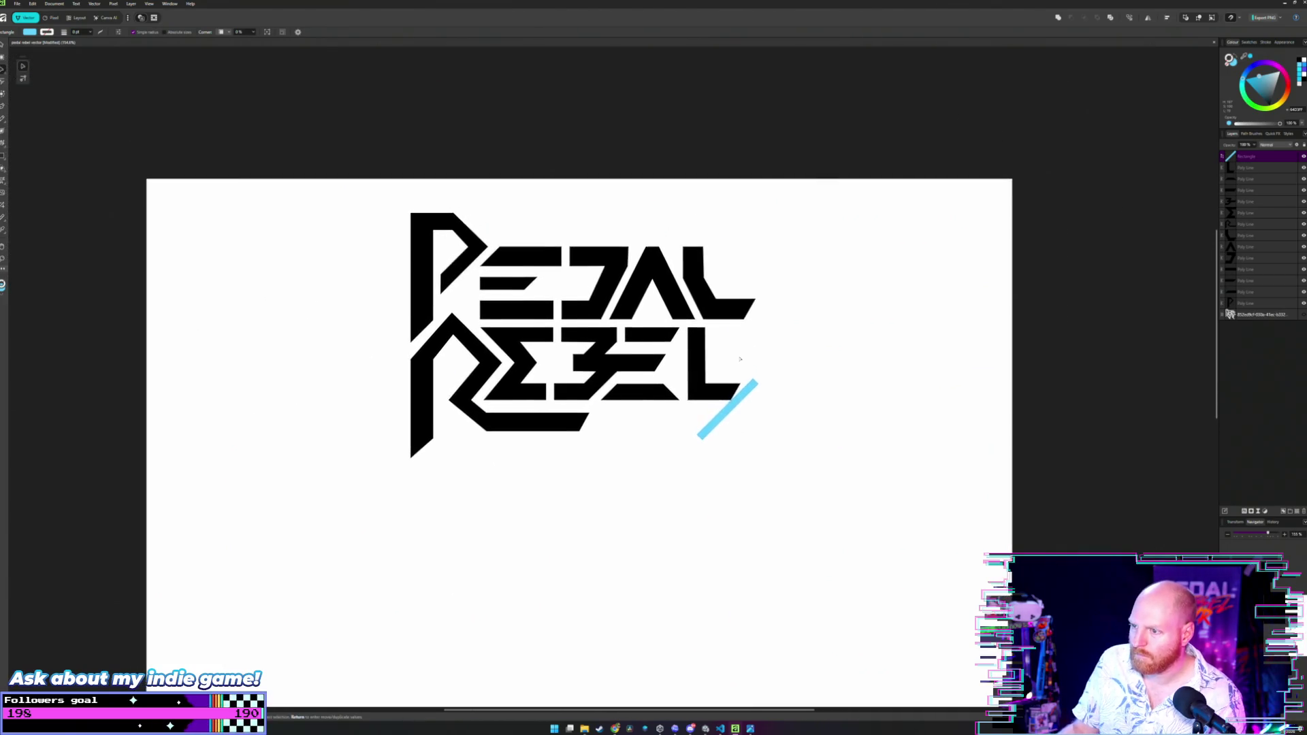
scroll(740, 359, up, 3)
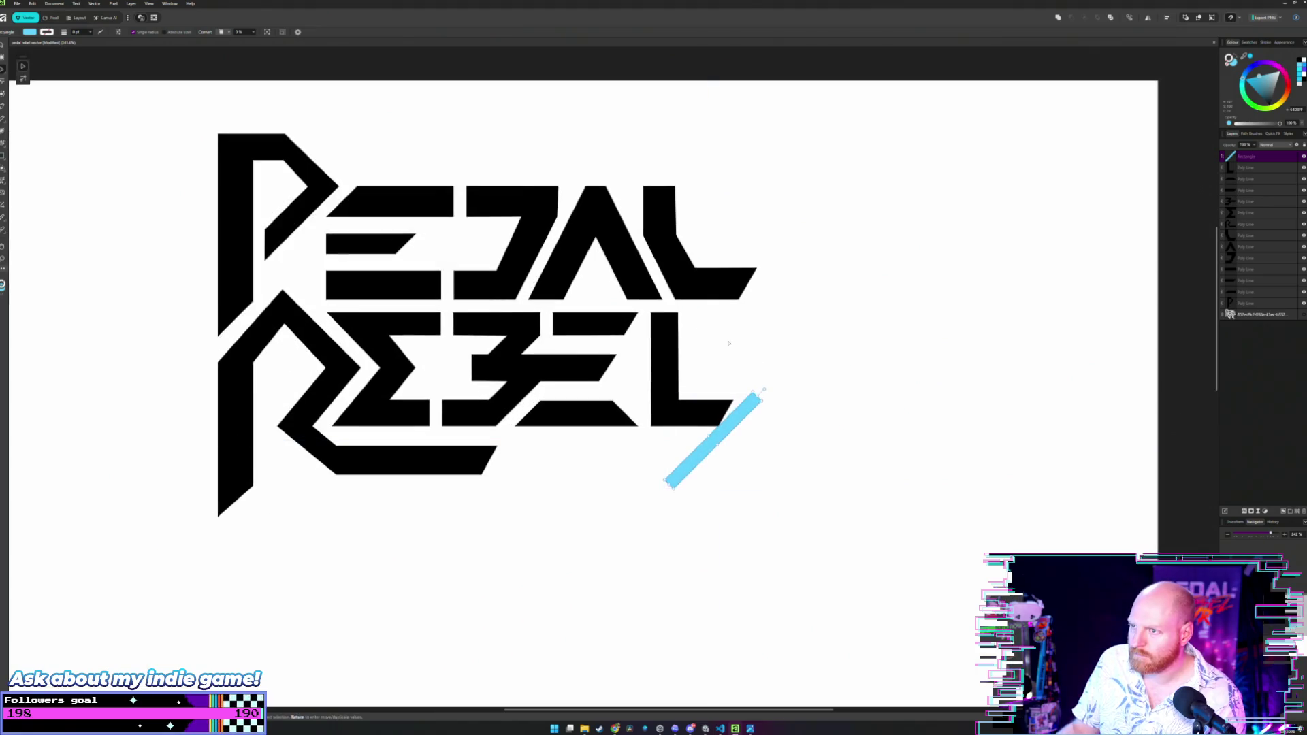
drag(729, 343, 784, 365)
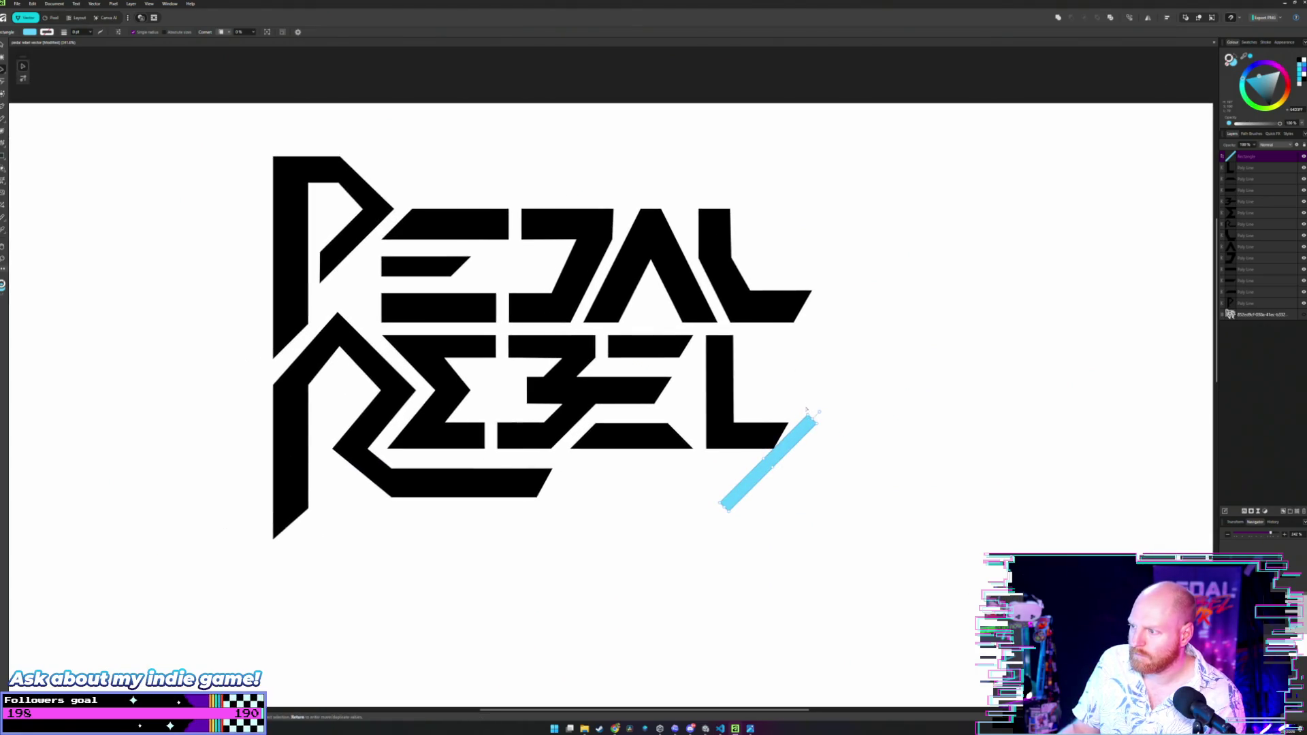
drag(806, 409, 646, 233)
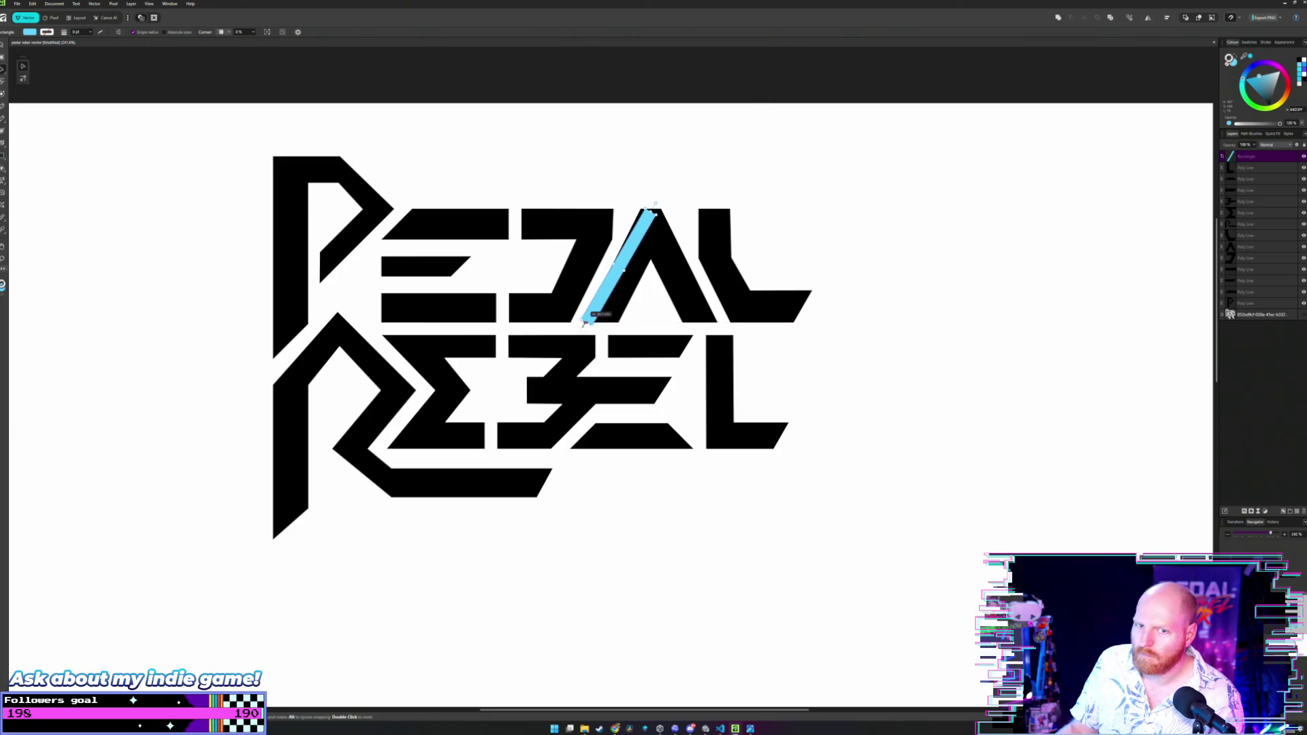
Stretch the cyan bar so its lower end reaches the B and its upper end rises above the A.
drag(585, 323, 574, 347)
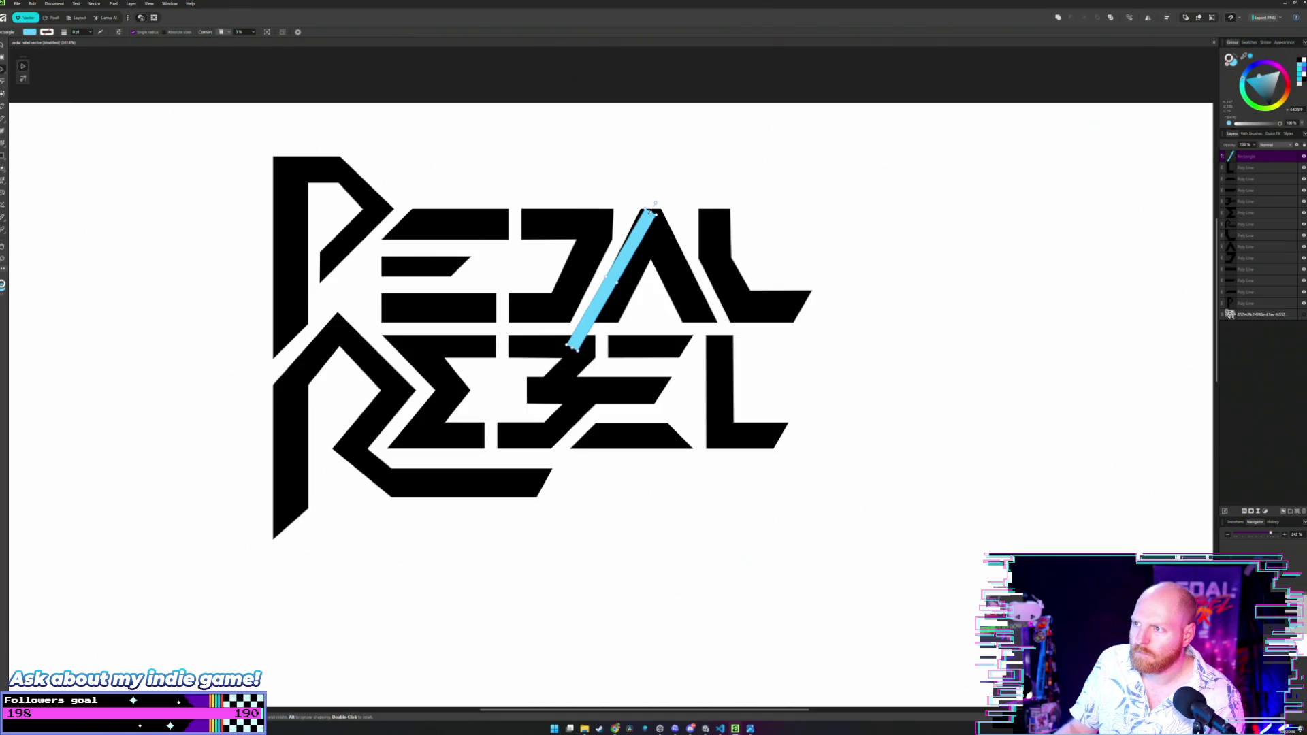
drag(653, 209, 660, 193)
scroll(642, 246, up, 5)
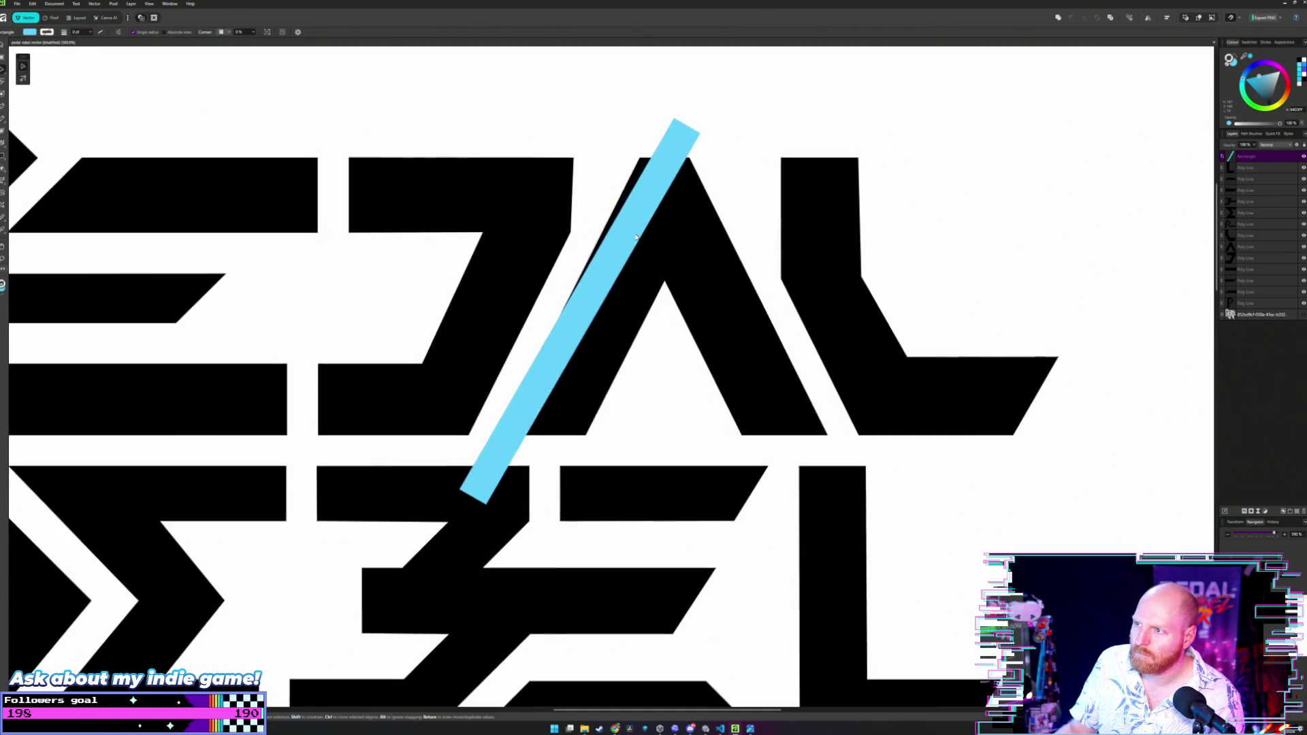
drag(661, 278, 664, 289)
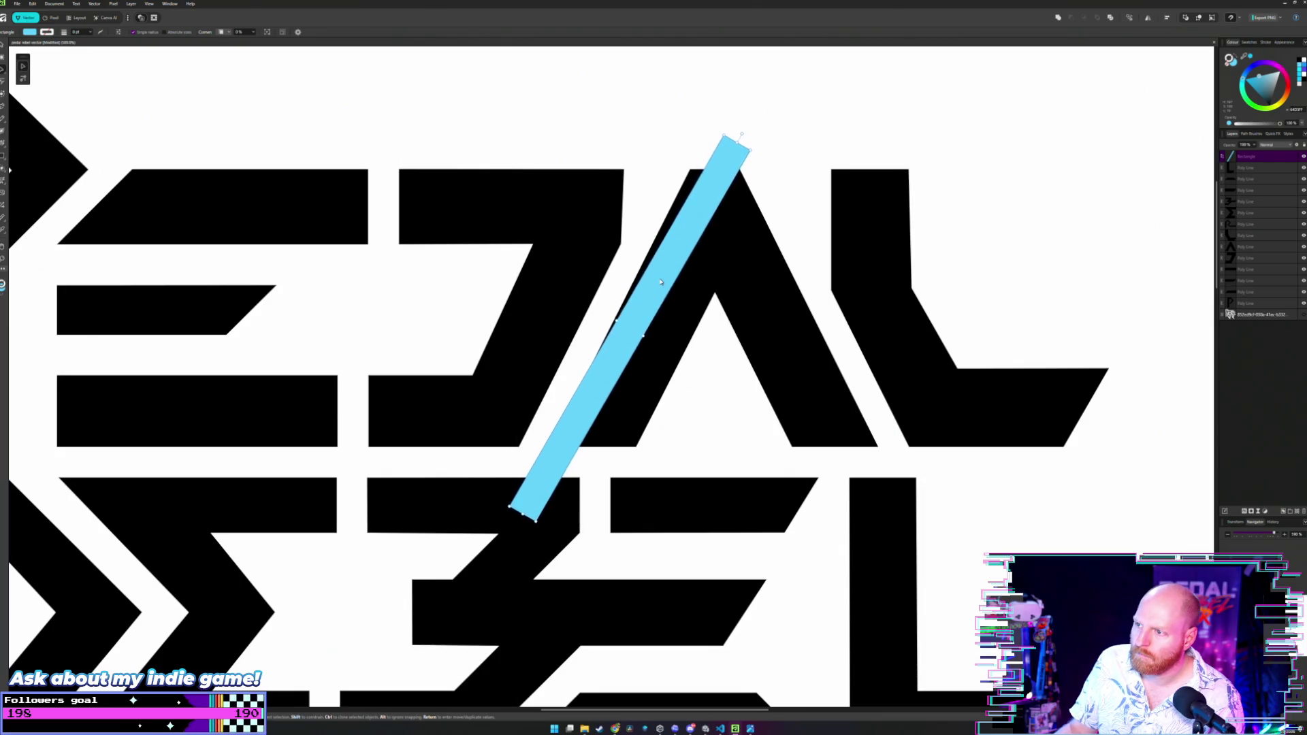
drag(661, 286, 665, 266)
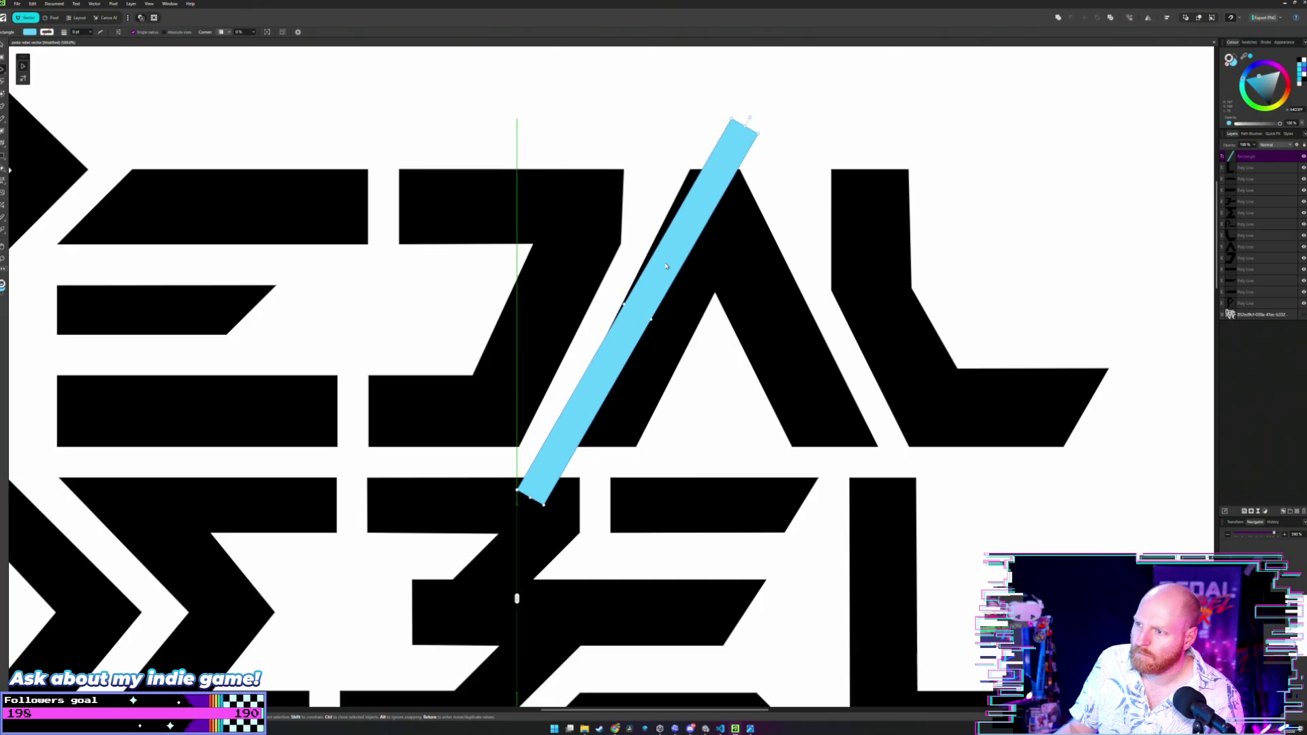
Slide the cyan bar onto the A's left stroke, checking the A and J nodes.
key(a)
click(693, 301)
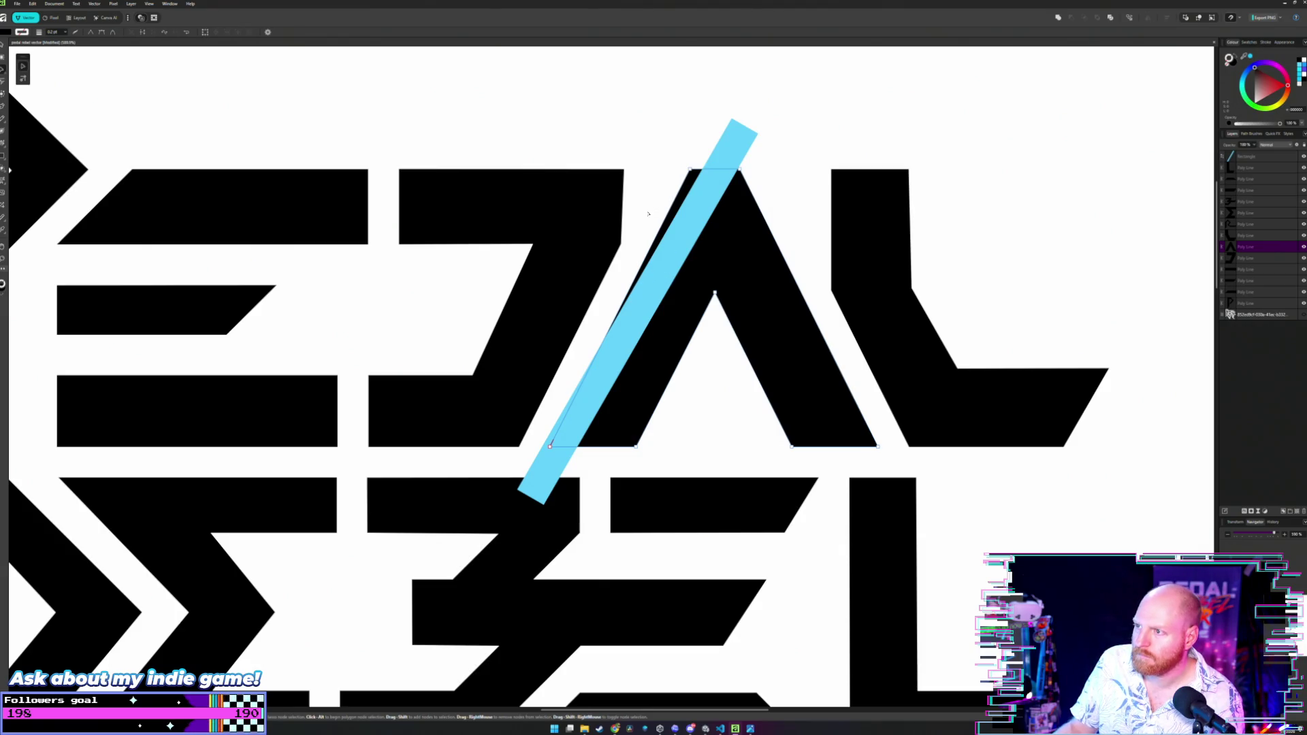
click(671, 247)
drag(672, 247, 621, 286)
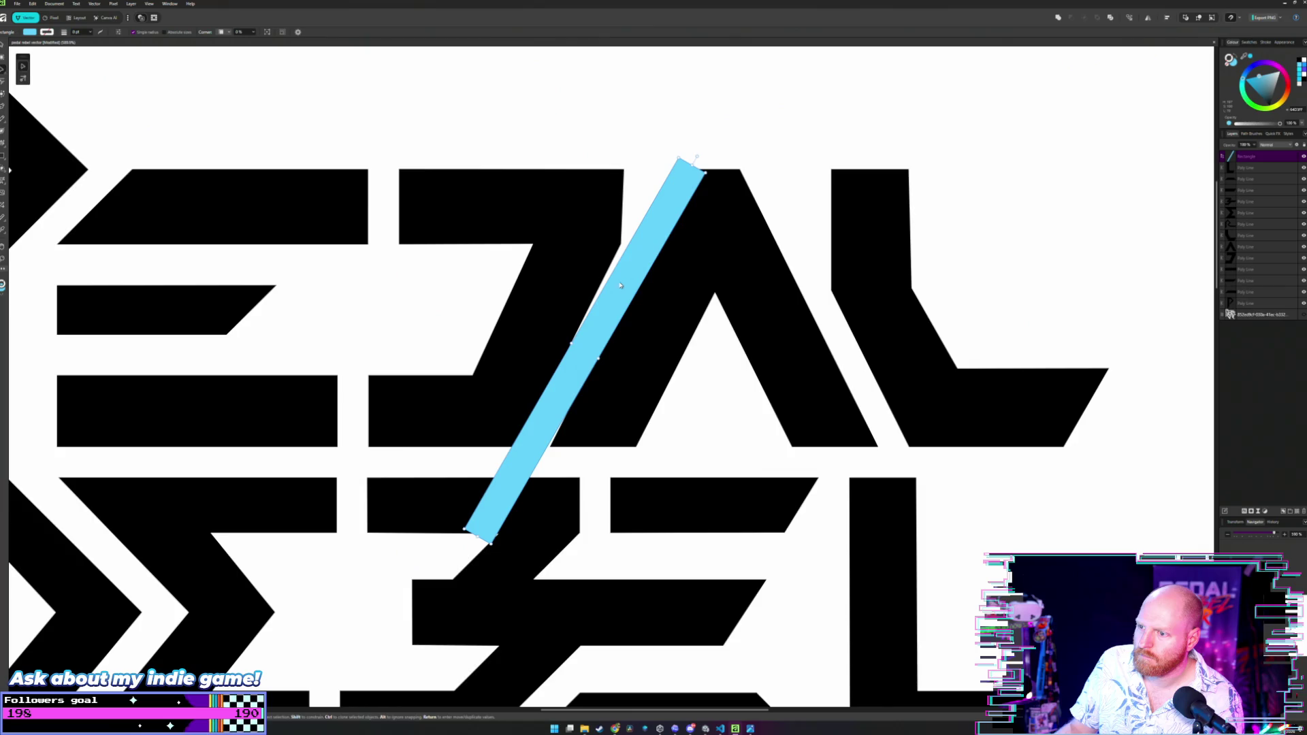
key(a)
click(566, 280)
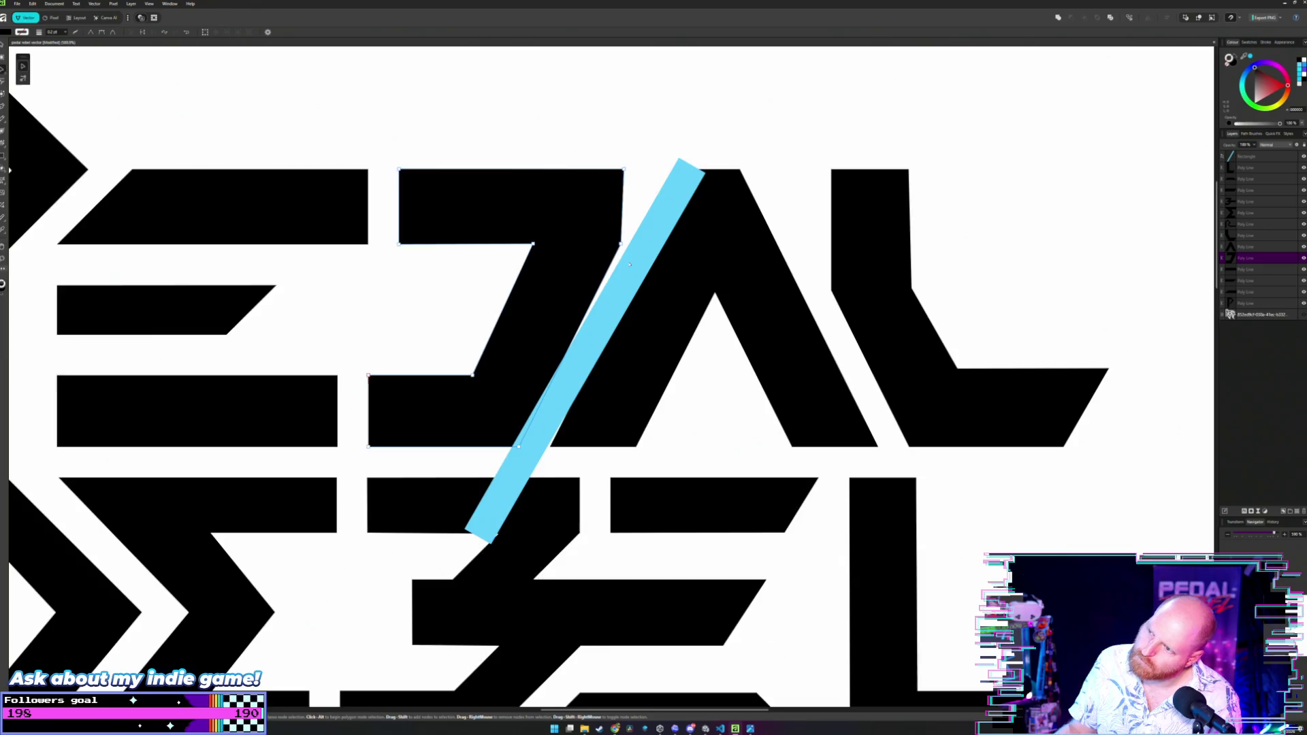
scroll(655, 282, down, 3)
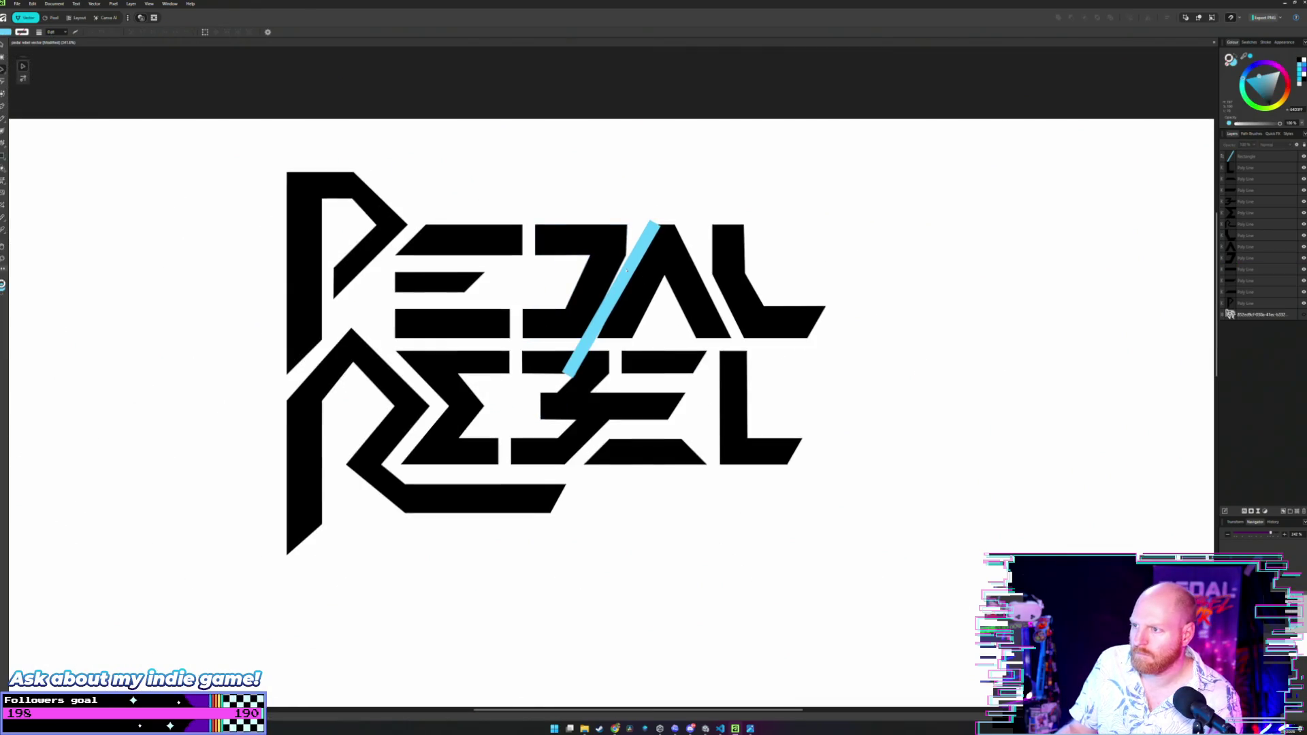
Move the cyan bar down and steepen it so it crosses REBEL's L.
drag(627, 270, 762, 293)
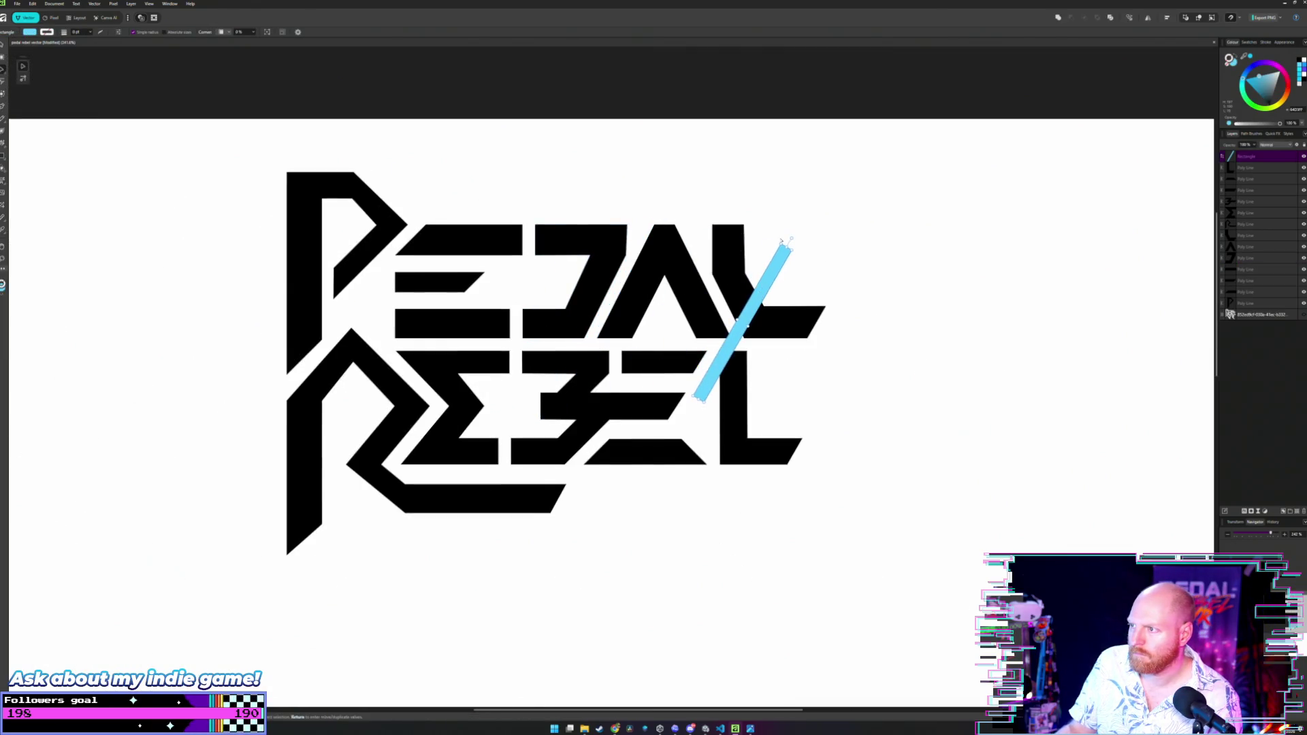
mouse_move(780, 240)
mouse_down()
mouse_move(723, 235)
mouse_move(687, 253)
mouse_up()
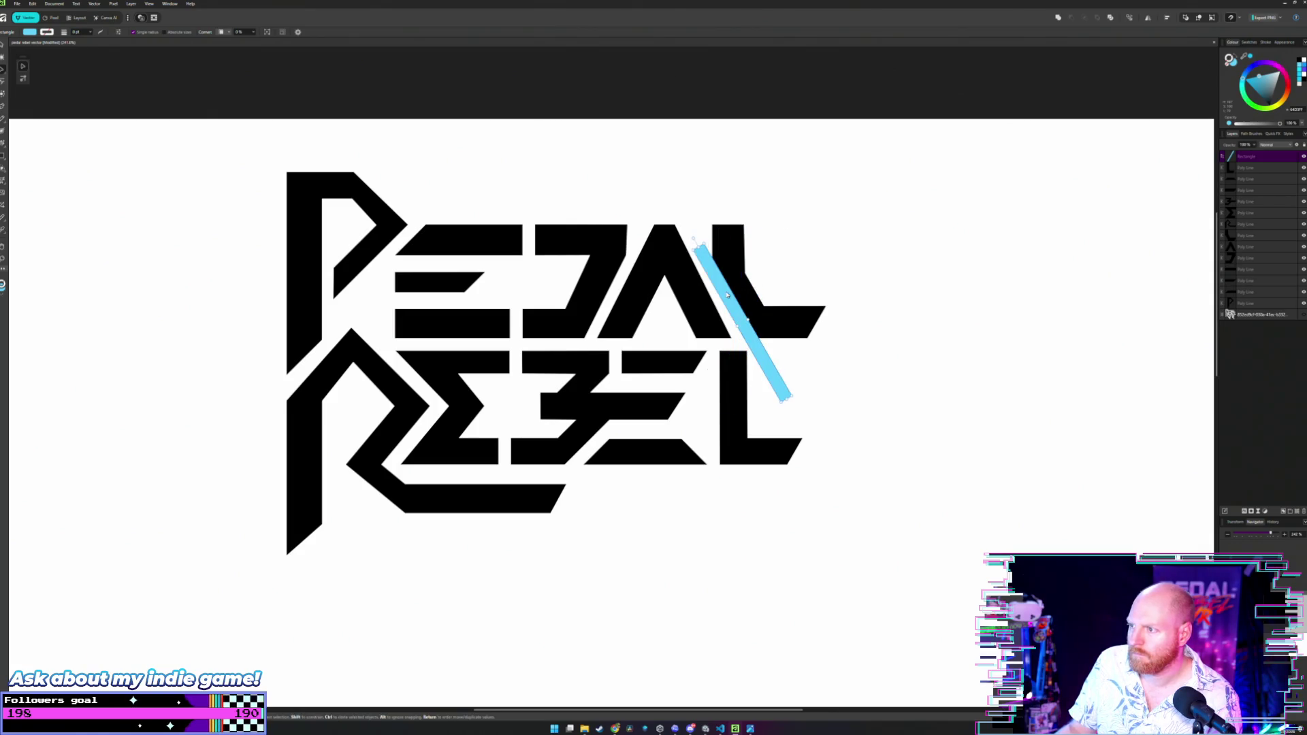
mouse_move(726, 295)
mouse_down()
mouse_move(715, 301)
mouse_move(702, 269)
mouse_move(832, 284)
mouse_move(859, 400)
mouse_move(728, 420)
mouse_move(461, 426)
mouse_move(719, 368)
mouse_up()
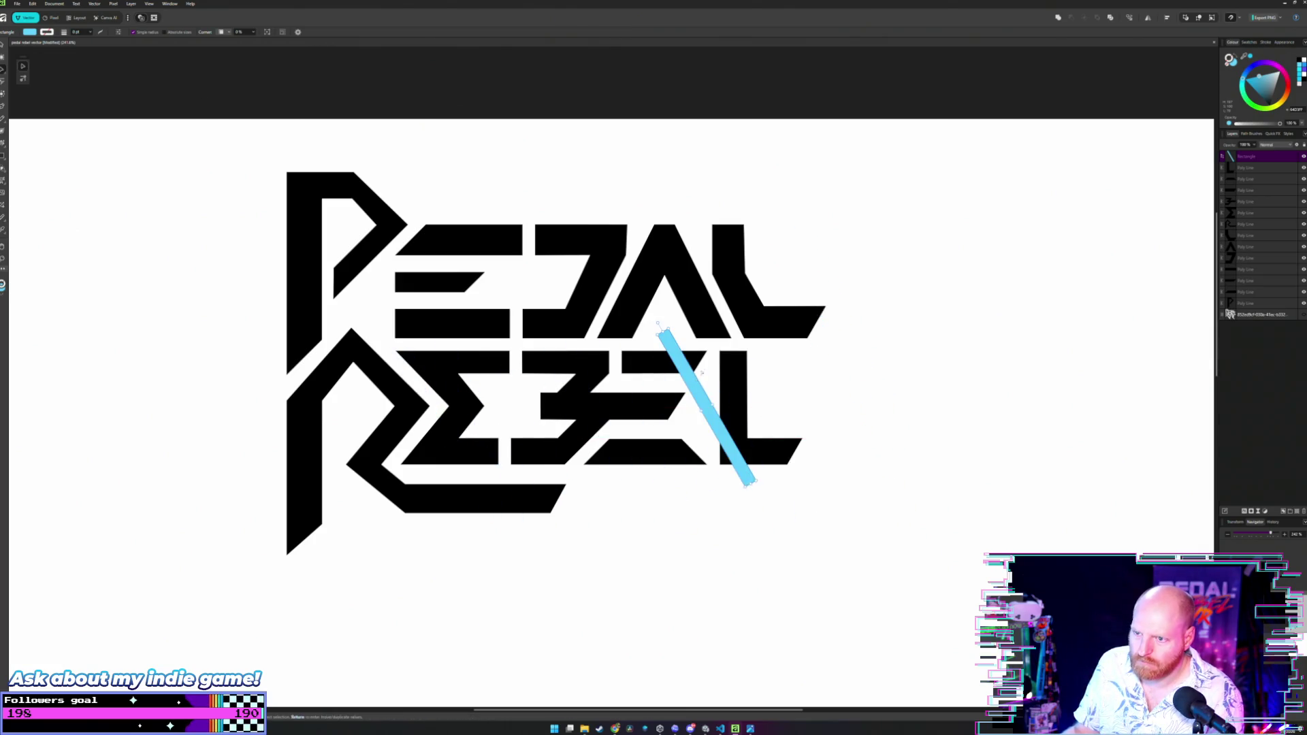
scroll(720, 367, left, 4)
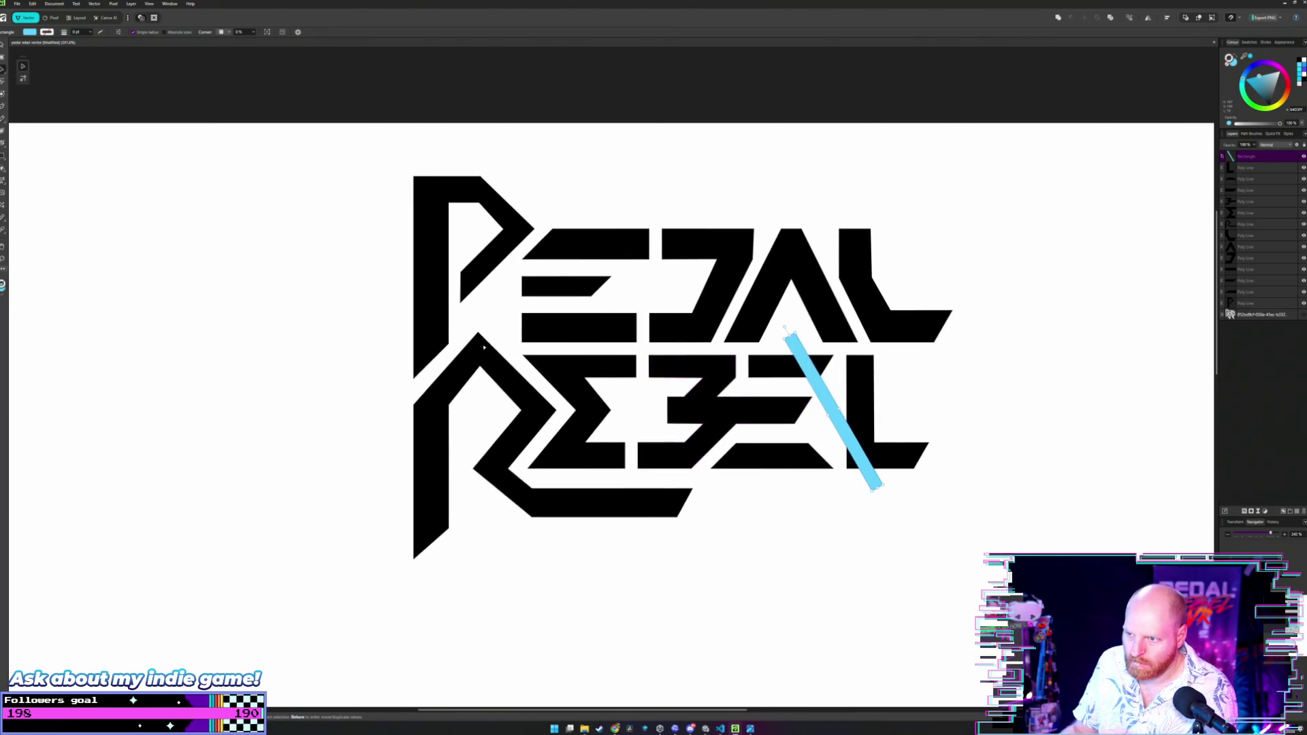
scroll(484, 347, up, 4)
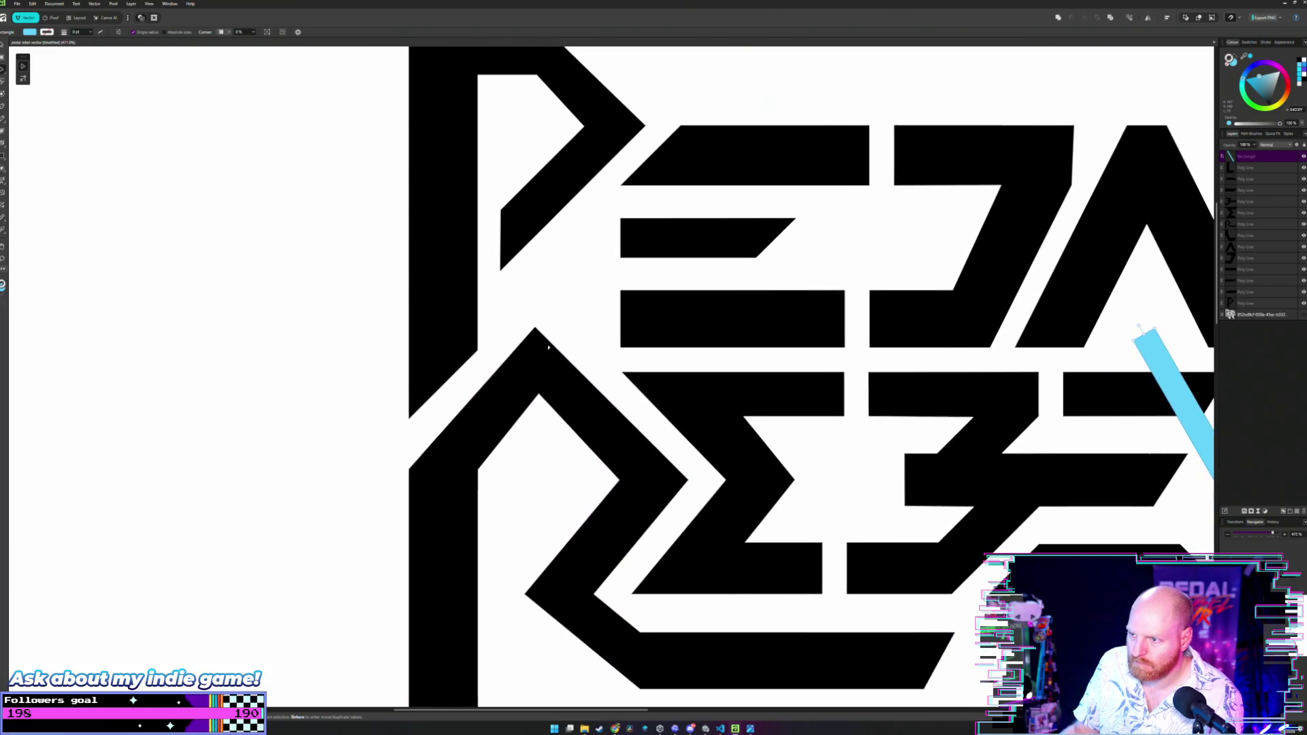
Add a node beside the R's apex and delete the pointed apex node to flatten its top.
key(a)
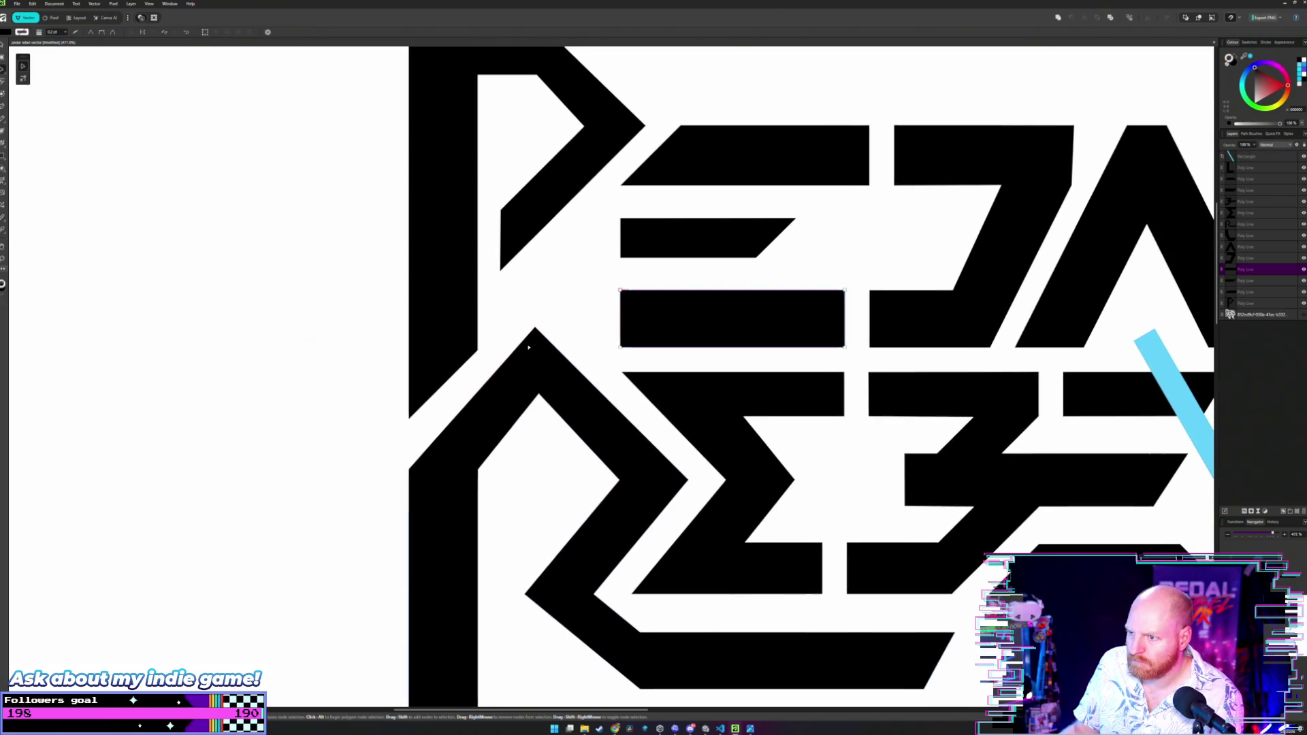
click(528, 347)
scroll(528, 347, up, 3)
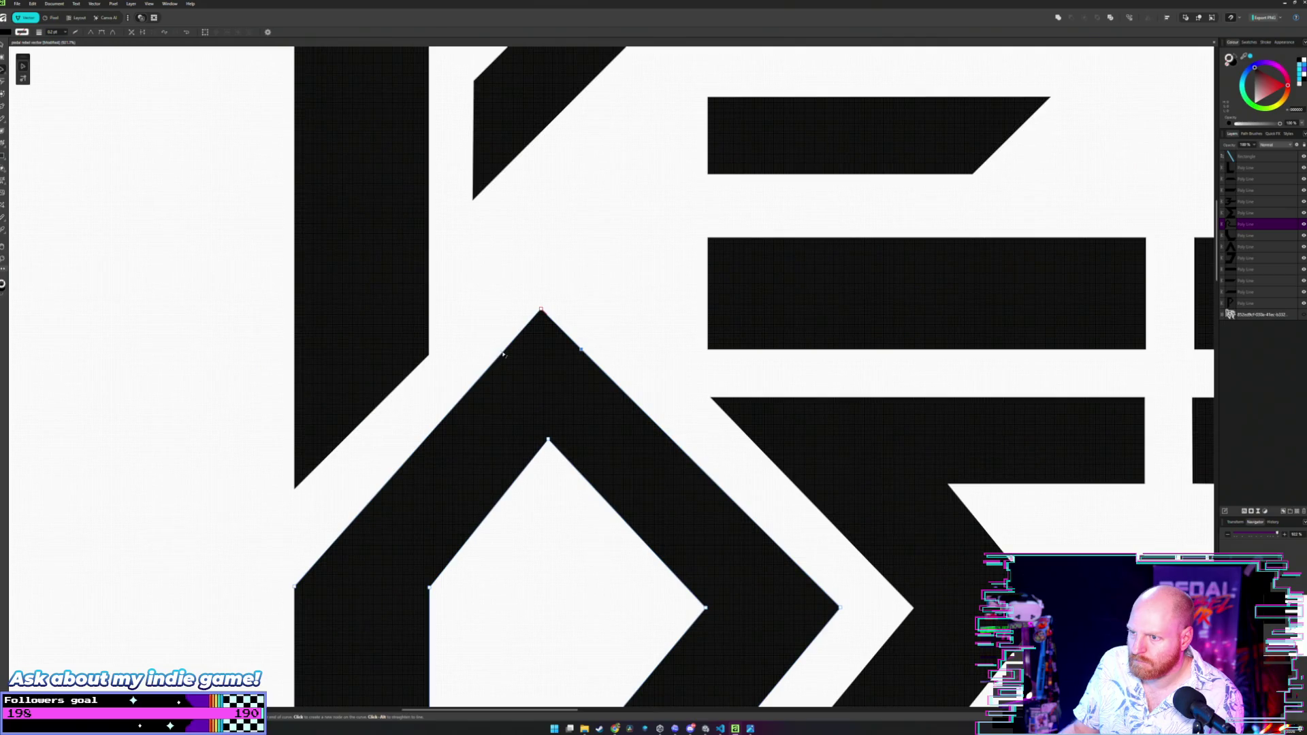
click(505, 350)
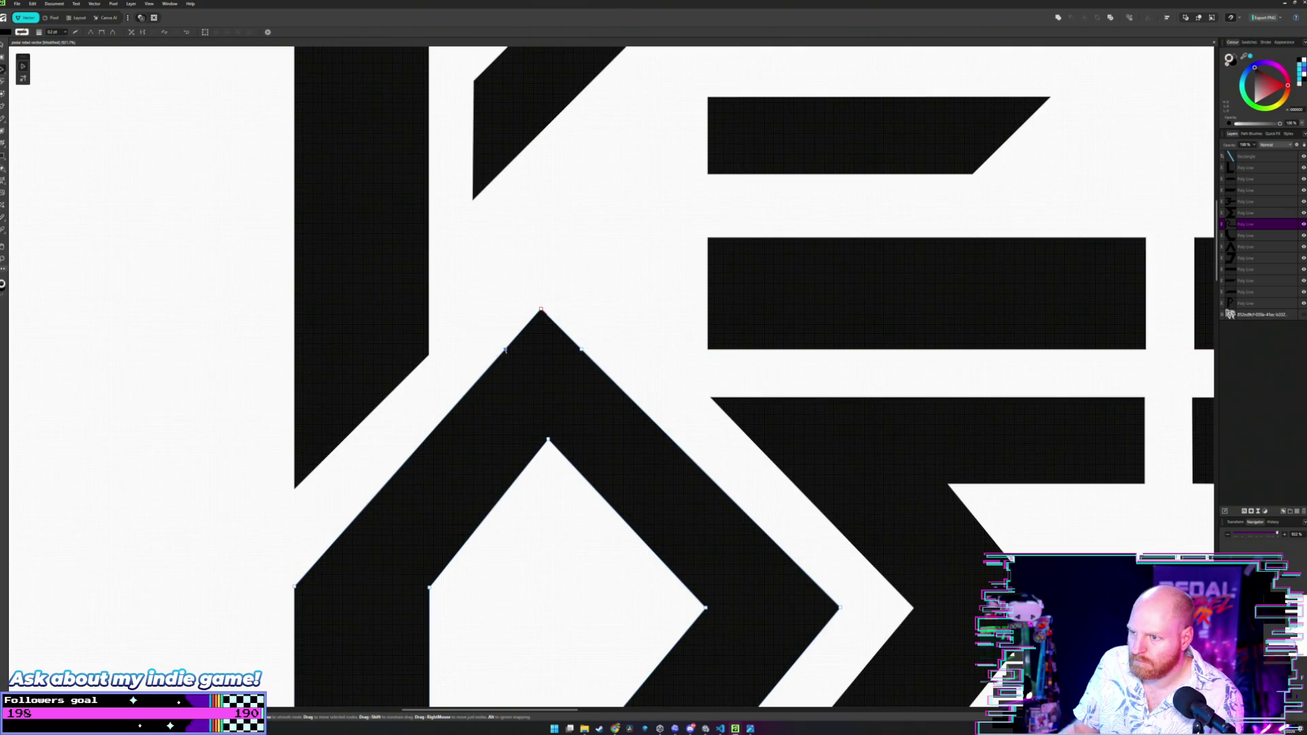
key(Delete)
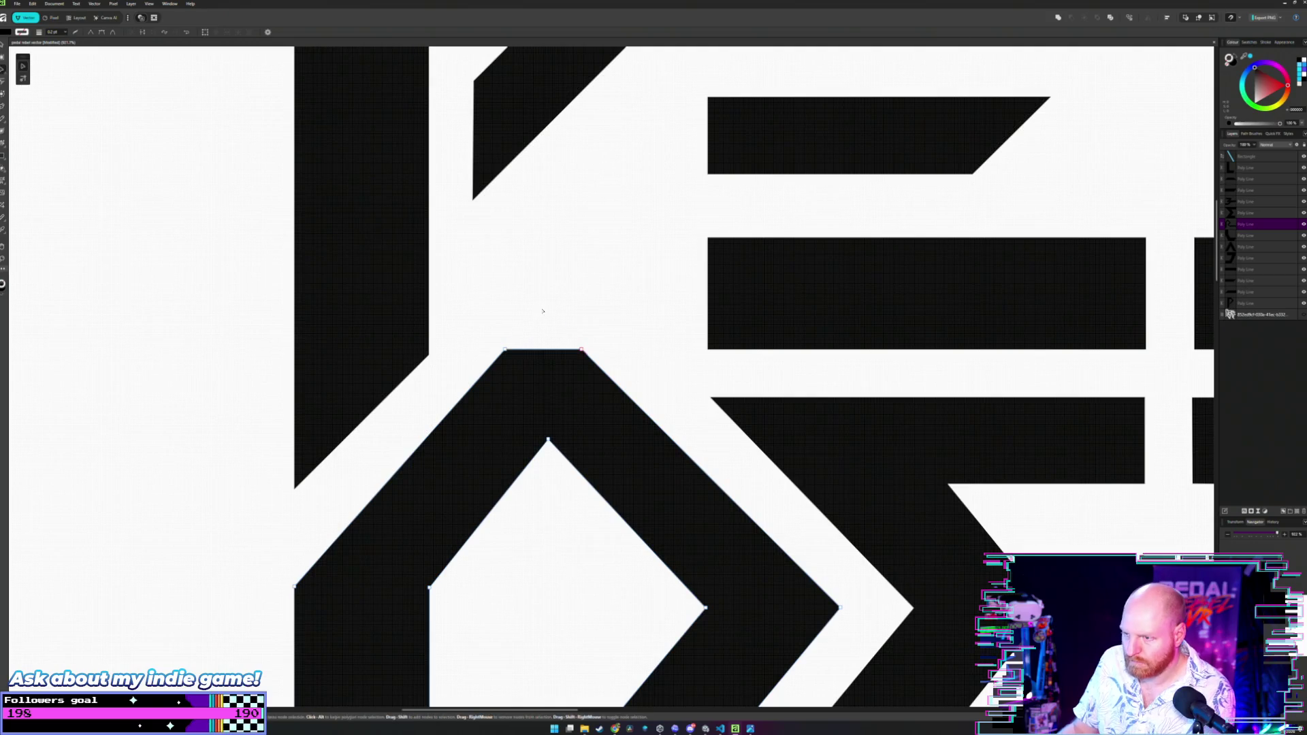
scroll(543, 311, down, 10)
scroll(592, 308, up, 2)
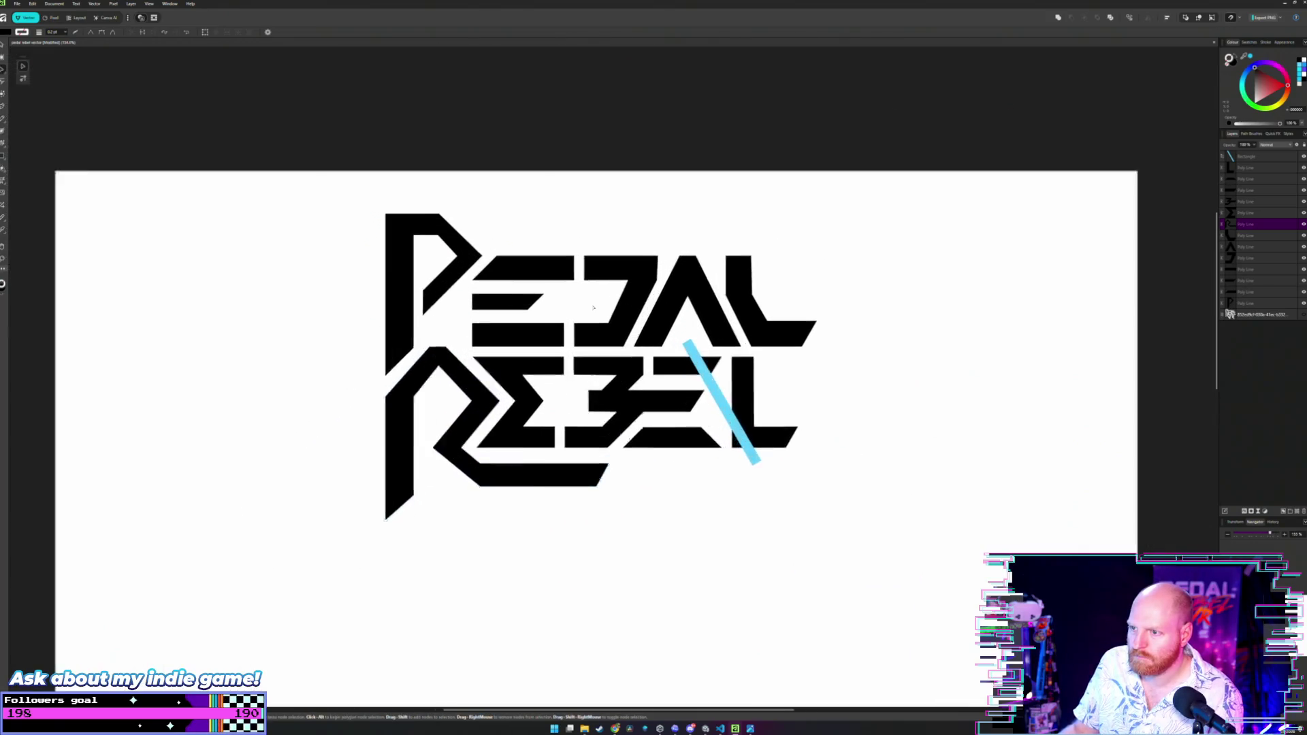
scroll(593, 308, up, 2)
scroll(851, 293, down, 4)
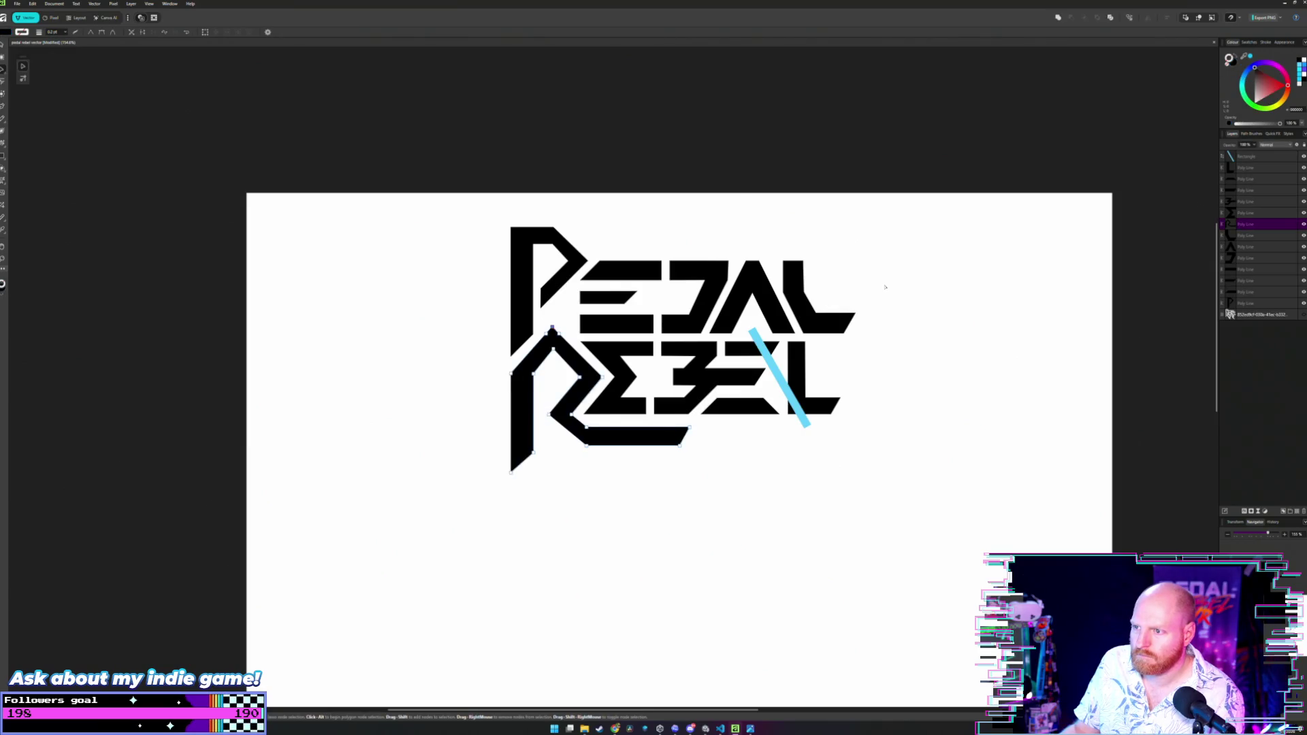
Deselect the R shape by clicking empty canvas.
click(886, 287)
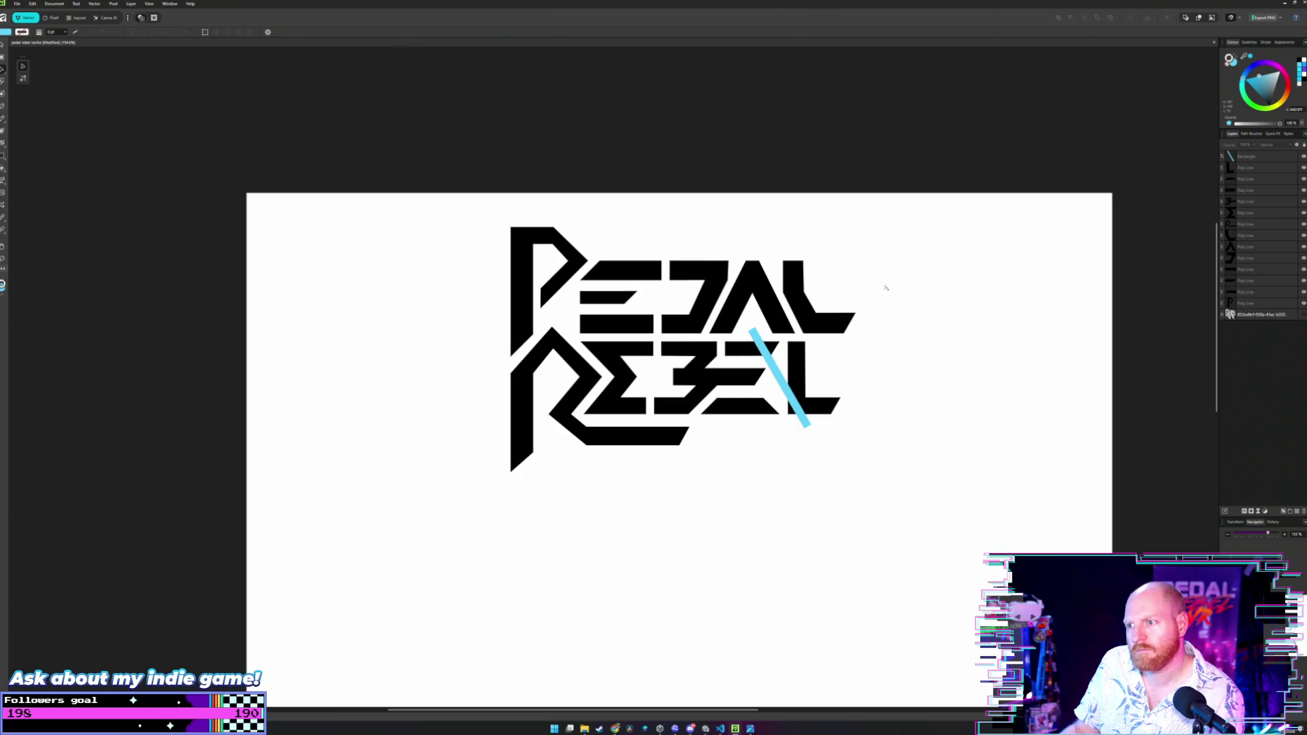
key(ctrl+z)
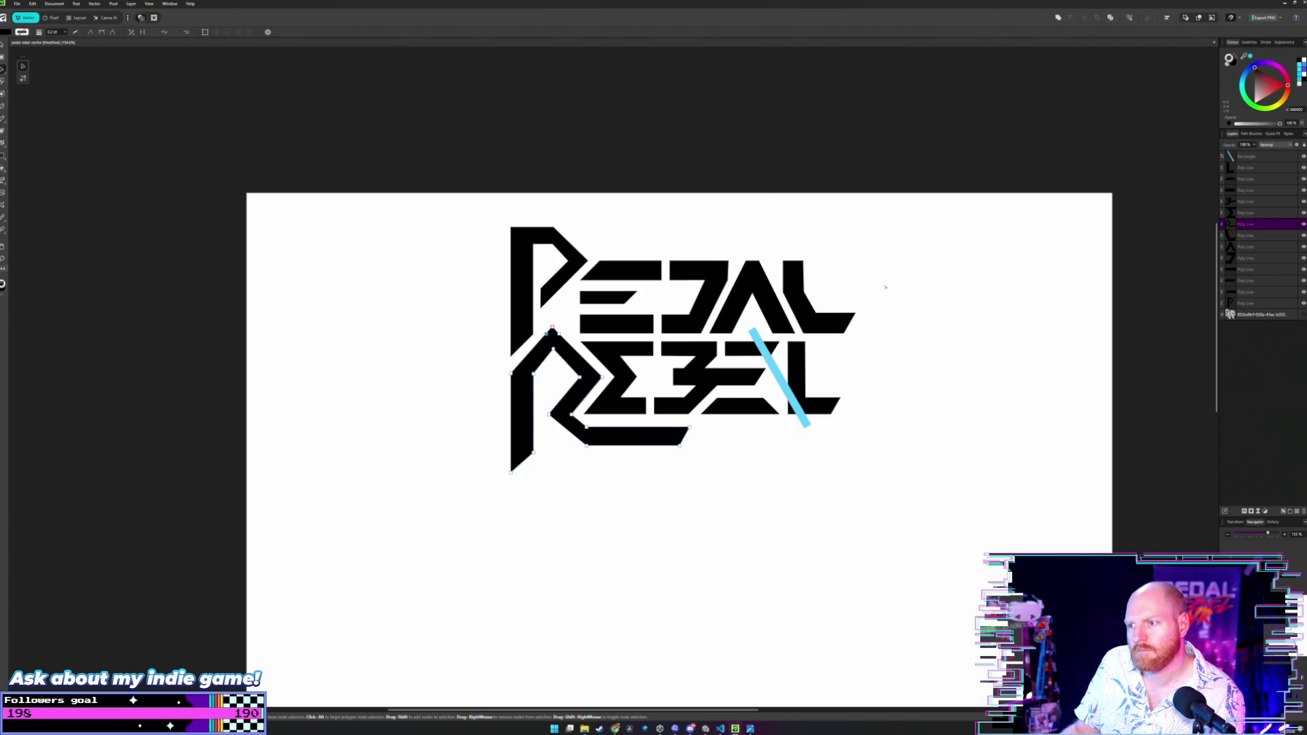
click(886, 287)
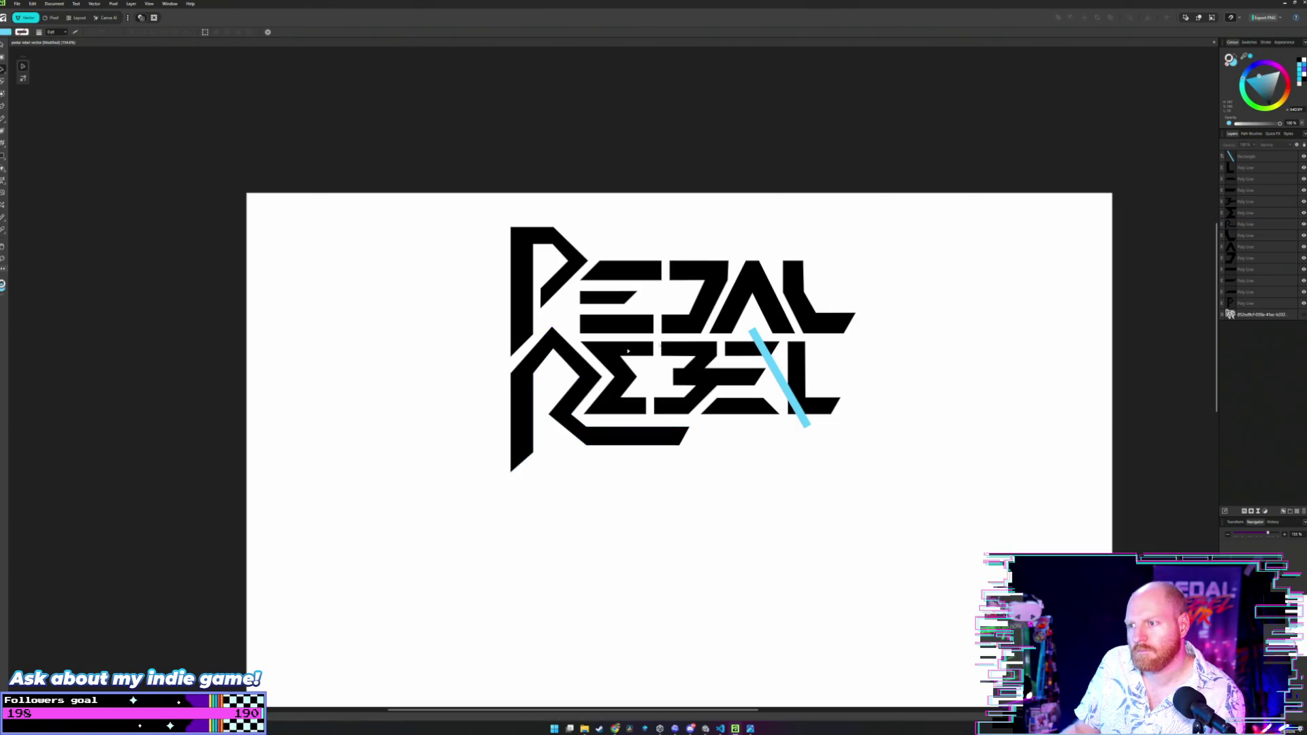
click(546, 341)
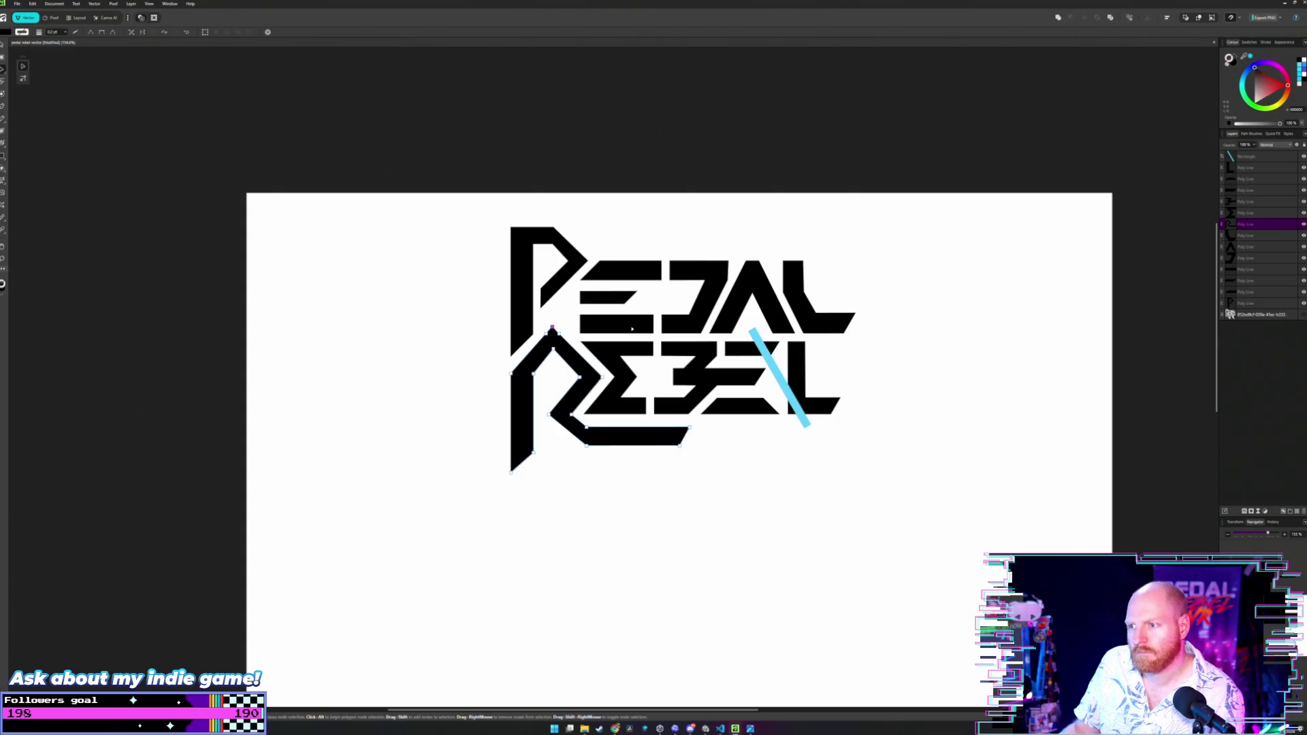
click(868, 291)
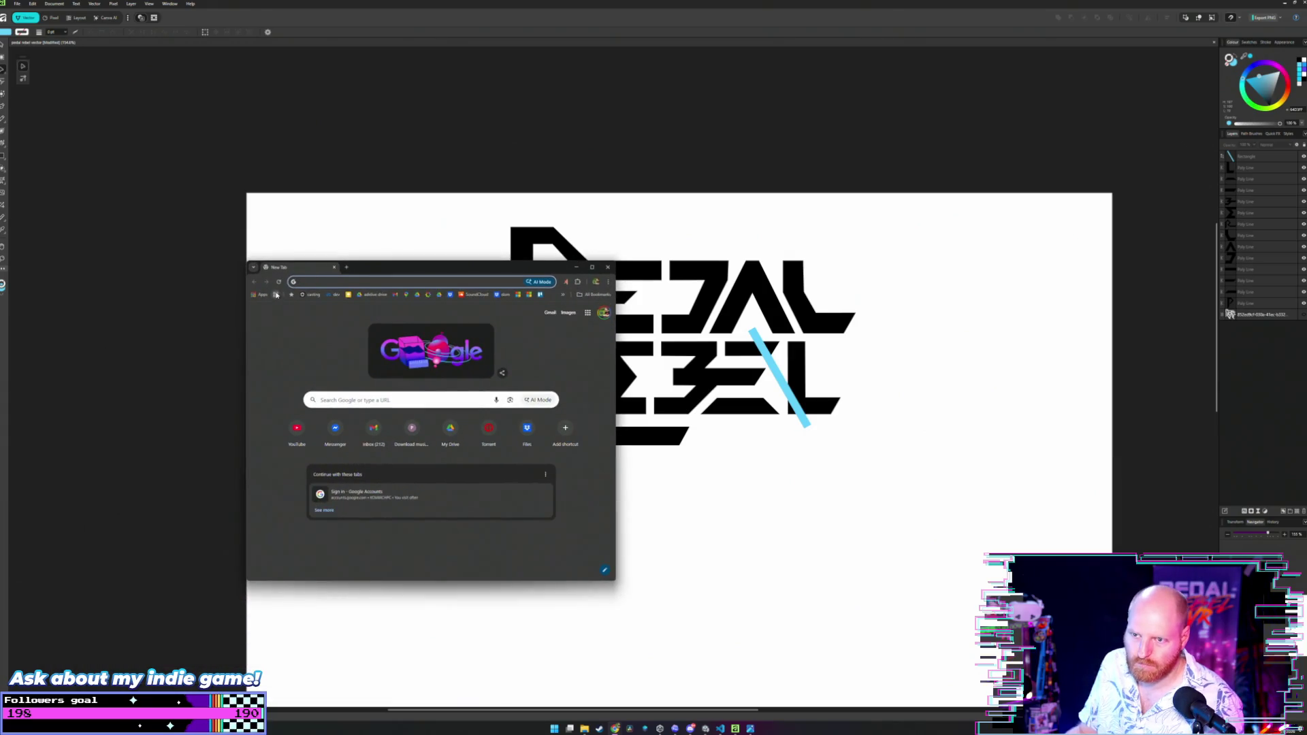
Search Google for 'saber academy' and open the Saber Academy website.
text(saber academ)
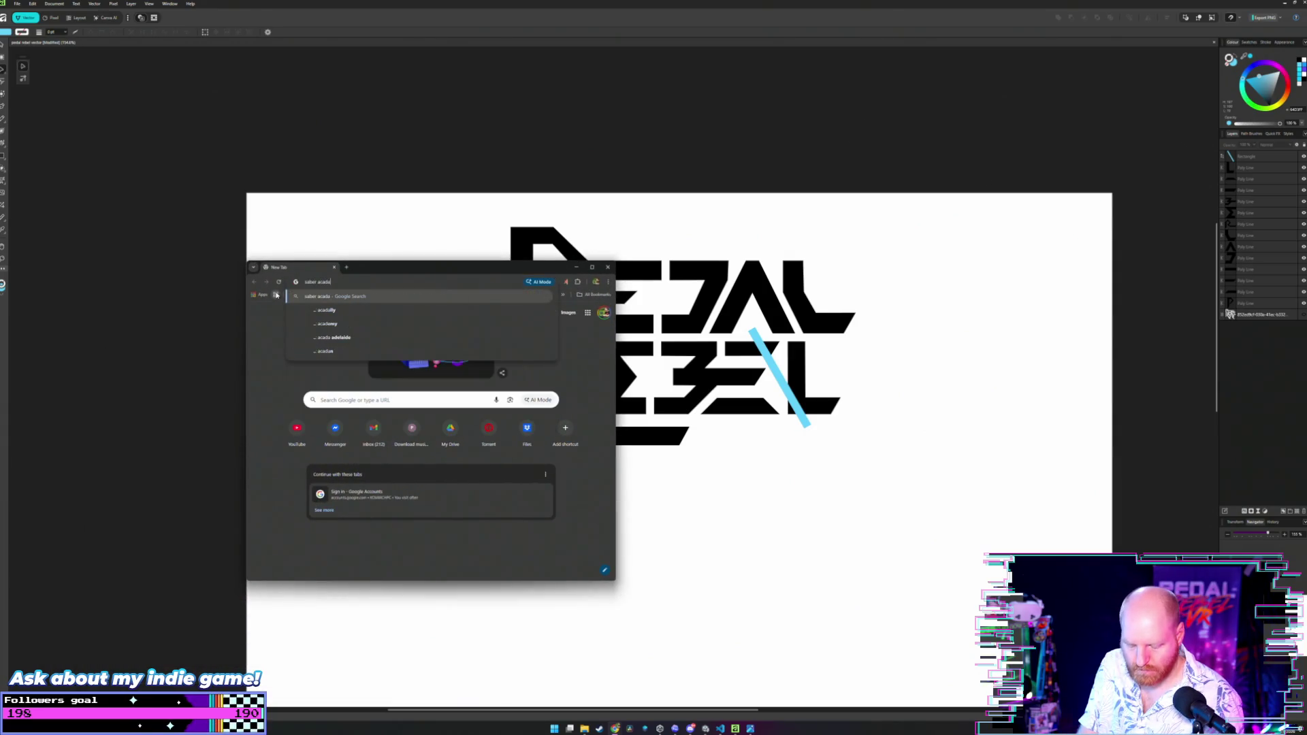
text(y)
key(Return)
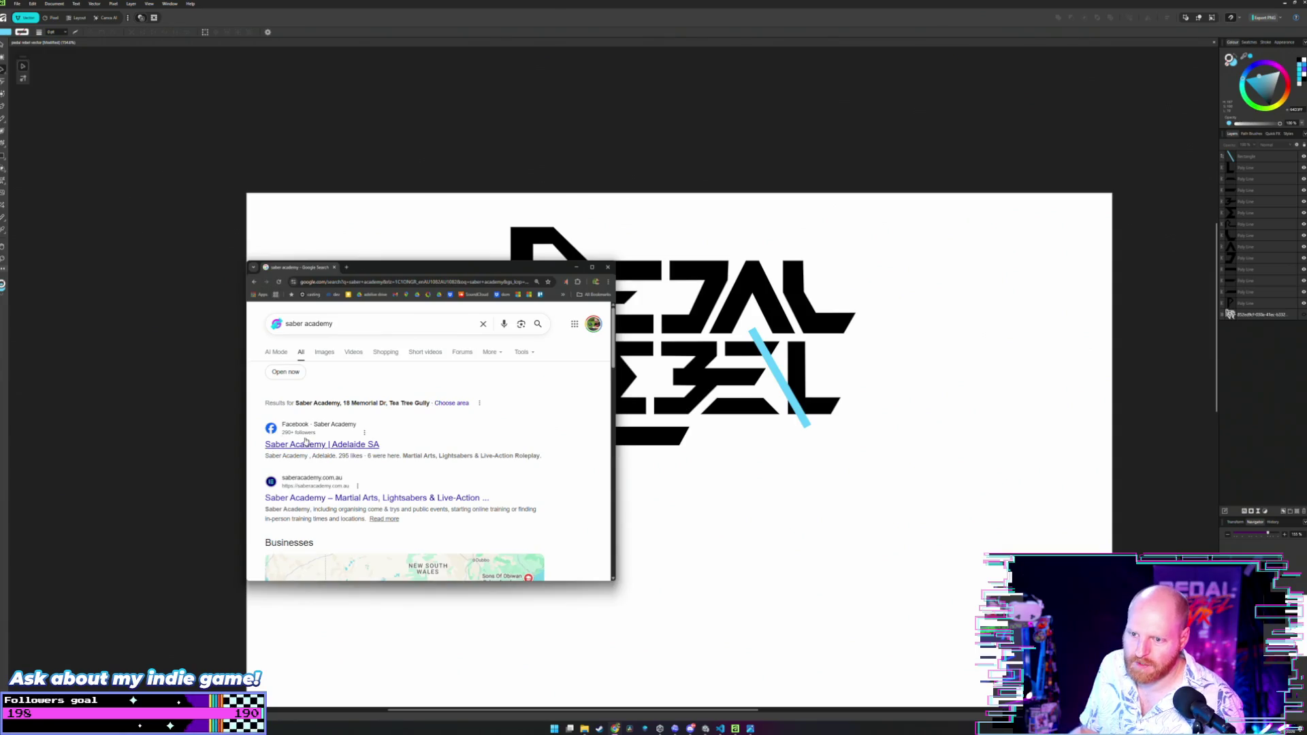
scroll(307, 440, down, 1)
click(310, 430)
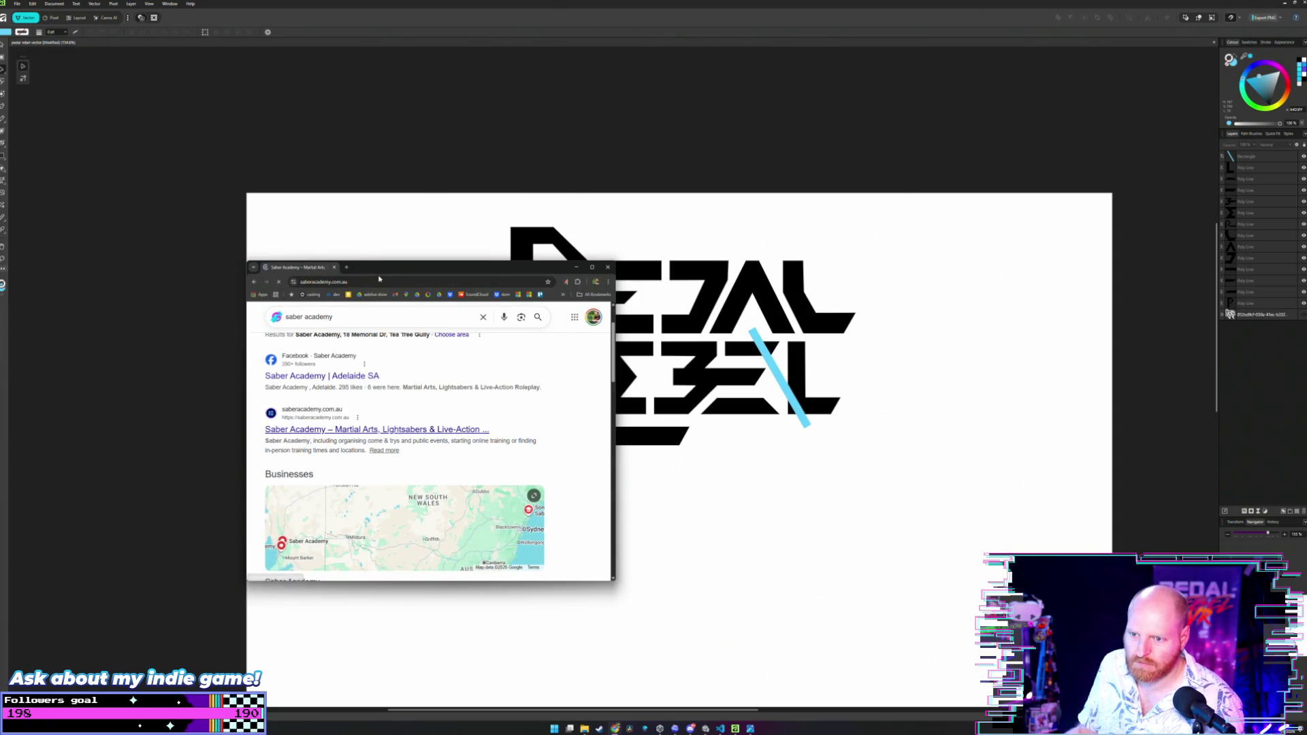
Move the browser window up beside the logo, make it taller, and start a screen snip.
mouse_move(374, 275)
mouse_down()
mouse_move(302, 198)
mouse_move(299, 174)
mouse_up()
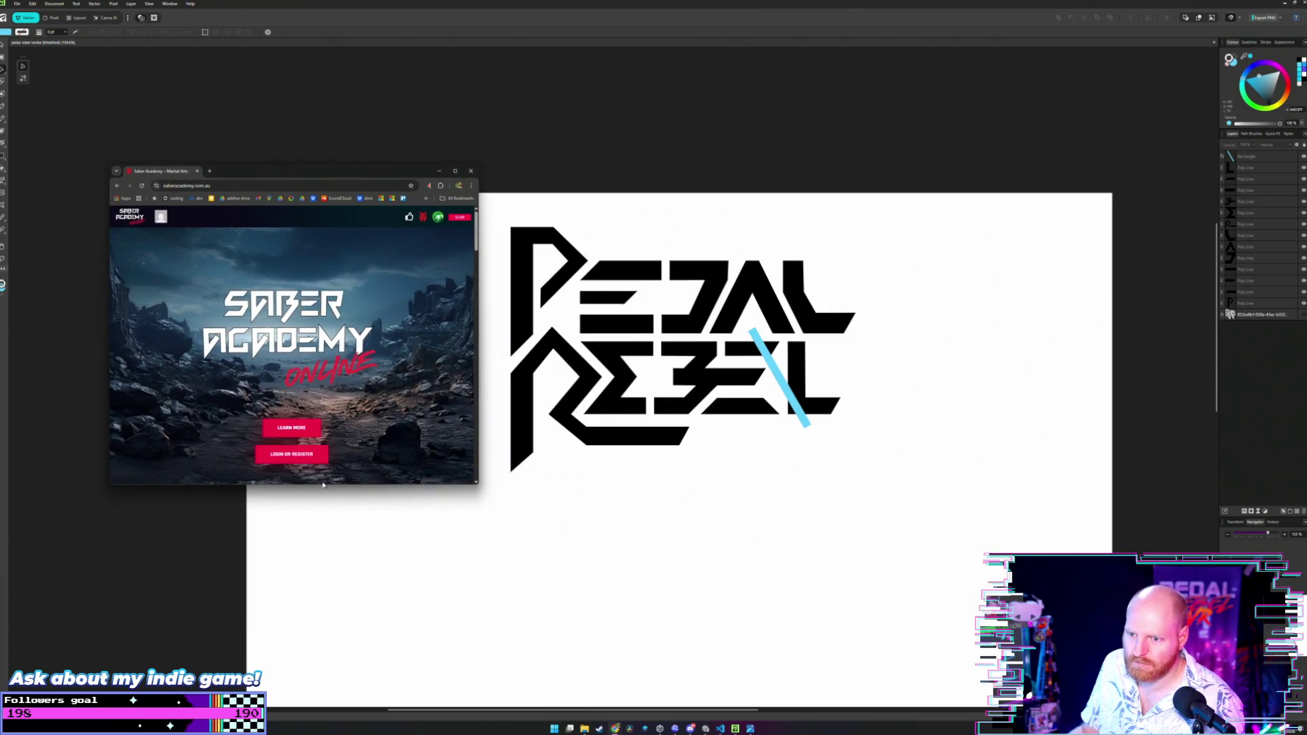
drag(322, 484, 323, 543)
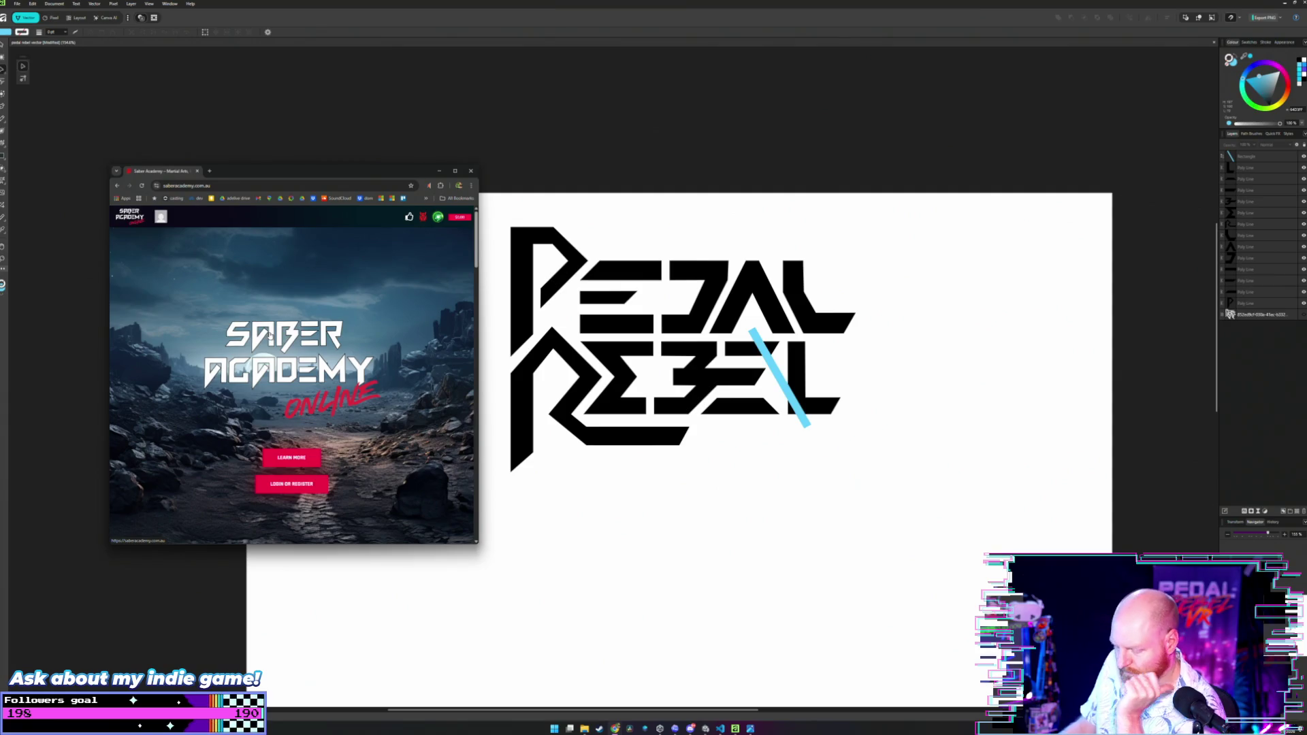
key(super+shift+s)
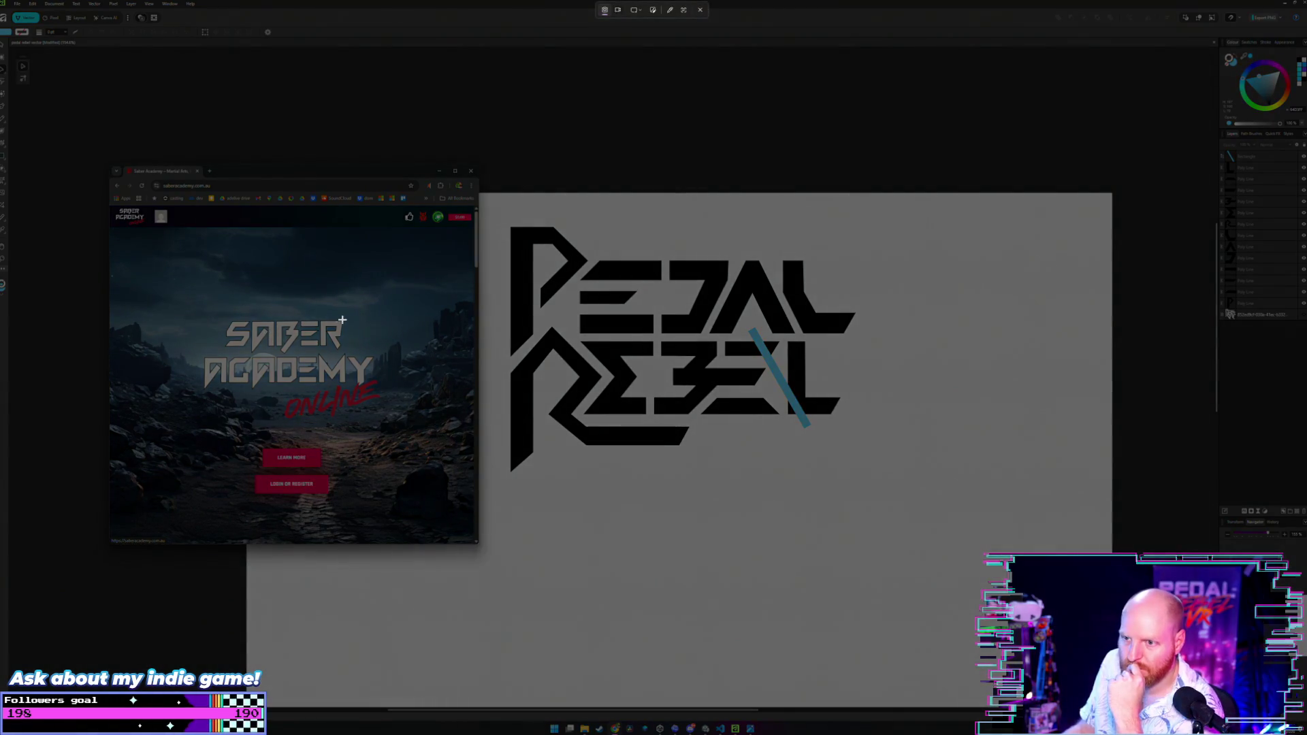
Snip the SABER R, paste it into the Affinity document, and enlarge it left of the logo.
drag(355, 315, 320, 359)
click(549, 533)
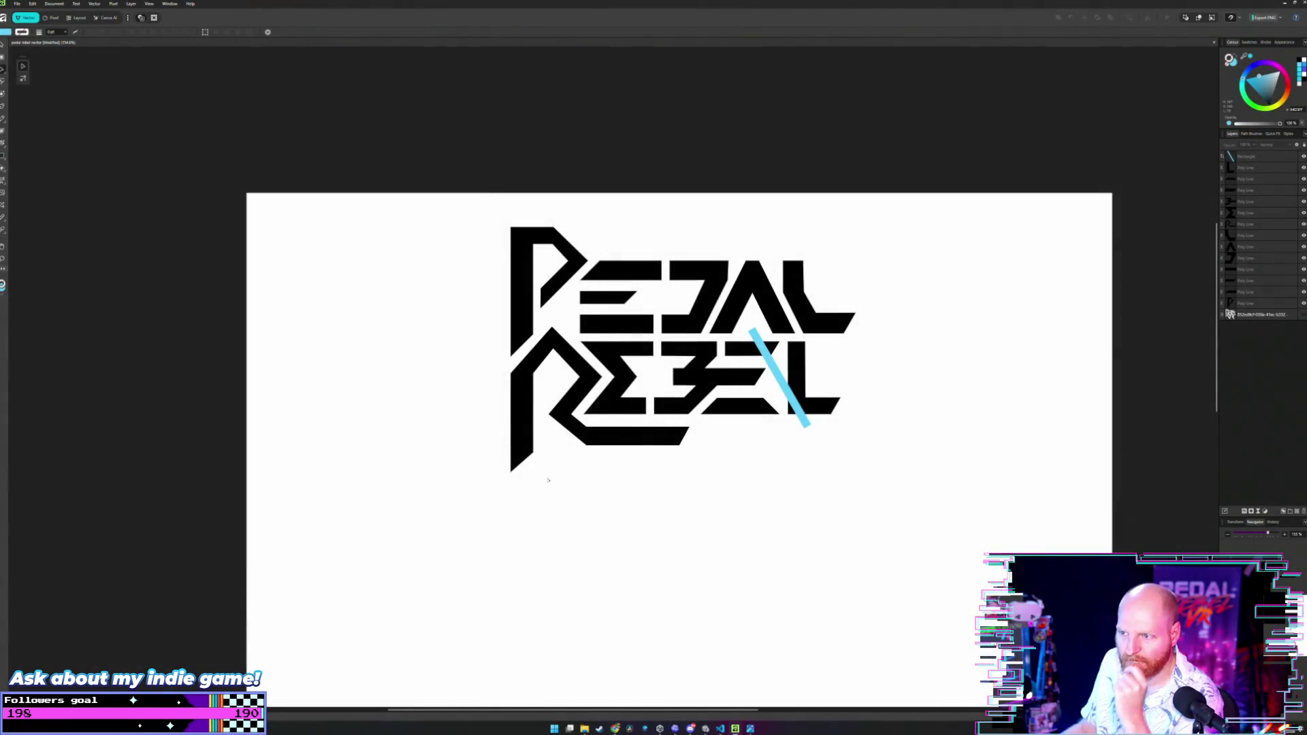
key(ctrl+v)
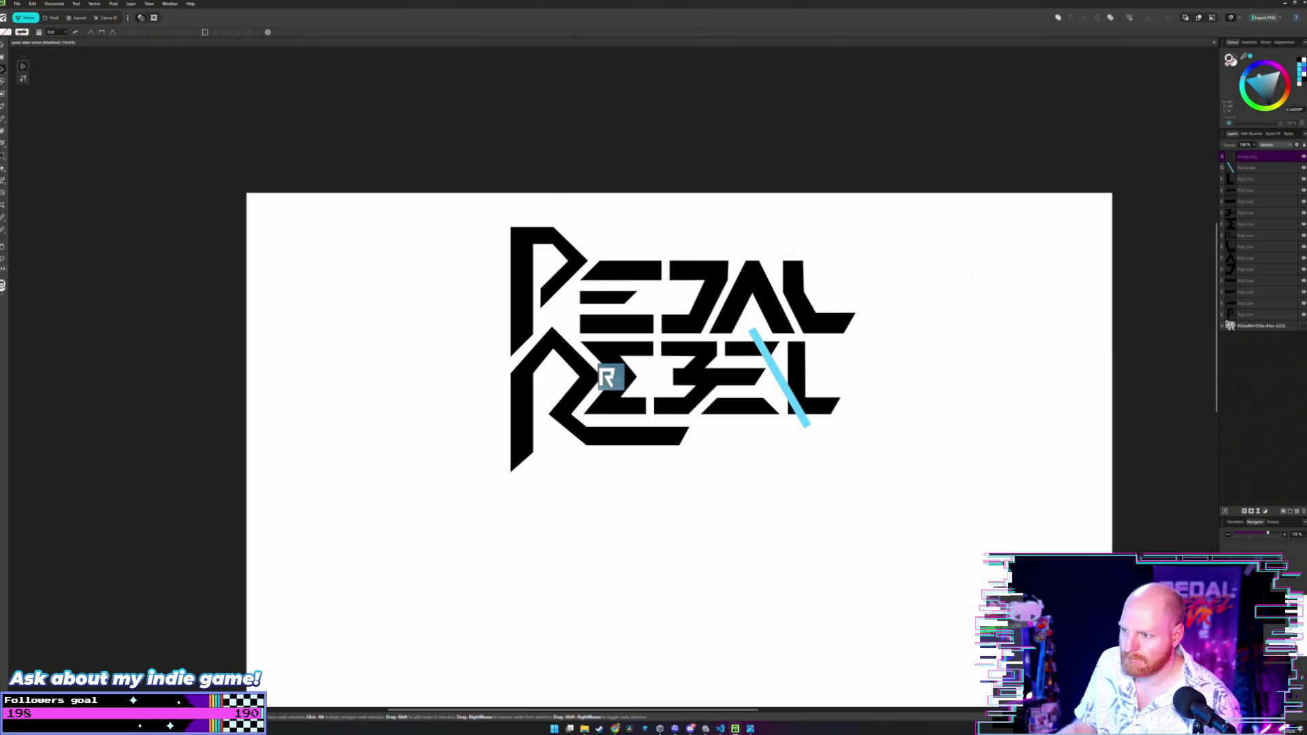
key(v)
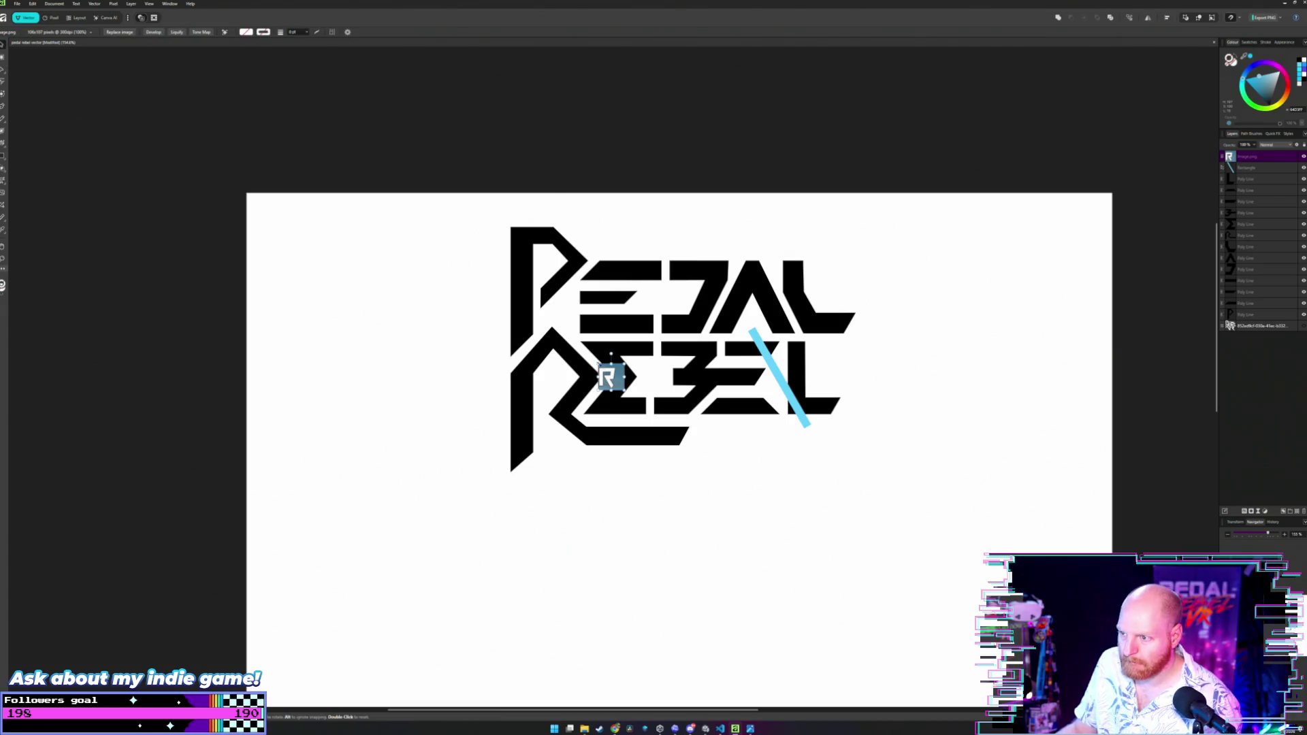
mouse_move(598, 366)
mouse_down()
mouse_move(533, 301)
mouse_move(532, 409)
mouse_move(518, 369)
mouse_up()
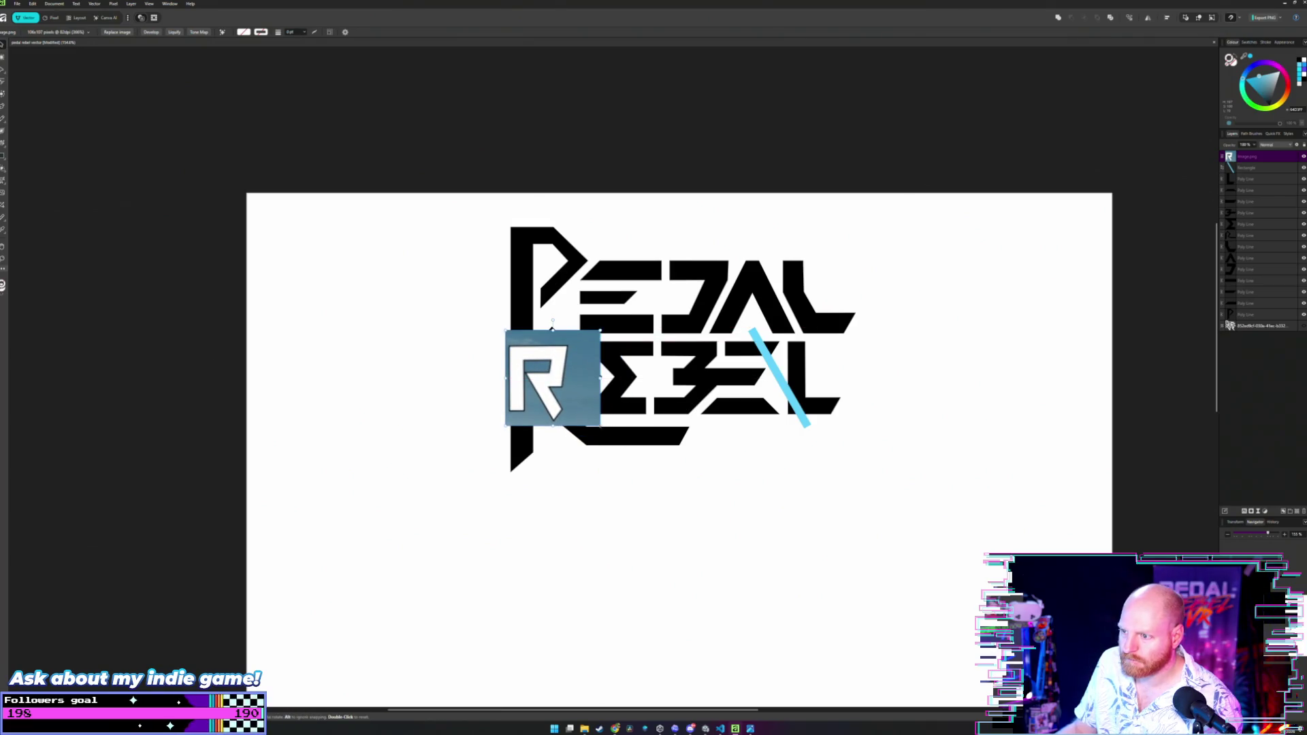
mouse_move(600, 423)
mouse_down()
mouse_move(633, 462)
mouse_move(591, 410)
mouse_move(441, 401)
mouse_up()
click(437, 263)
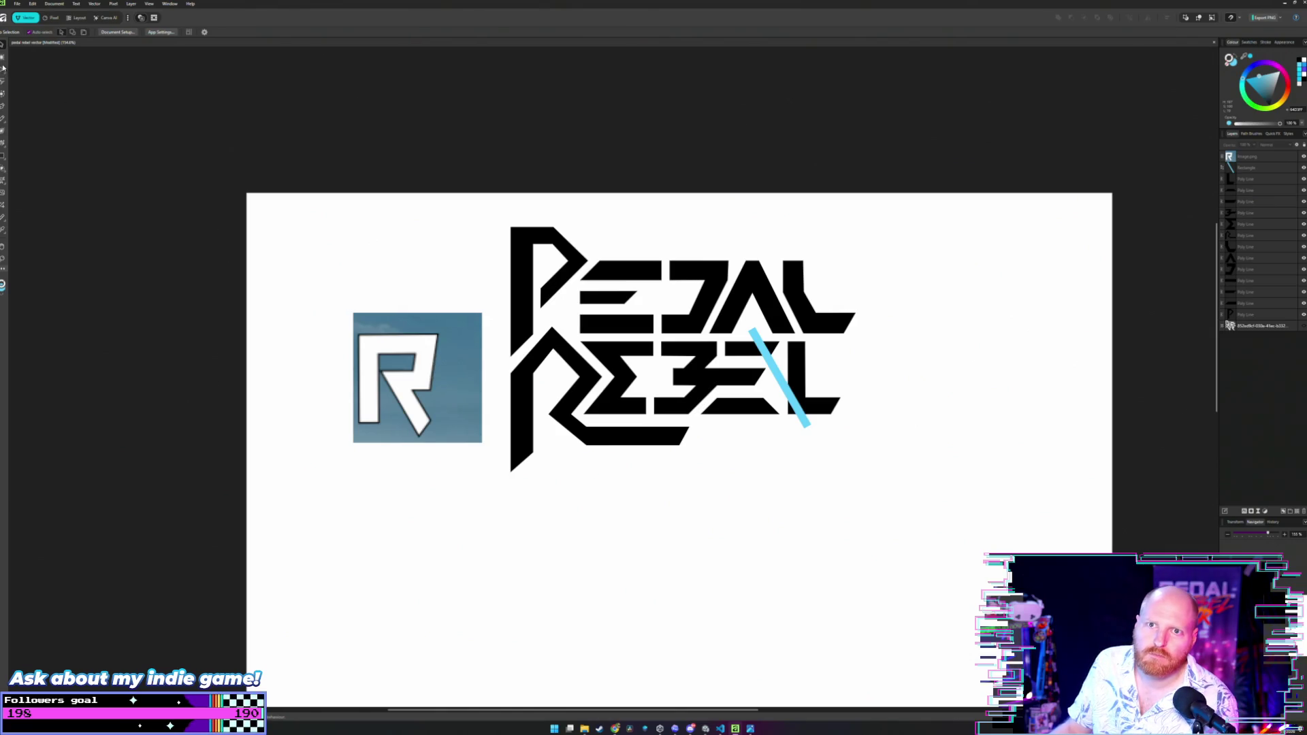
click(3, 106)
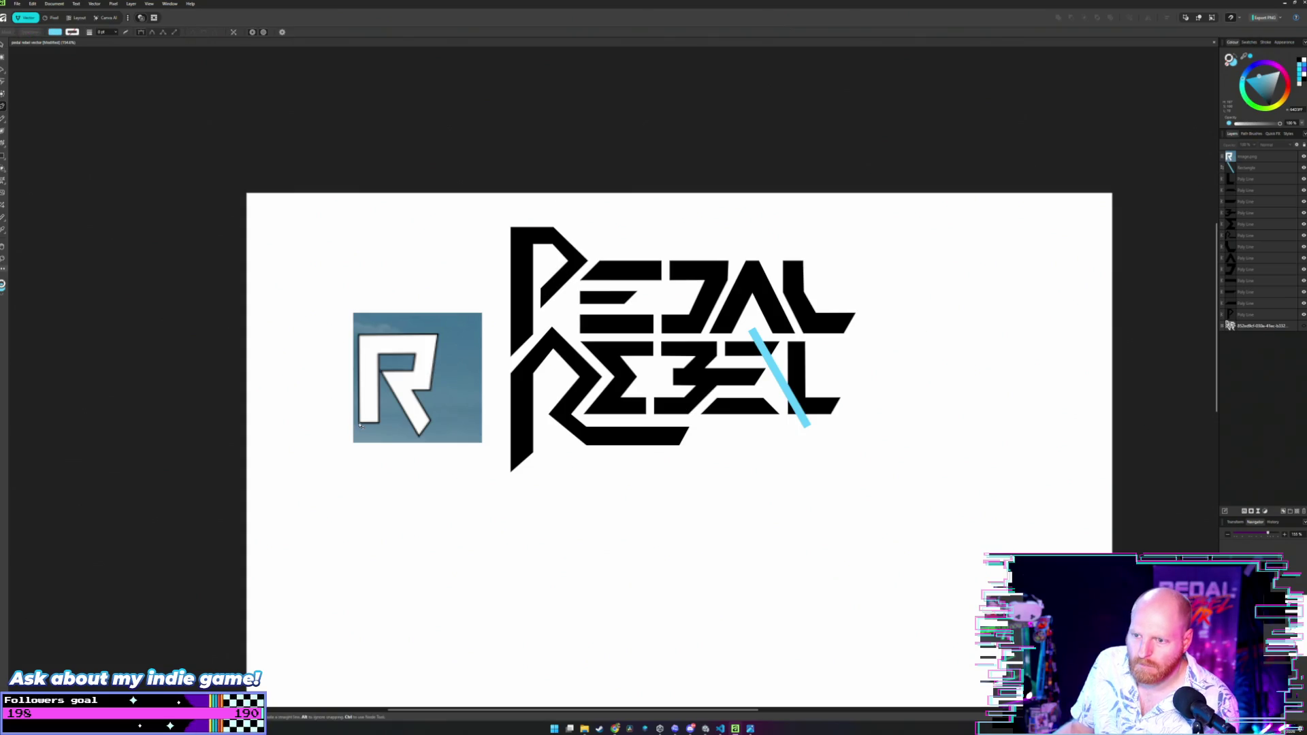
Trace the reference R's stem, counter, leg and top corners with the Pen, closing at the start point.
scroll(361, 426, up, 8)
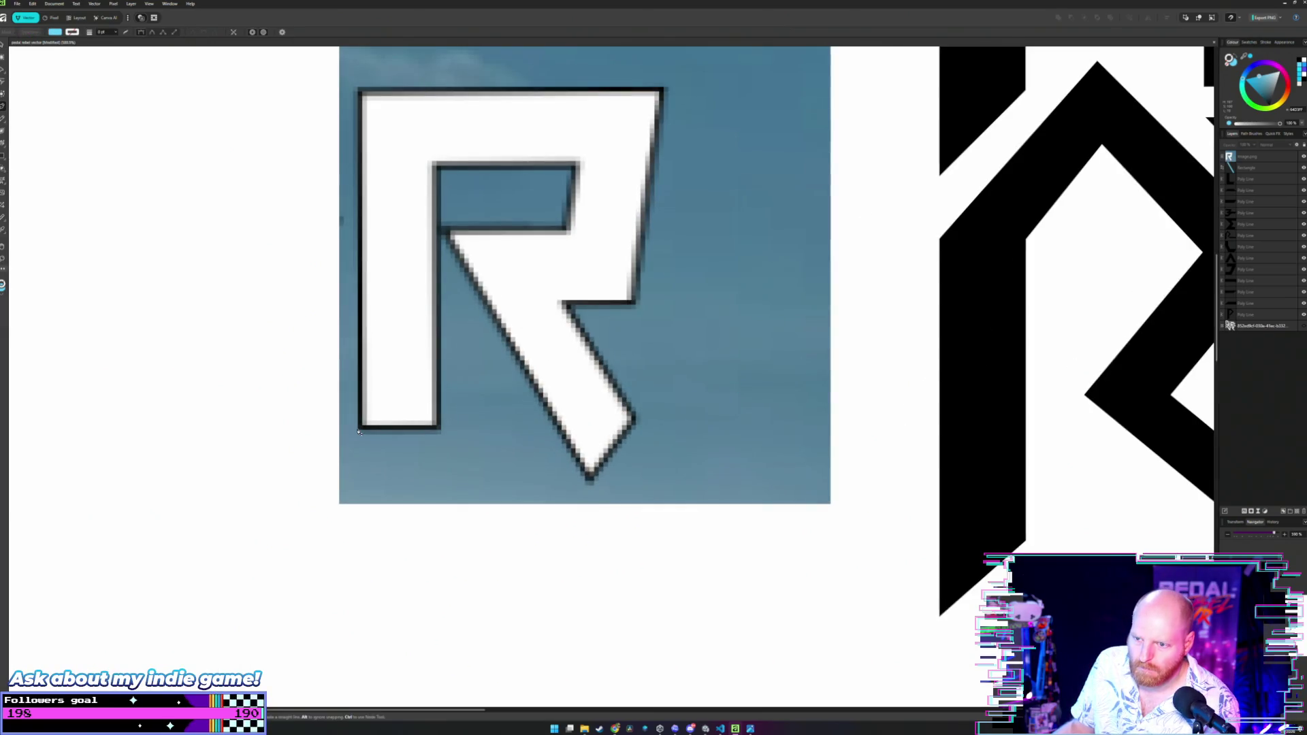
click(359, 430)
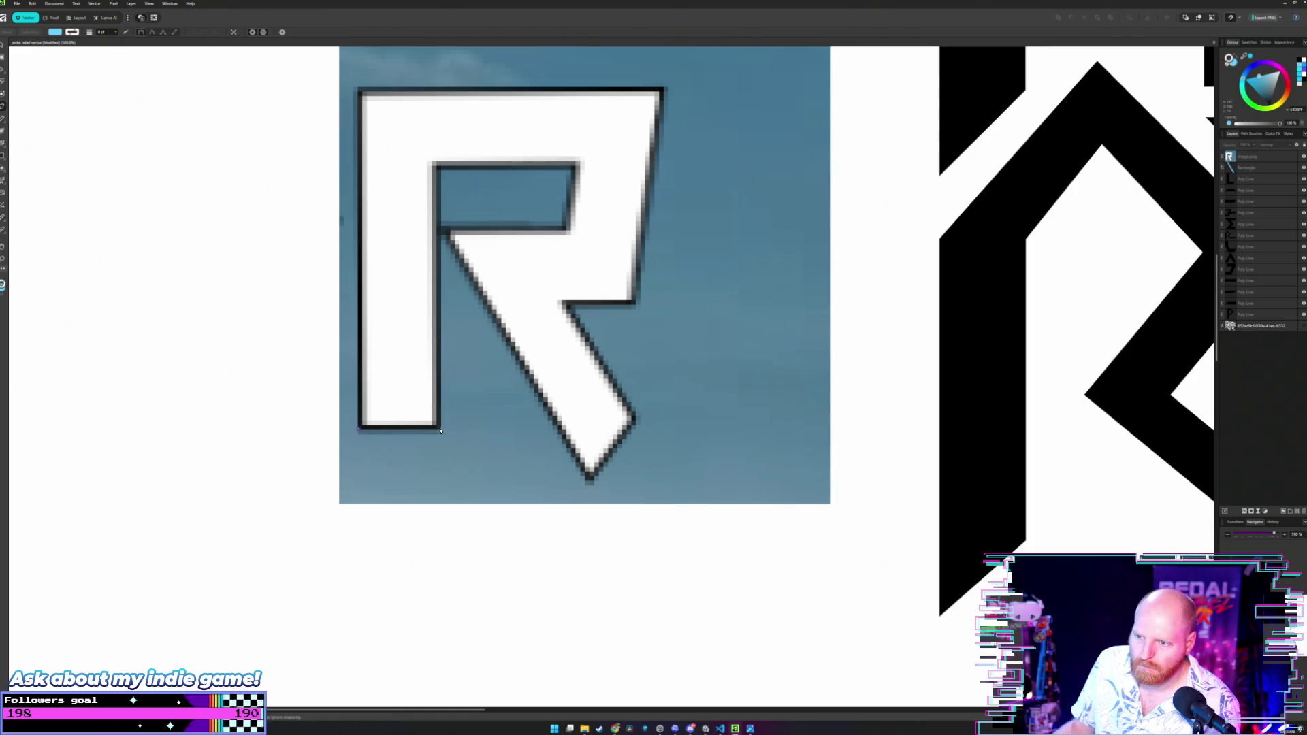
click(441, 430)
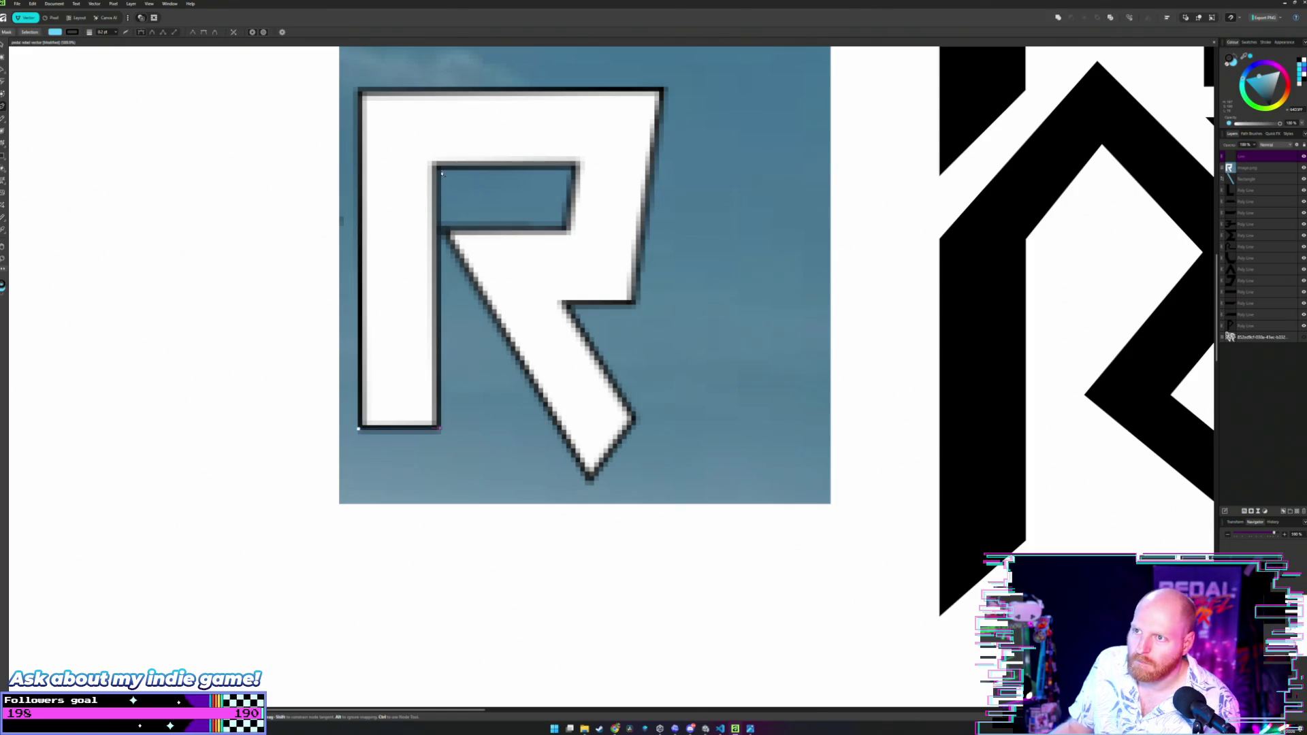
click(442, 171)
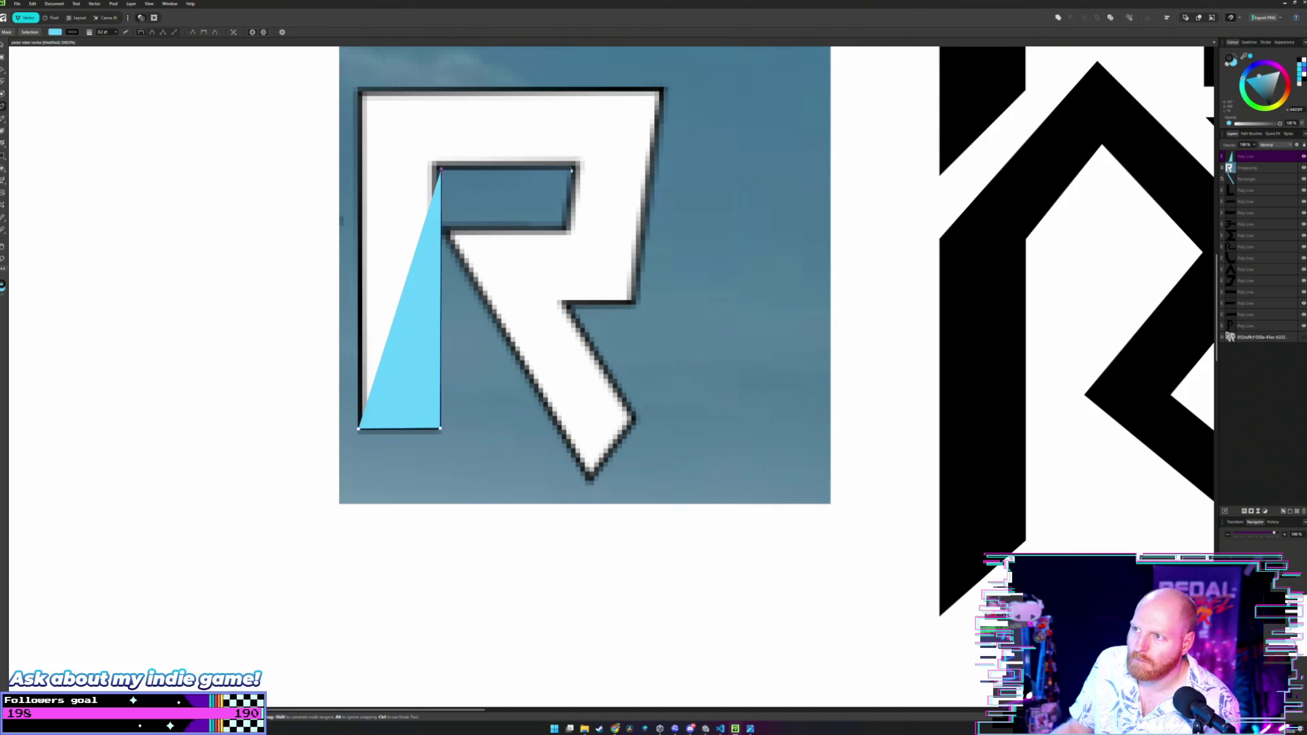
click(572, 172)
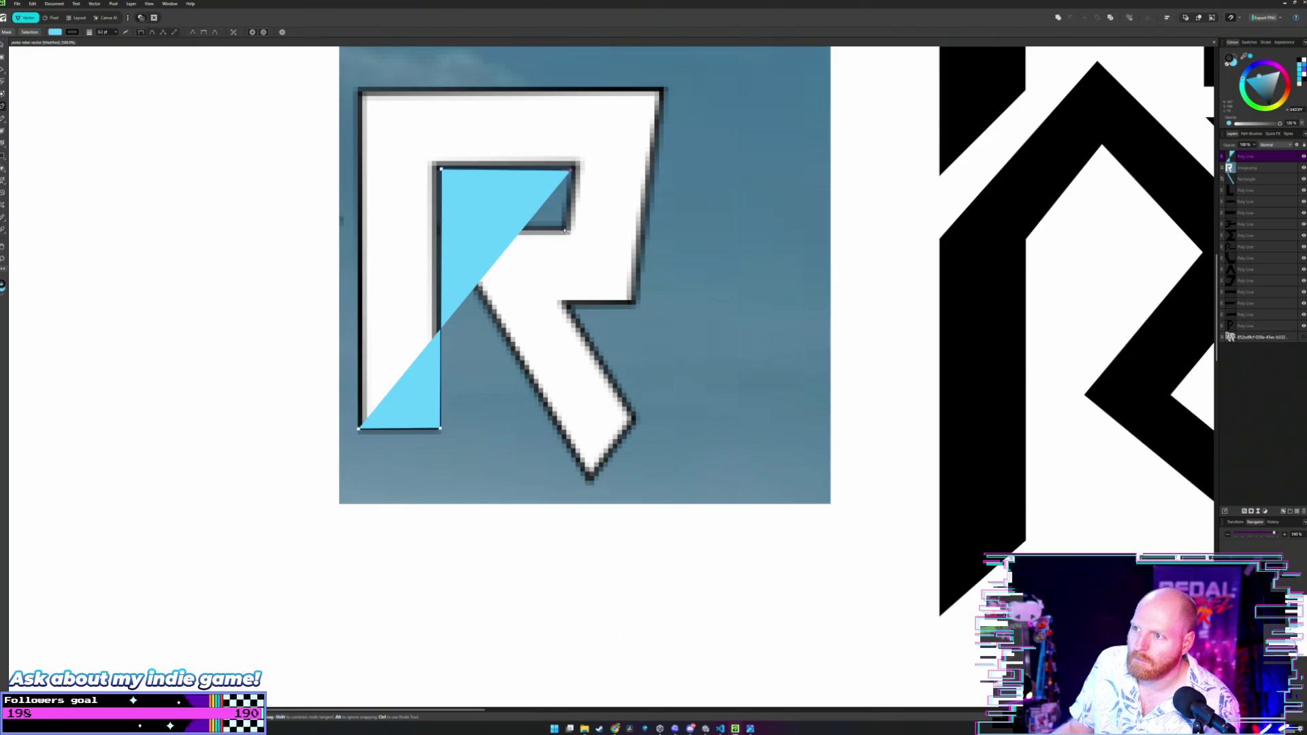
click(563, 230)
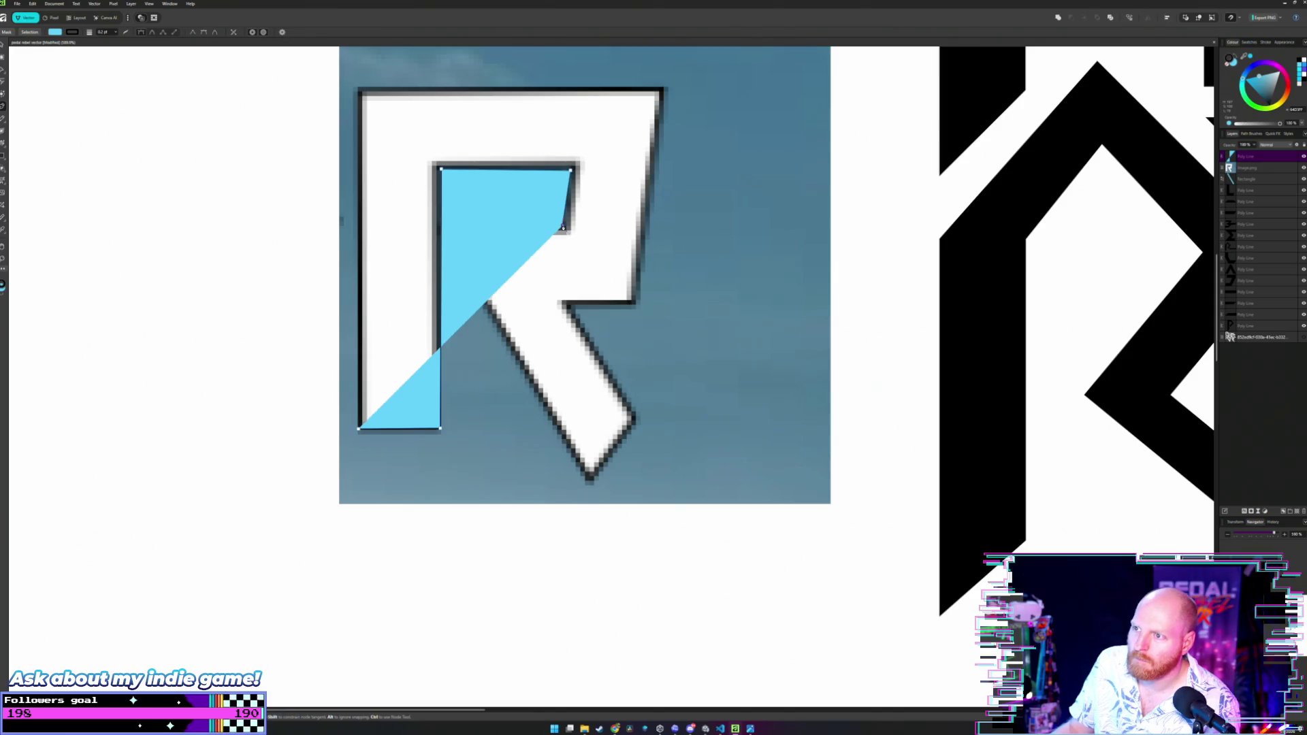
click(451, 225)
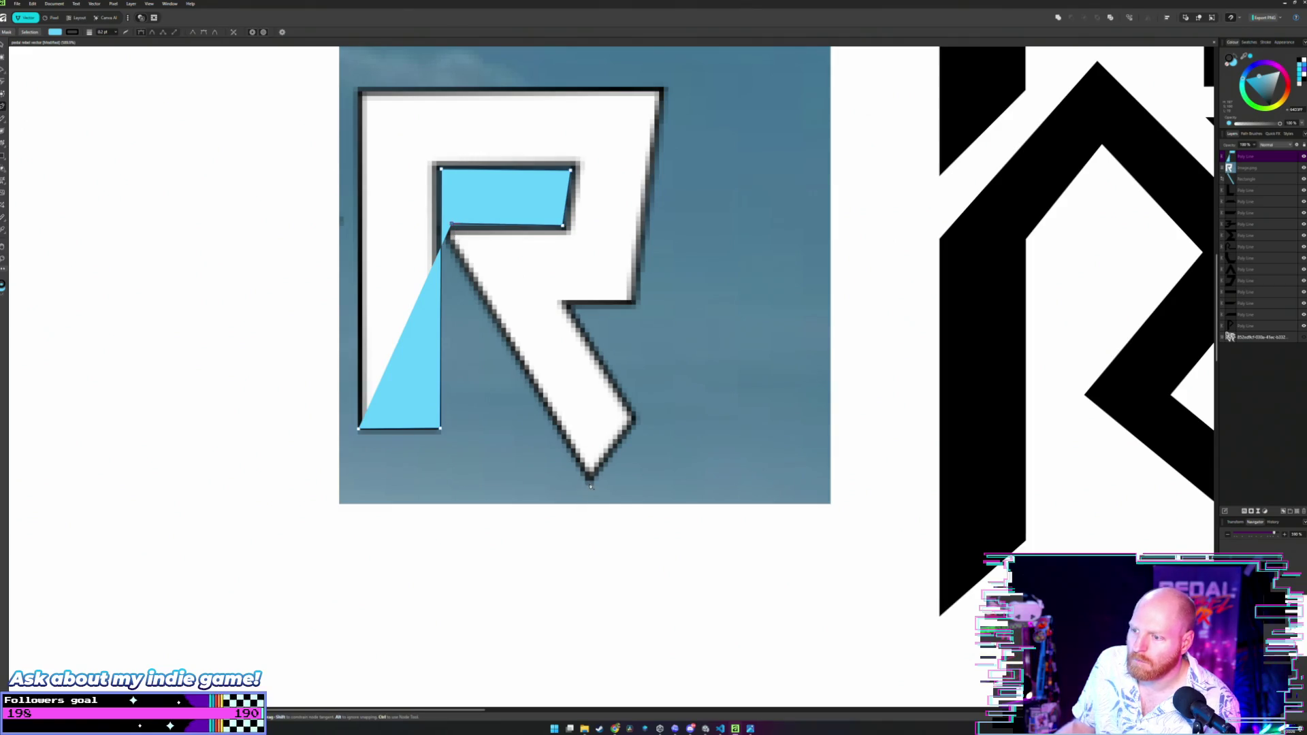
click(590, 481)
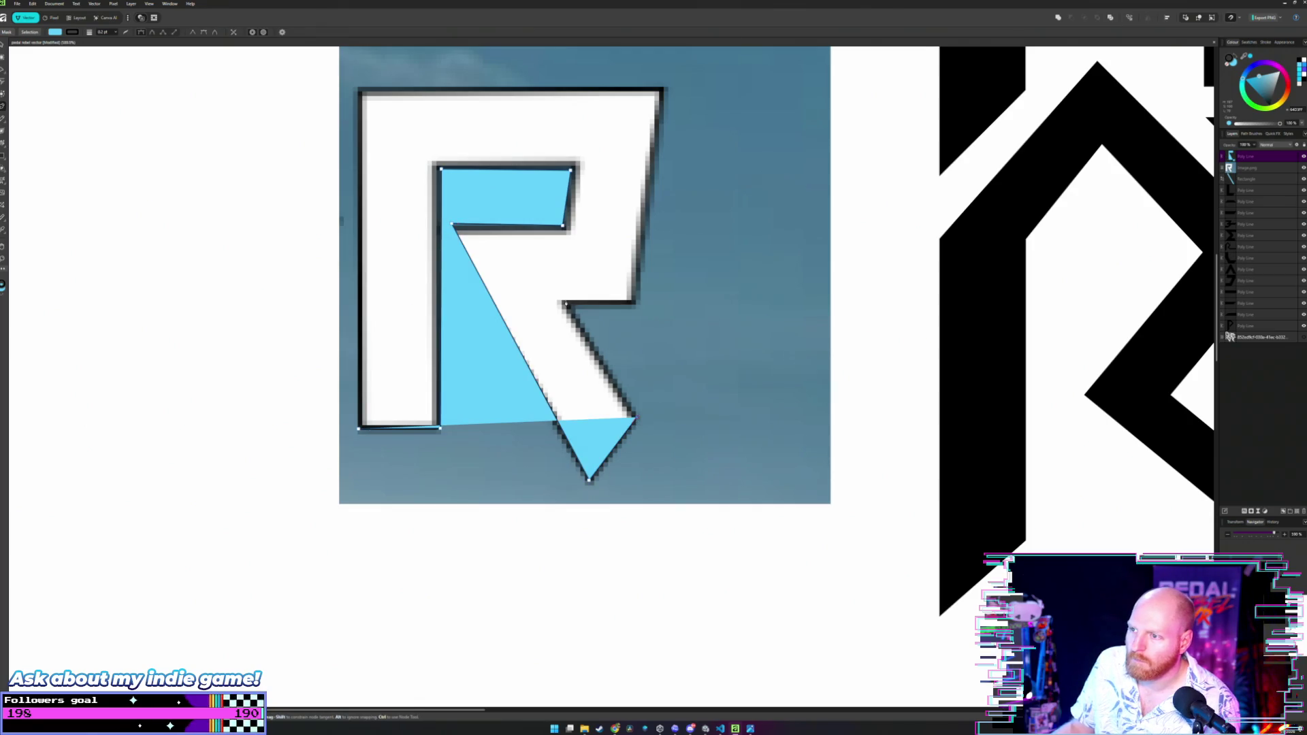
click(571, 307)
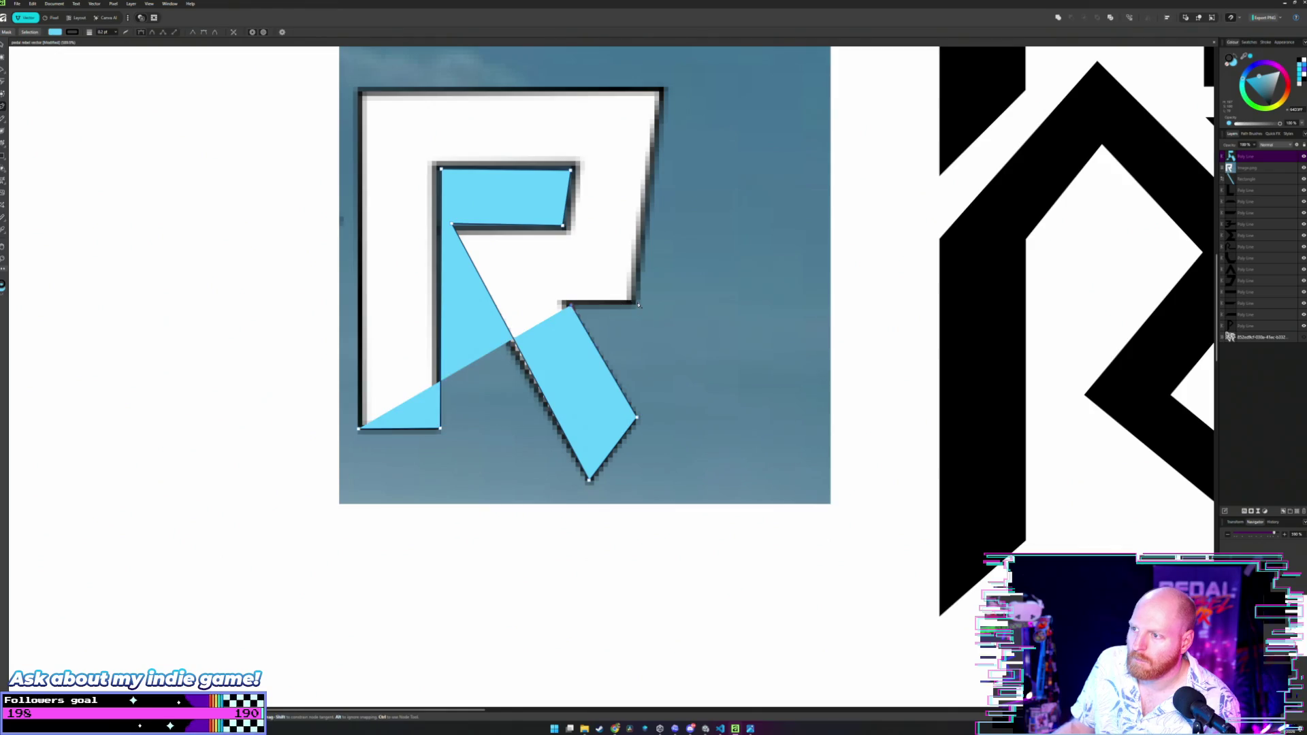
click(636, 304)
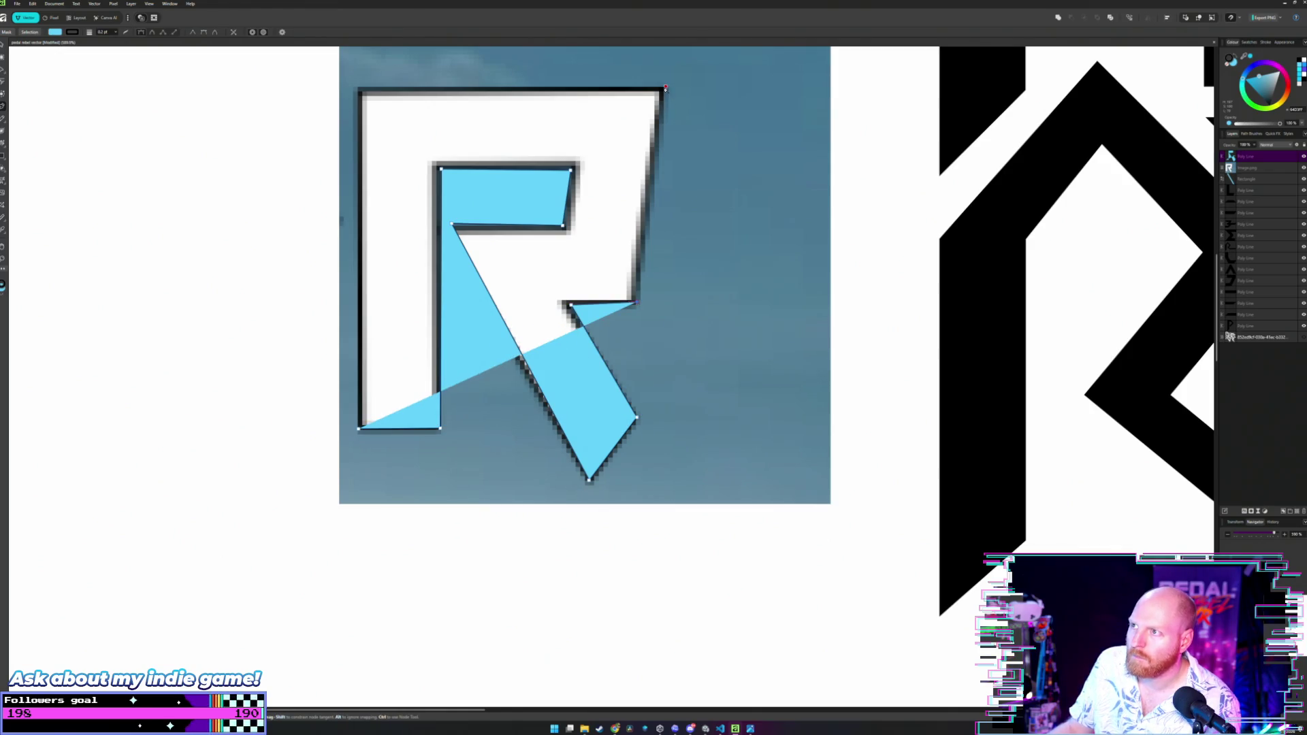
click(666, 88)
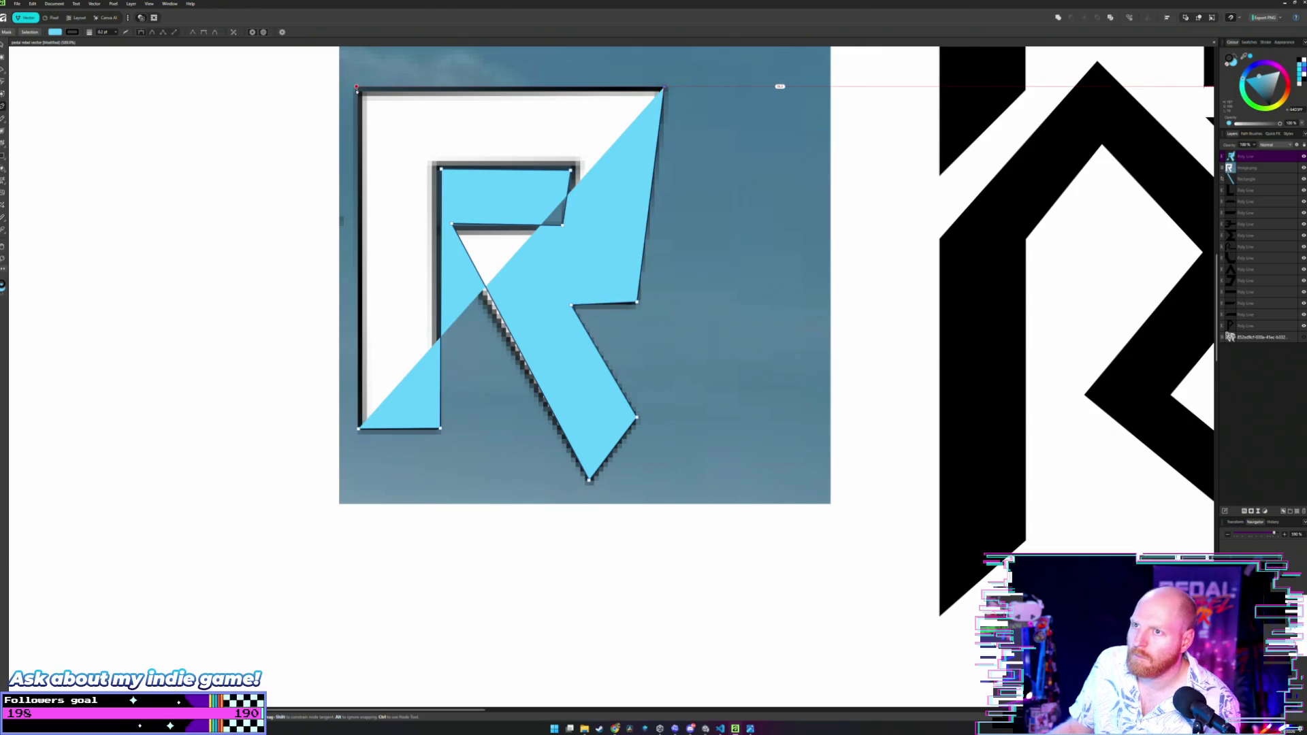
click(356, 87)
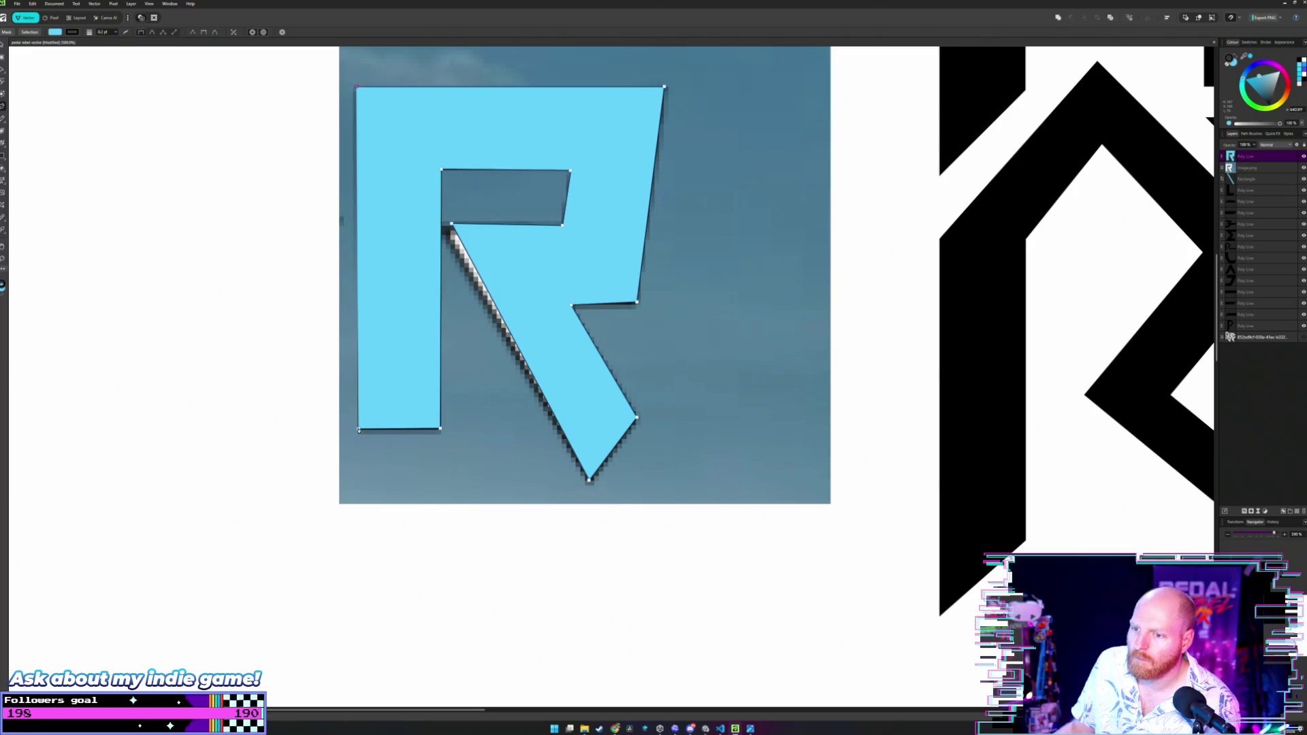
scroll(440, 296, down, 5)
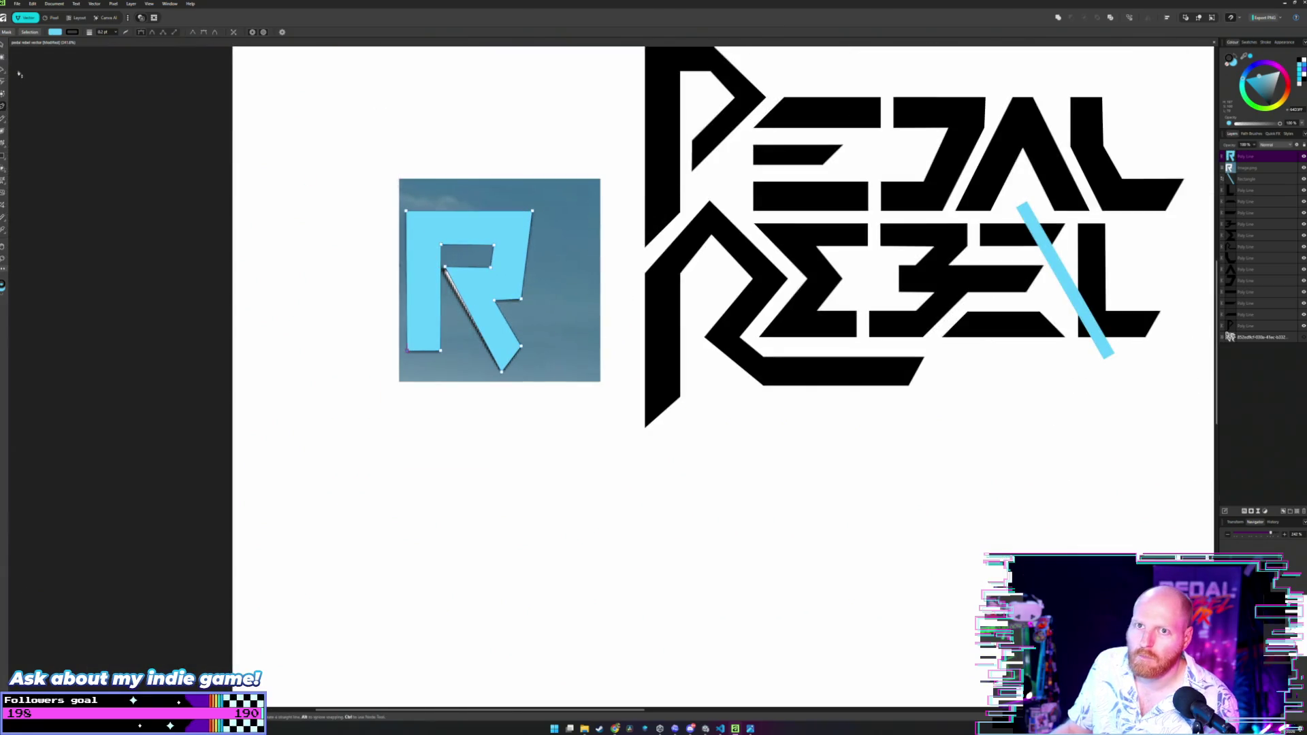
Move the cyan R off the reference photo and shift the photo up and left.
click(5, 44)
scroll(477, 306, up, 2)
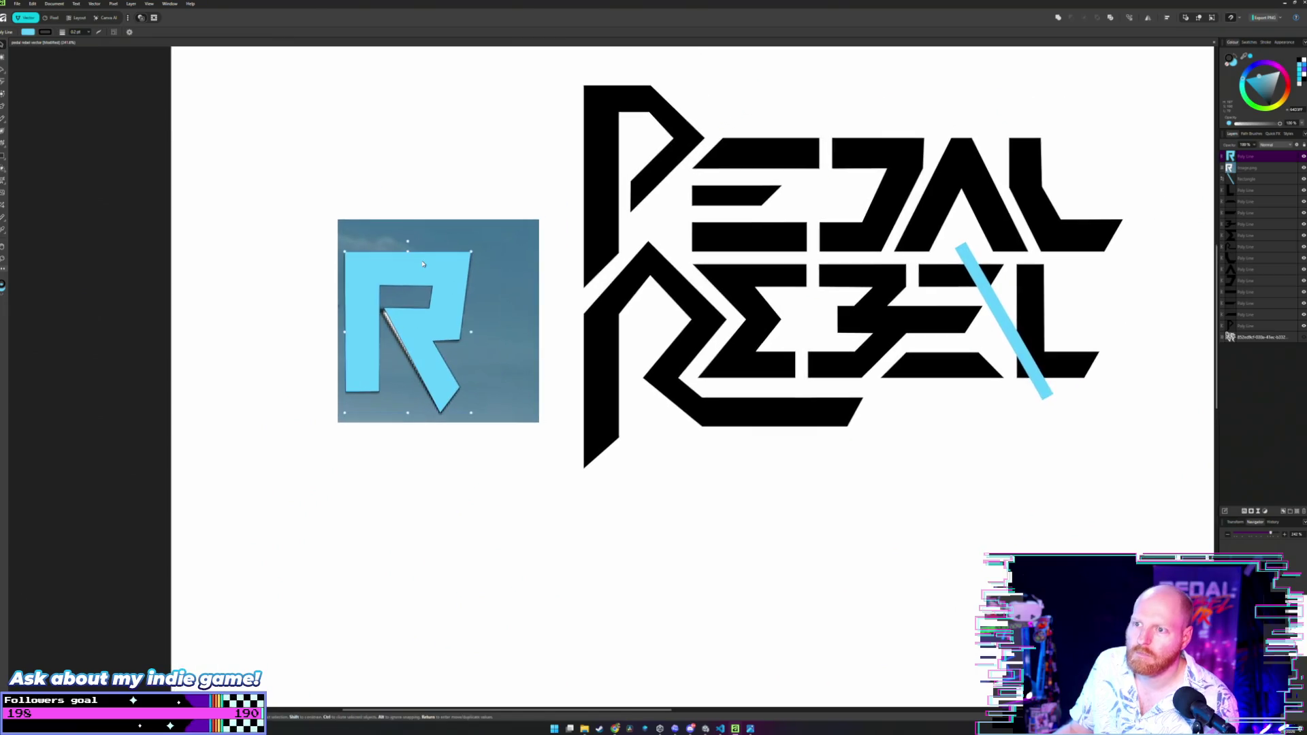
mouse_move(489, 320)
mouse_down()
mouse_move(564, 410)
mouse_move(773, 509)
mouse_up()
click(451, 265)
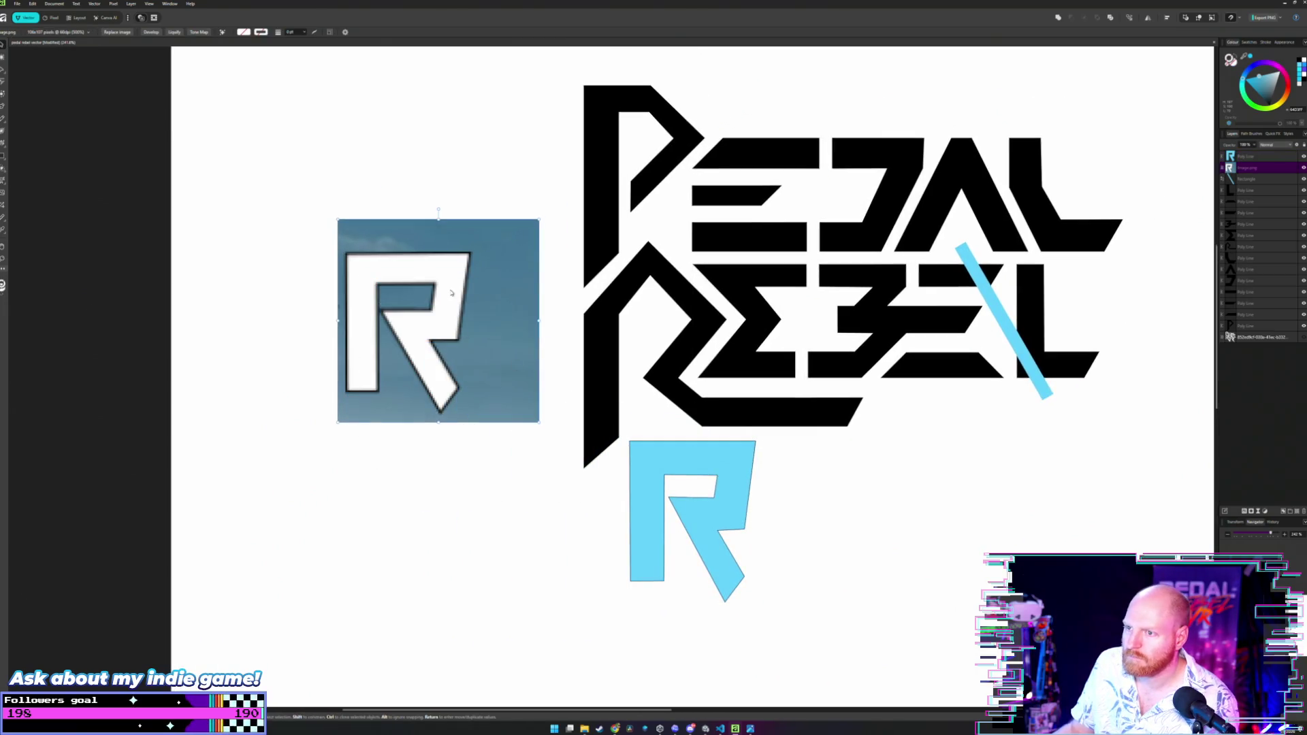
drag(451, 265, 321, 198)
Remove the outline stroke from the cyan R.
click(646, 477)
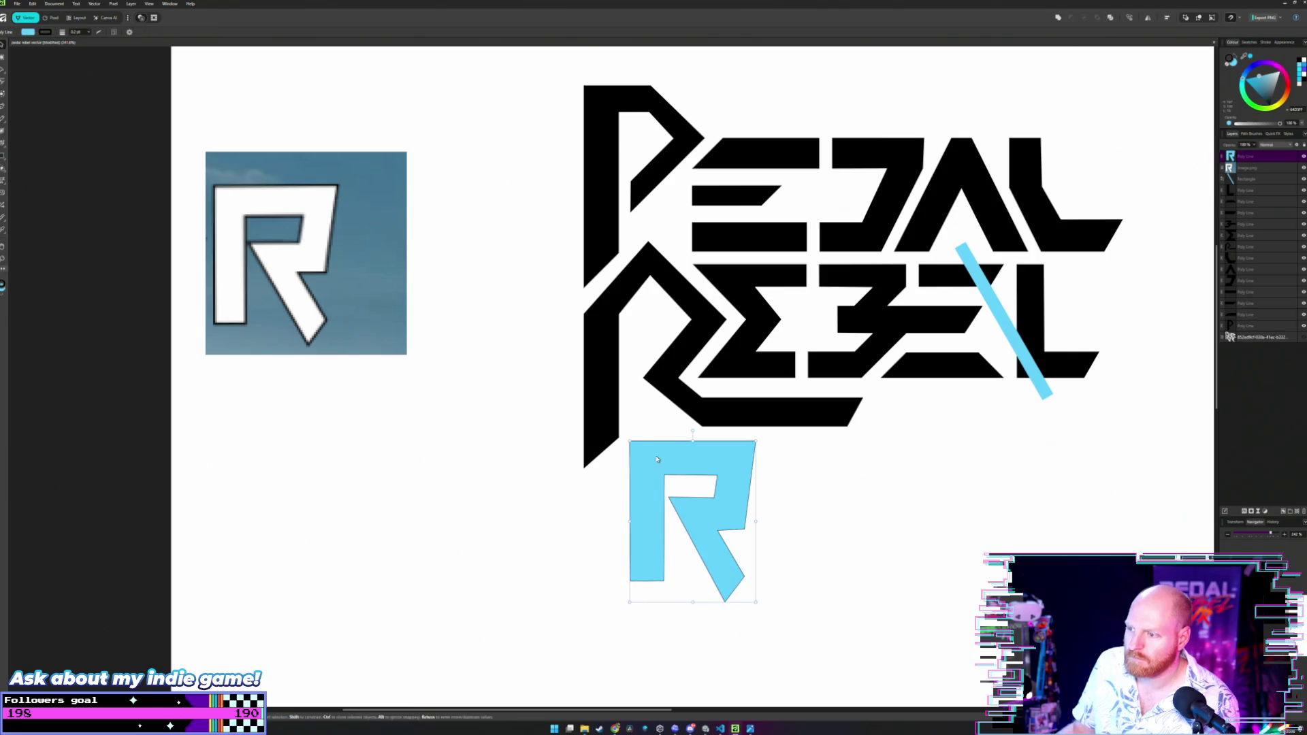
click(43, 33)
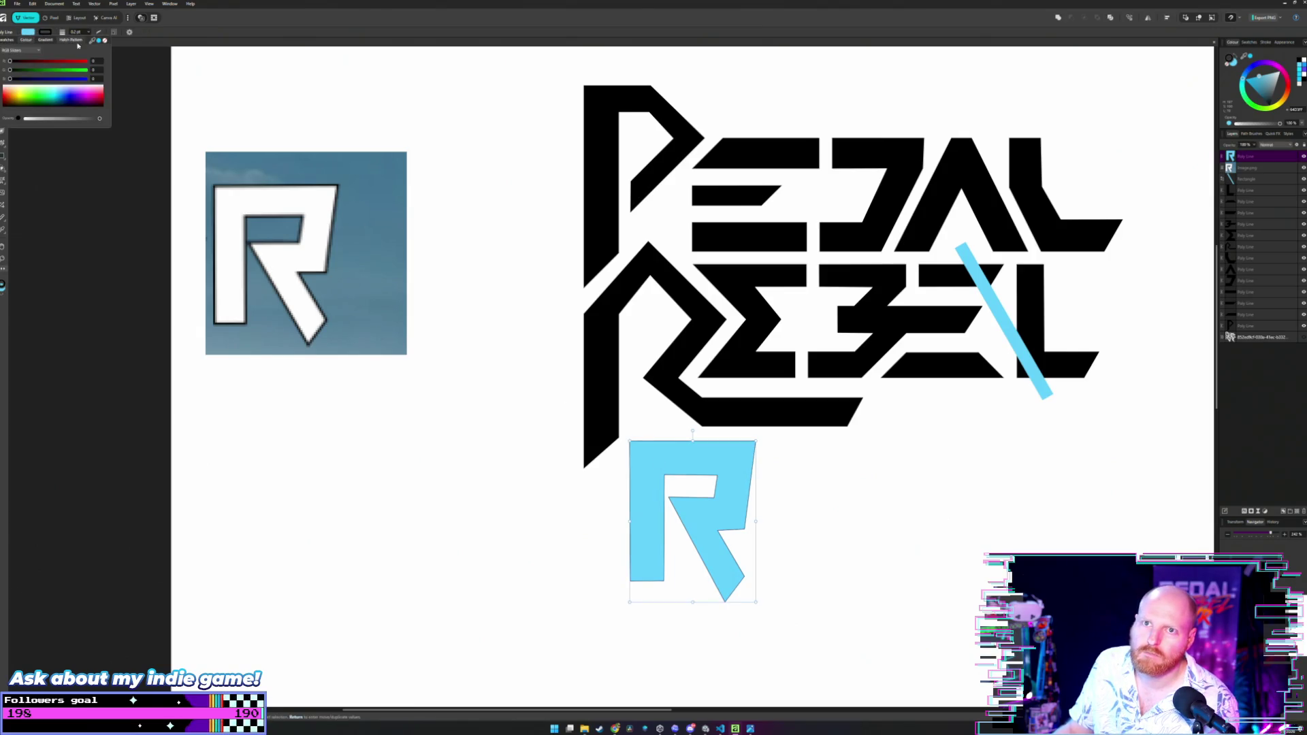
click(105, 41)
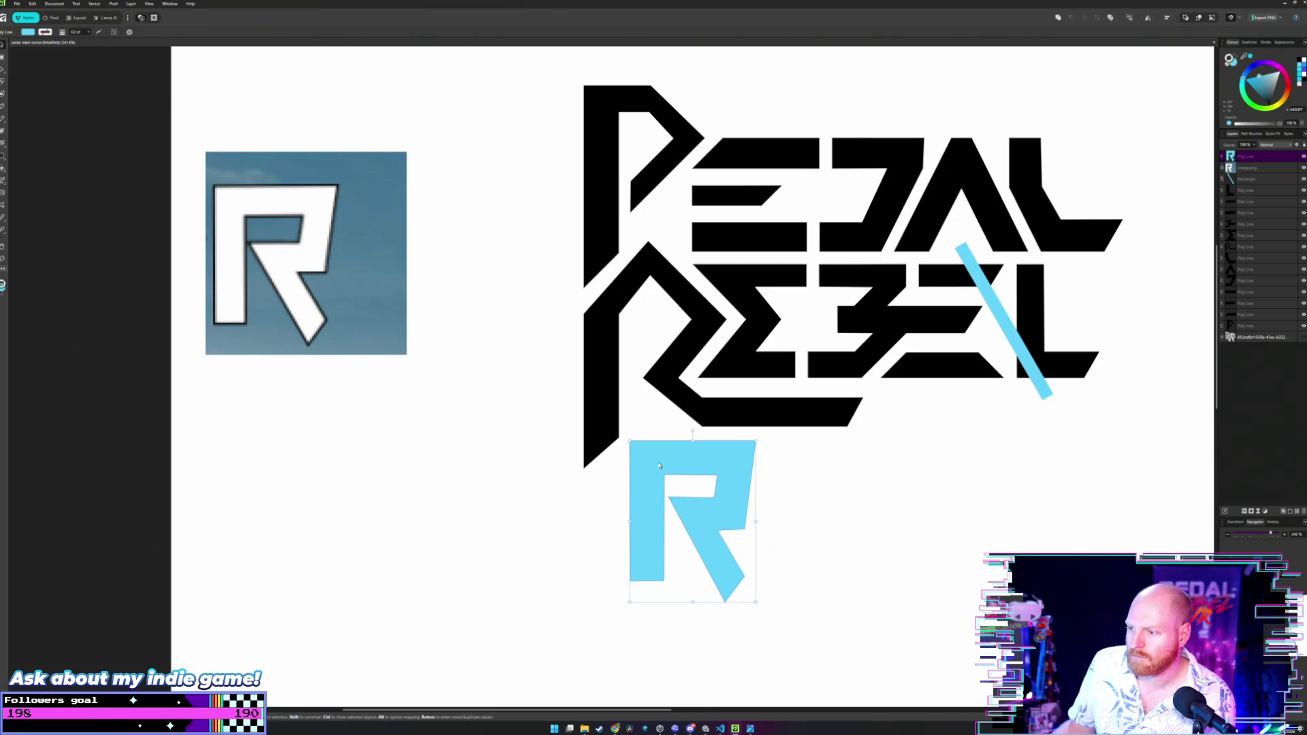
Place the cyan R over REBEL's first R, lined up with the logo's left edge.
mouse_move(674, 458)
mouse_down()
mouse_move(649, 448)
mouse_move(616, 286)
mouse_move(628, 283)
mouse_up()
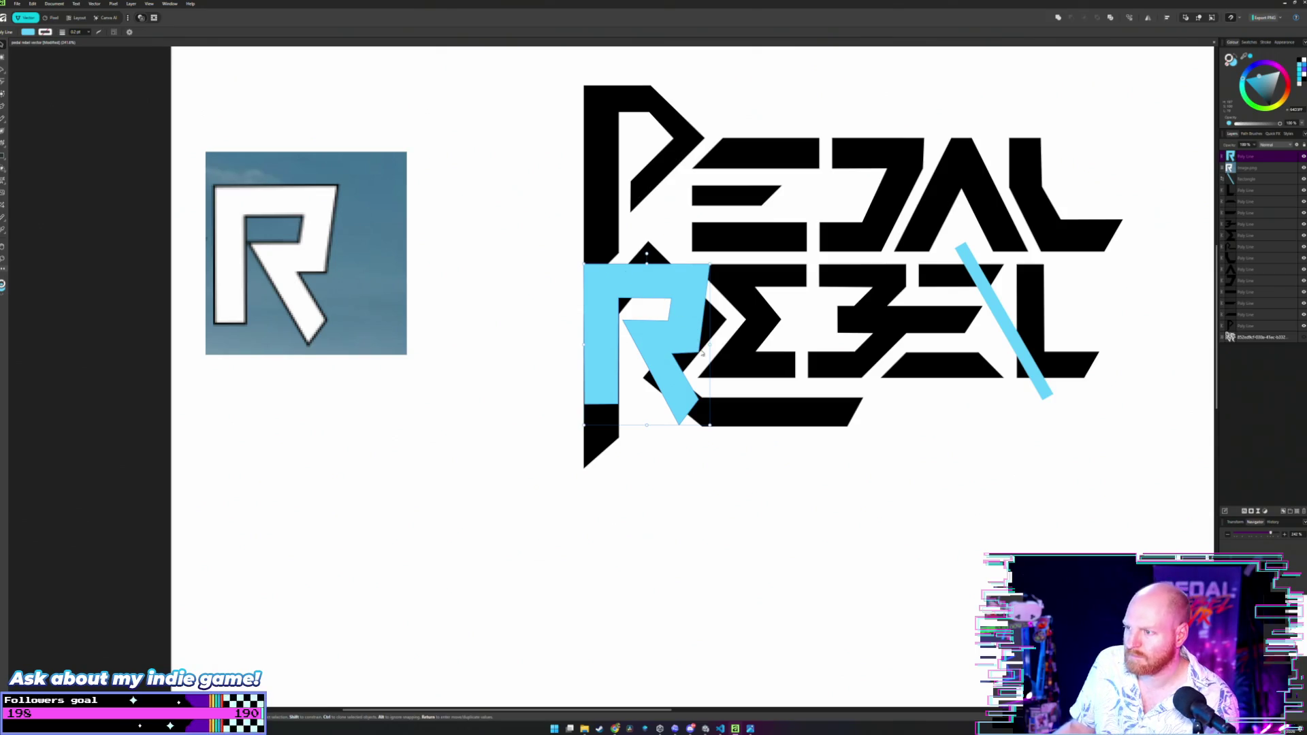
scroll(702, 354, up, 3)
scroll(702, 353, down, 4)
scroll(680, 278, up, 1)
mouse_move(680, 278)
mouse_down()
mouse_move(730, 280)
mouse_move(651, 288)
mouse_move(671, 278)
mouse_up()
scroll(711, 405, up, 2)
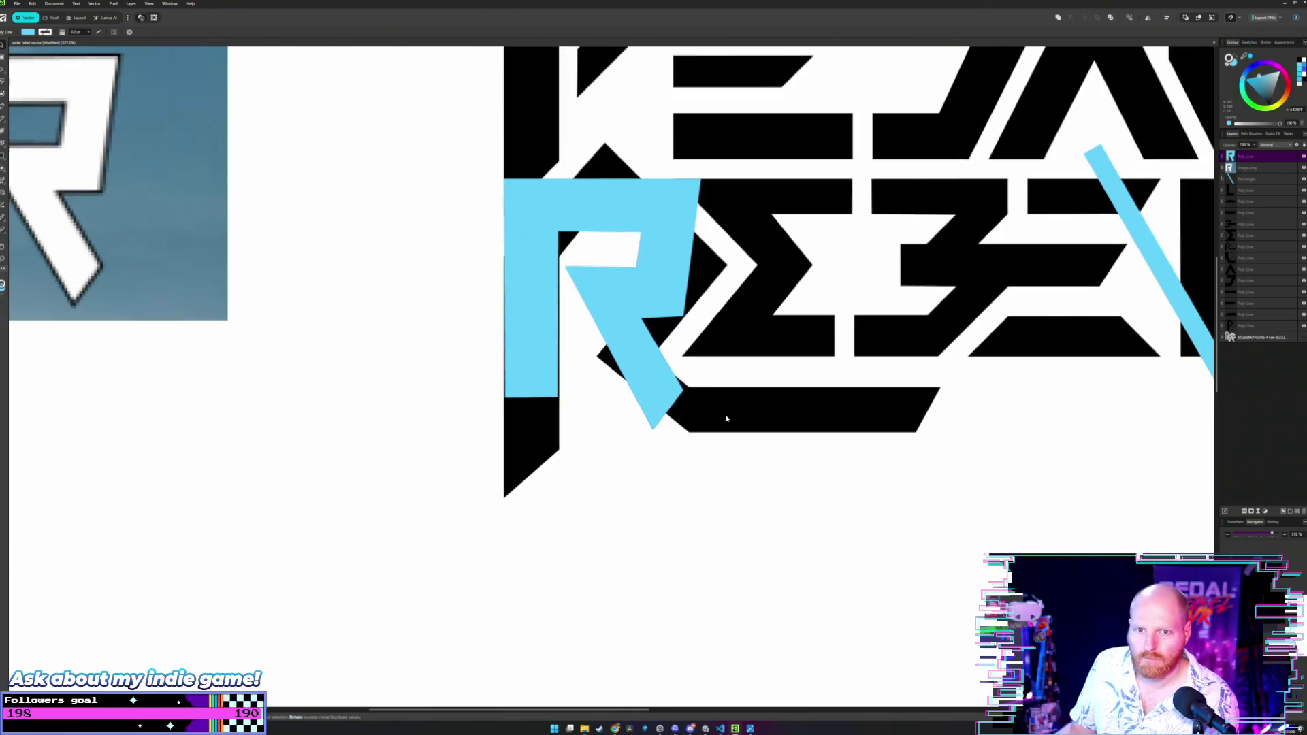
scroll(726, 419, down, 1)
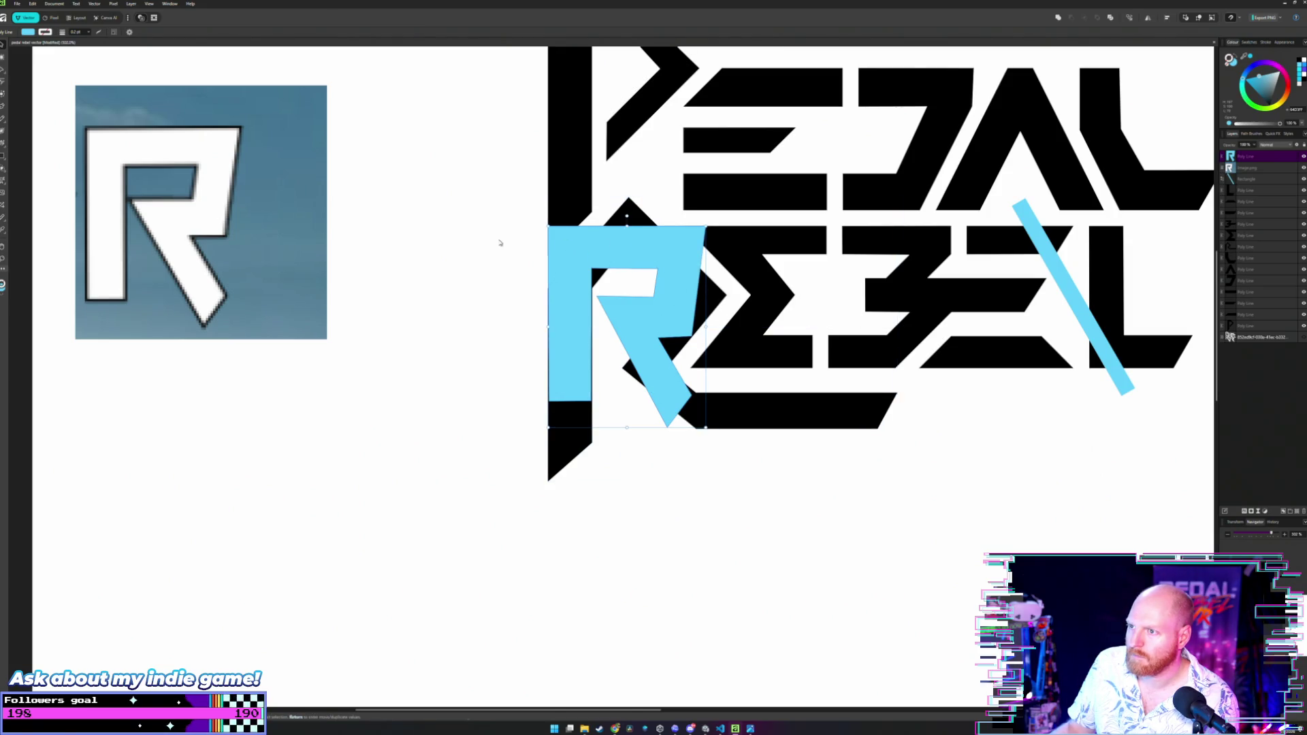
scroll(499, 242, up, 2)
scroll(546, 242, down, 2)
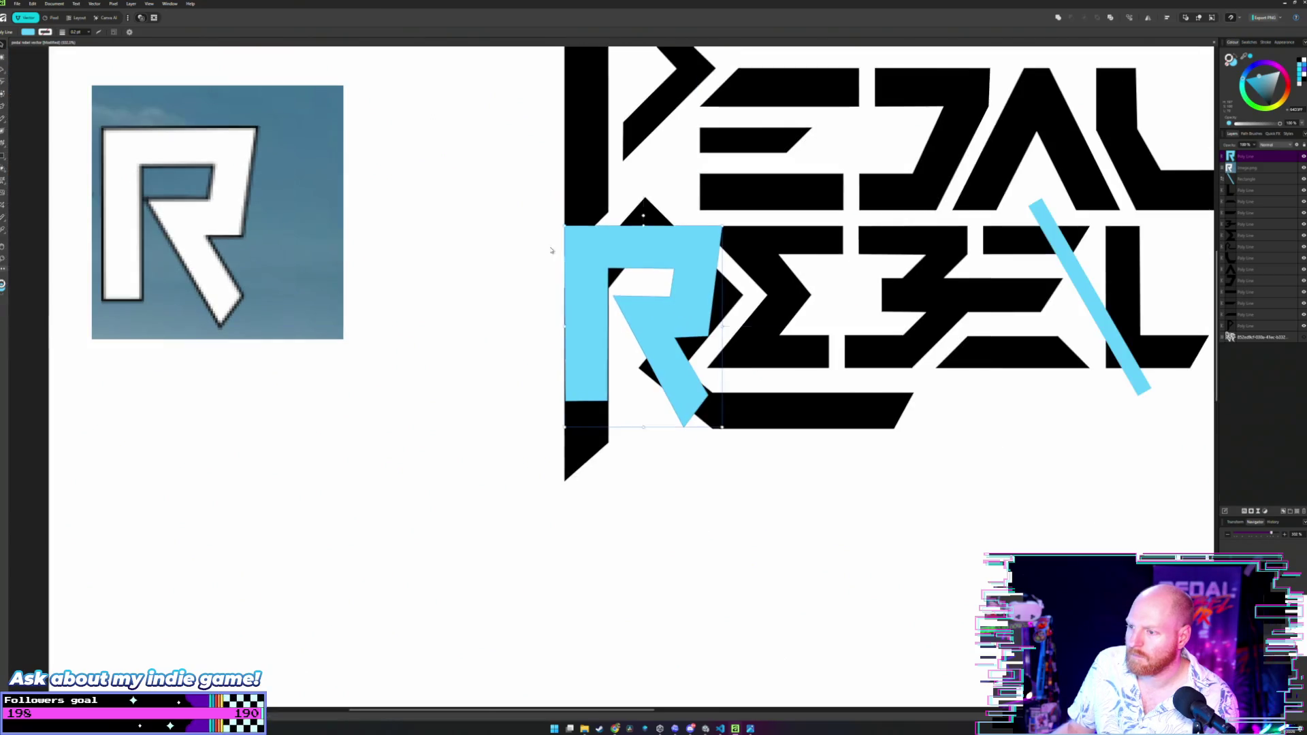
Drag the cyan R's bottom stem nodes down to the black stem's pointed tip.
key(a)
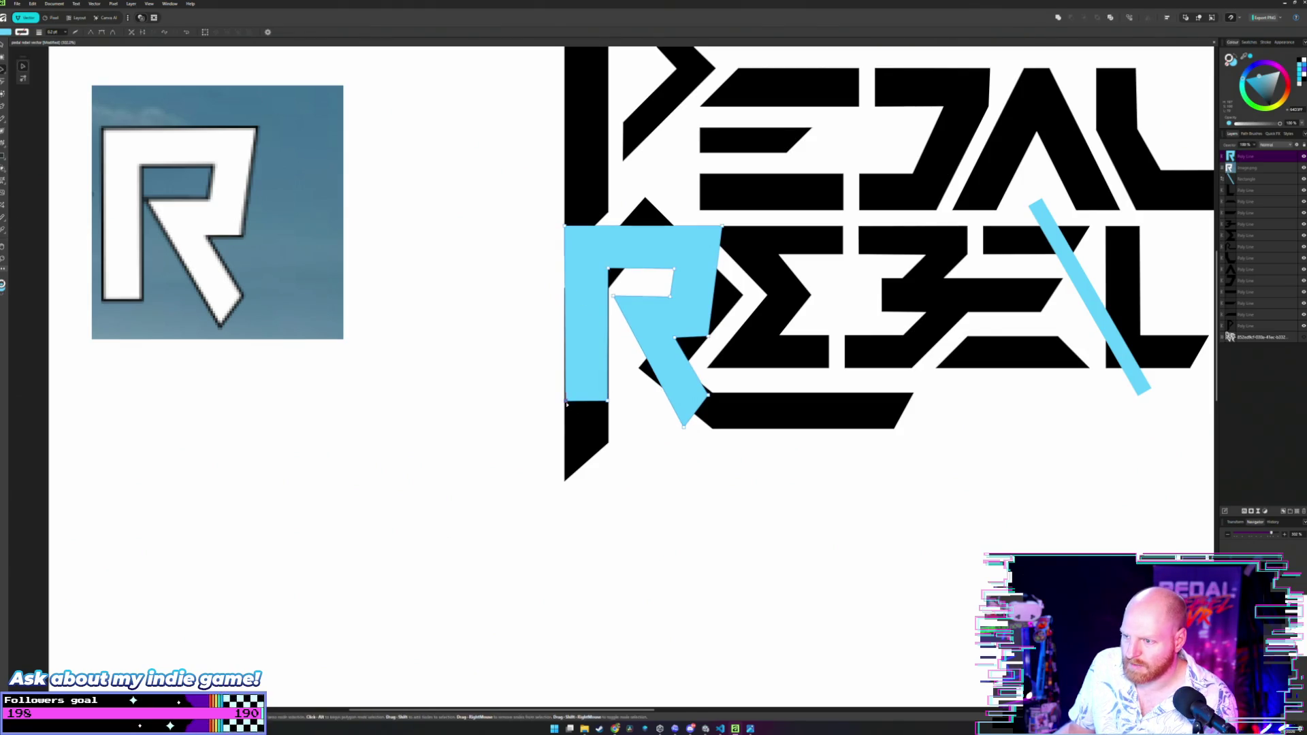
drag(566, 403, 565, 481)
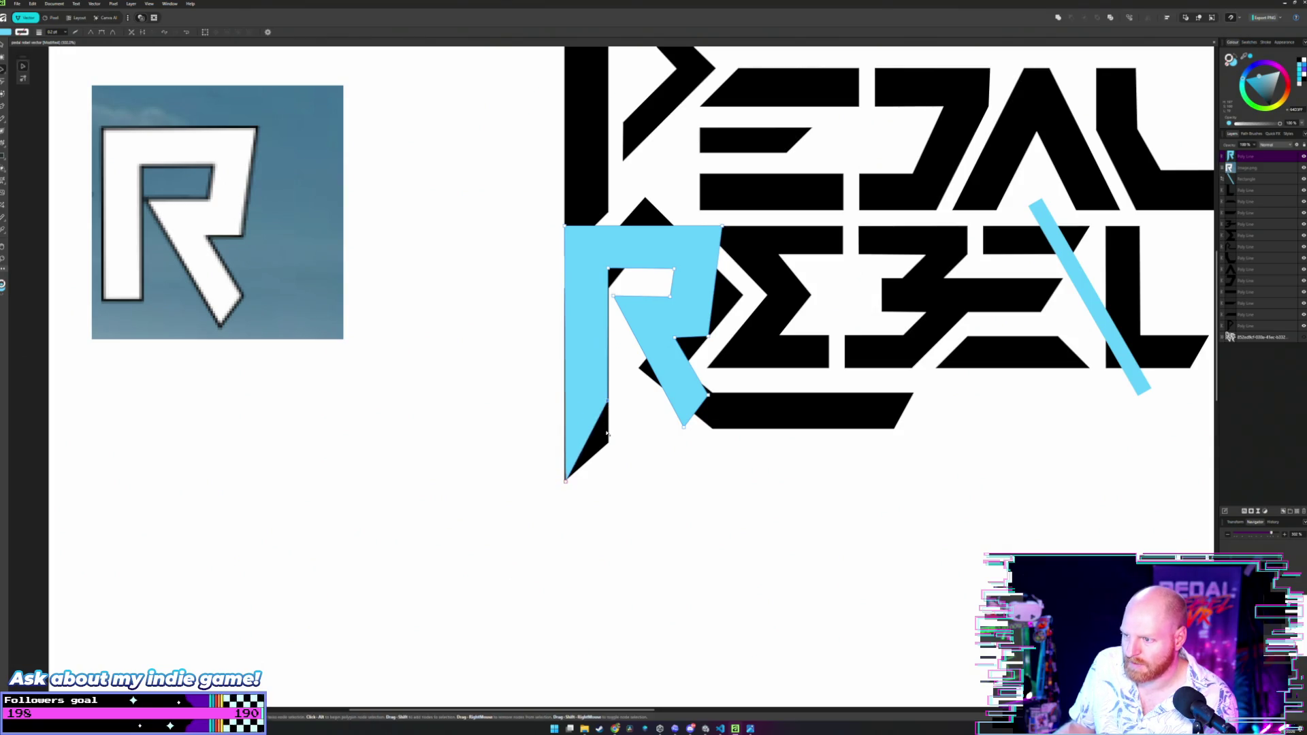
drag(608, 401, 608, 444)
scroll(607, 444, up, 2)
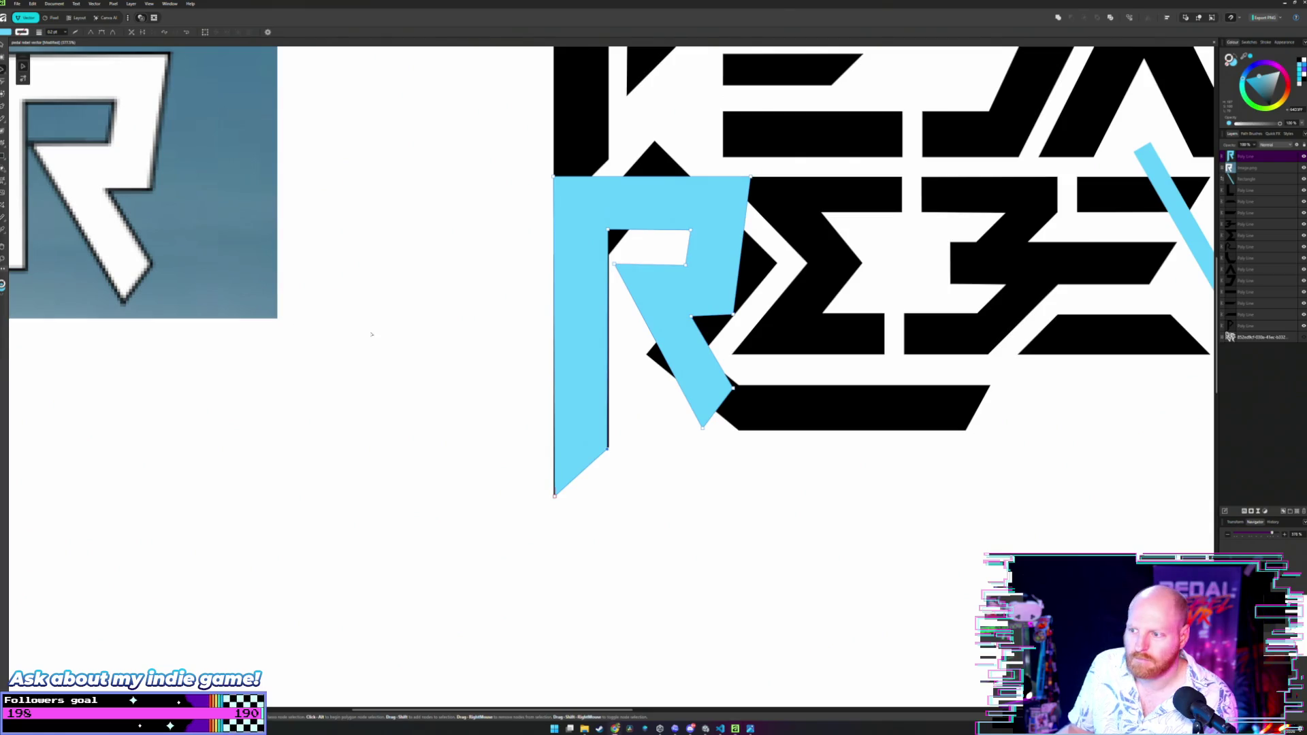
scroll(669, 372, up, 2)
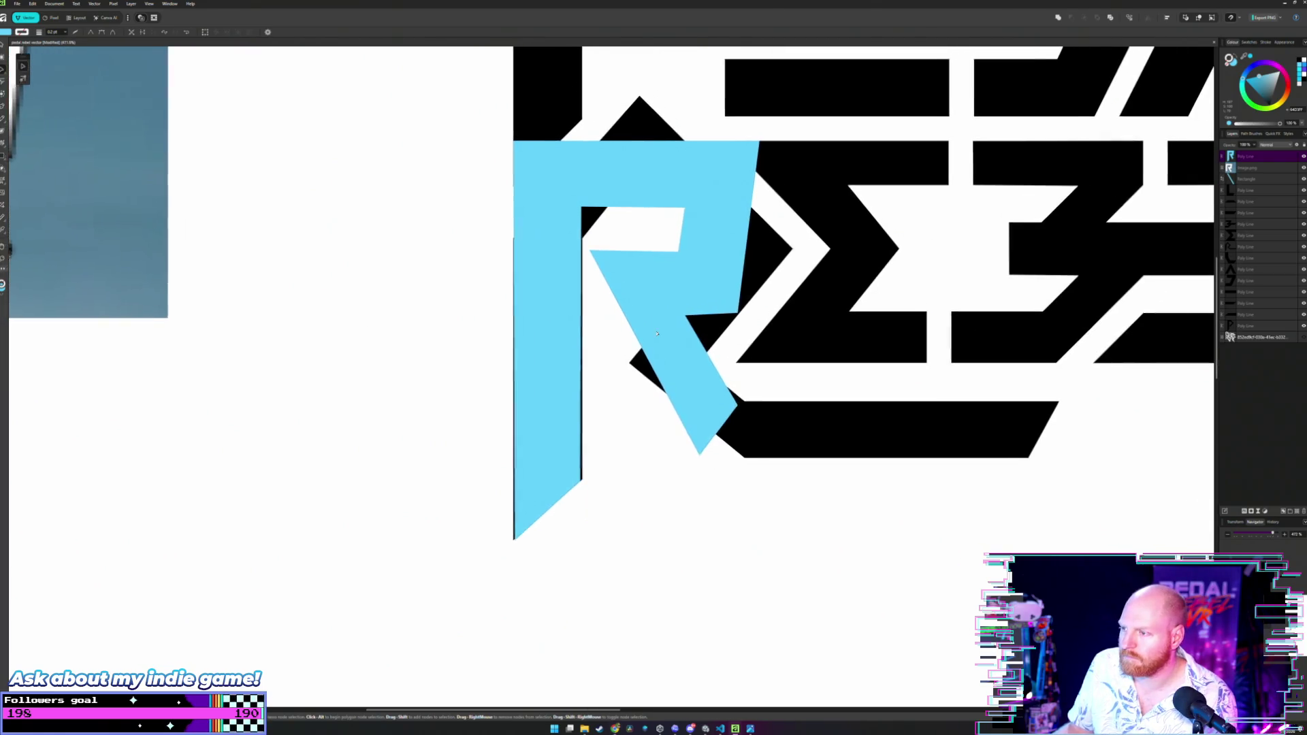
scroll(669, 372, up, 2)
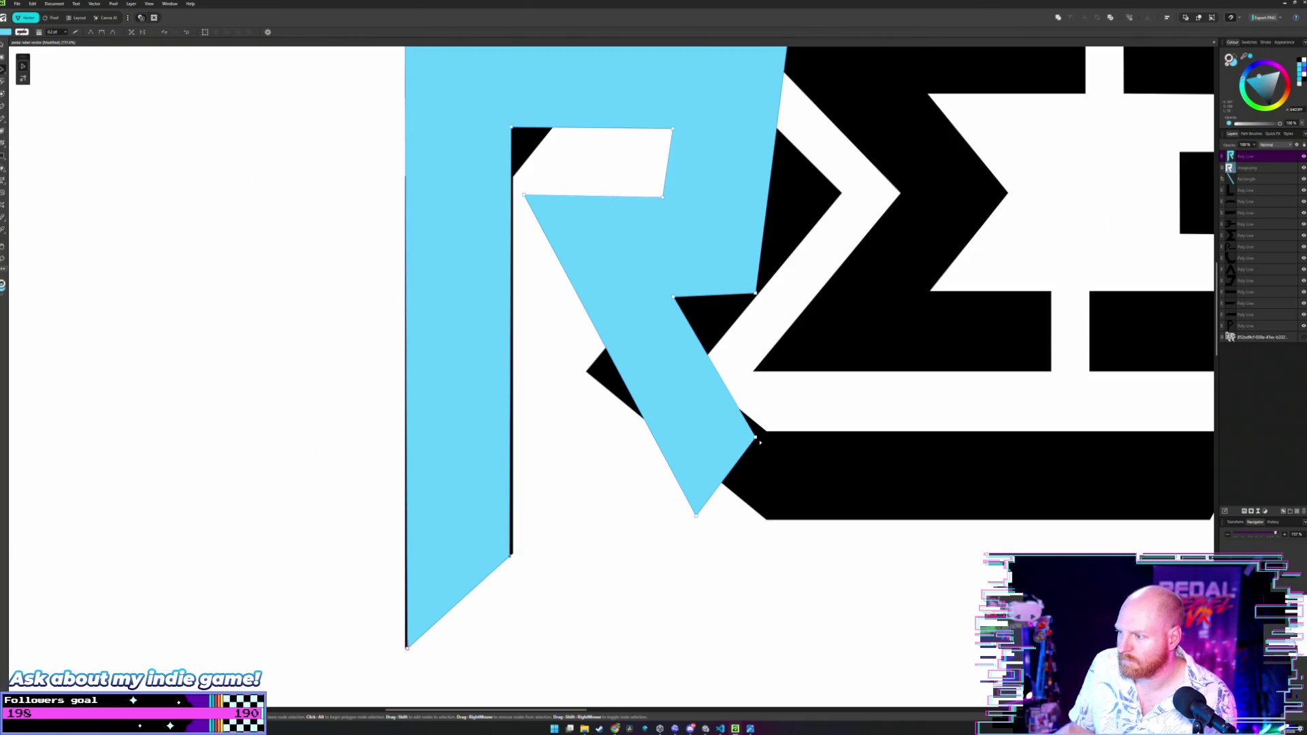
scroll(601, 309, down, 3)
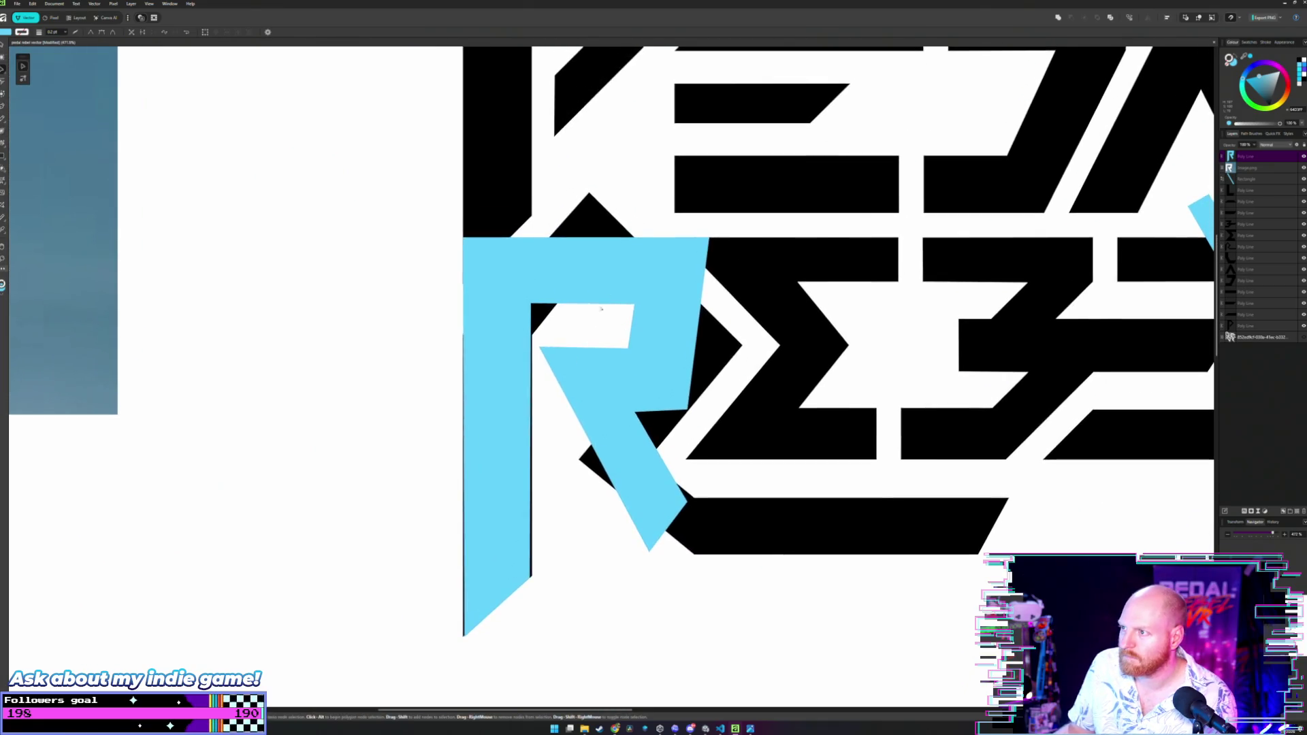
click(601, 310)
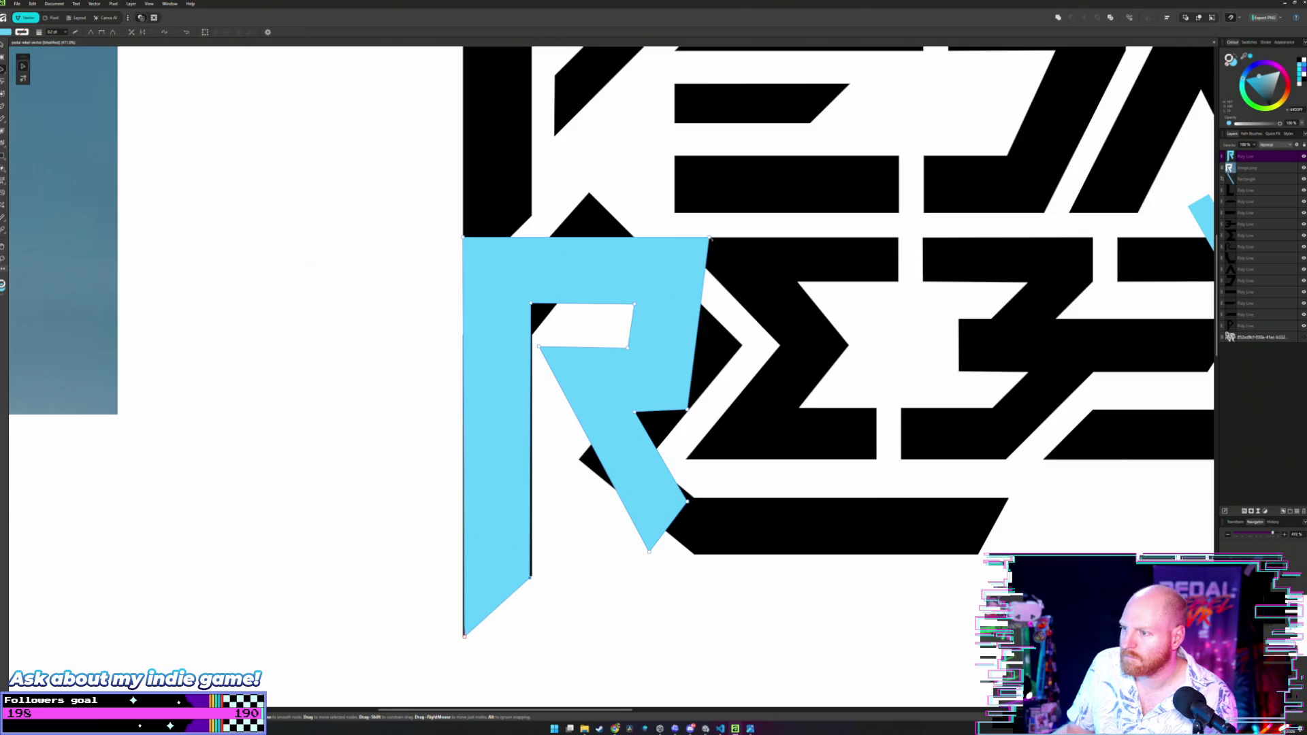
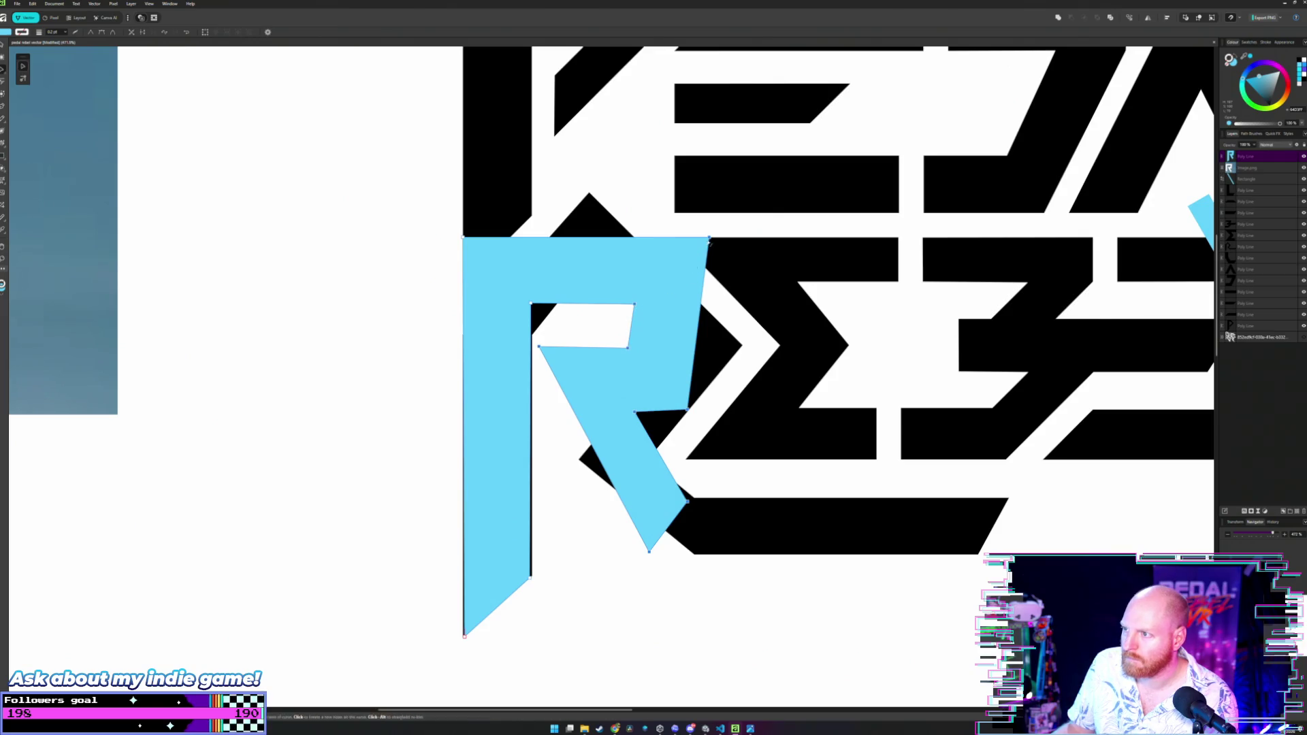
Reshape the blue R's nodes: narrow its right side, then slightly widen its bowl and leg.
mouse_move(710, 239)
mouse_down()
mouse_move(634, 239)
mouse_move(676, 240)
mouse_up()
key(ctrl+d)
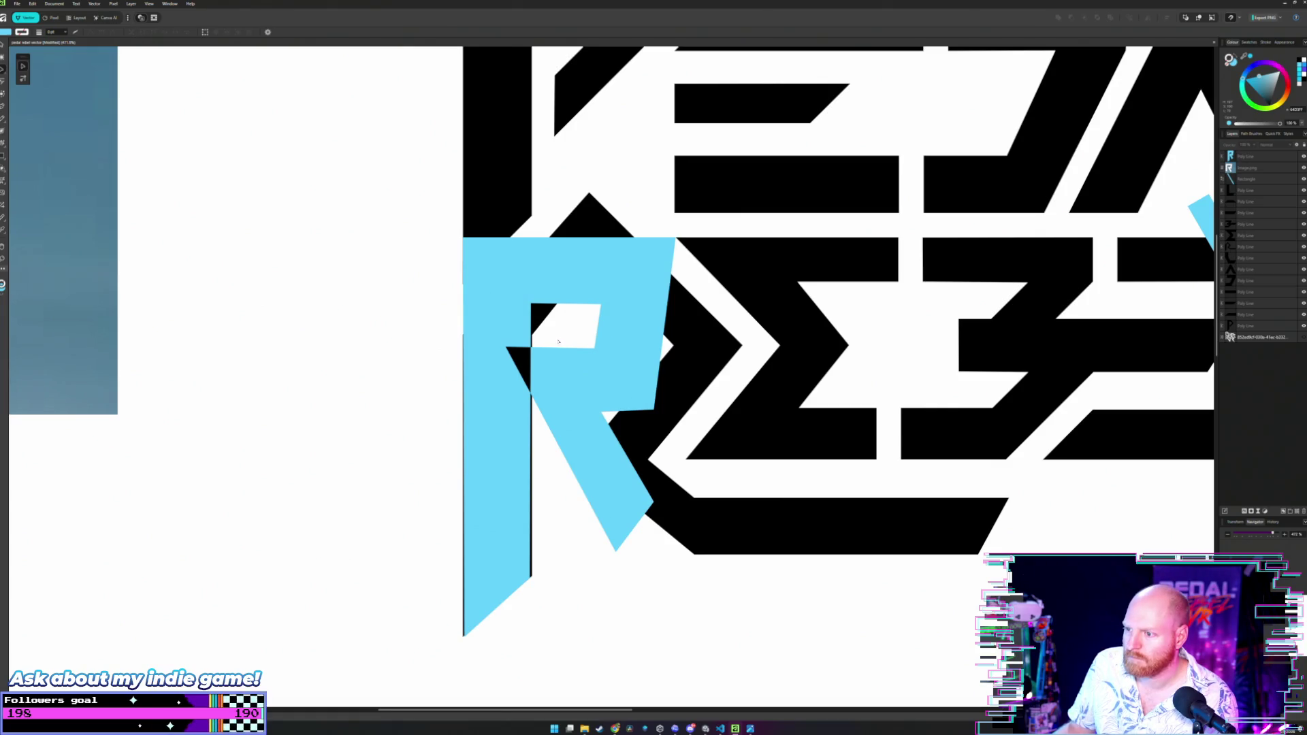
click(616, 333)
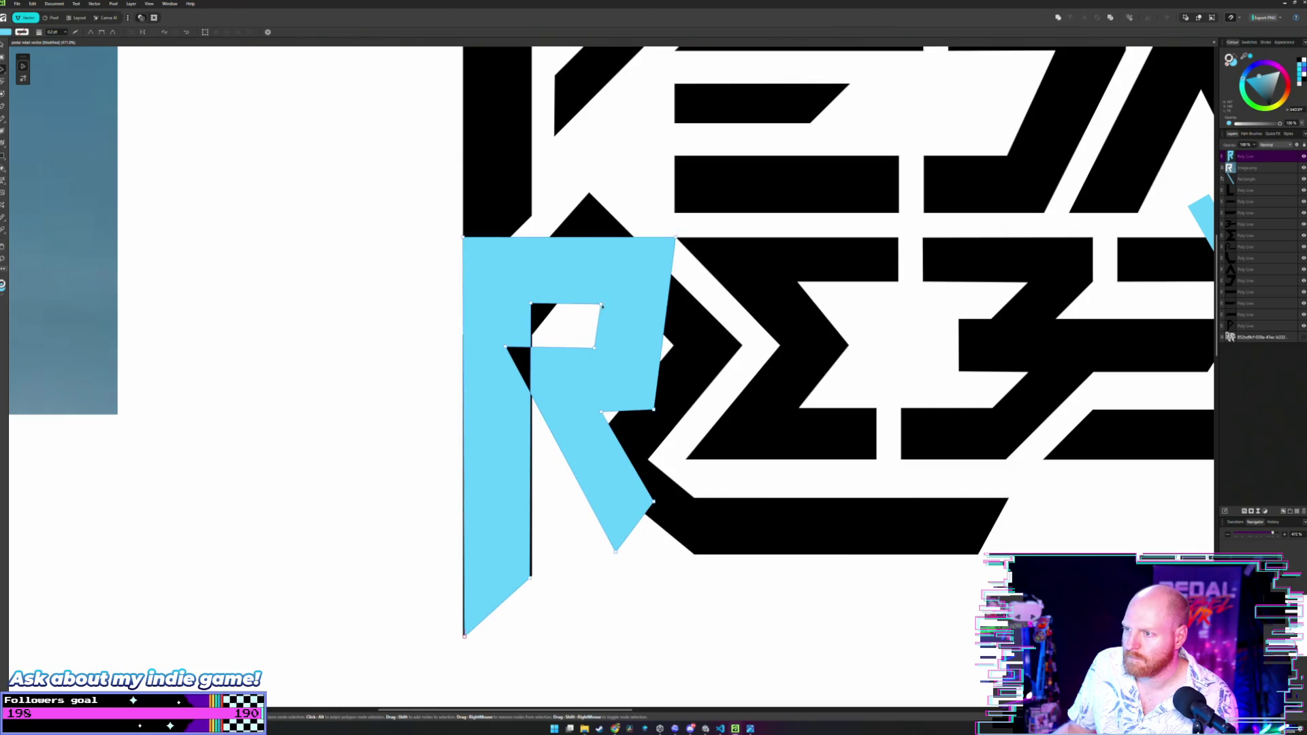
click(596, 345)
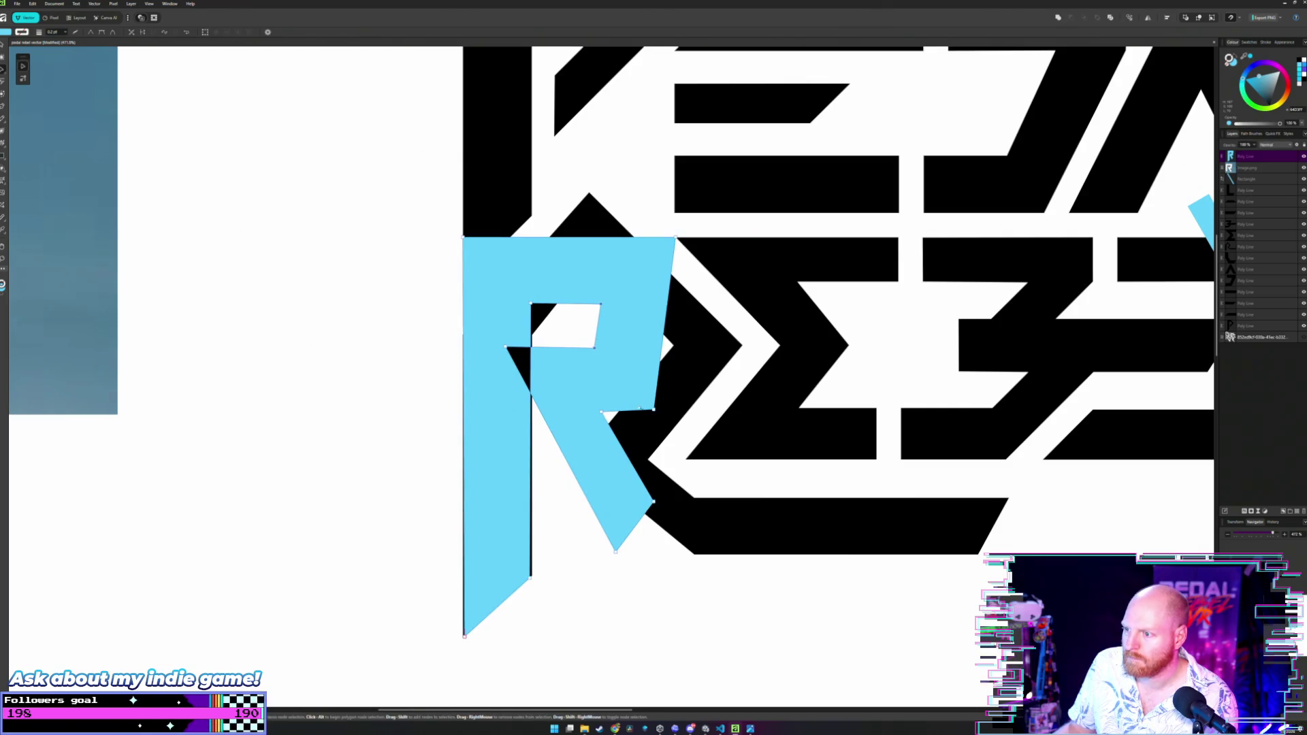
click(653, 410)
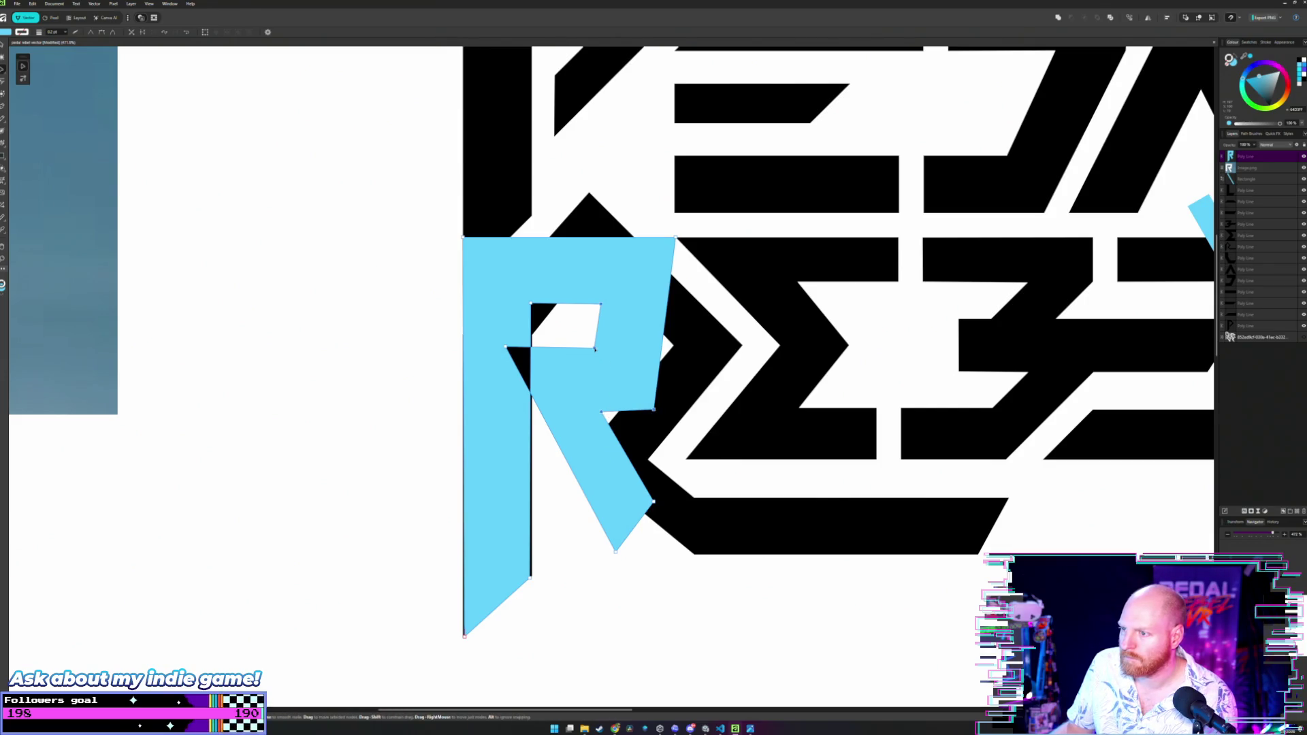
drag(594, 349, 677, 356)
key(ctrl+z)
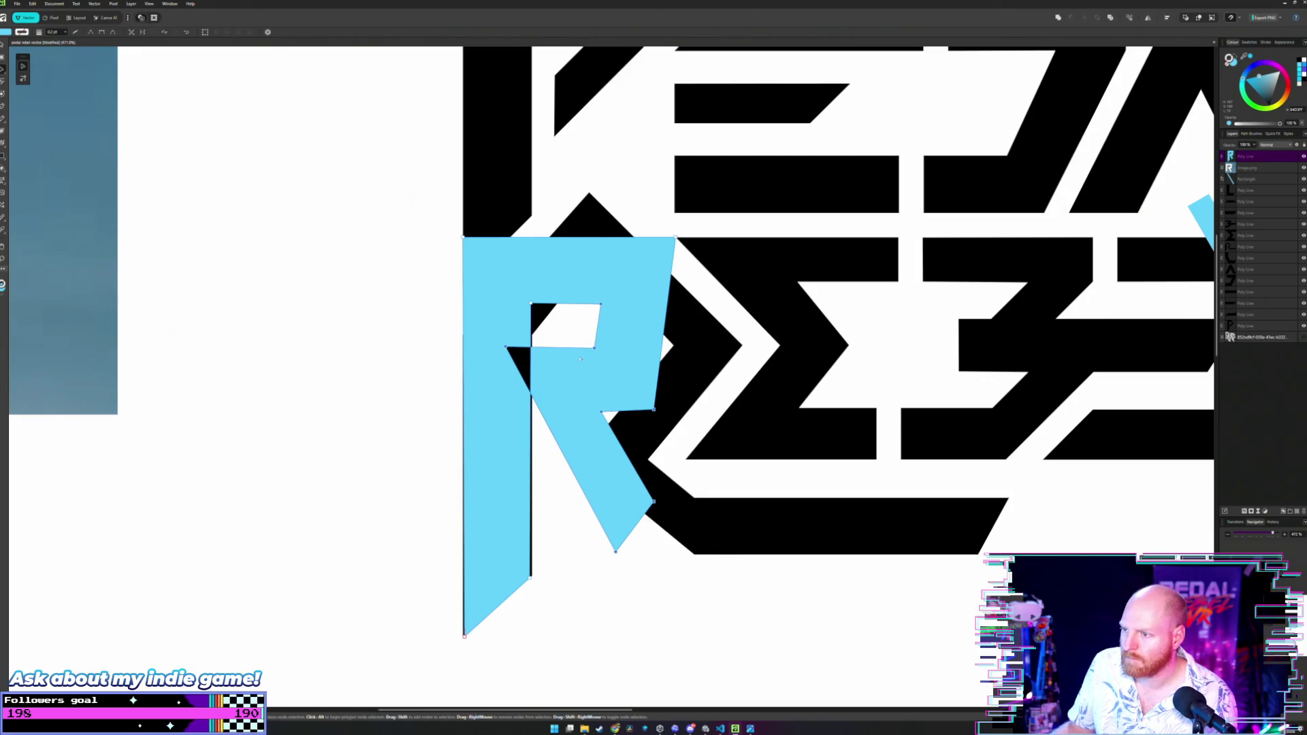
drag(594, 348, 637, 352)
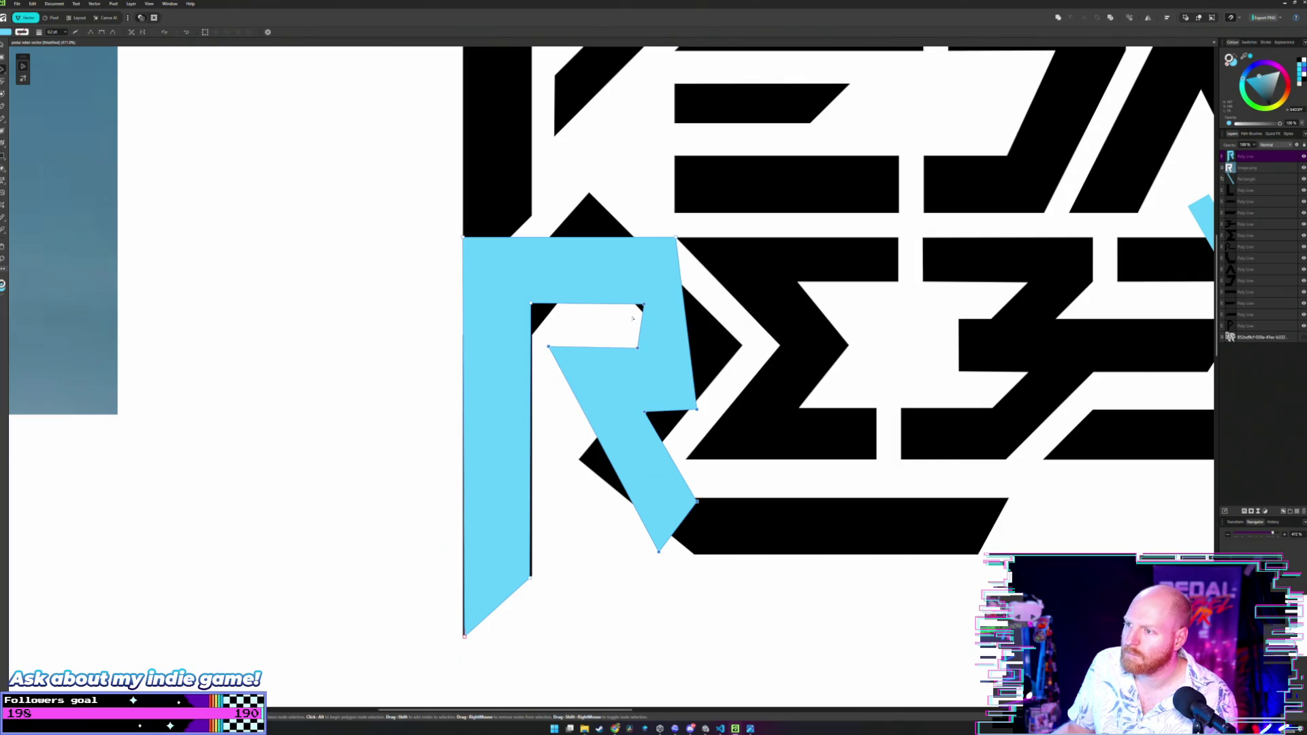
key(Escape)
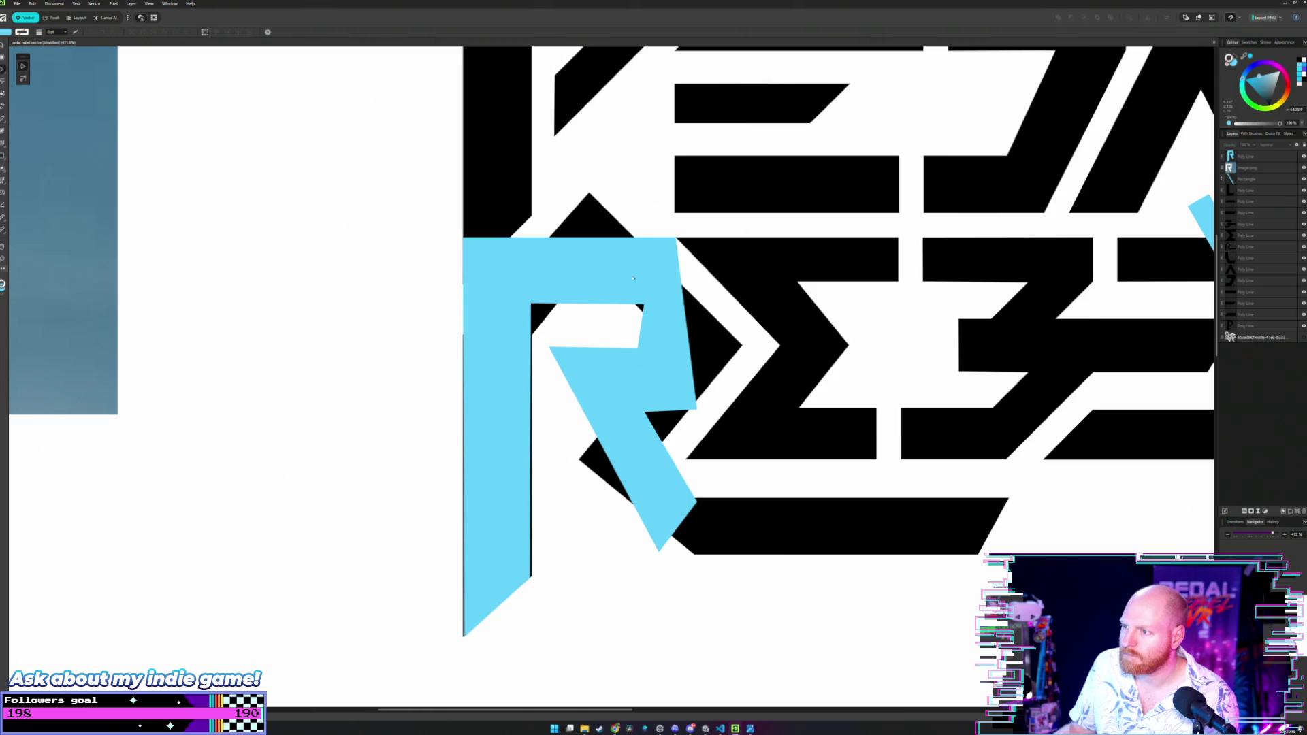
click(663, 315)
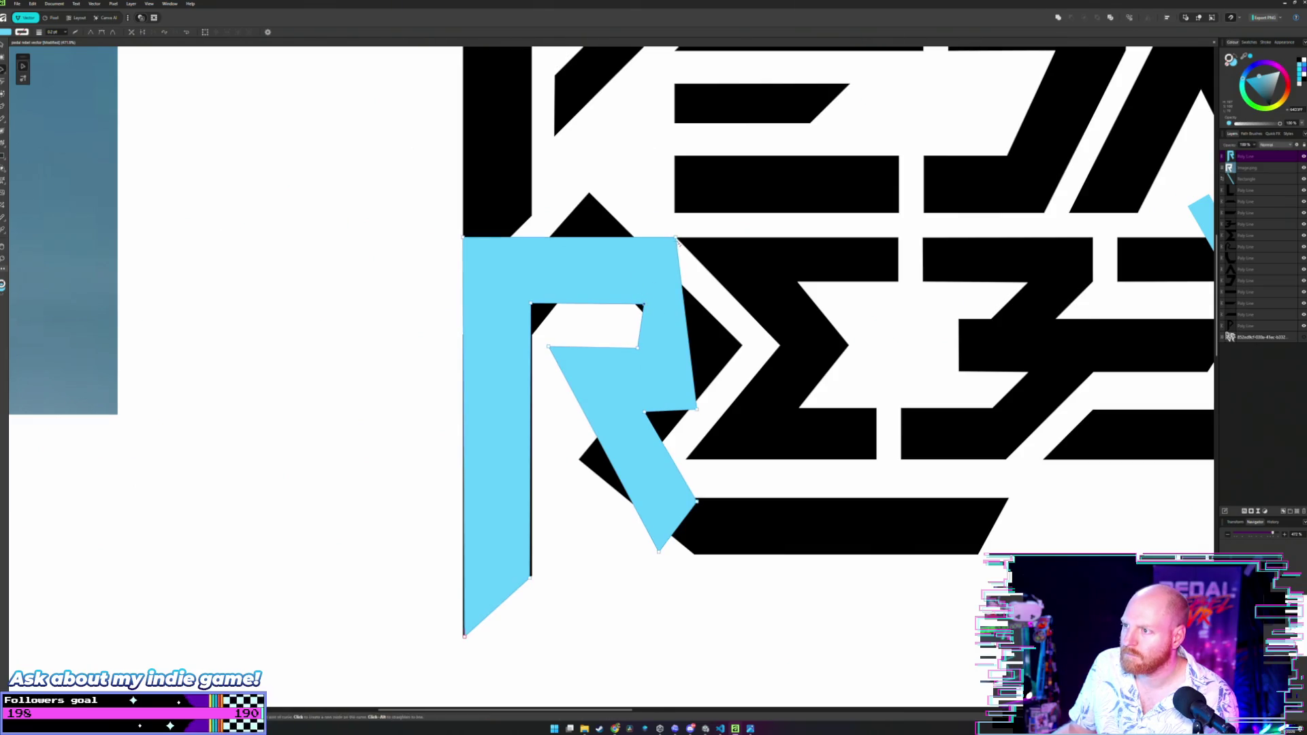
Slide the R's top-right corner node inward, then nudge it slightly back out.
drag(675, 237, 627, 239)
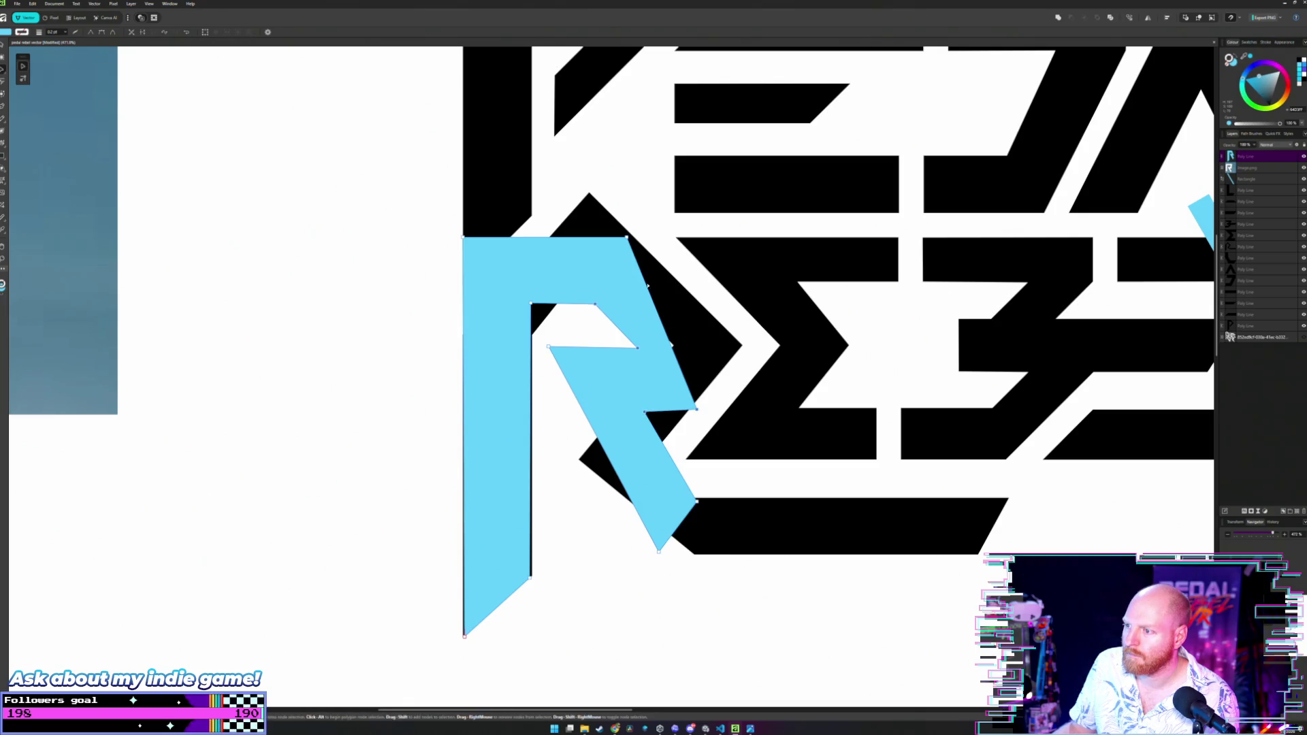
drag(627, 238, 648, 238)
key(ctrl+d)
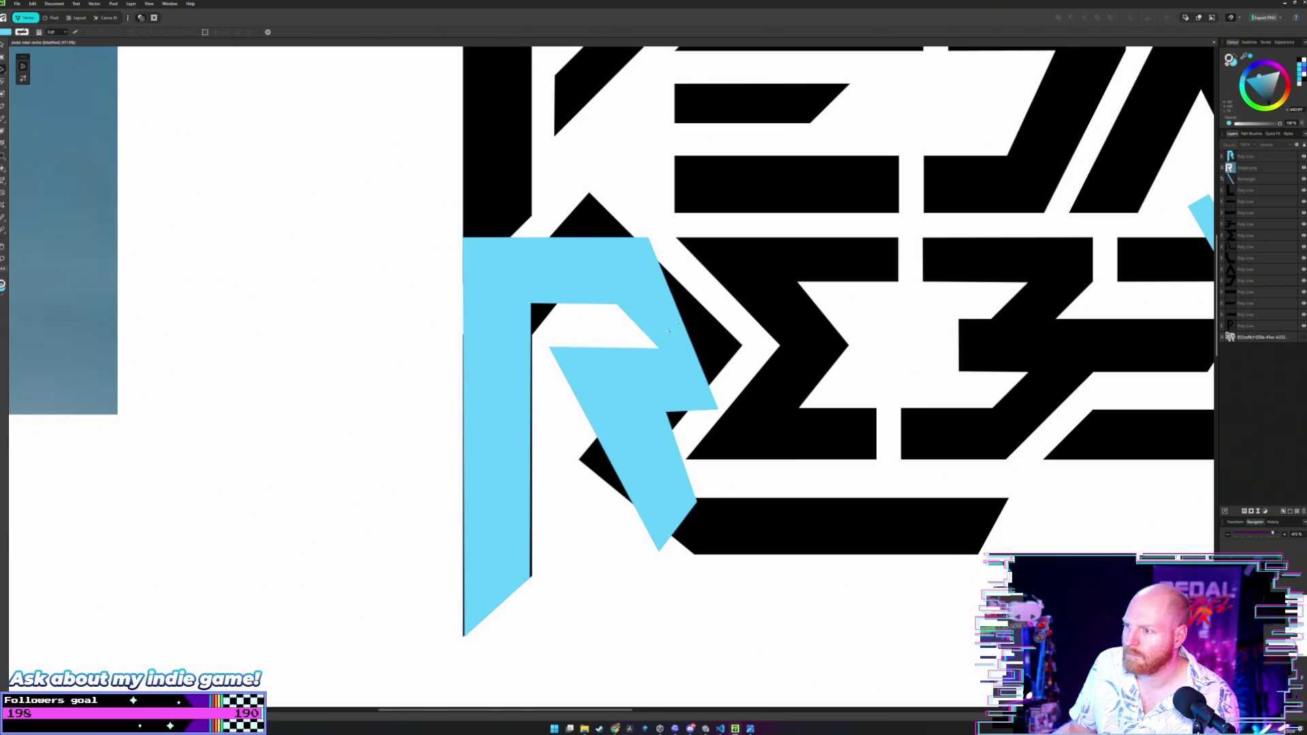
Narrow the R's inner bowl notch by pulling its inner nodes left.
click(635, 364)
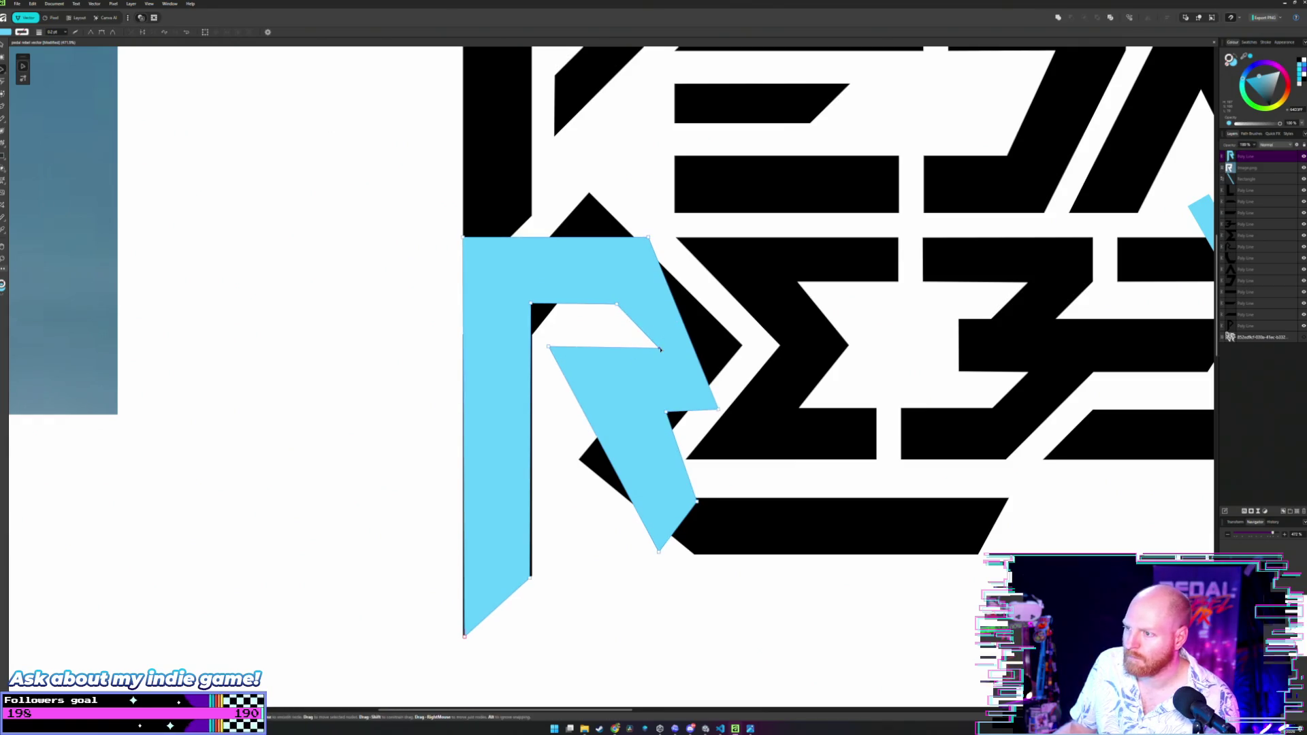
drag(658, 349, 635, 348)
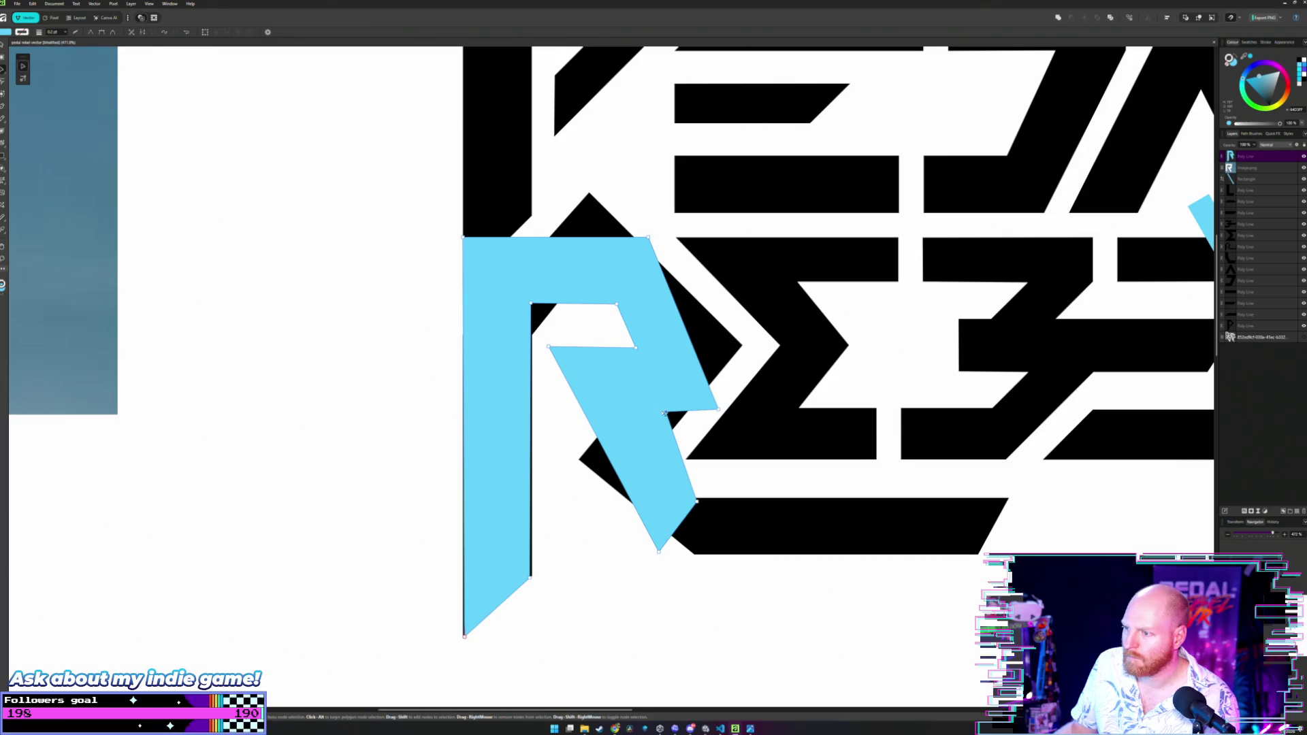
drag(664, 414, 634, 417)
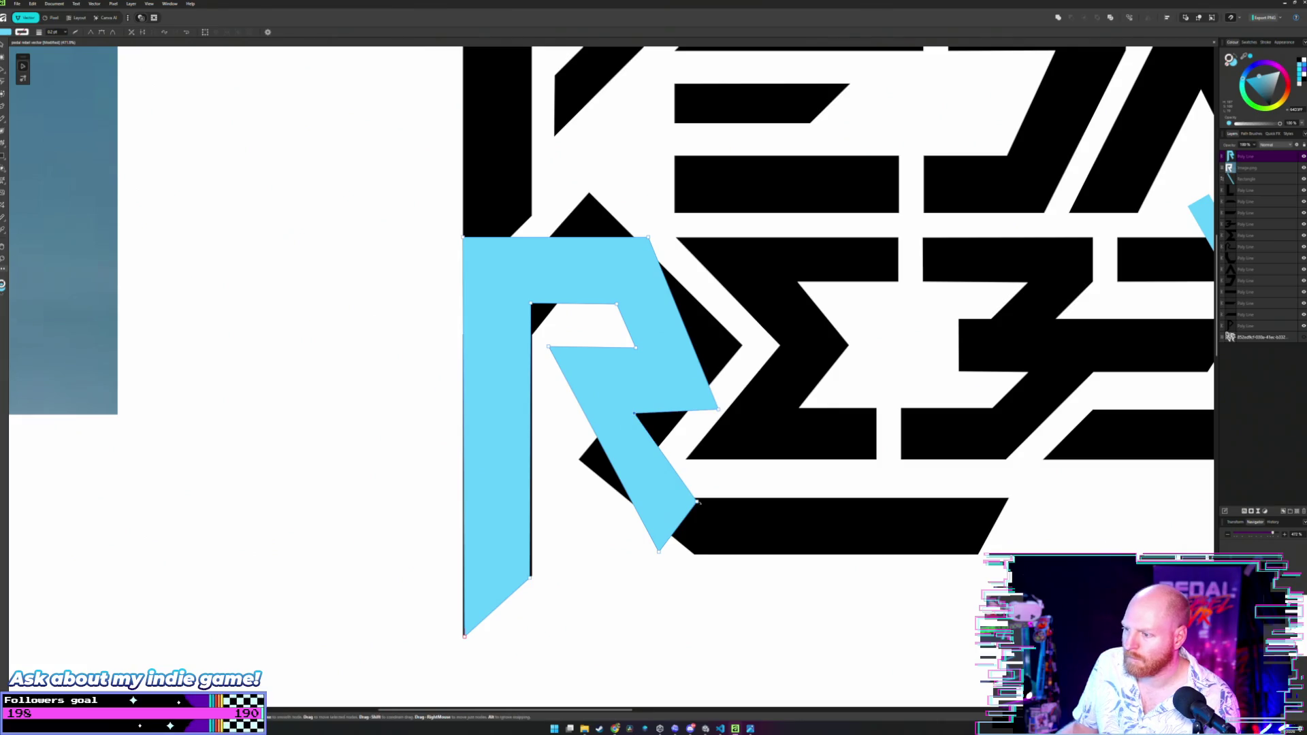
click(712, 383)
scroll(710, 383, down, 6)
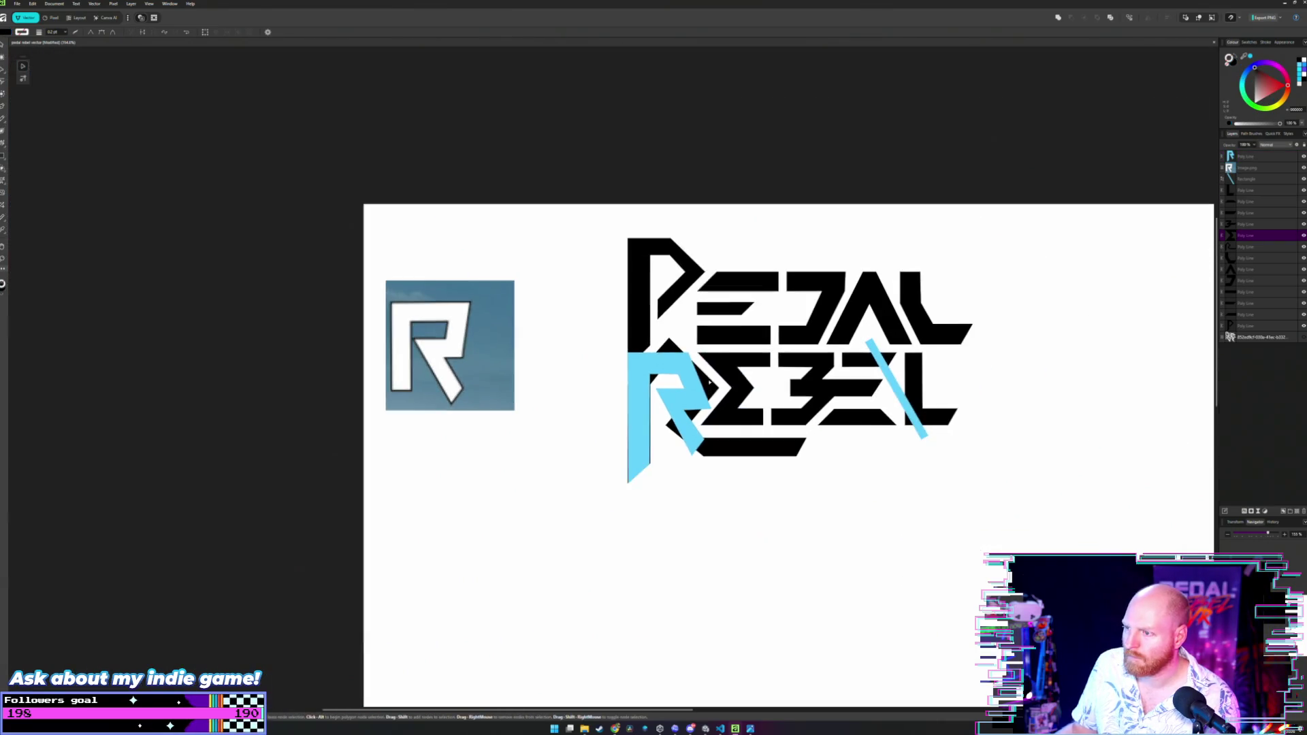
Pull the blue R's right-hand node and top-right corner slightly inward.
scroll(709, 383, up, 3)
click(669, 434)
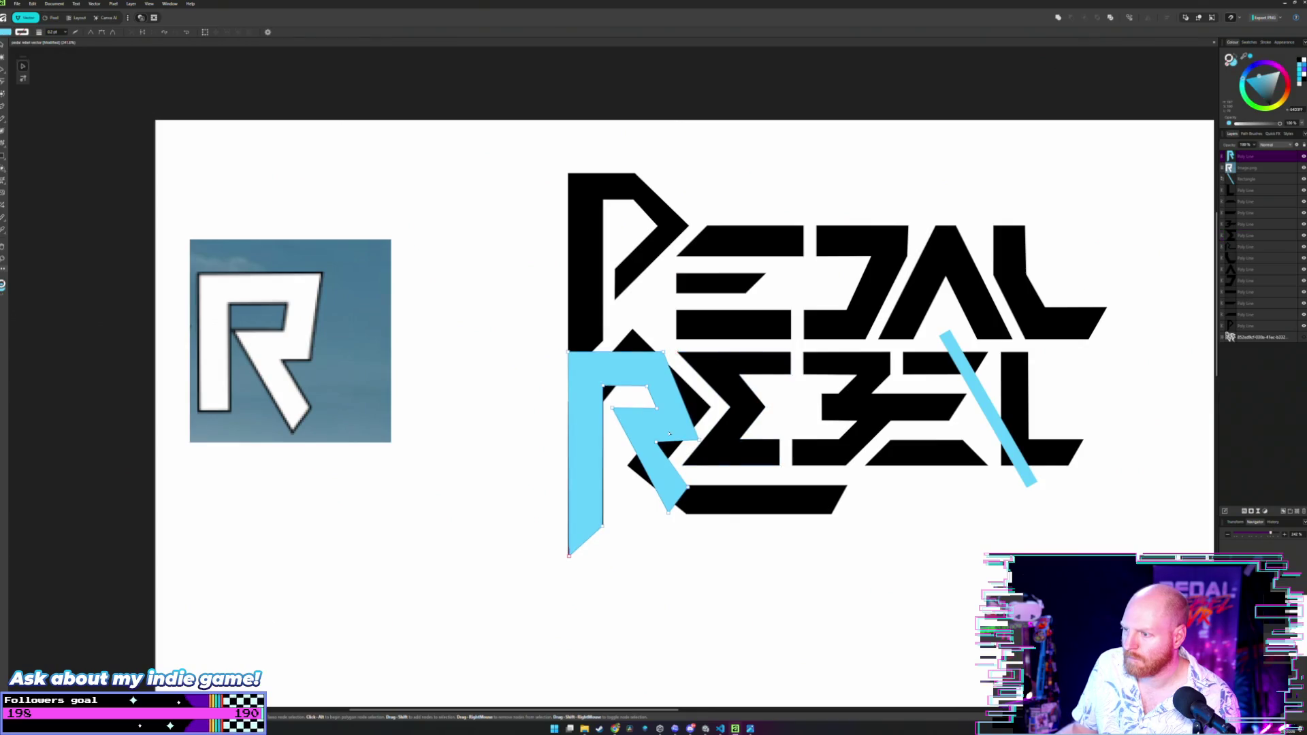
scroll(669, 434, up, 4)
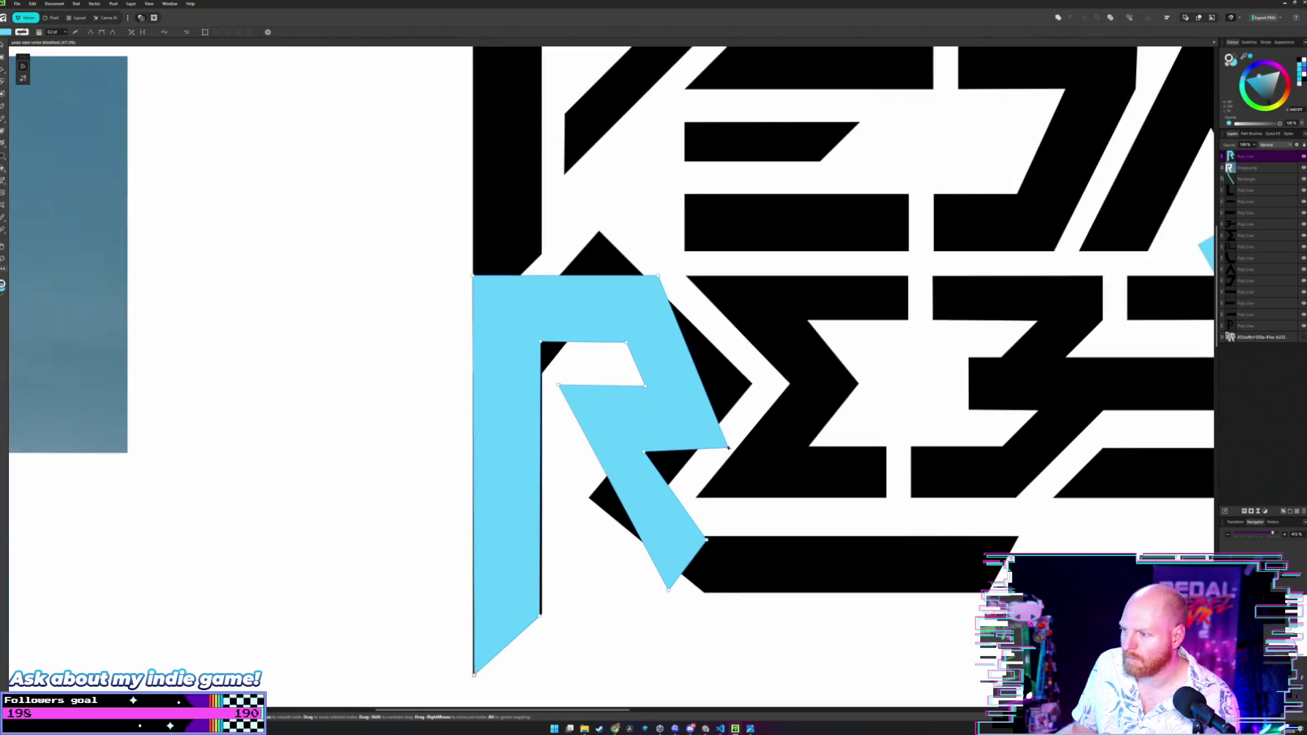
drag(729, 449, 712, 447)
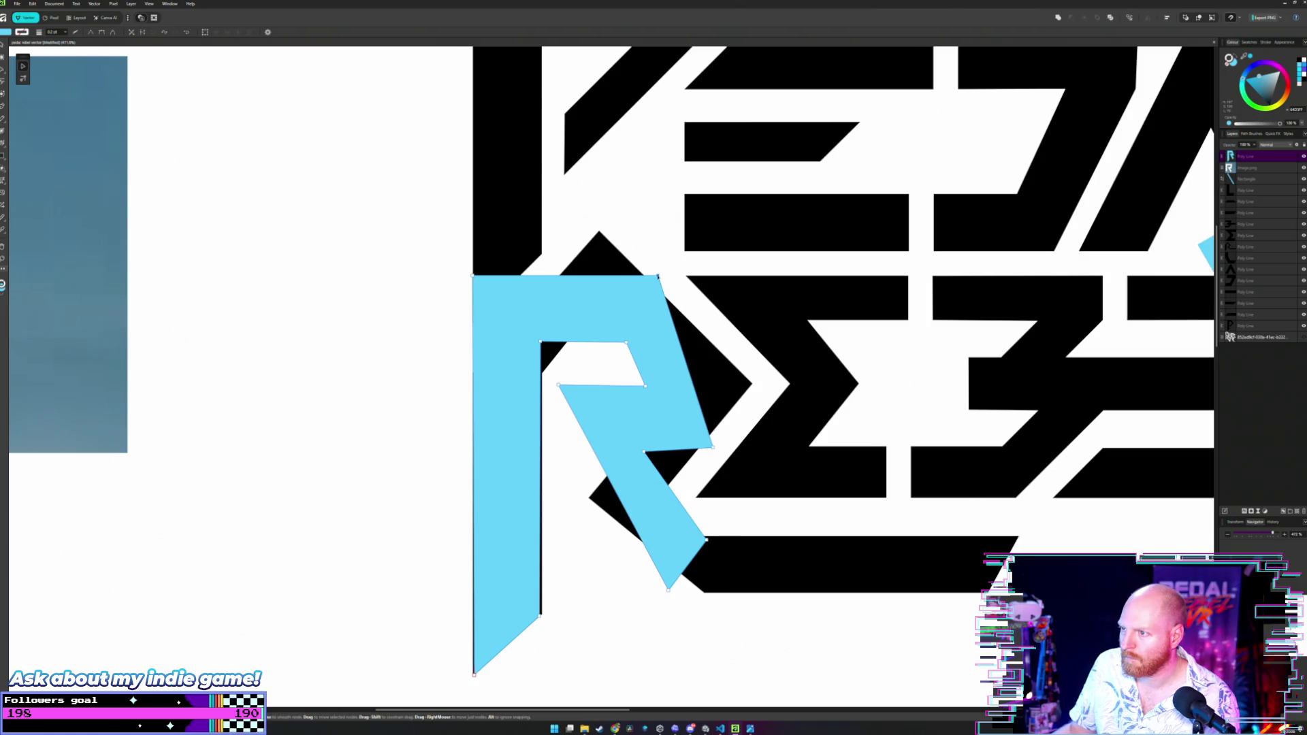
drag(658, 277, 645, 277)
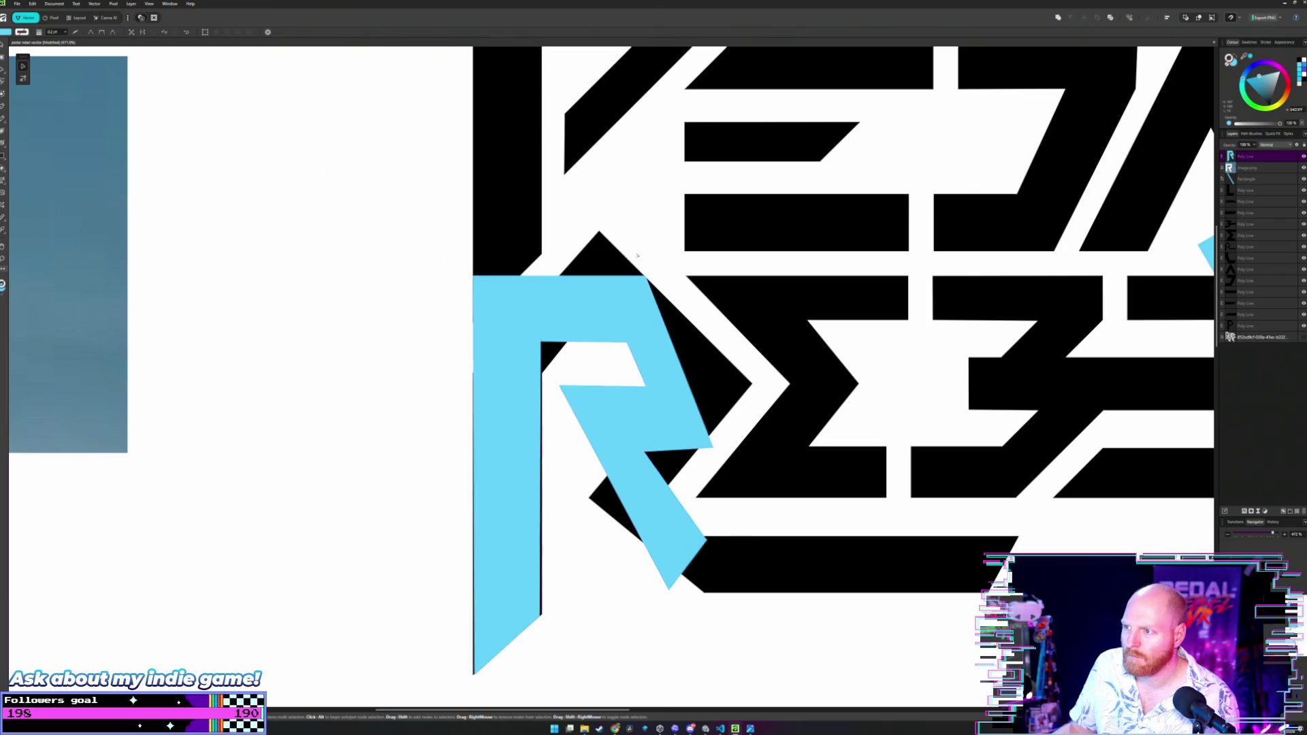
Delete the R's top-left corner node to form a straight diagonal chamfer into the stem.
scroll(640, 262, down, 3)
scroll(638, 255, up, 2)
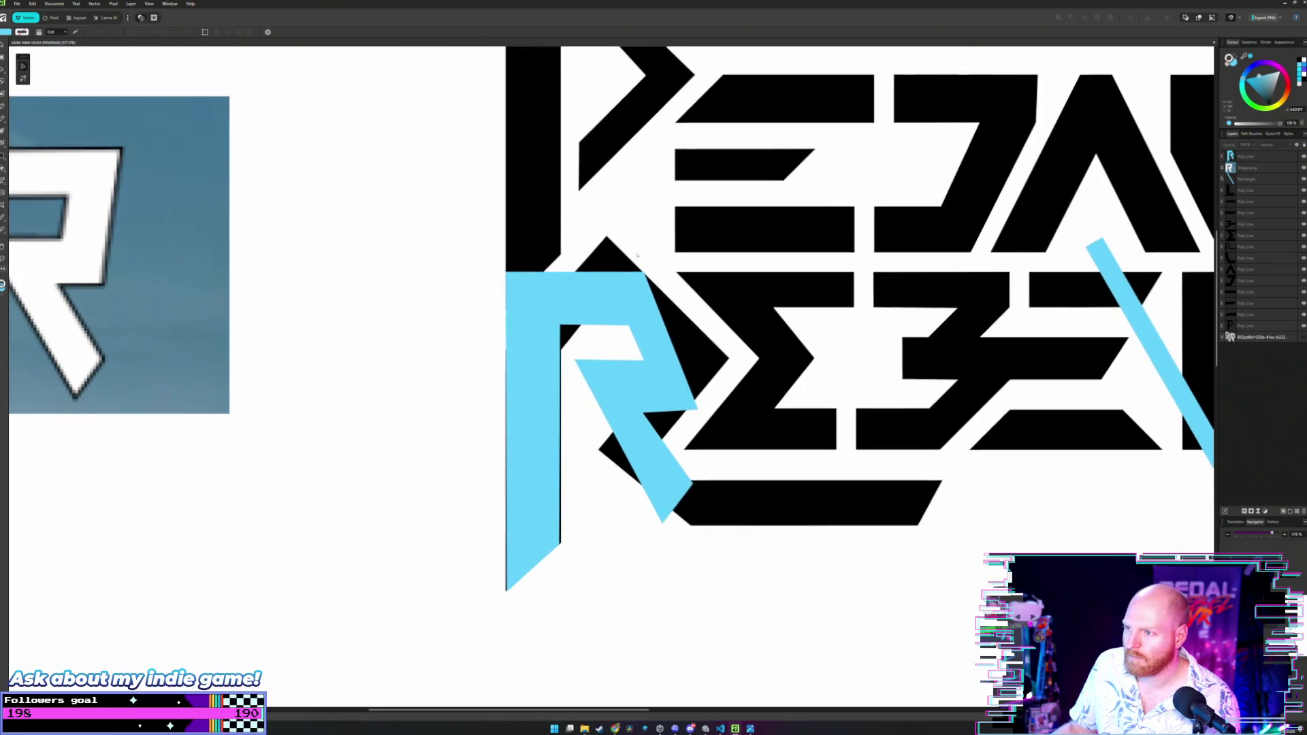
scroll(504, 276, up, 2)
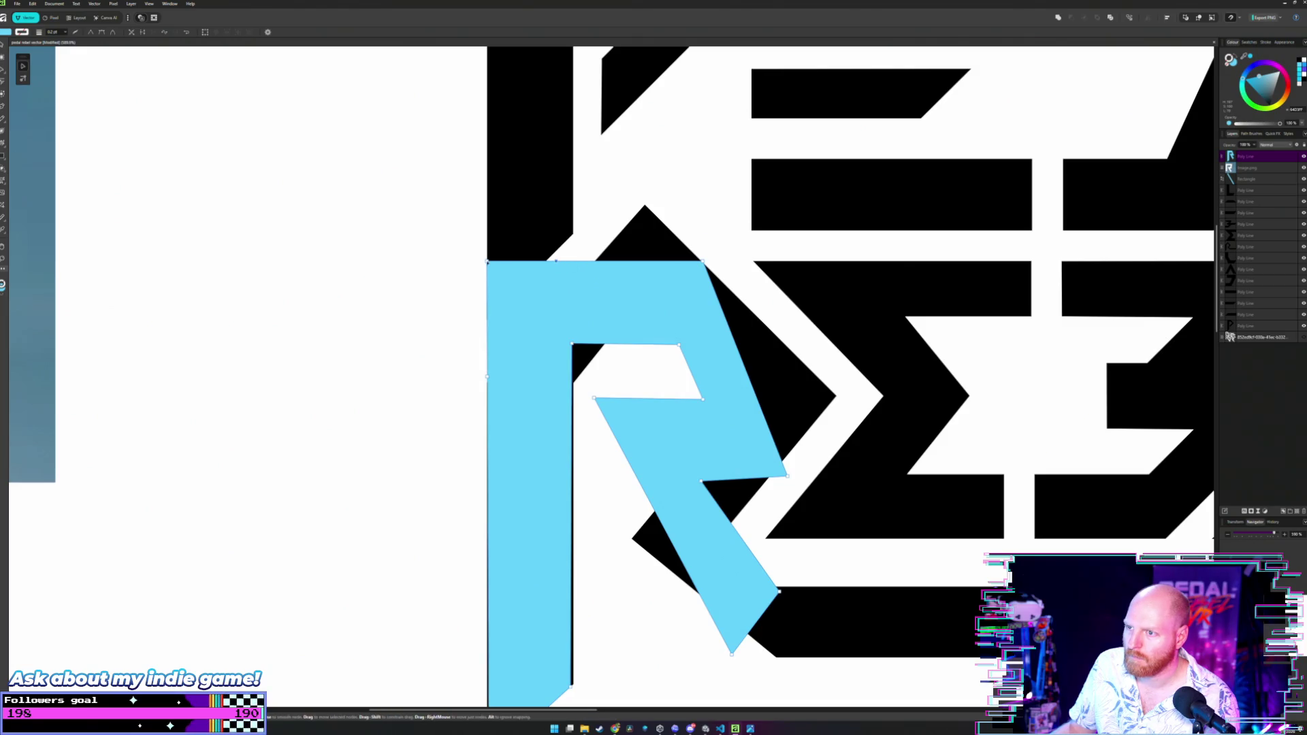
key(Delete)
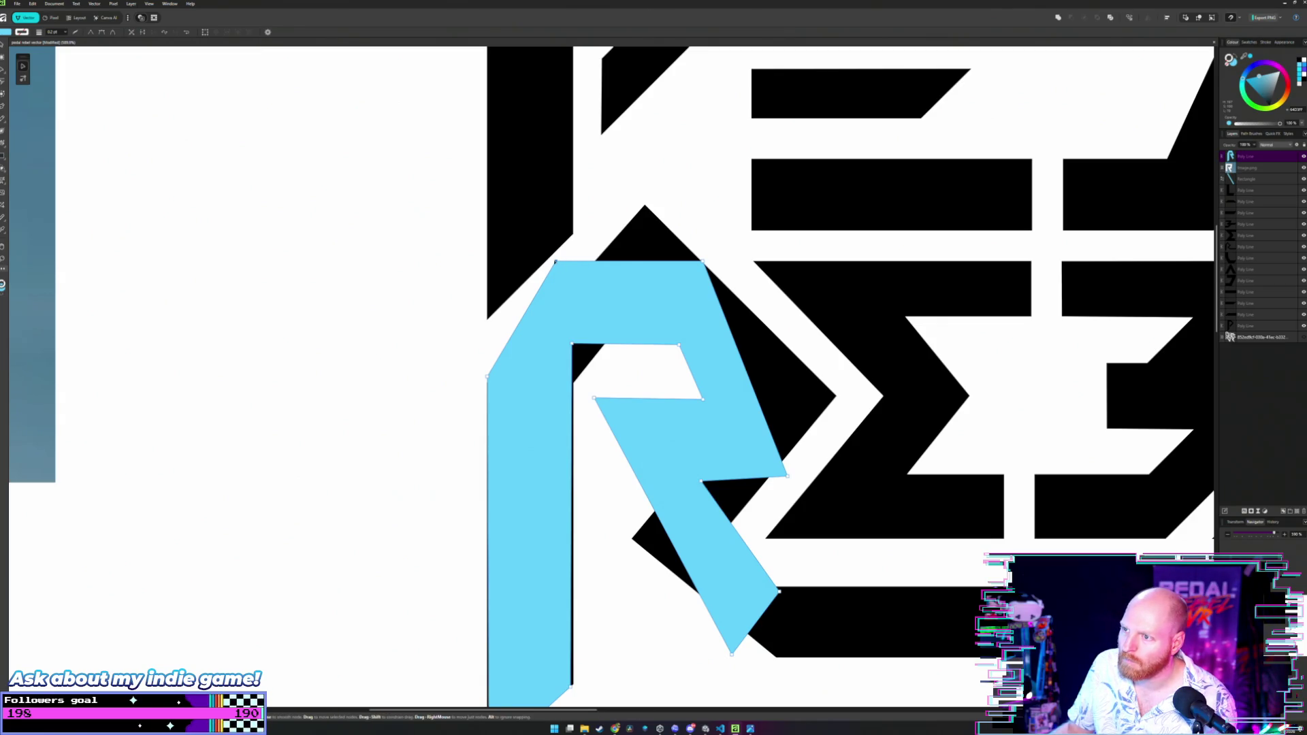
click(557, 262)
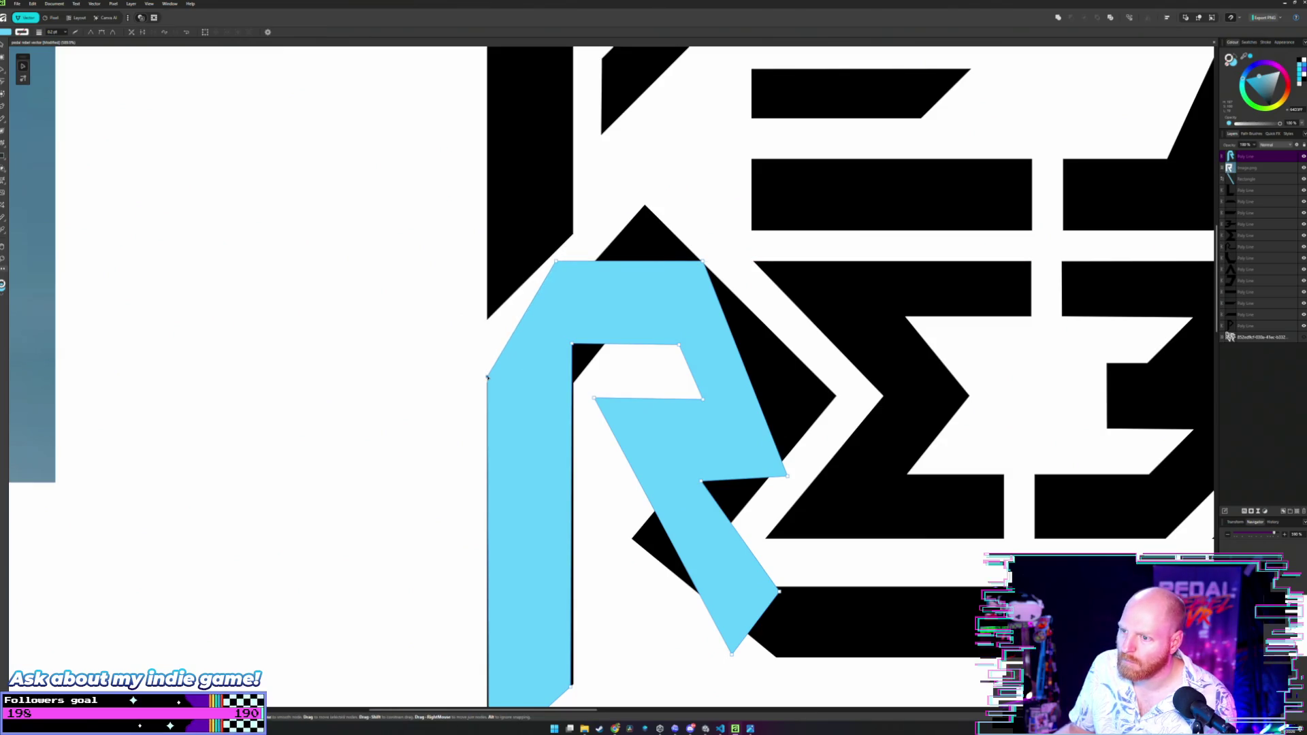
drag(487, 377, 487, 383)
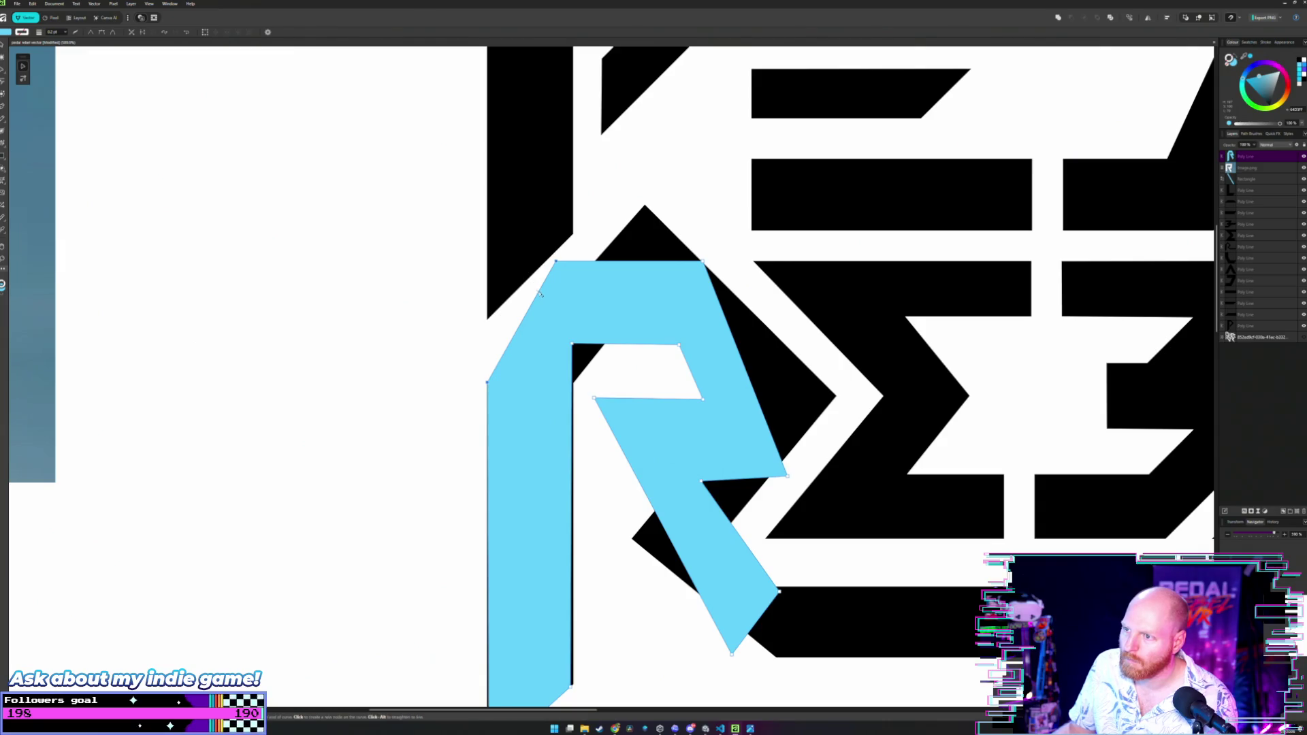
mouse_move(538, 292)
mouse_down()
mouse_move(561, 300)
mouse_move(579, 262)
mouse_move(594, 263)
mouse_up()
key(ctrl+z)
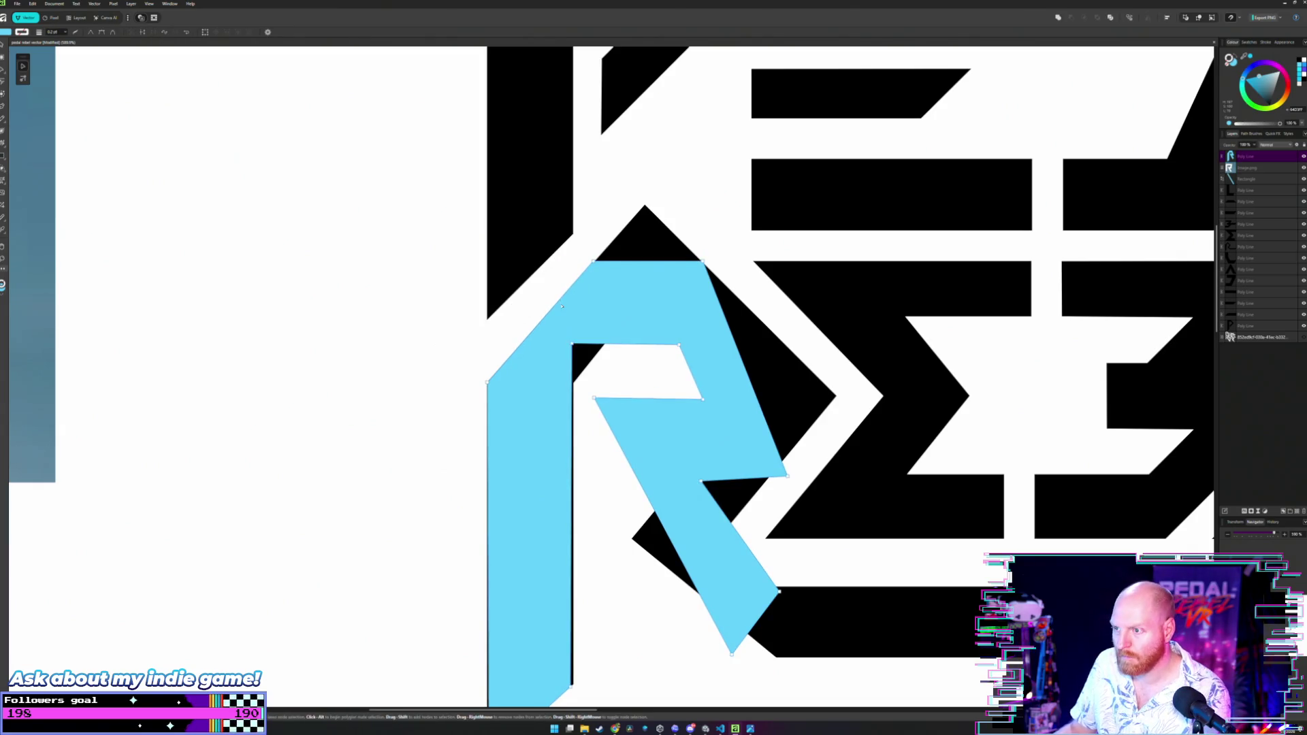
scroll(562, 307, down, 5)
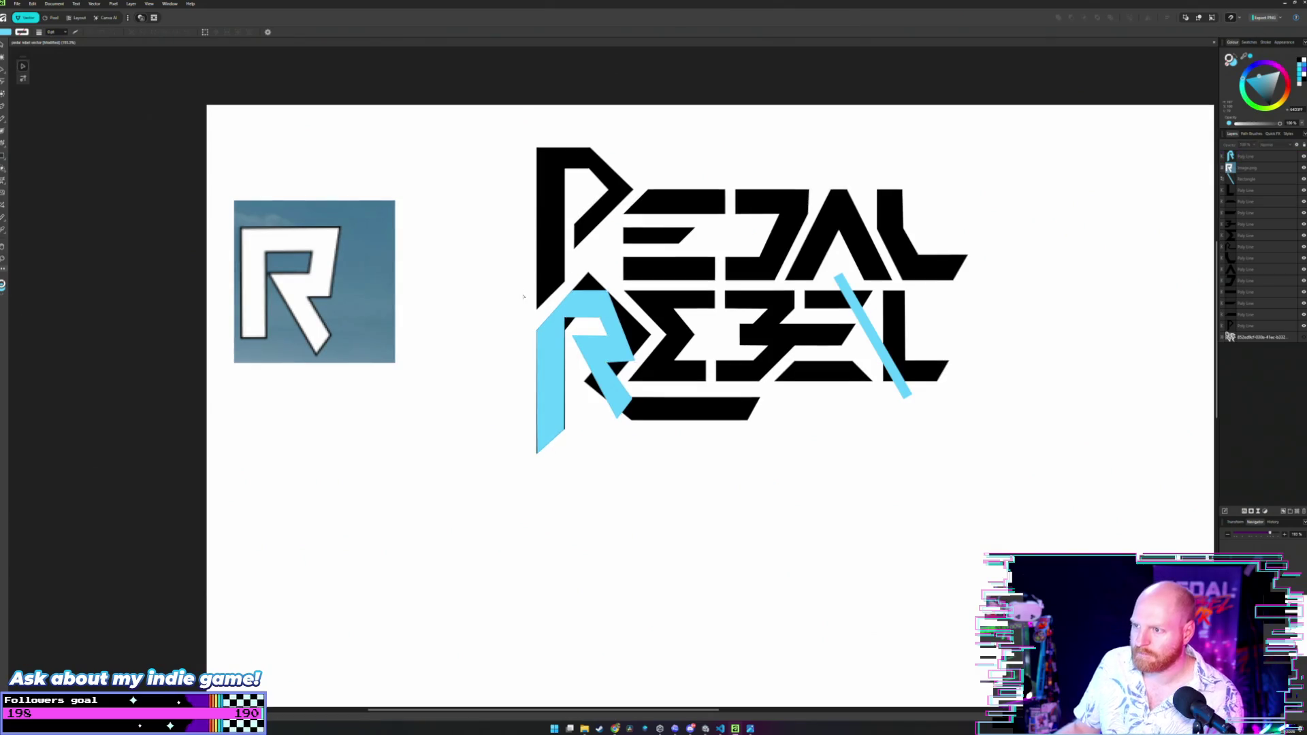
scroll(527, 297, up, 3)
scroll(608, 322, up, 1)
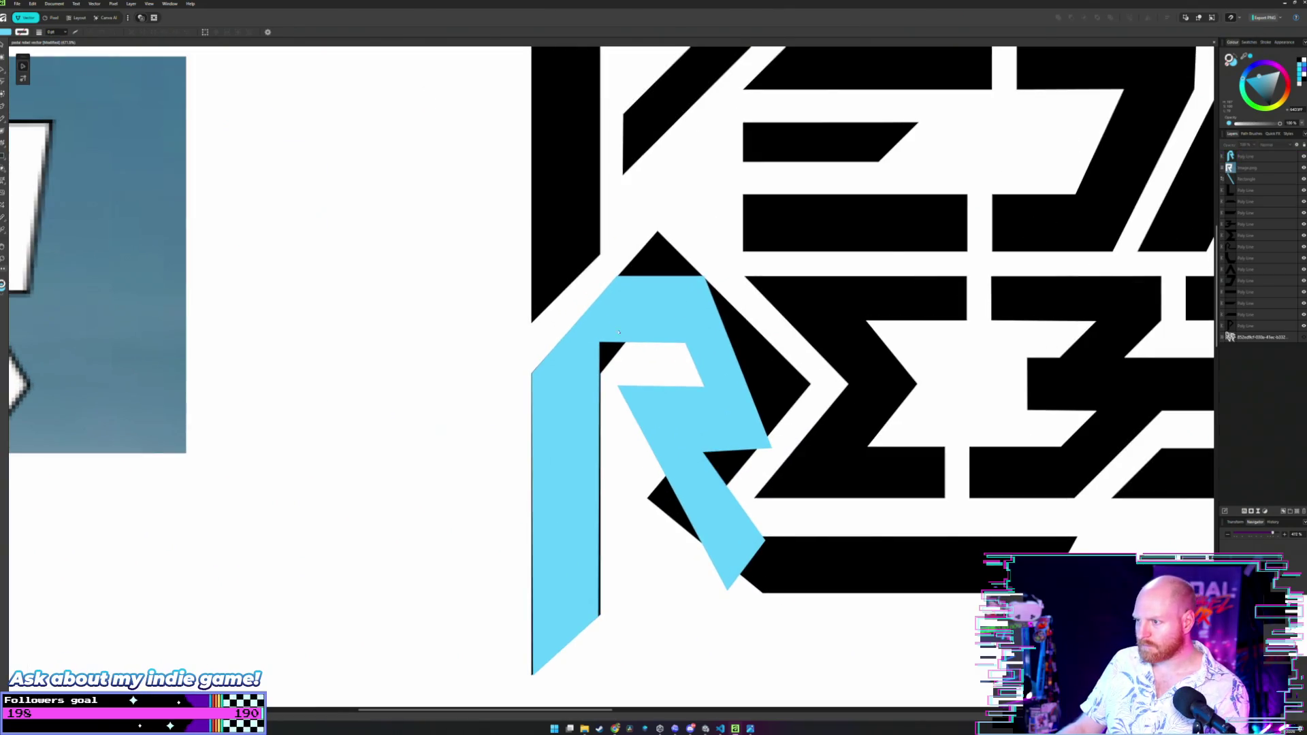
click(705, 388)
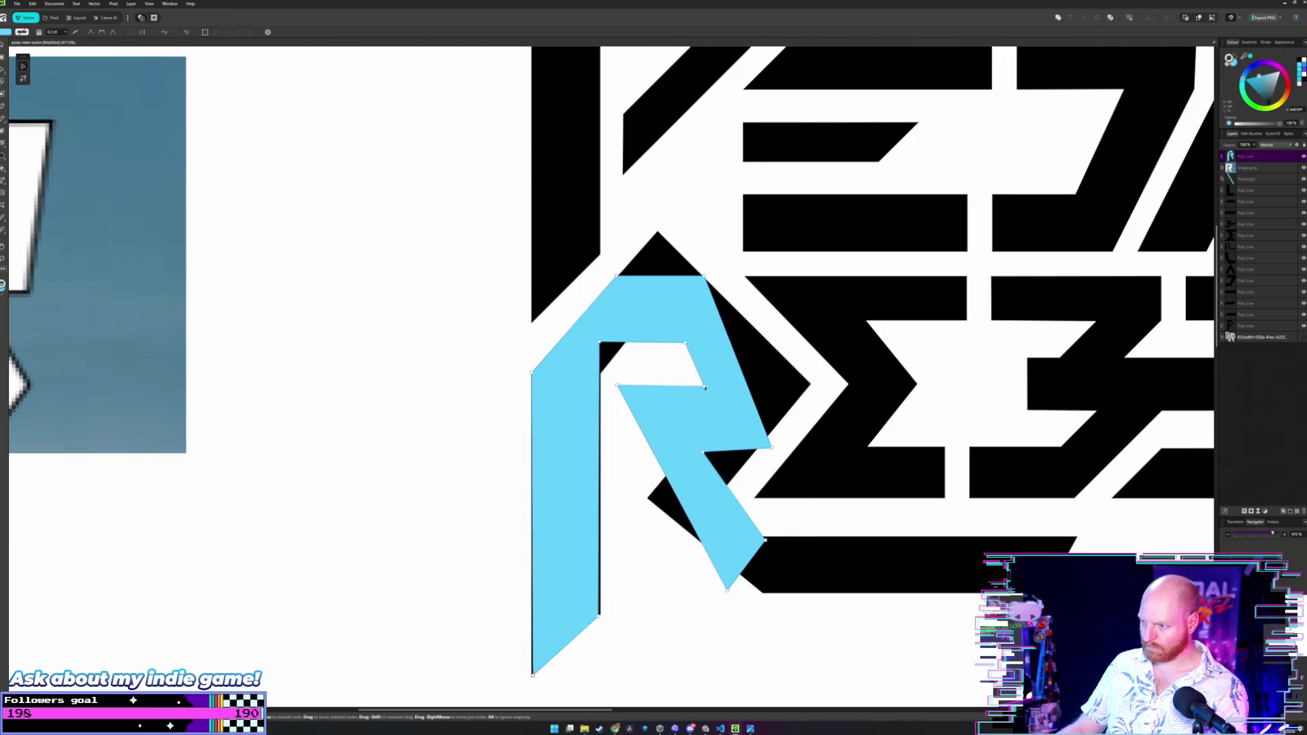
click(618, 386)
drag(617, 386, 618, 423)
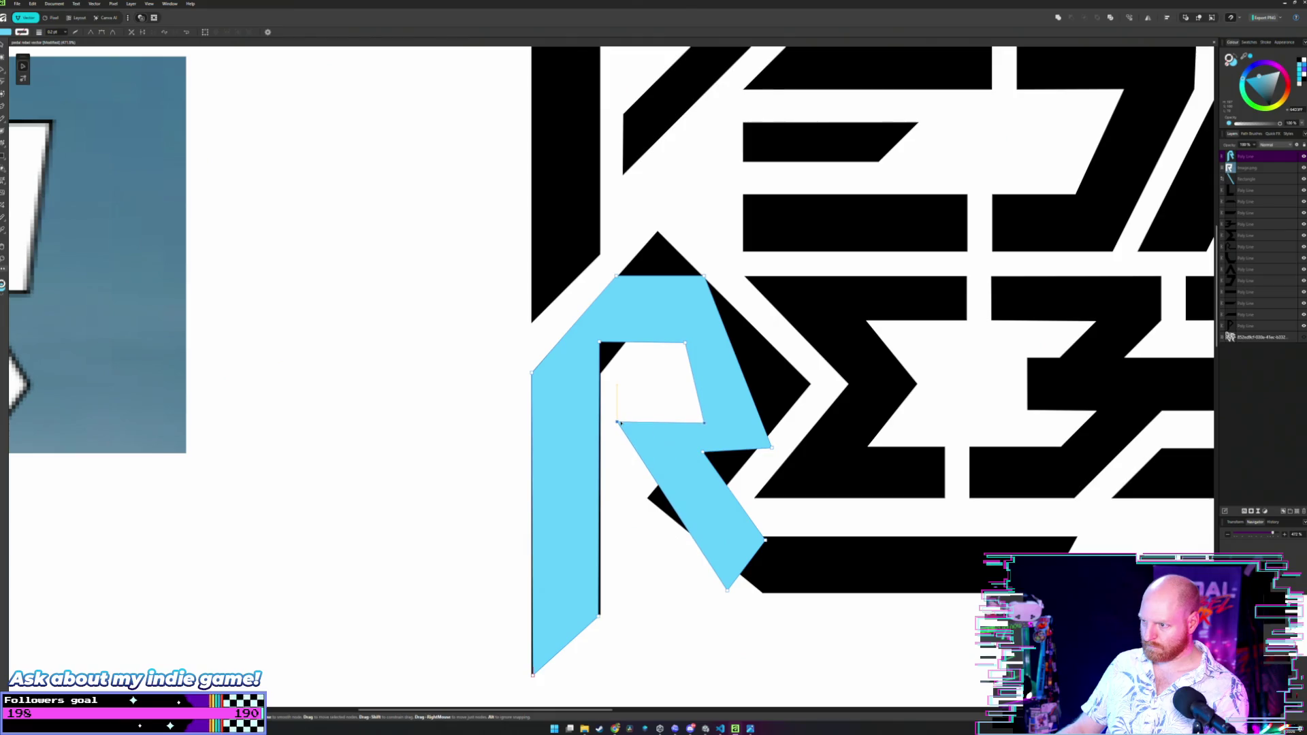
key(Escape)
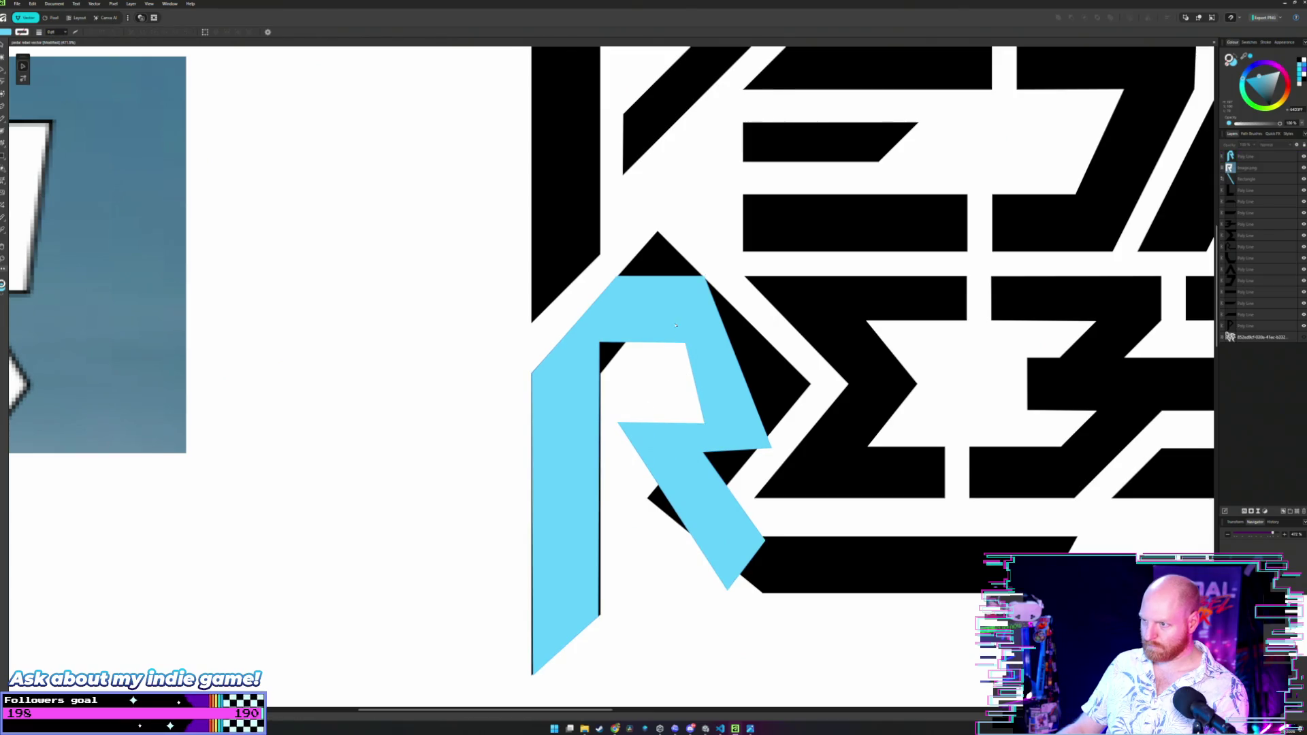
scroll(752, 376, down, 5)
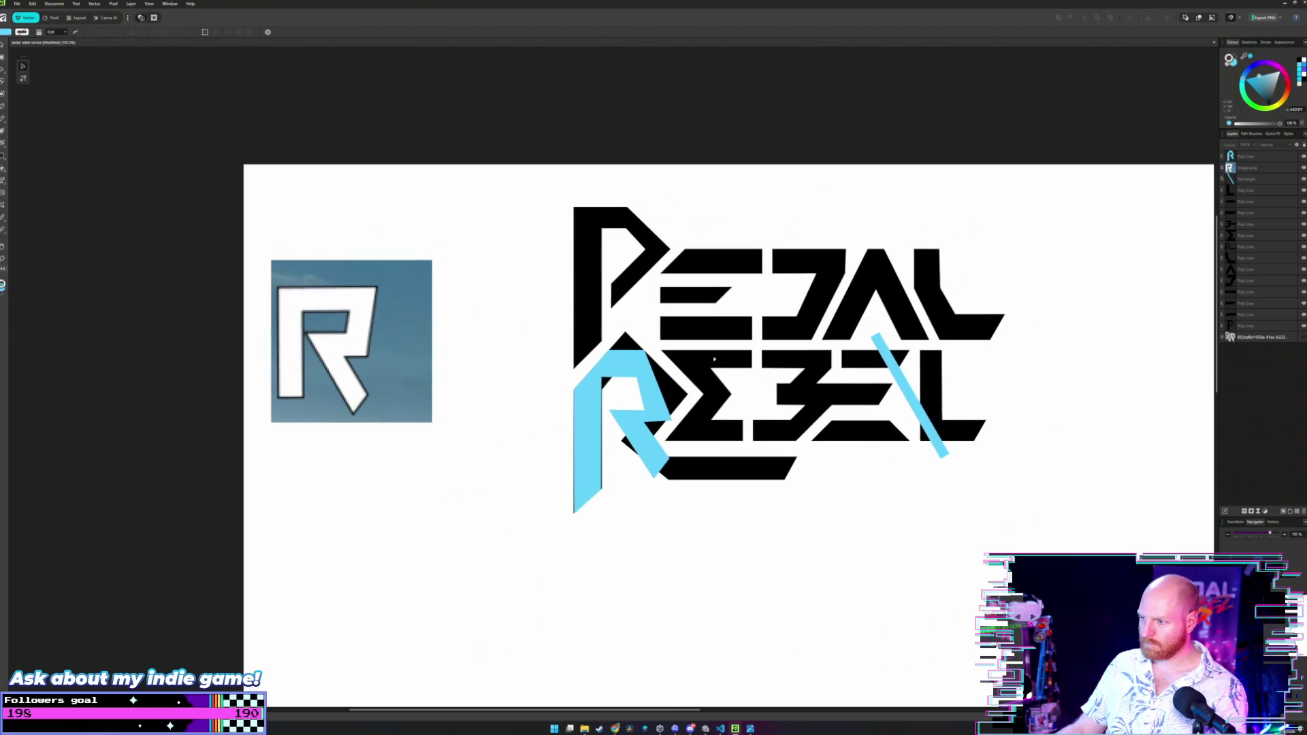
drag(726, 346, 688, 311)
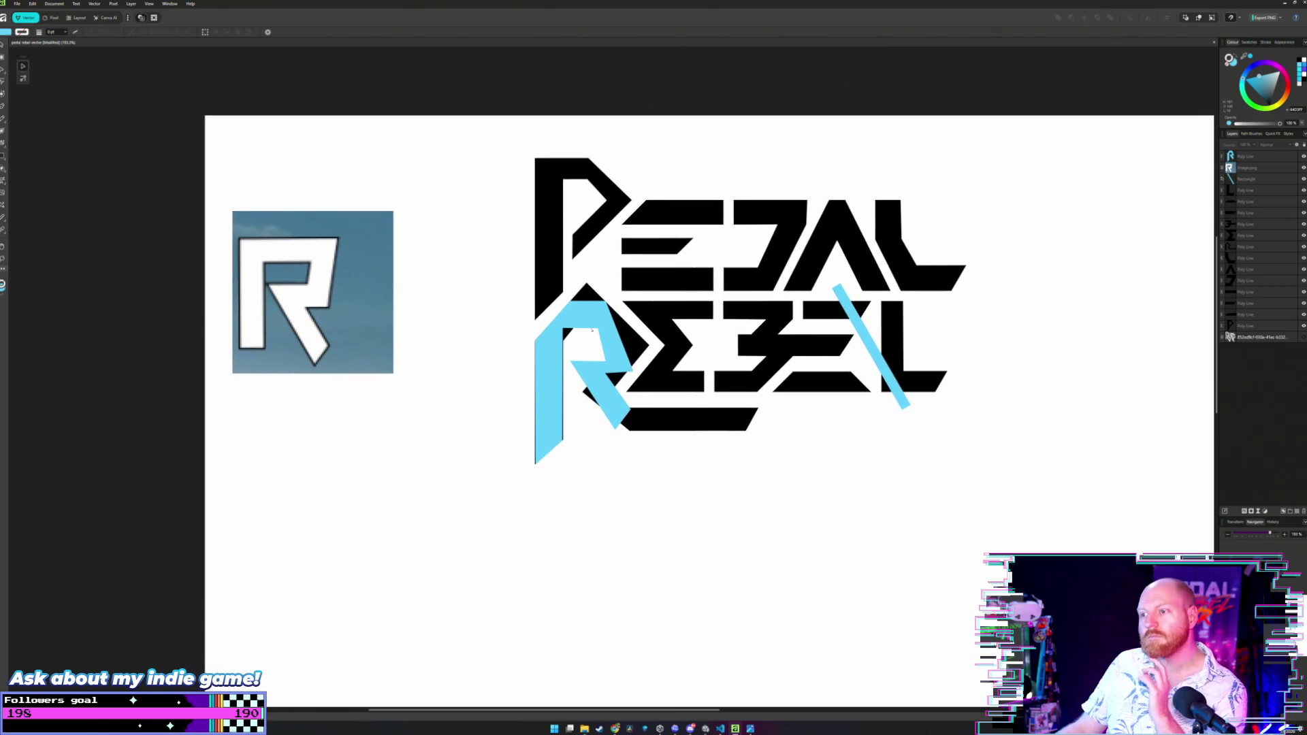
drag(592, 311, 380, 405)
Move the cyan R and cyan diagonal bar out of the logo to below the reference image.
key(v)
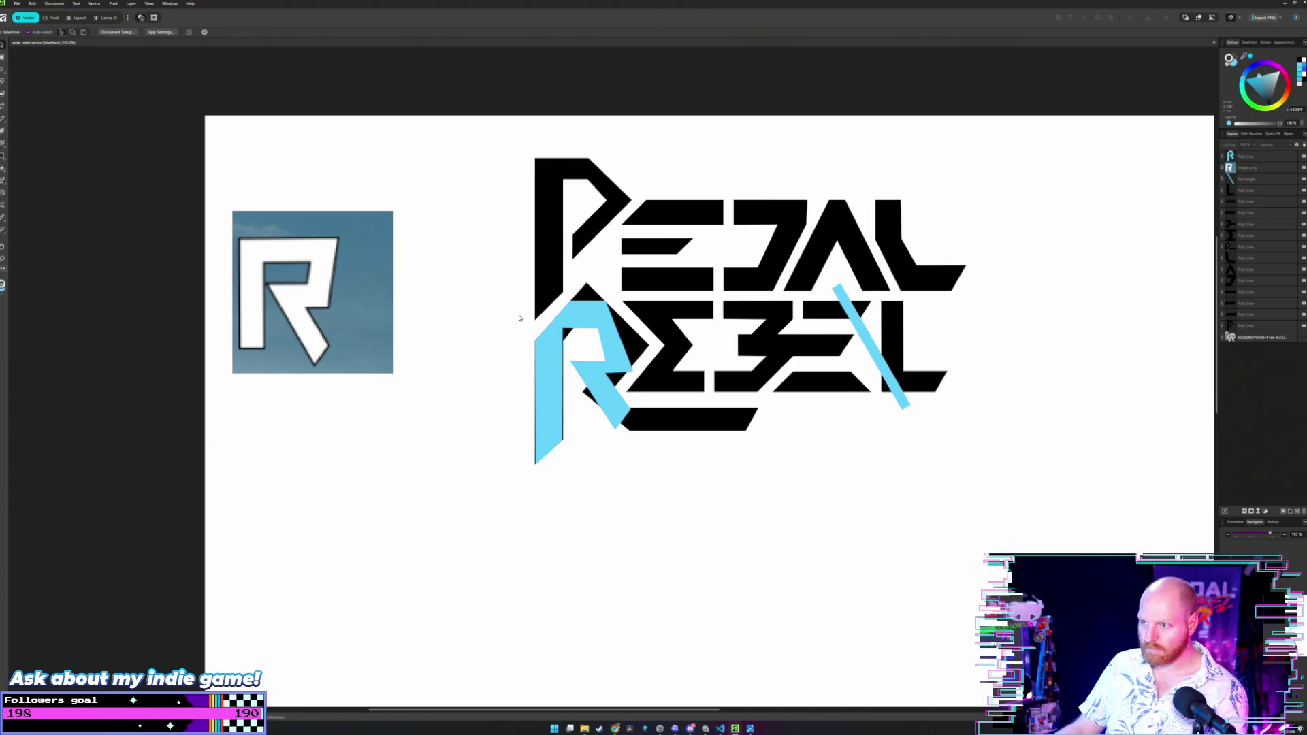
mouse_move(585, 319)
mouse_down()
mouse_move(371, 437)
mouse_move(339, 428)
mouse_up()
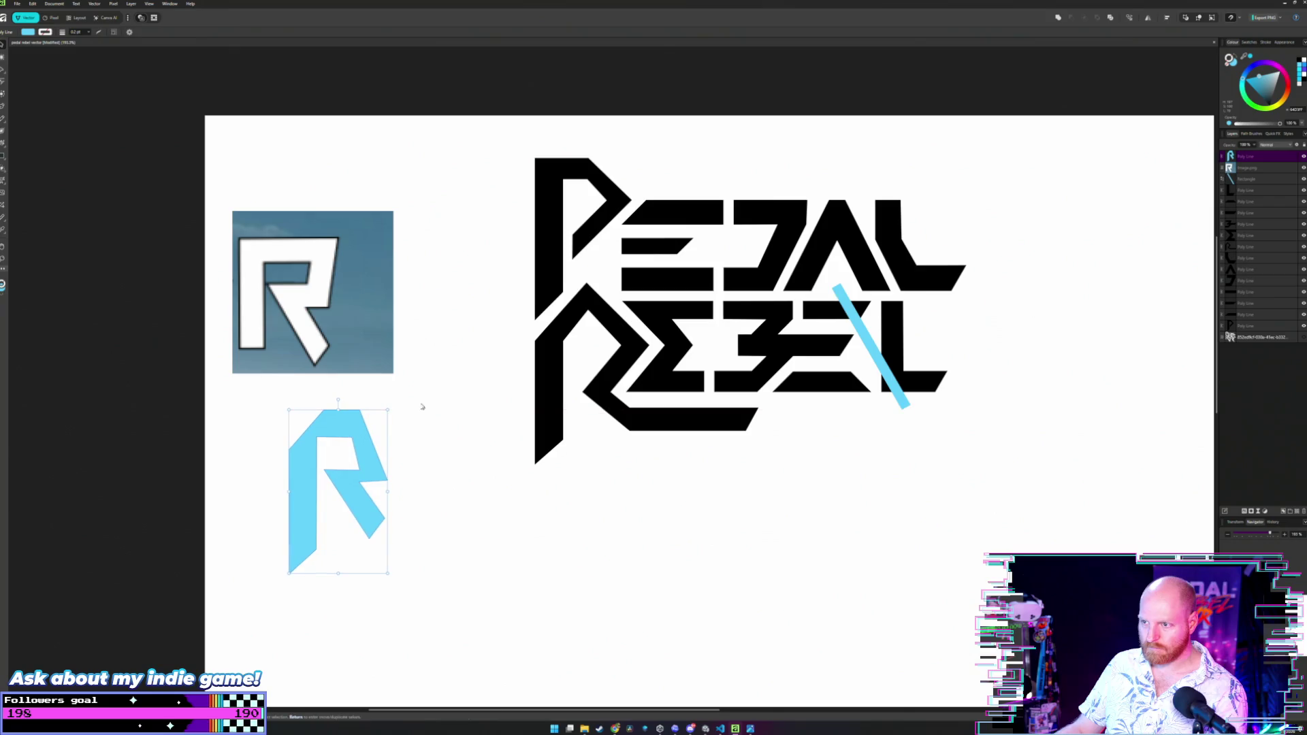
mouse_move(891, 371)
mouse_down()
mouse_move(599, 352)
mouse_move(418, 389)
mouse_move(466, 498)
mouse_up()
click(446, 357)
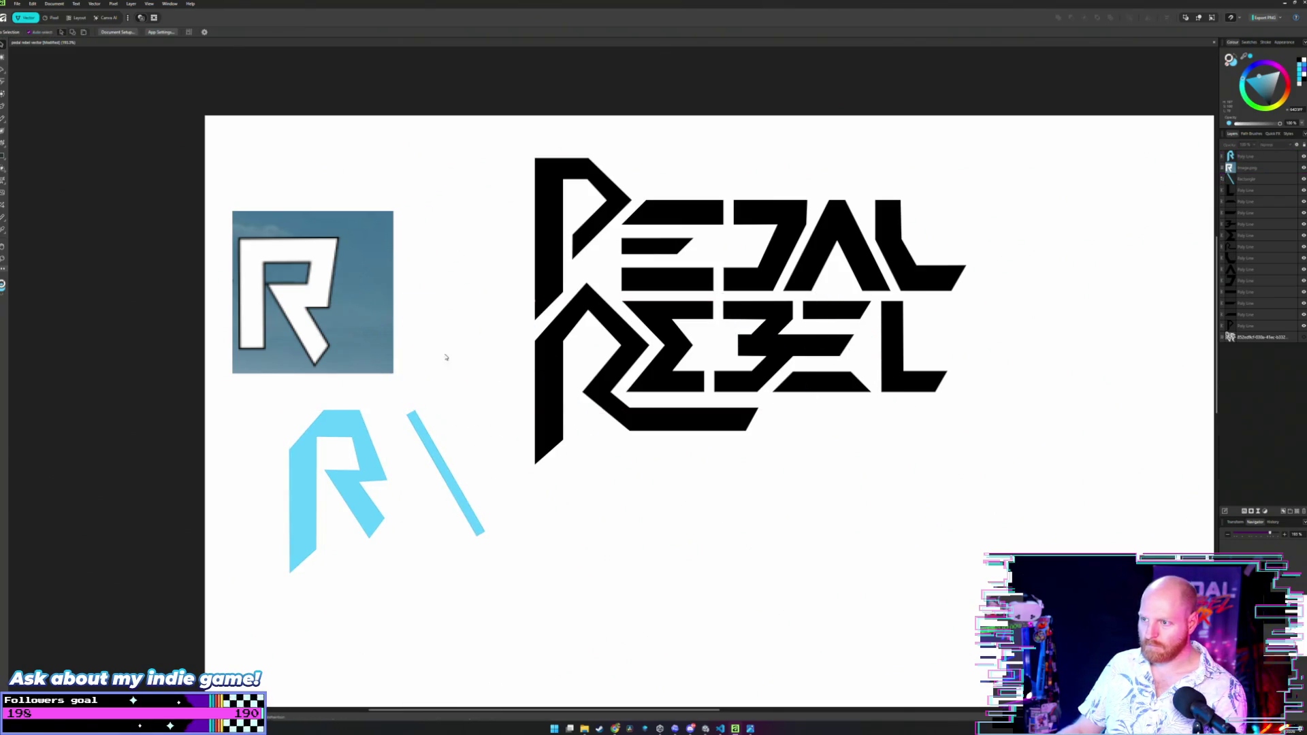
click(17, 3)
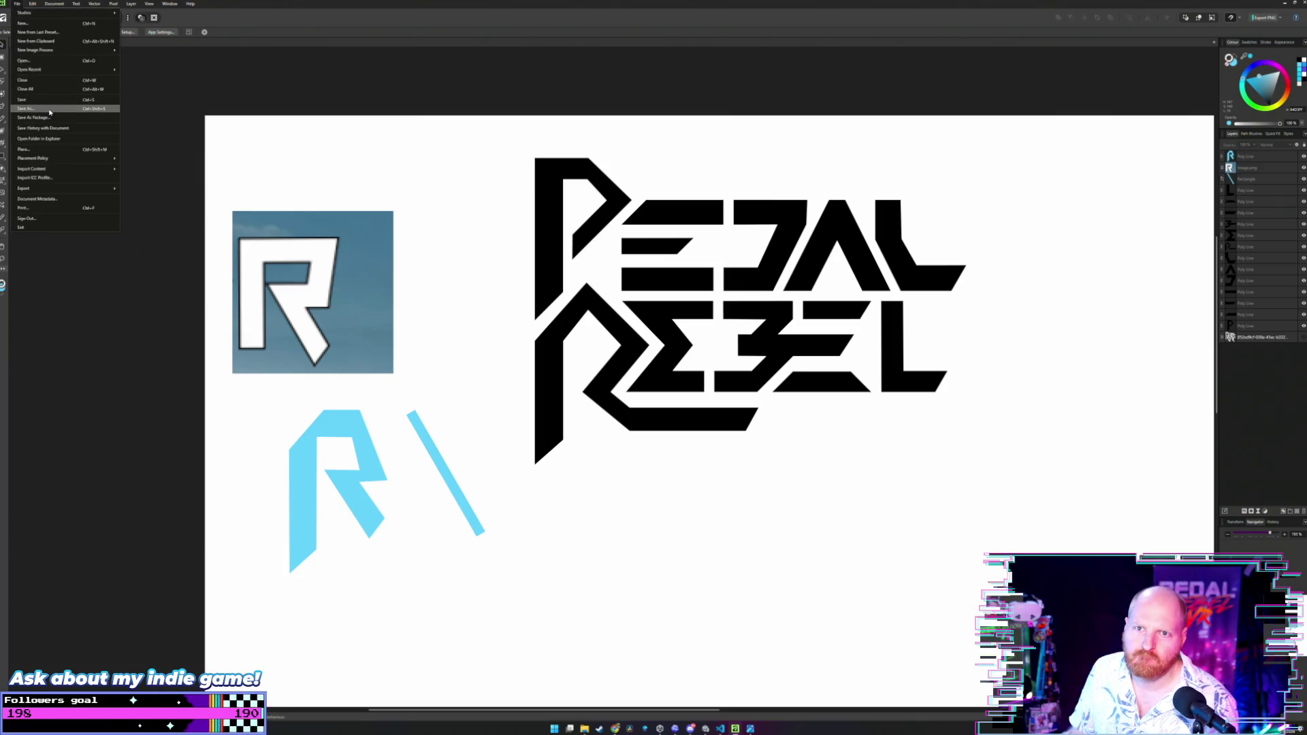
Save a copy as 'pedal rebel vector2', then delete the reference image and cyan shapes.
click(49, 111)
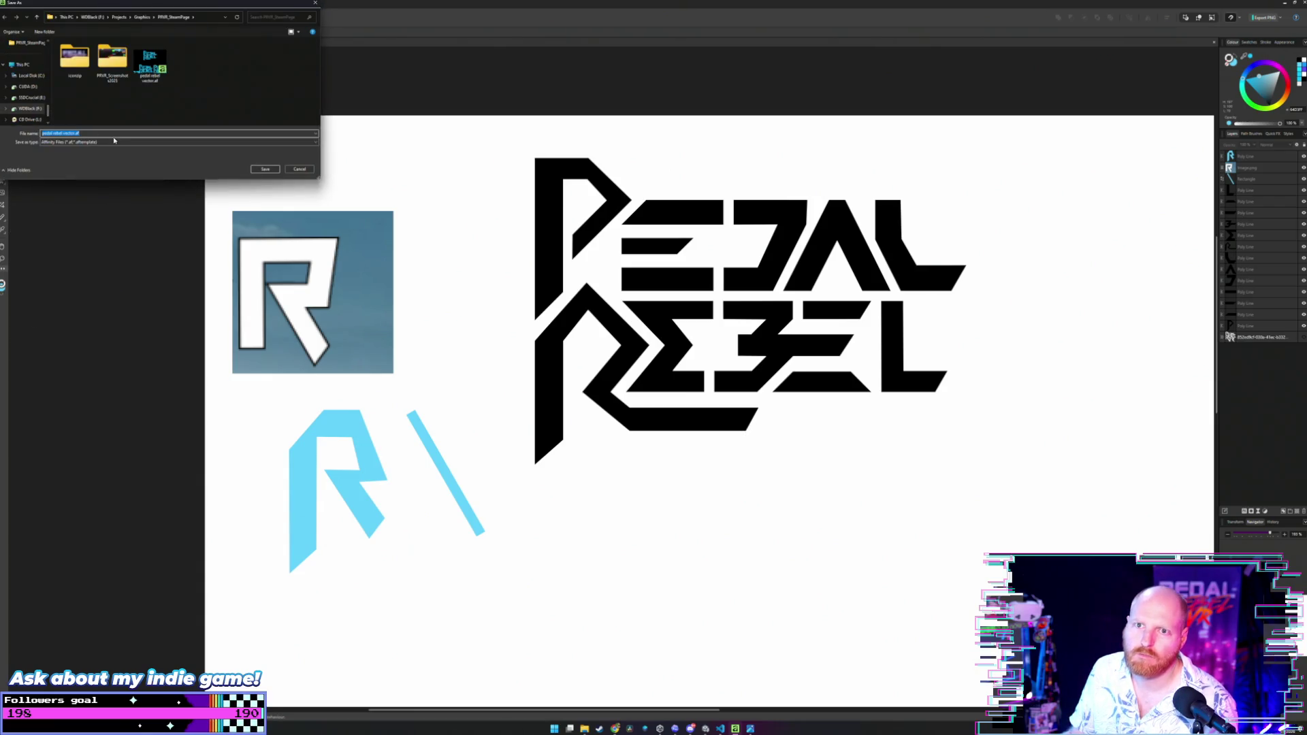
click(150, 61)
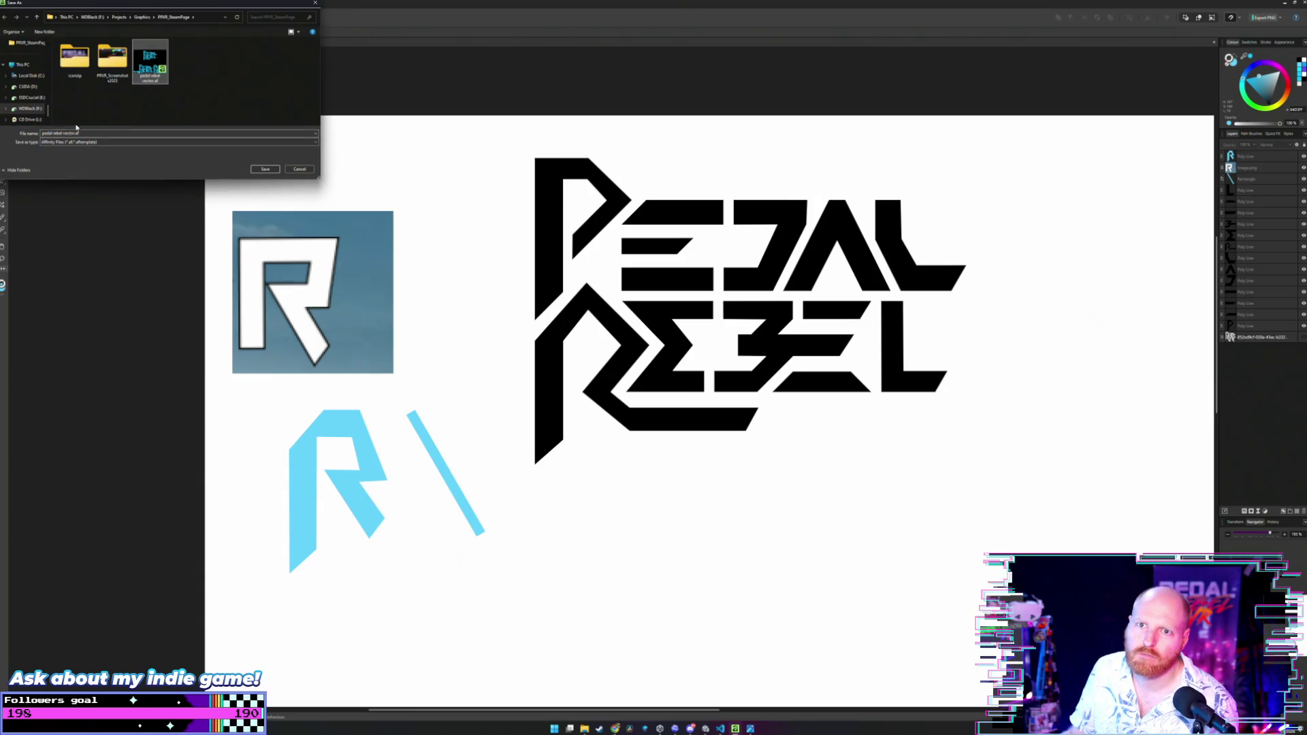
click(164, 133)
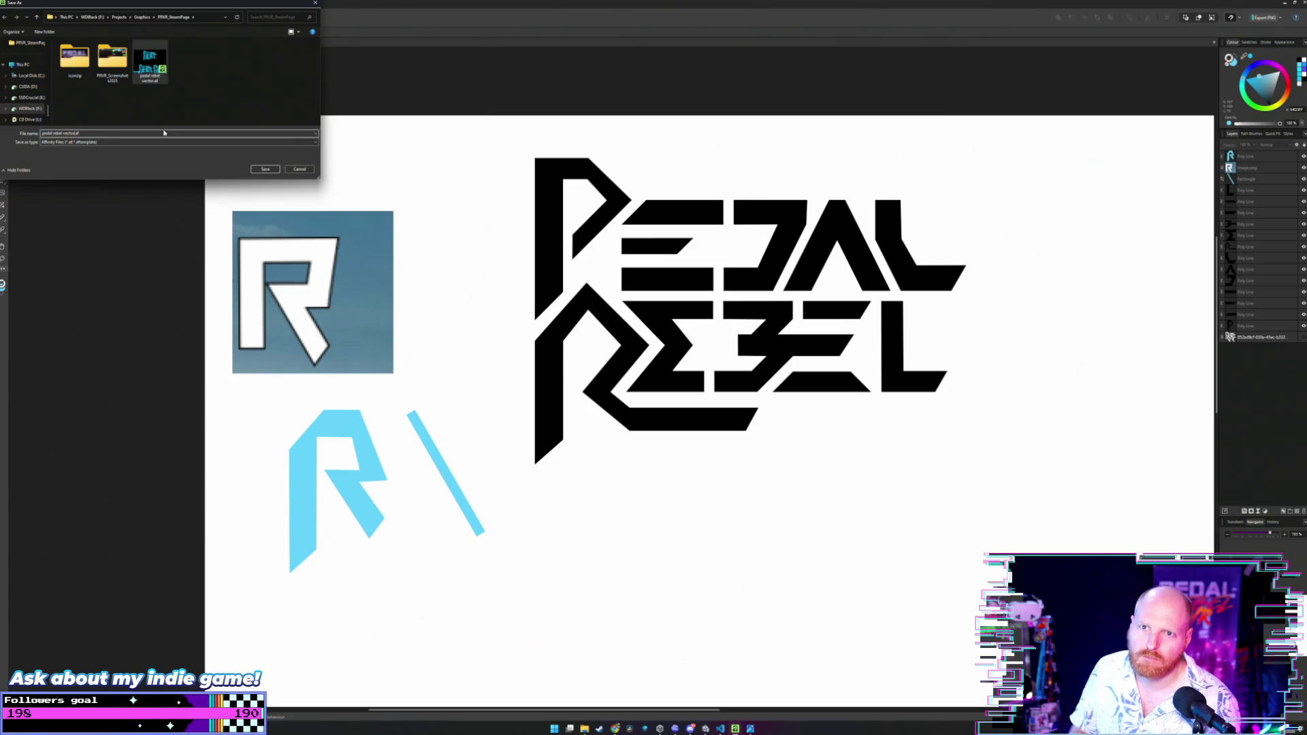
text(2)
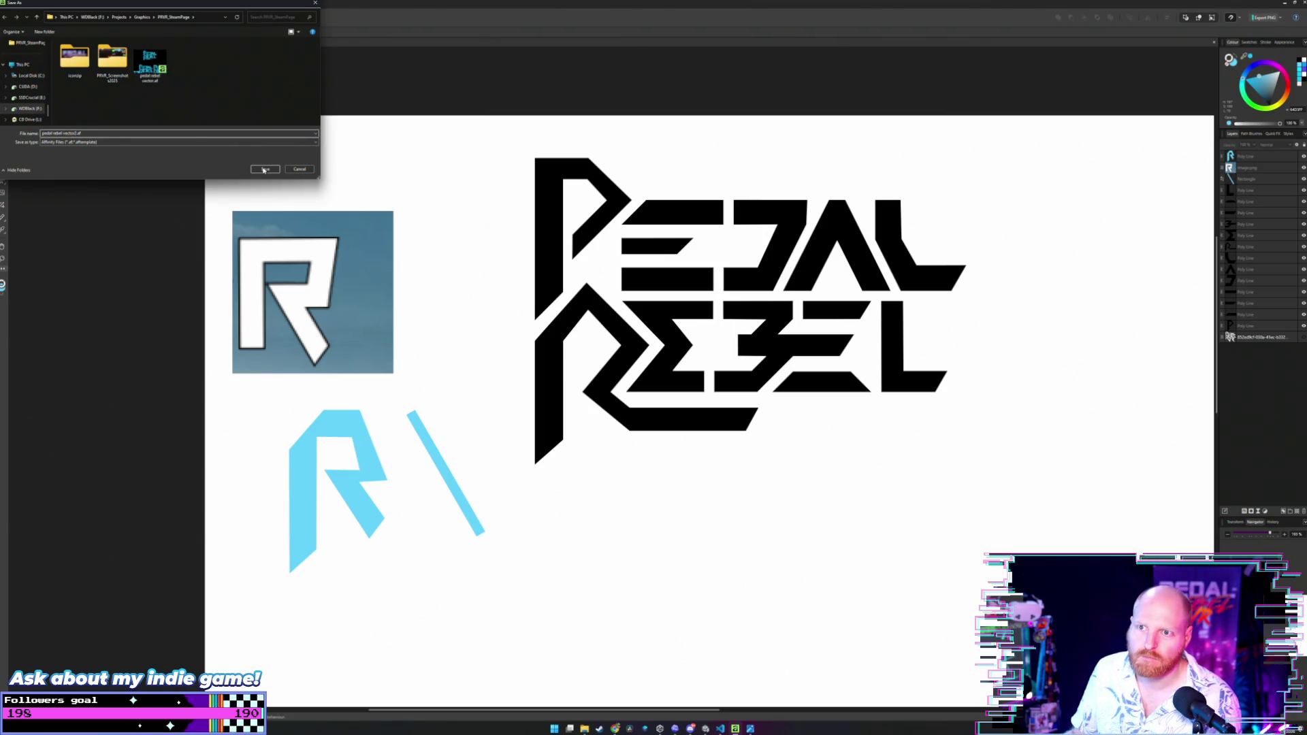
click(263, 170)
drag(496, 185, 266, 559)
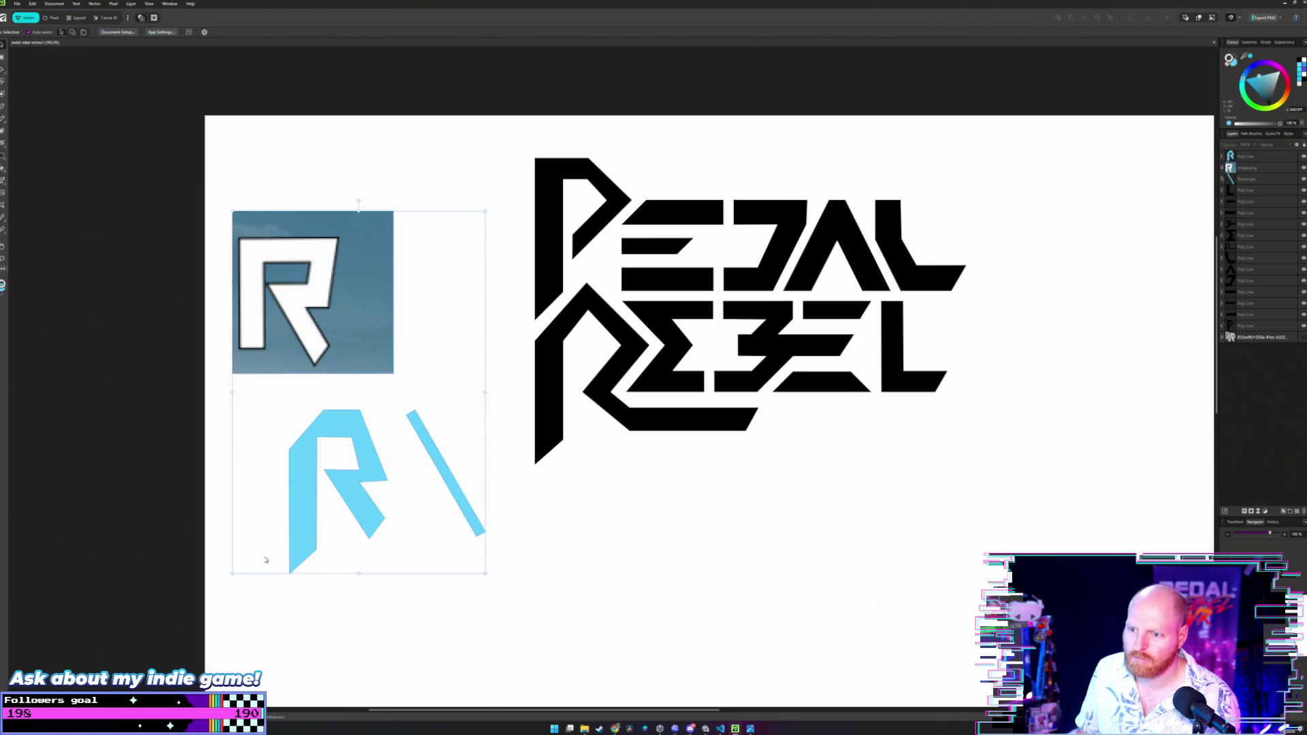
key(Delete)
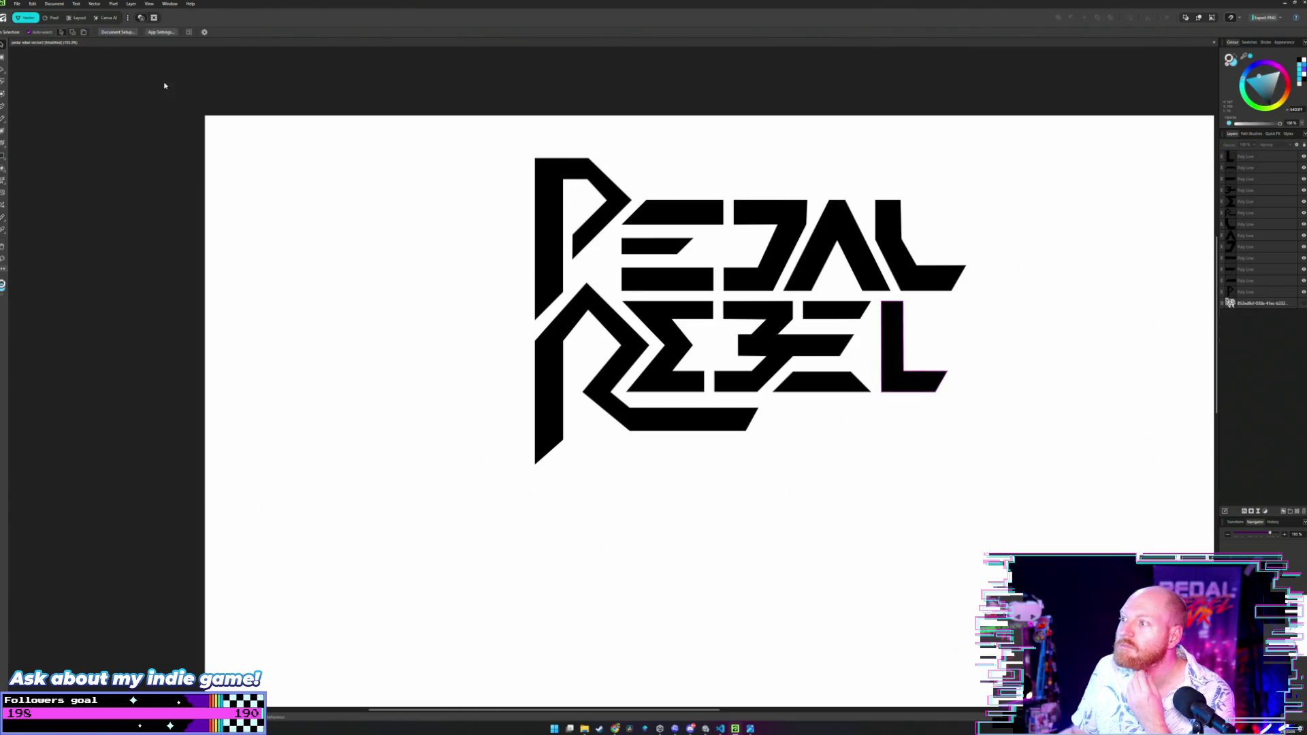
Set up the export with the 'SVG (digital - high quality)' preset.
click(19, 4)
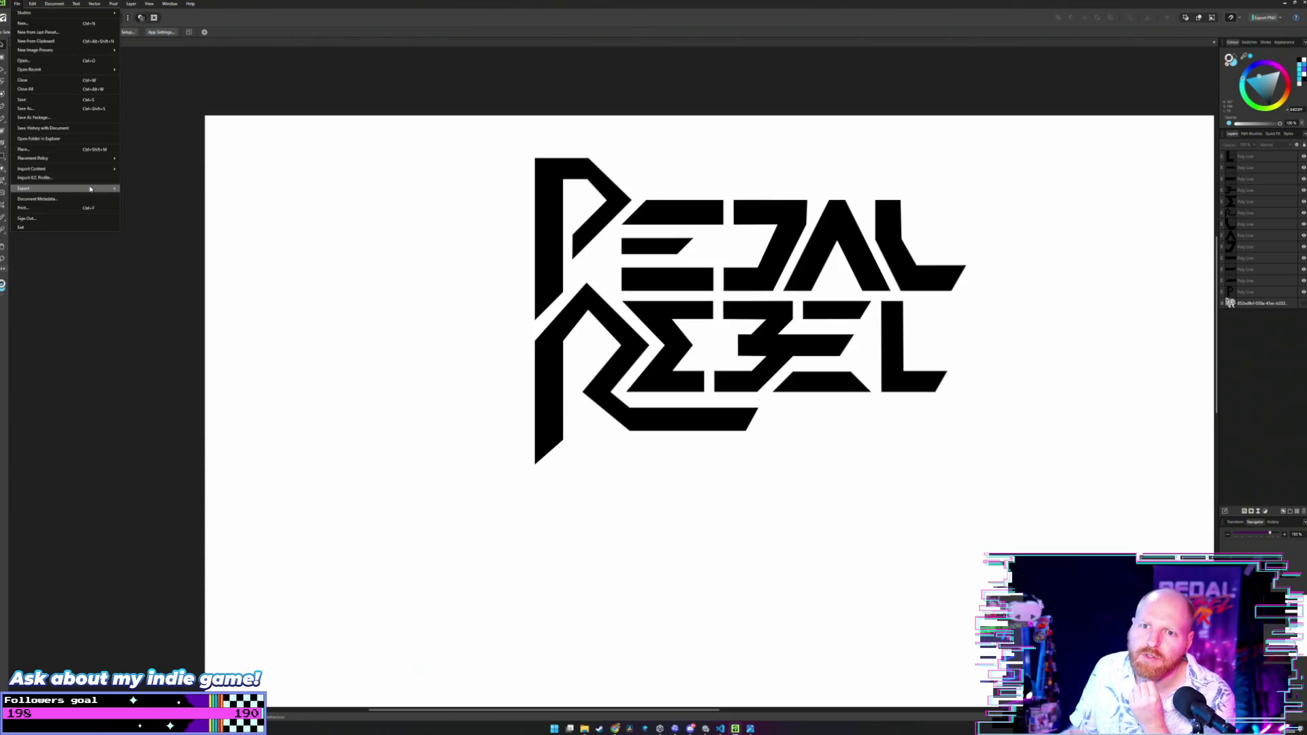
click(133, 189)
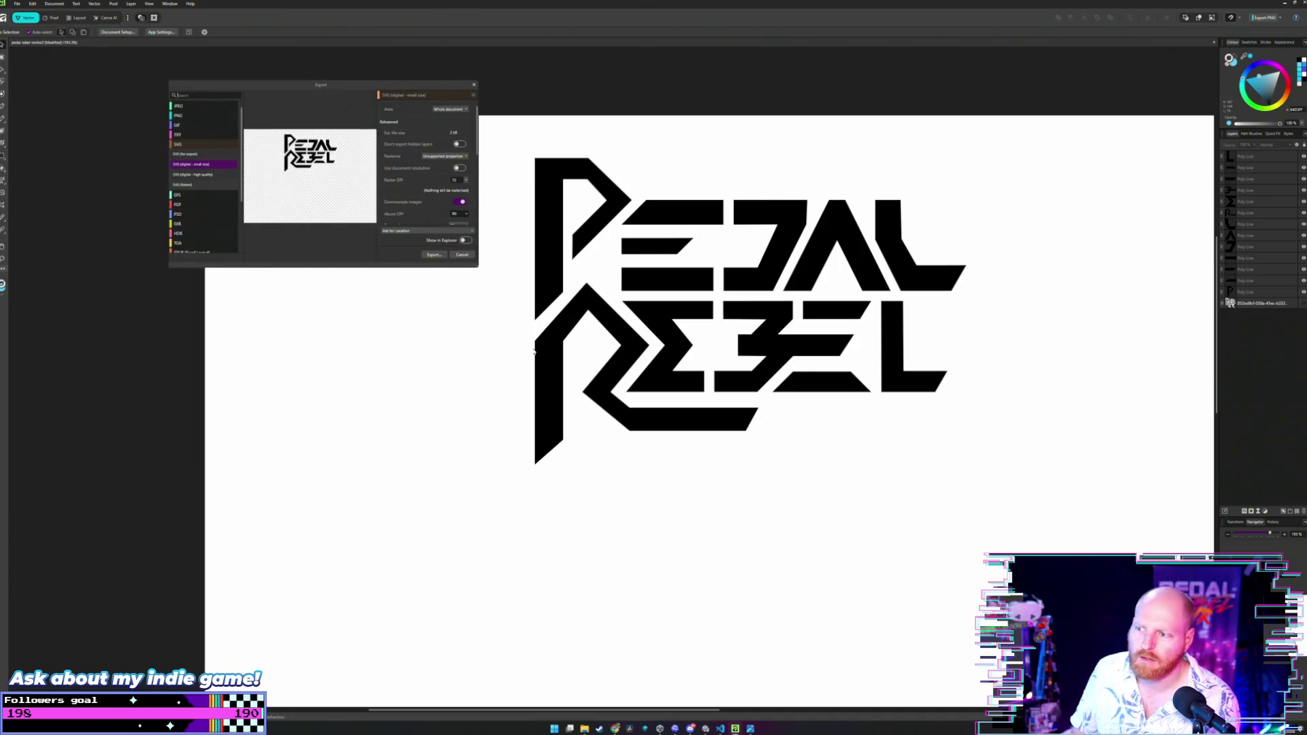
drag(356, 88, 369, 203)
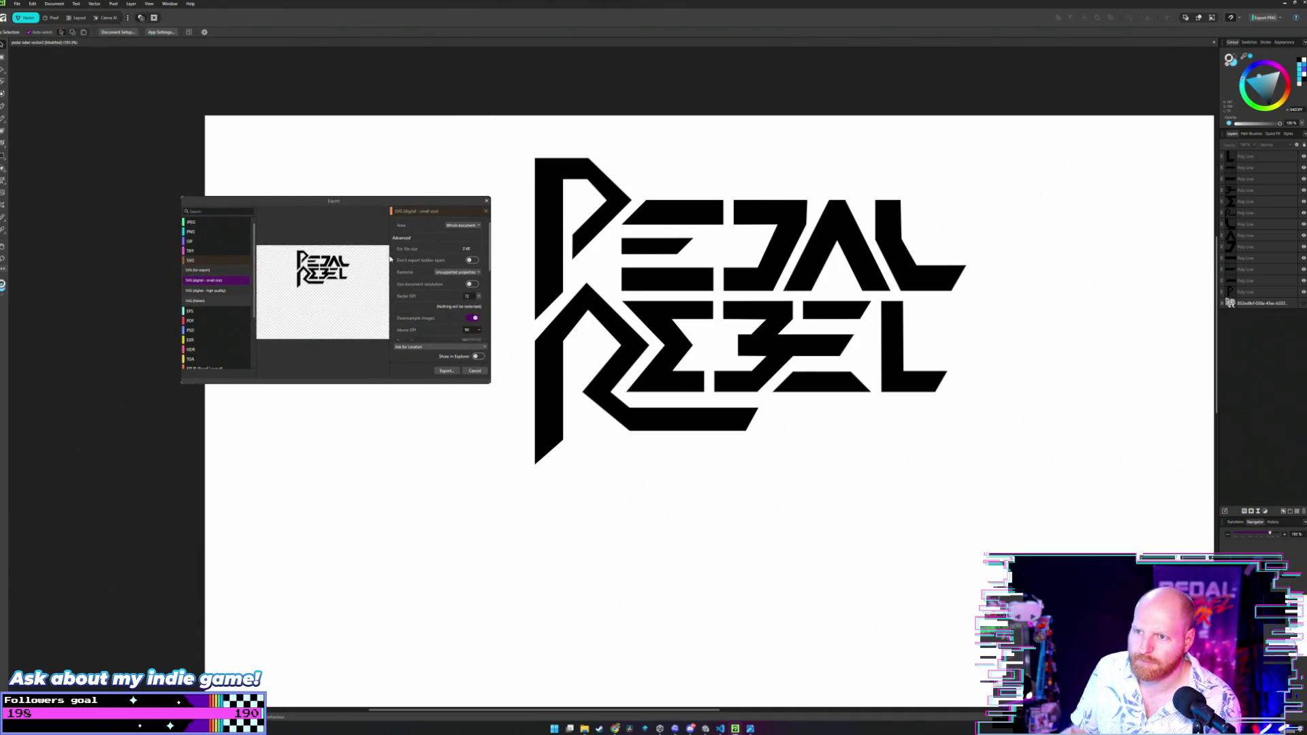
scroll(405, 273, down, 2)
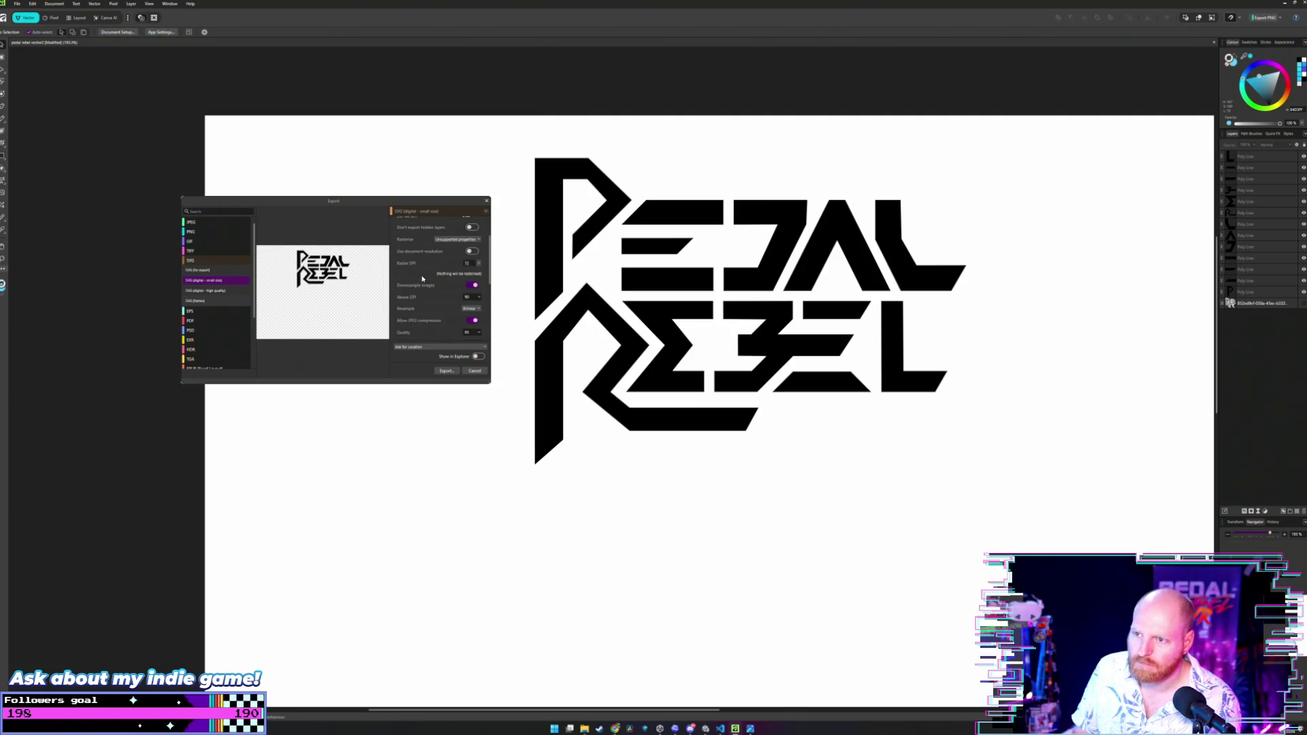
scroll(422, 278, down, 2)
scroll(422, 278, up, 2)
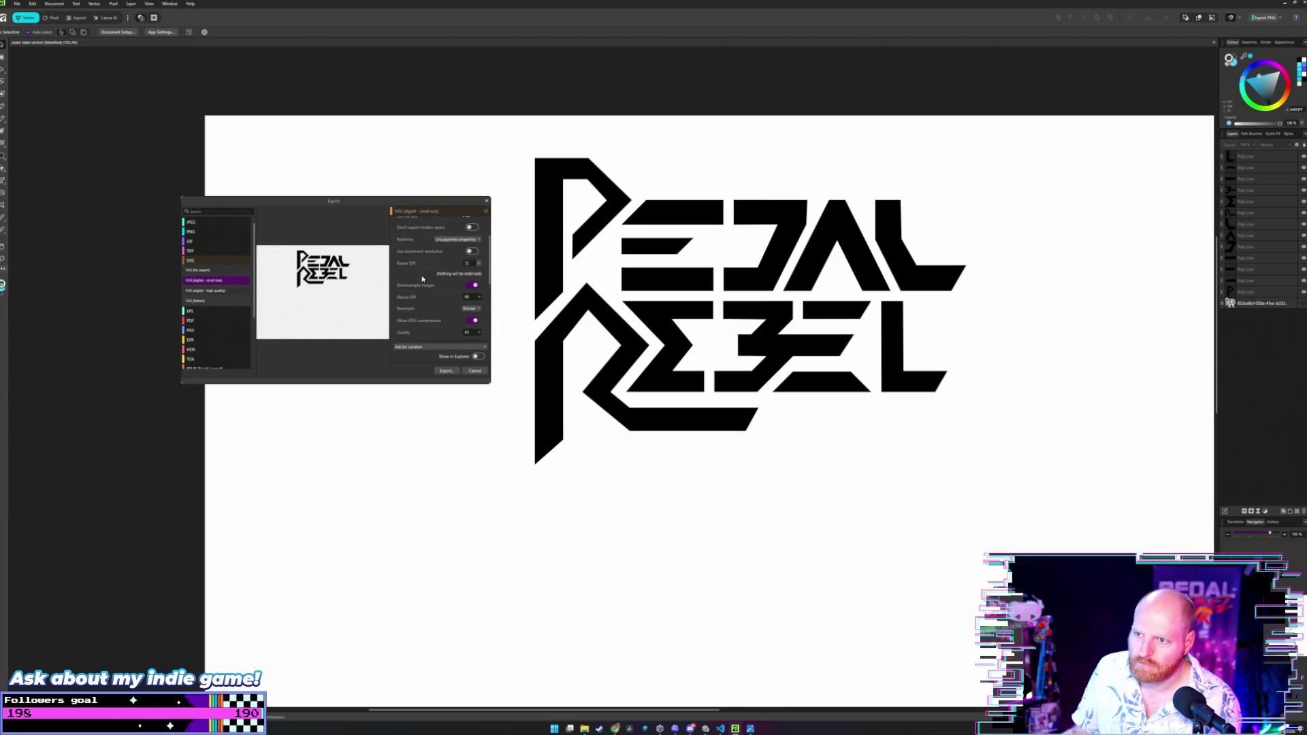
click(210, 291)
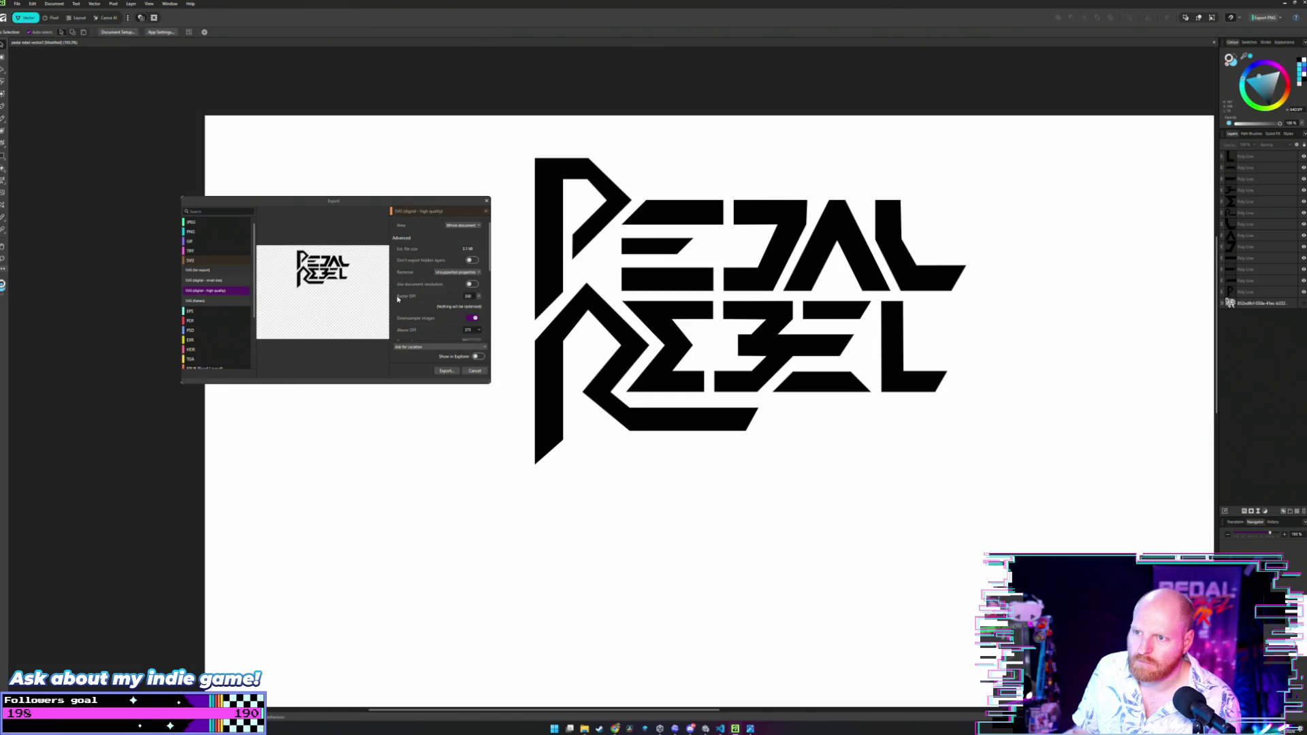
scroll(396, 298, down, 3)
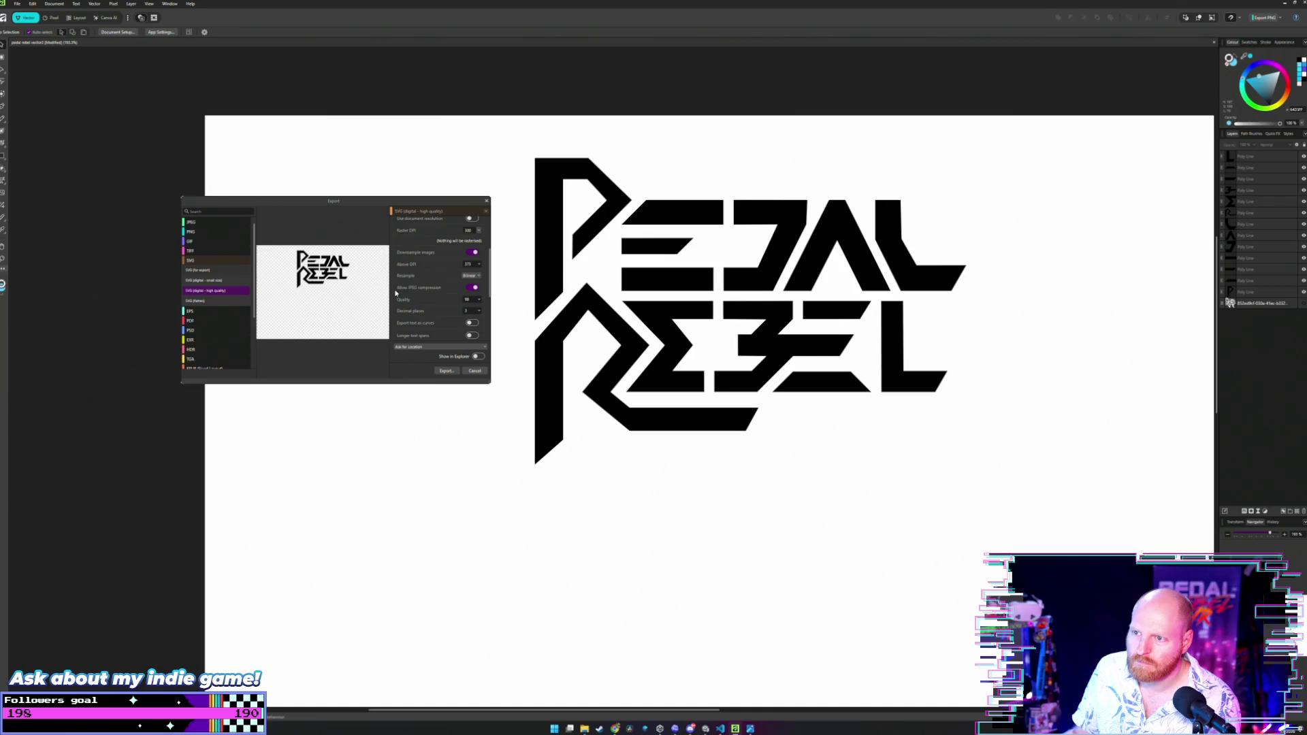
scroll(396, 303, down, 1)
scroll(395, 303, down, 1)
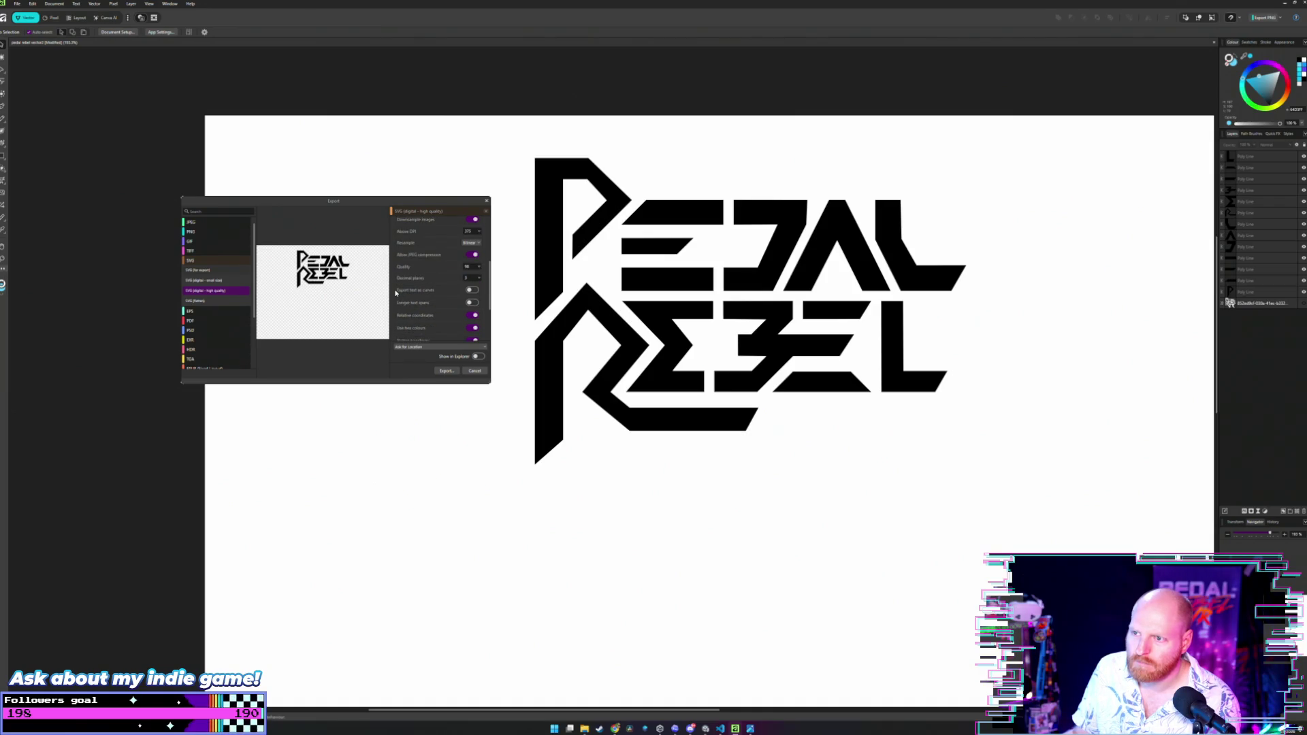
scroll(398, 296, down, 1)
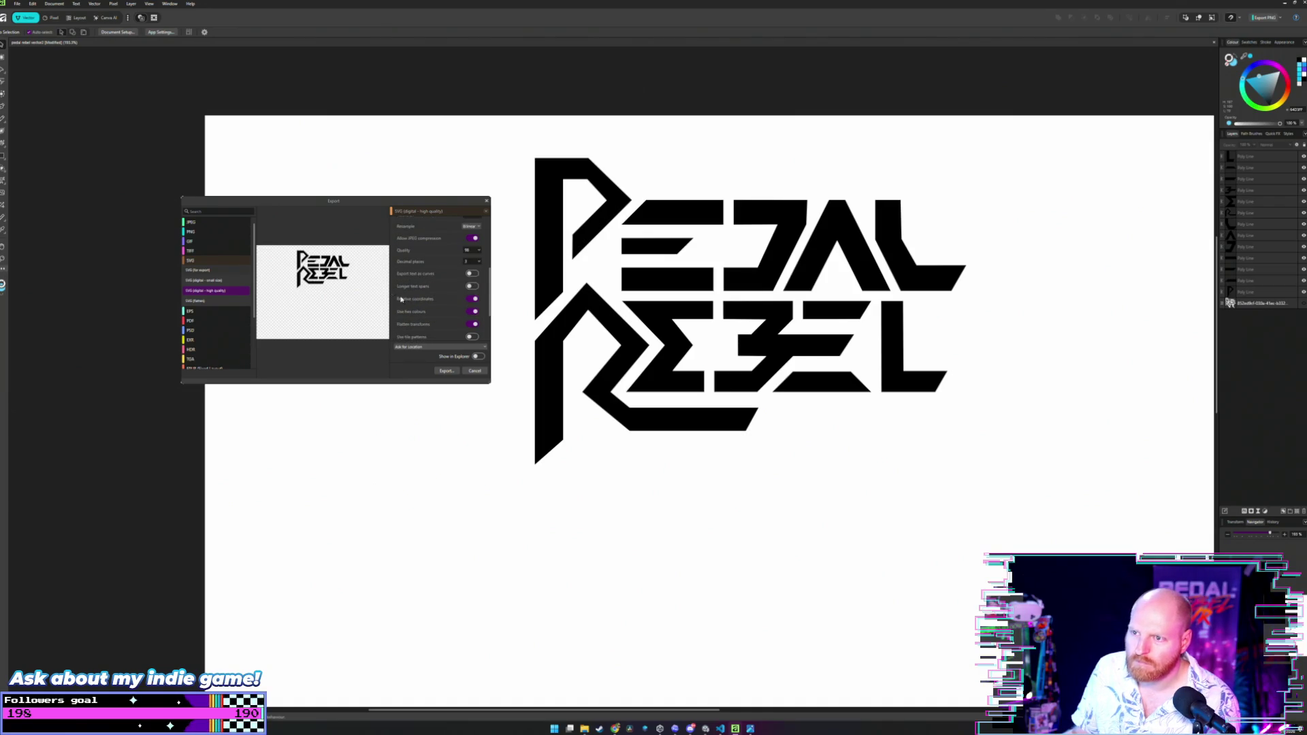
Export and save the SVG file, then close Affinity without saving changes.
click(446, 371)
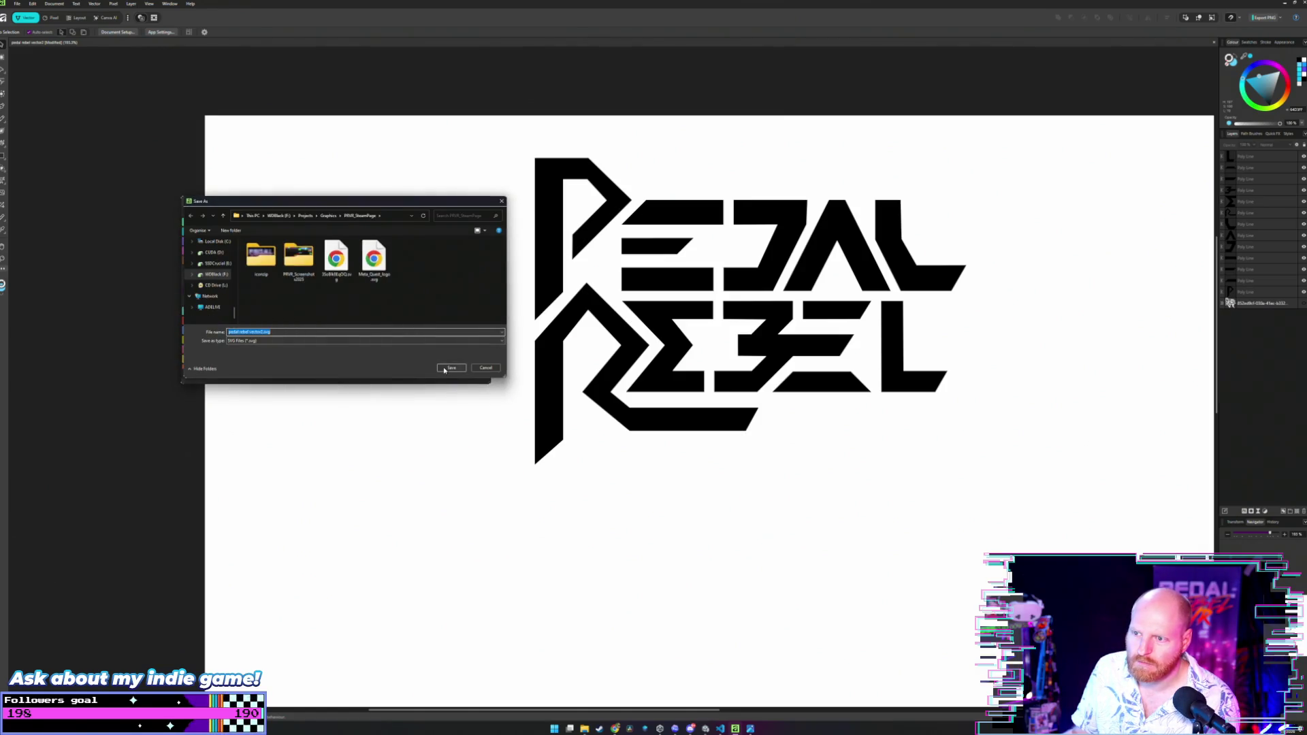
click(450, 368)
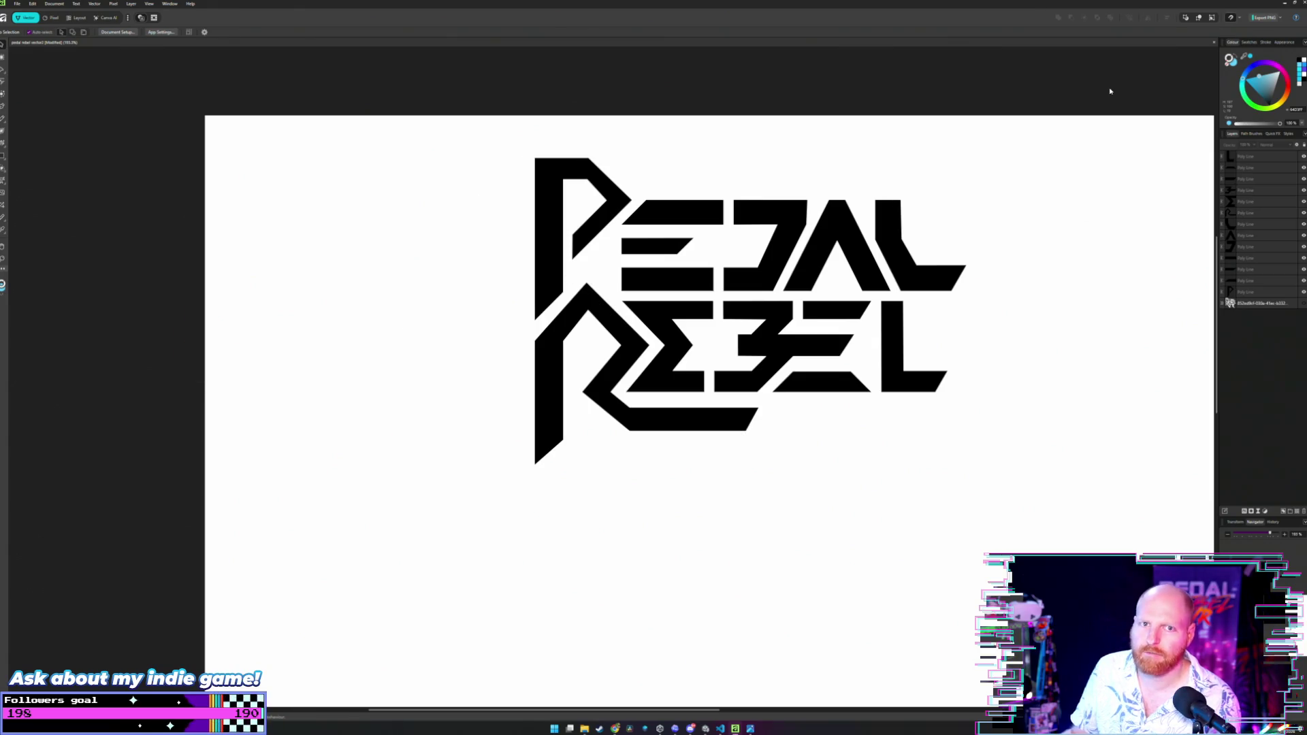
click(1303, 2)
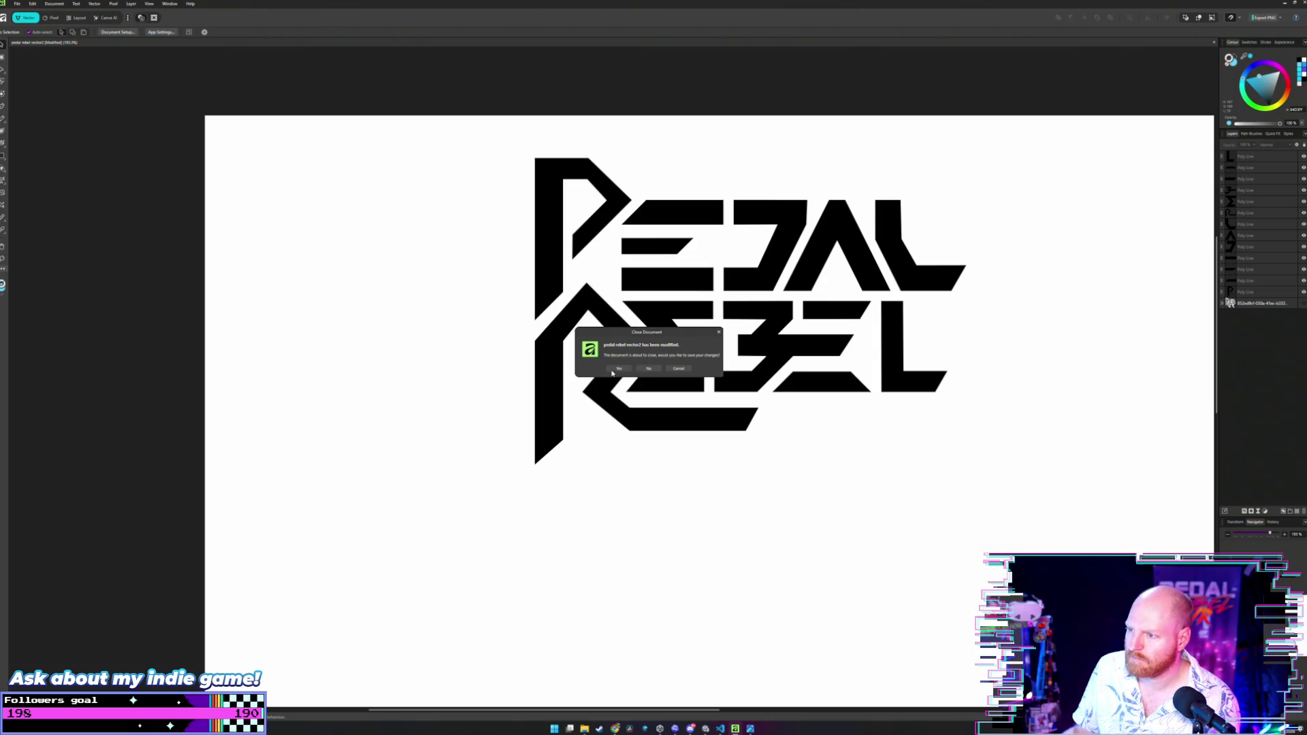
click(650, 369)
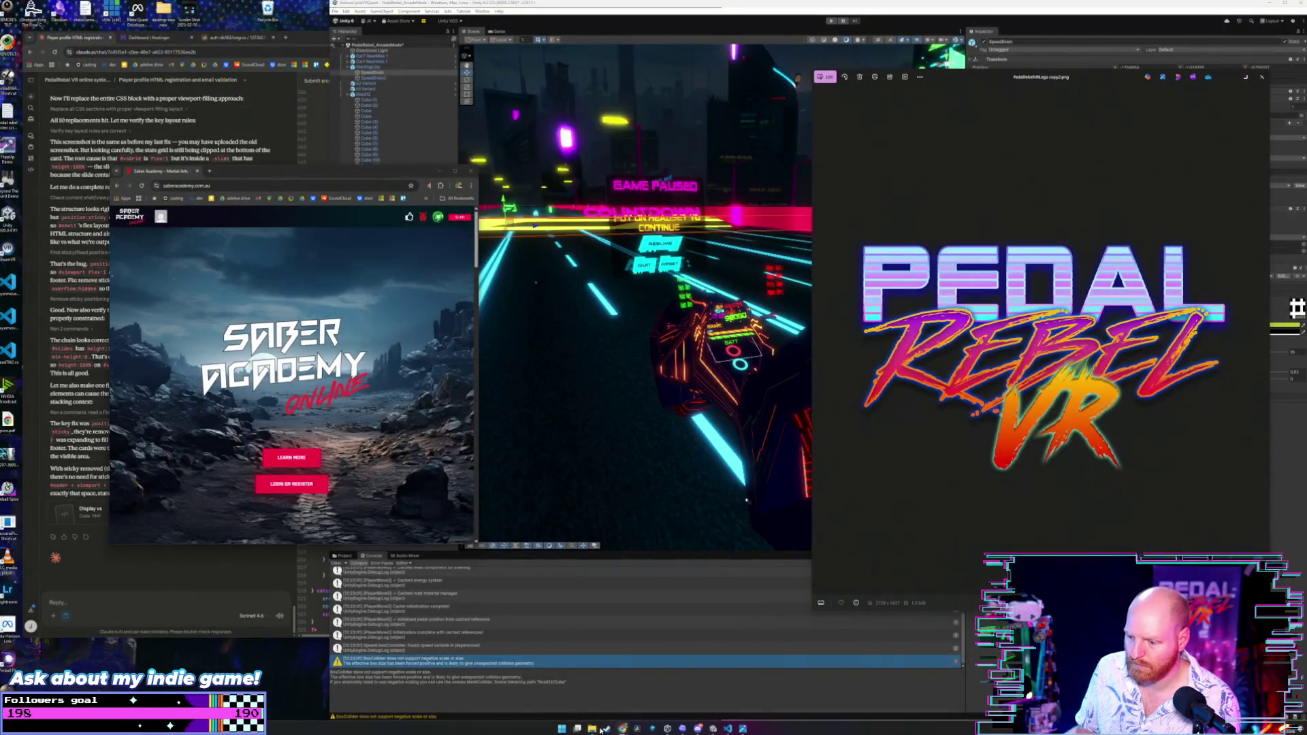
Browse in File Explorer to Graphics > TeaserFaceGame > PRVR_SteamPage.
click(601, 729)
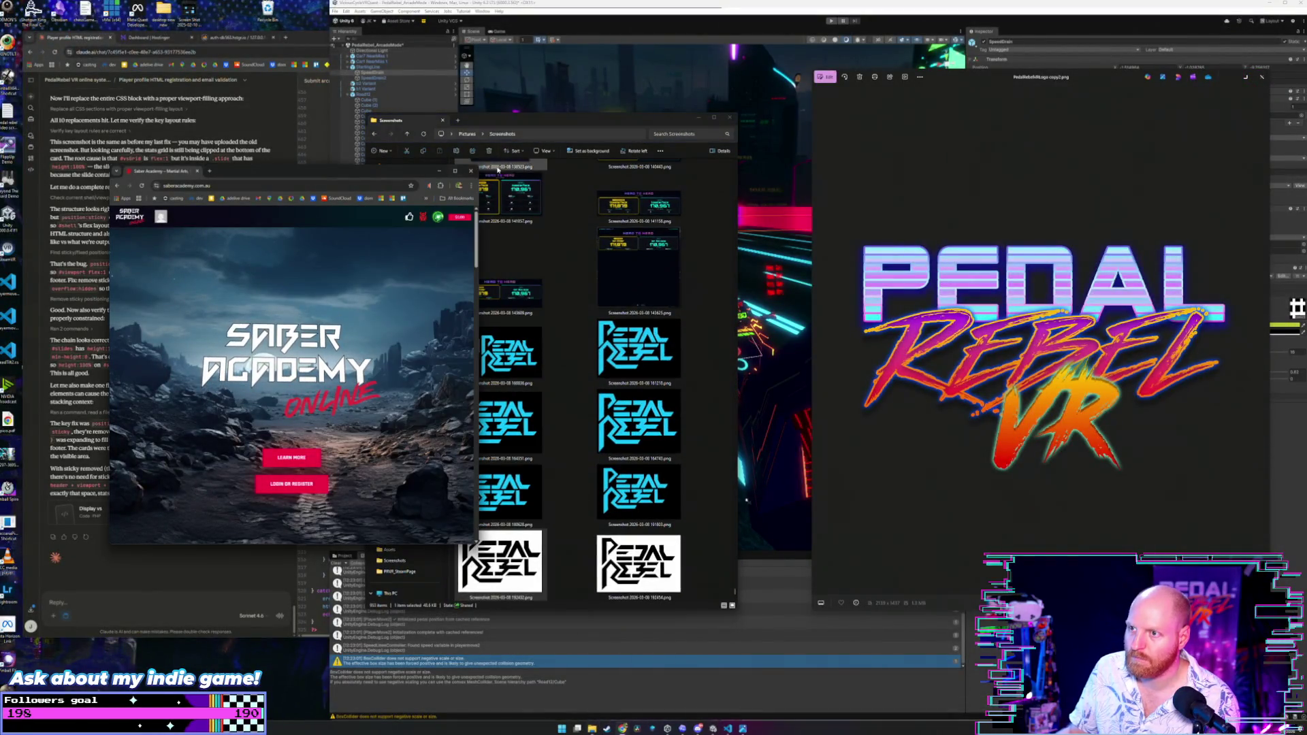
click(412, 391)
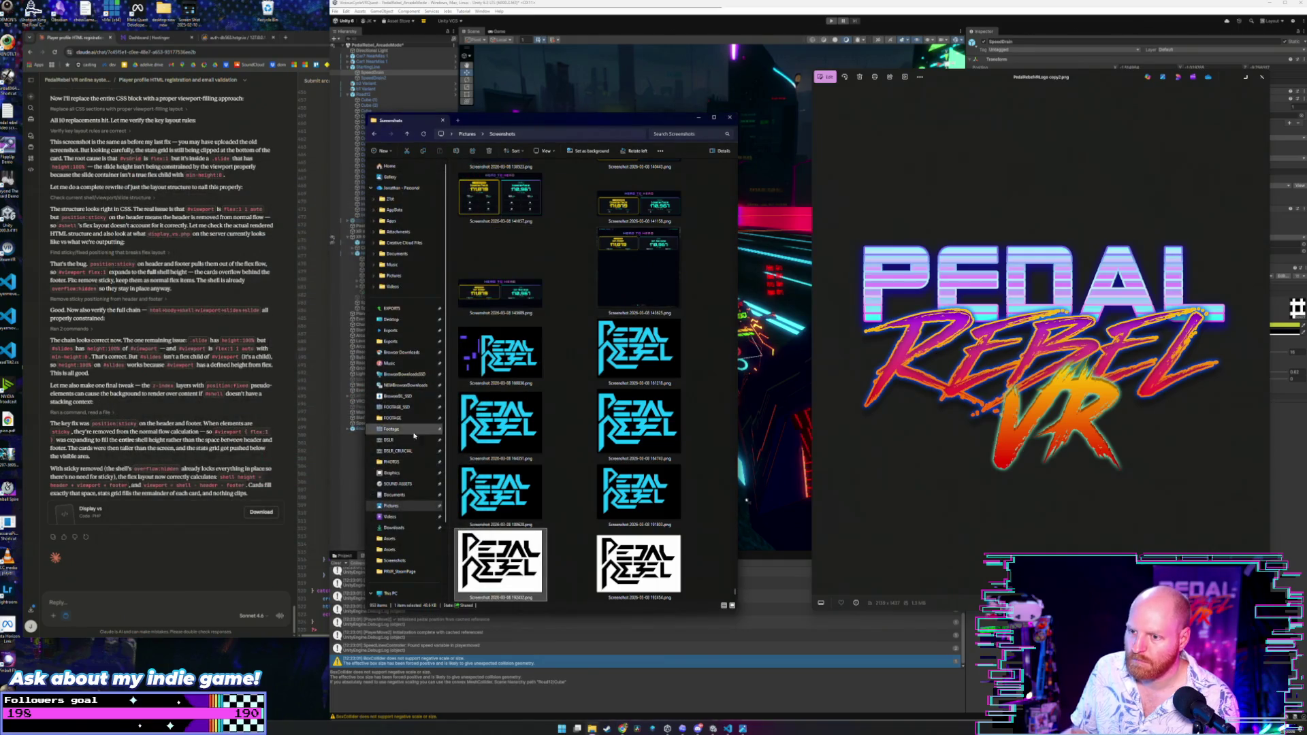
click(391, 474)
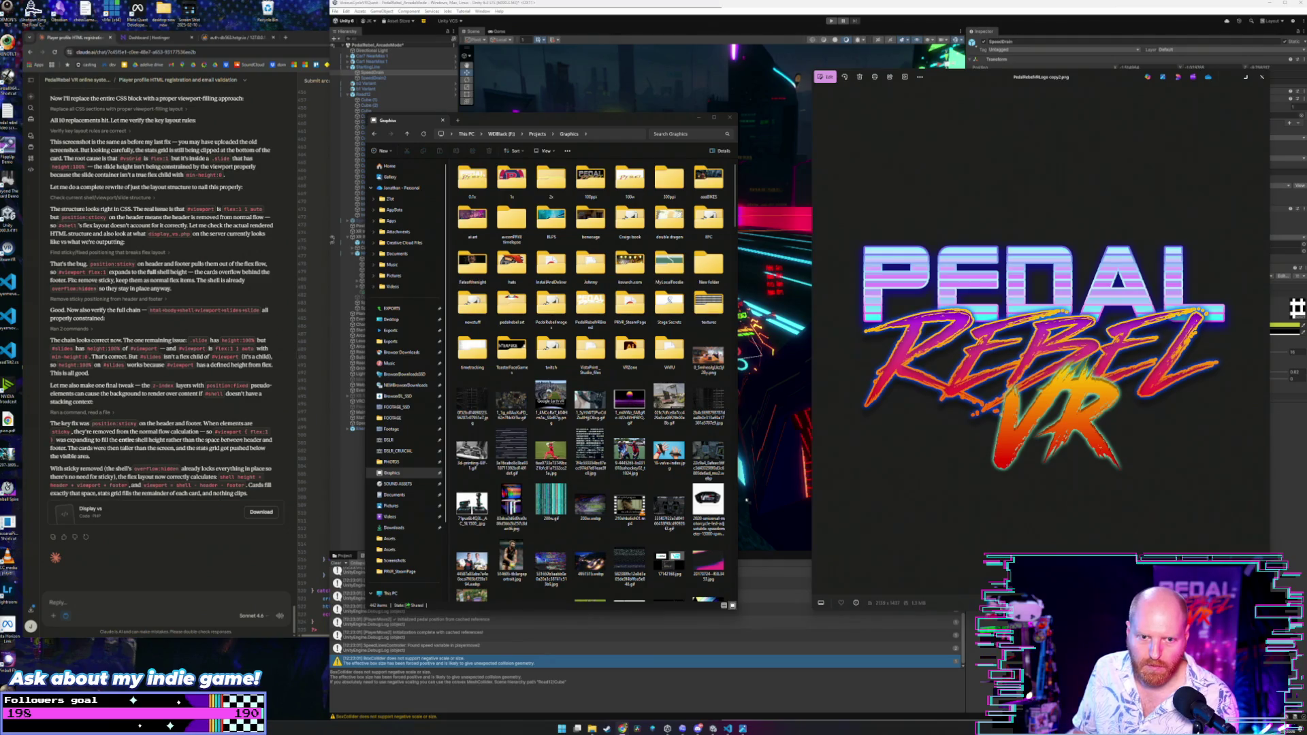
click(511, 351)
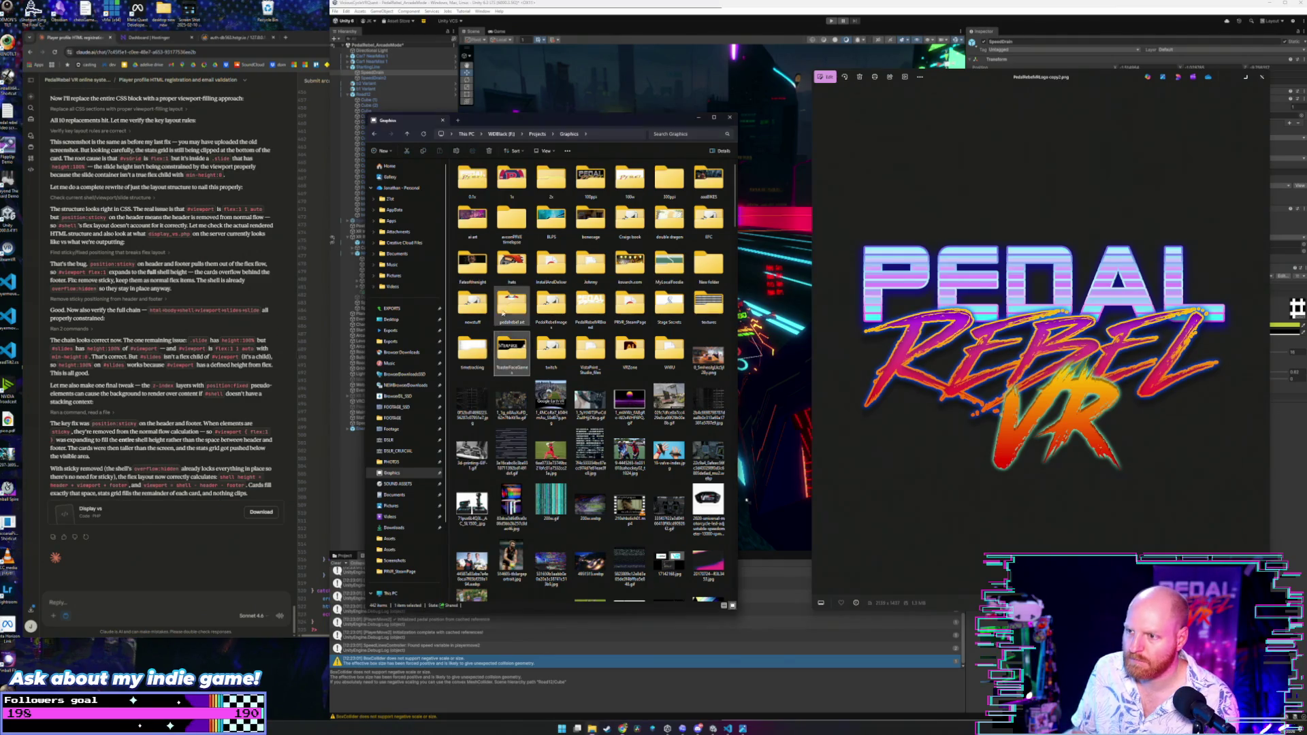
double_click(623, 311)
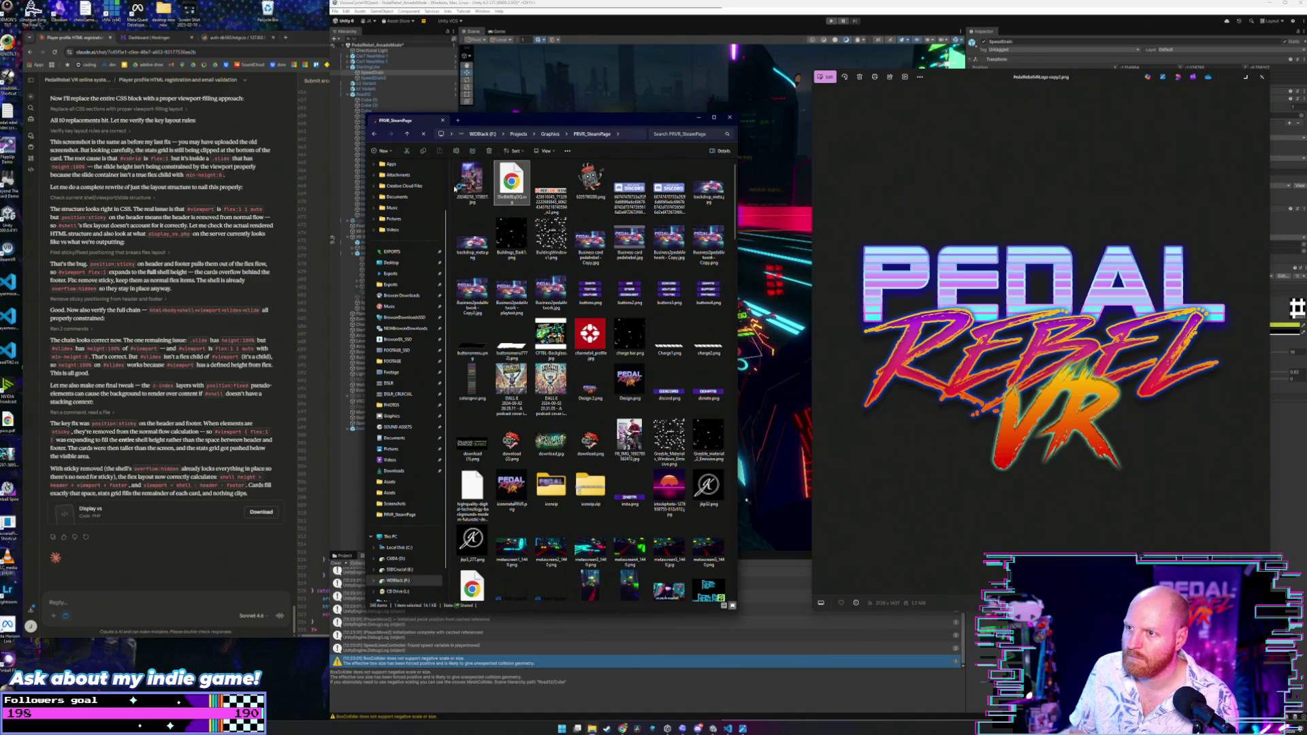
Check the pedal rebel vector files, clear the selection, and close the folder window and viewer.
click(513, 246)
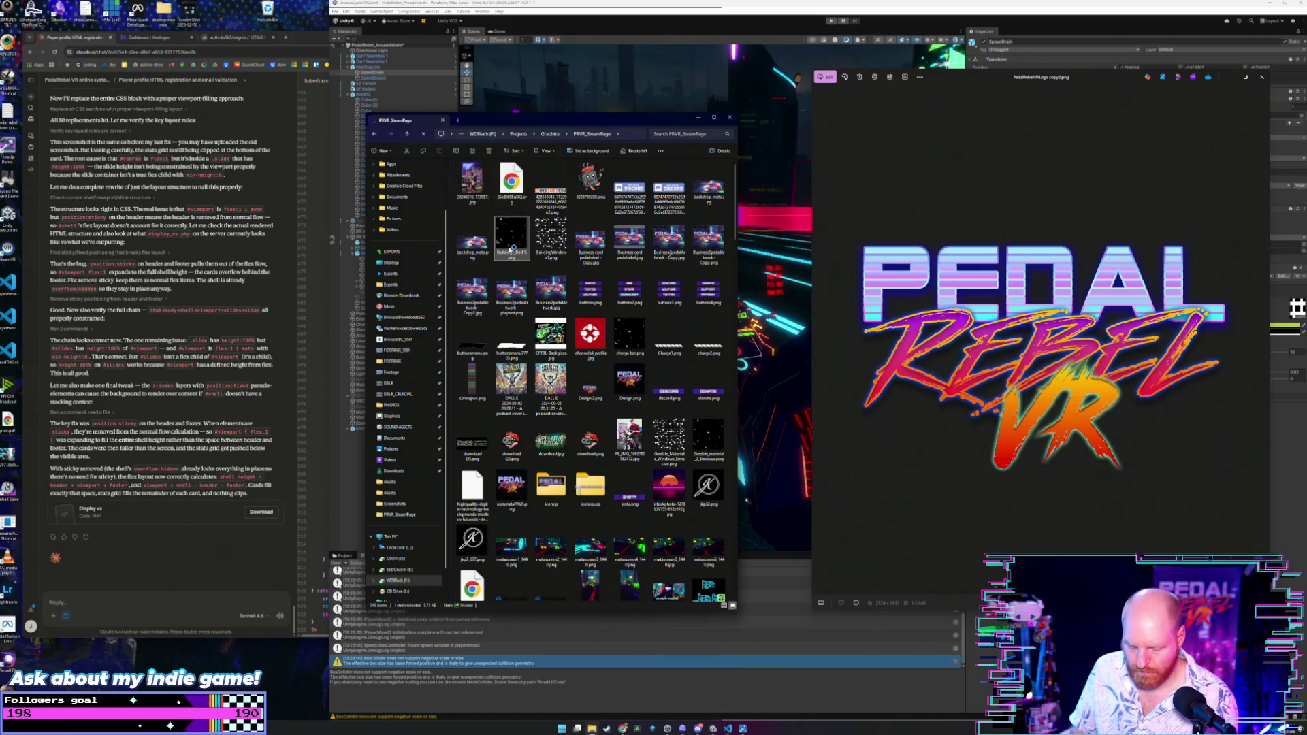
key(p)
key(p)
key(p)
key(p)
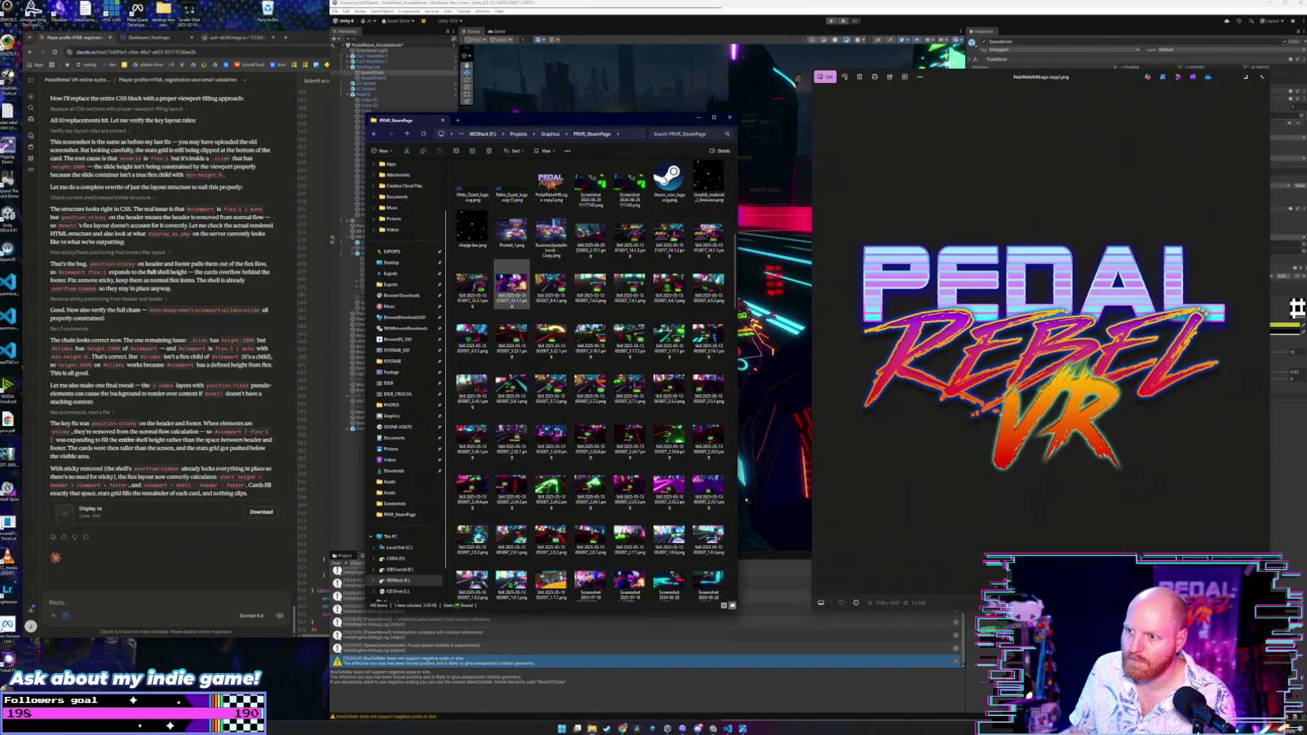
scroll(510, 260, up, 10)
scroll(510, 260, down, 4)
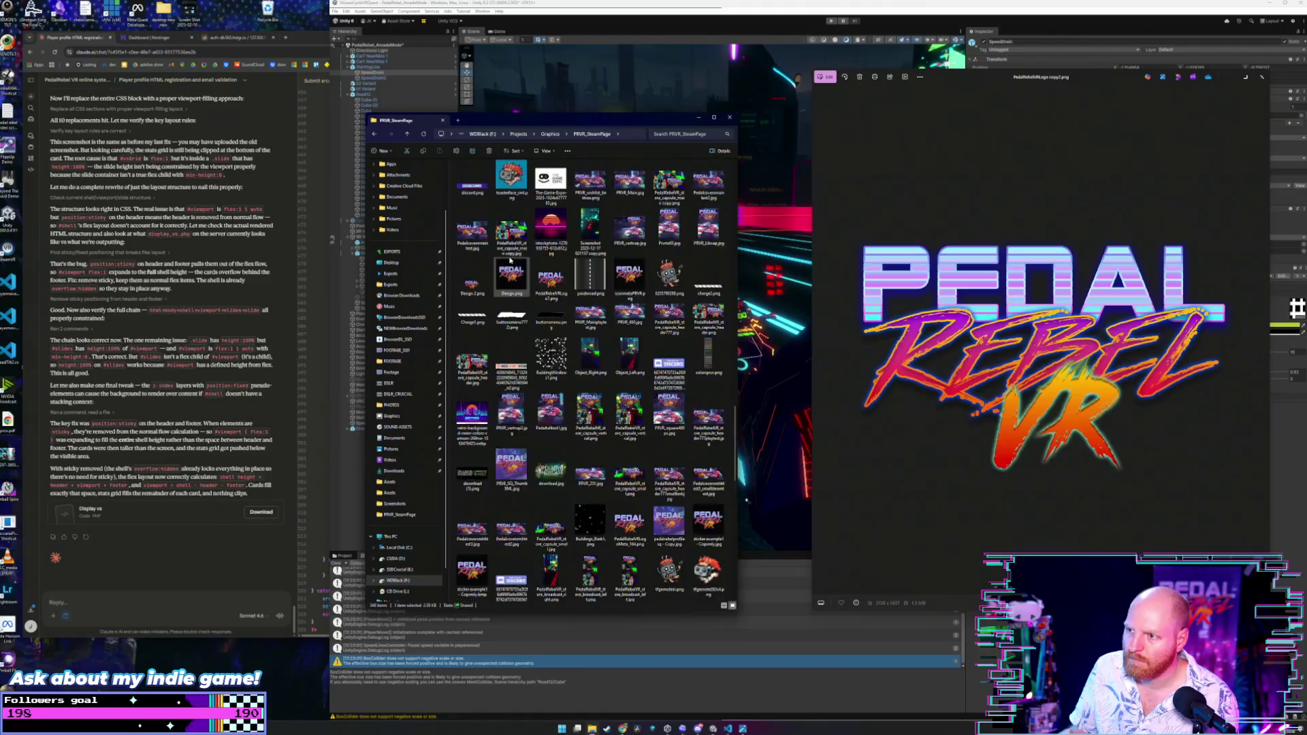
scroll(510, 260, up, 8)
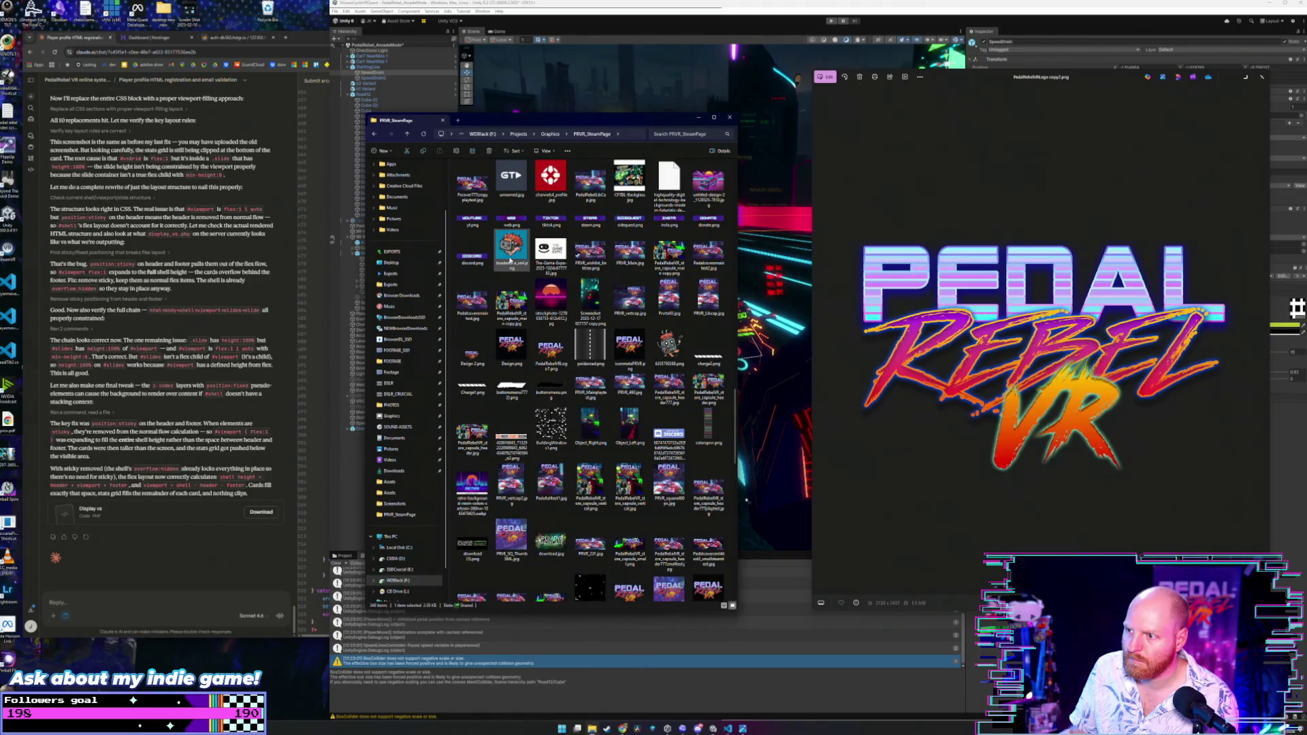
scroll(510, 260, down, 5)
scroll(510, 260, up, 2)
scroll(510, 260, down, 3)
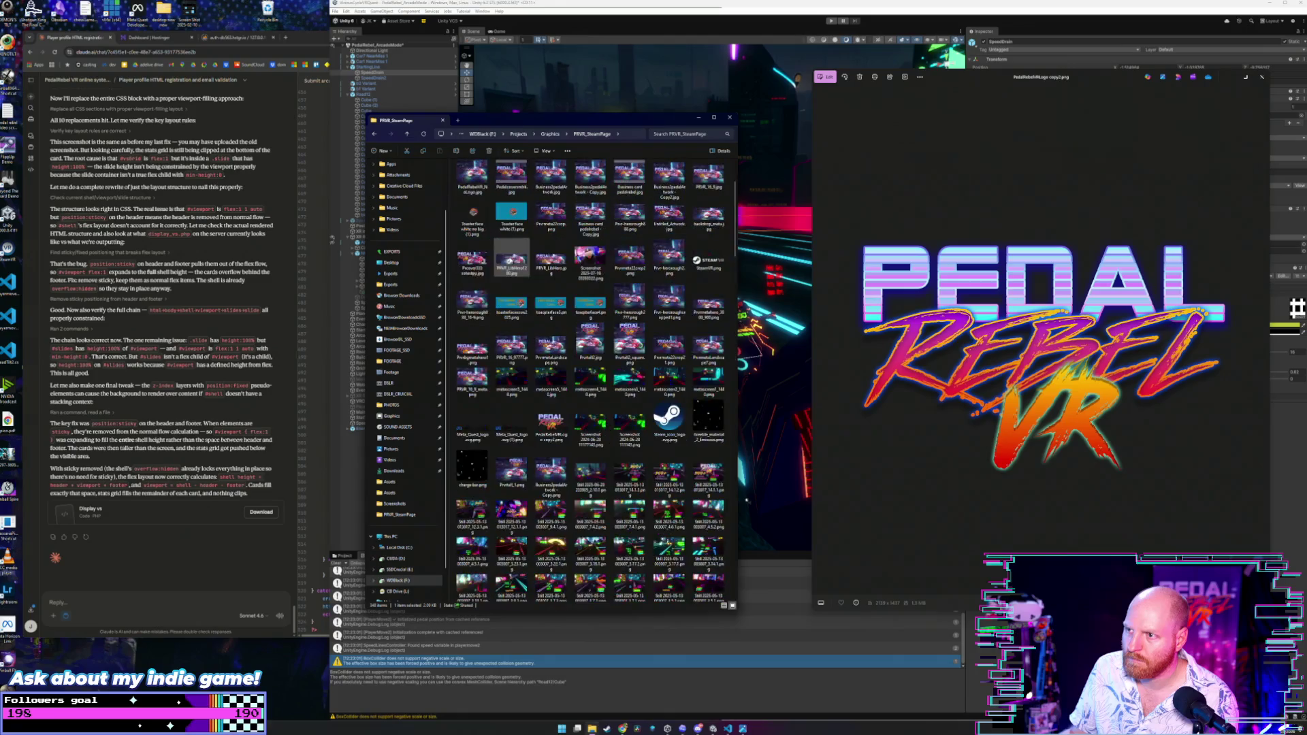
scroll(510, 260, up, 3)
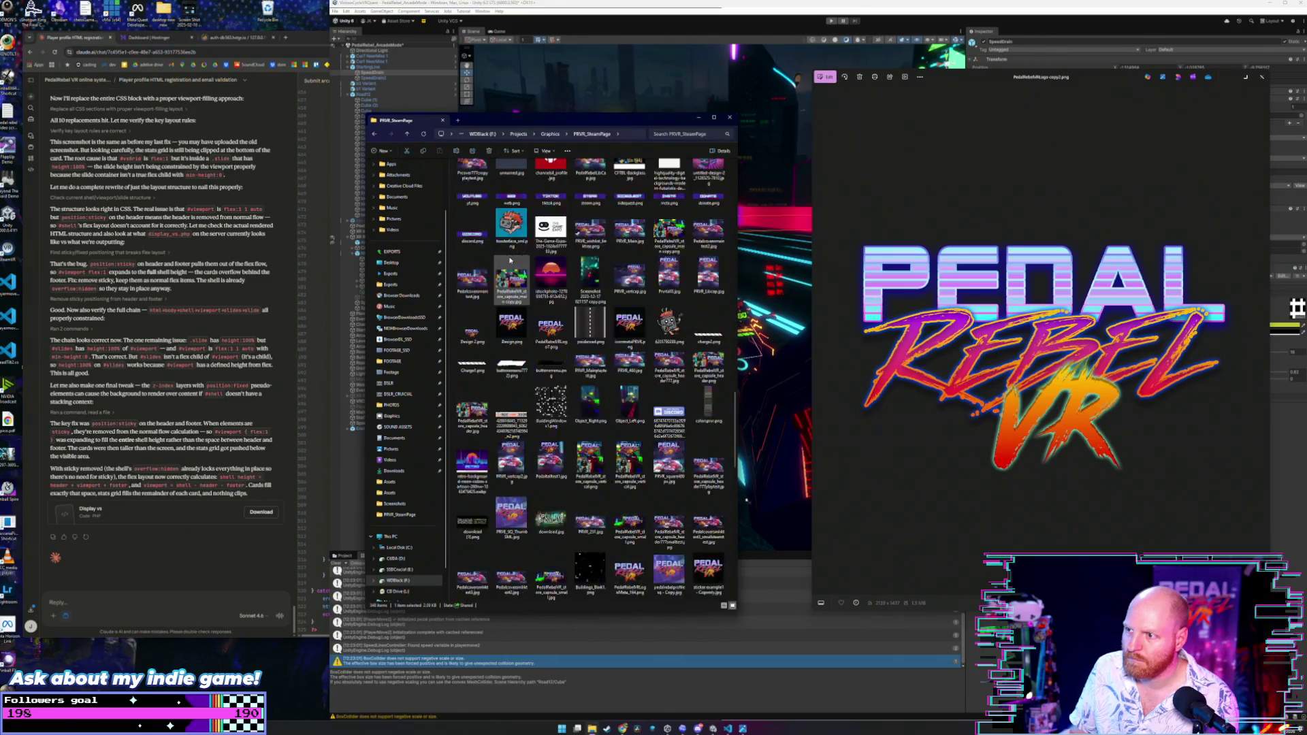
scroll(510, 260, down, 10)
click(612, 550)
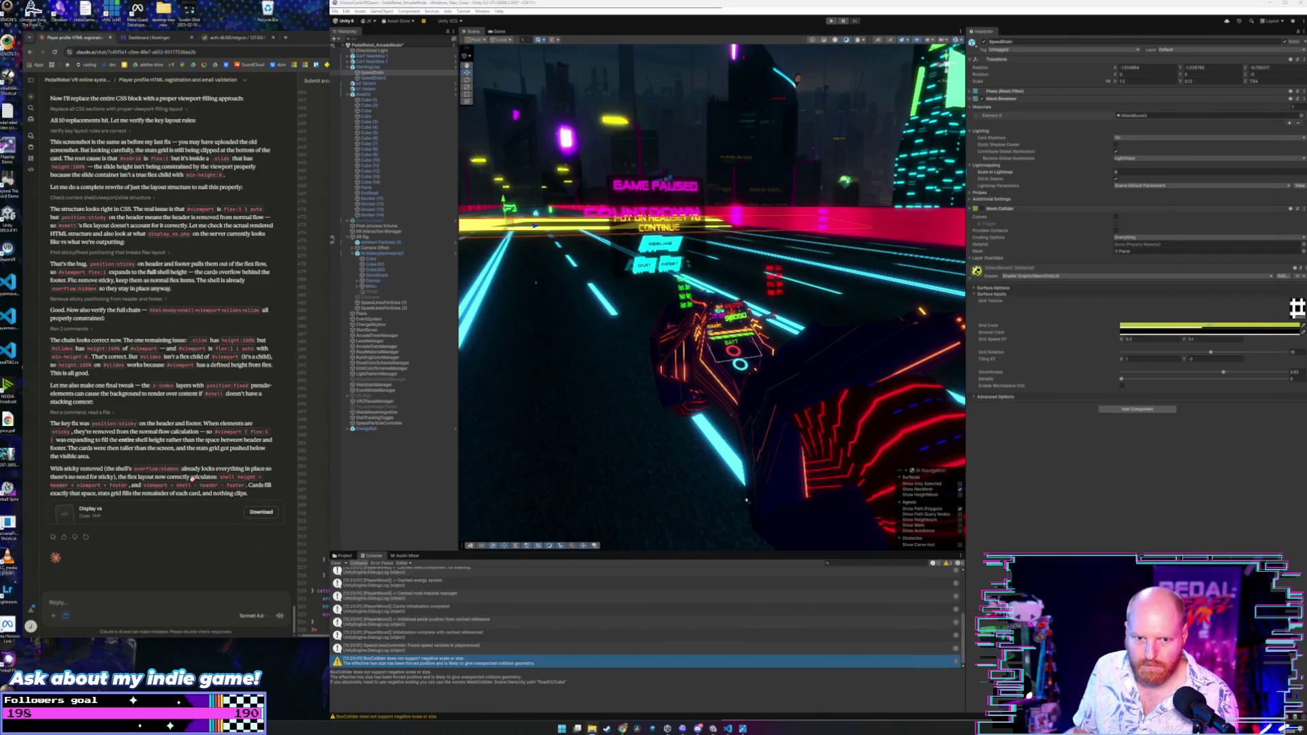
click(747, 500)
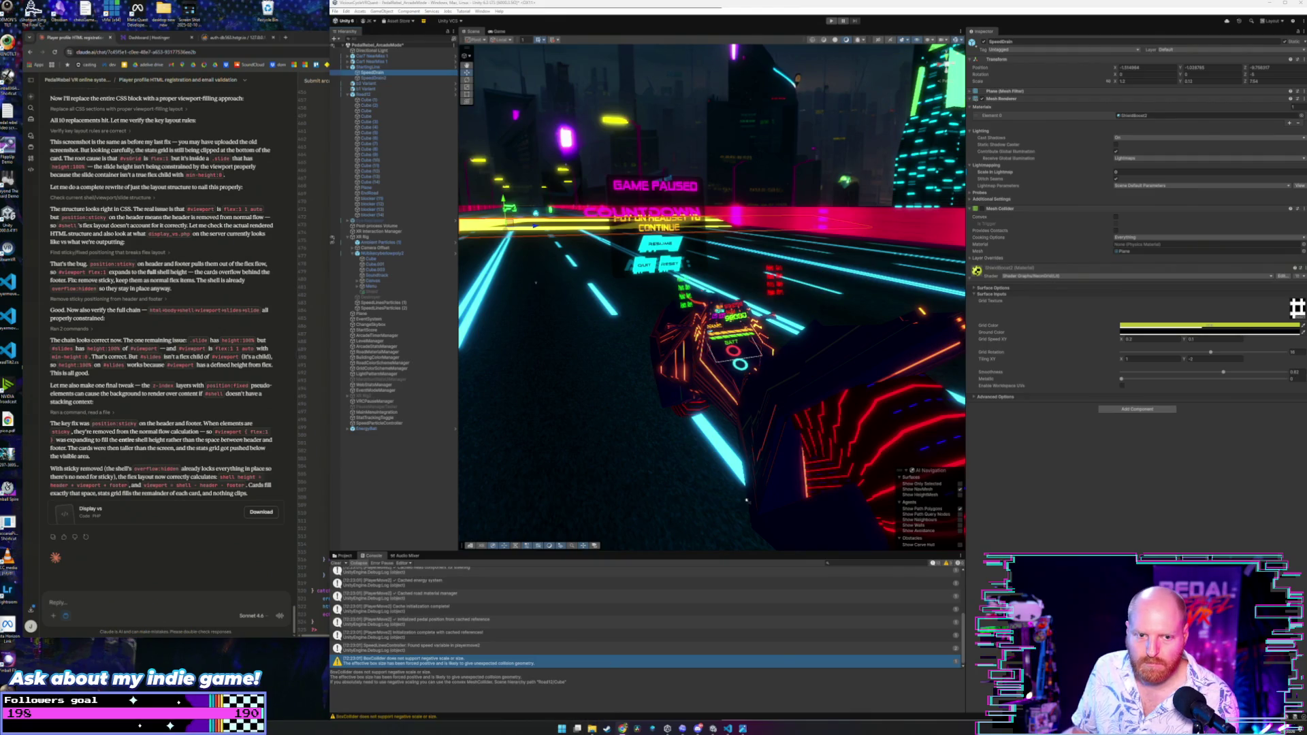
Open Pictures > Screenshots and select the logo screenshots 192454 (white) and 191803 (blue).
click(591, 728)
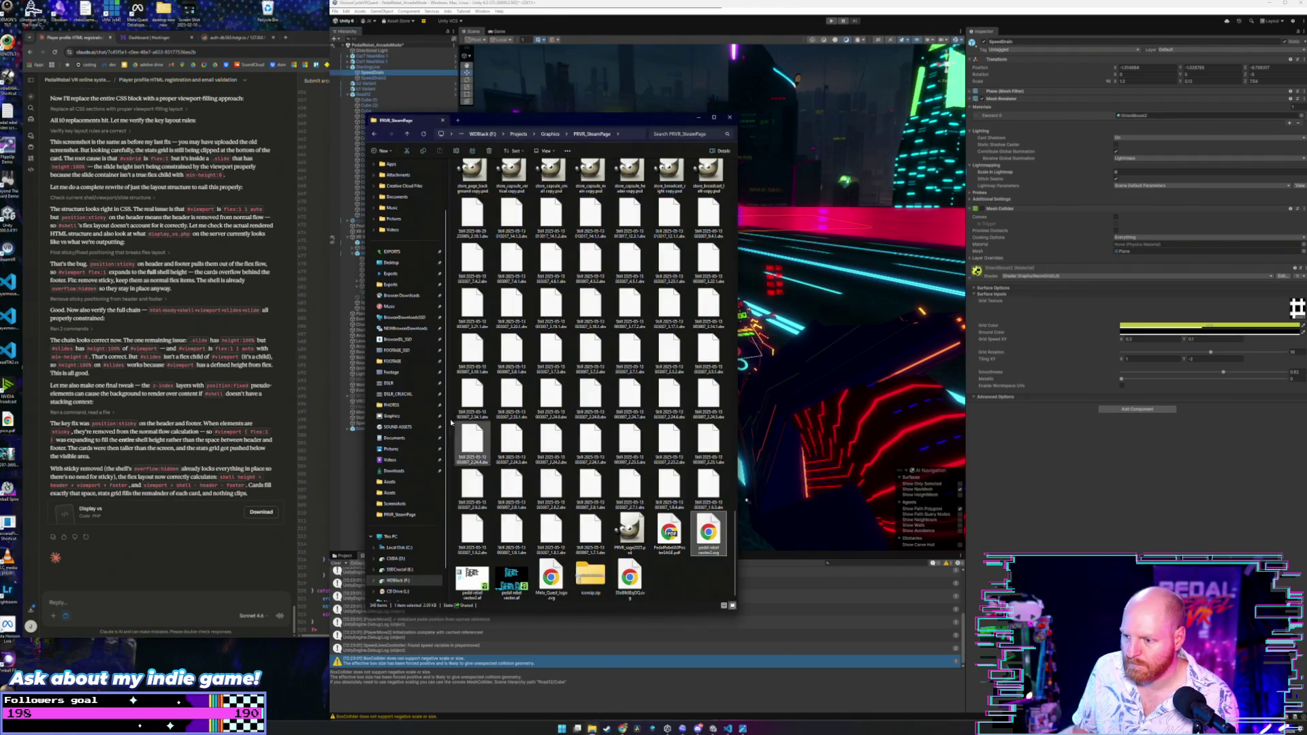
click(392, 449)
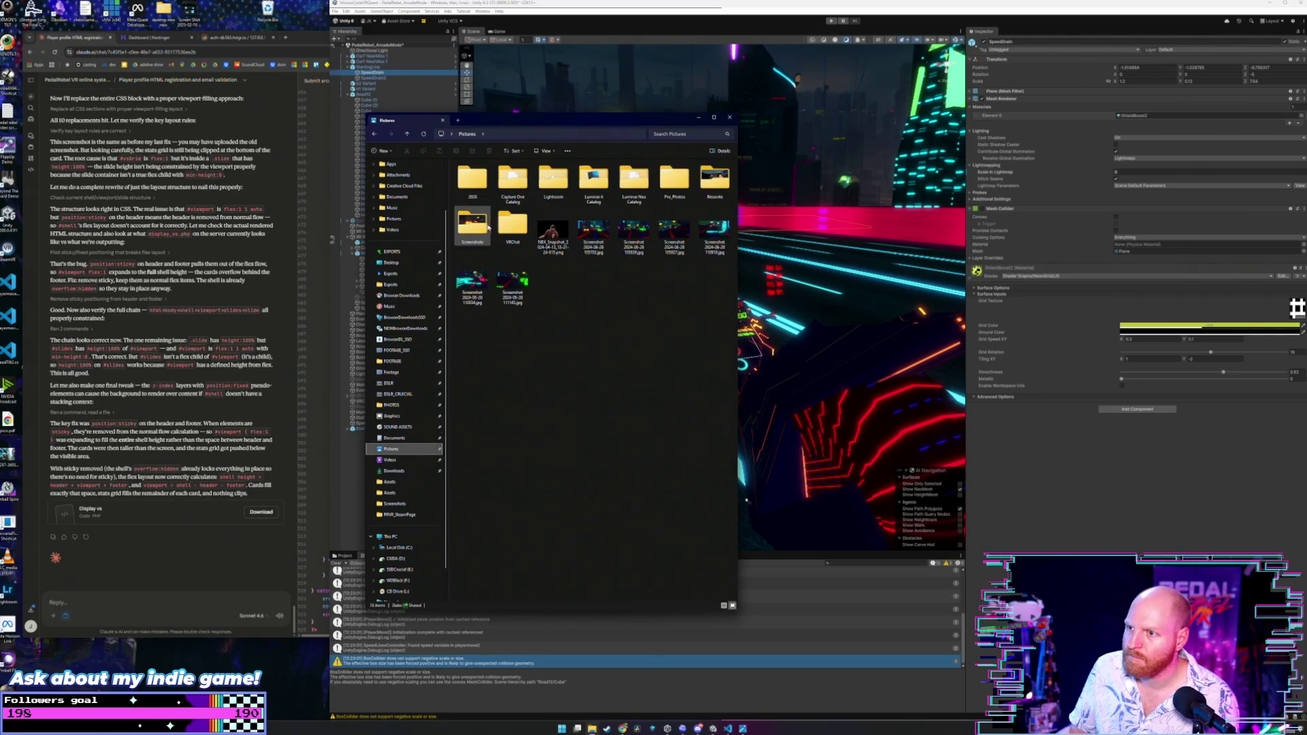
double_click(501, 300)
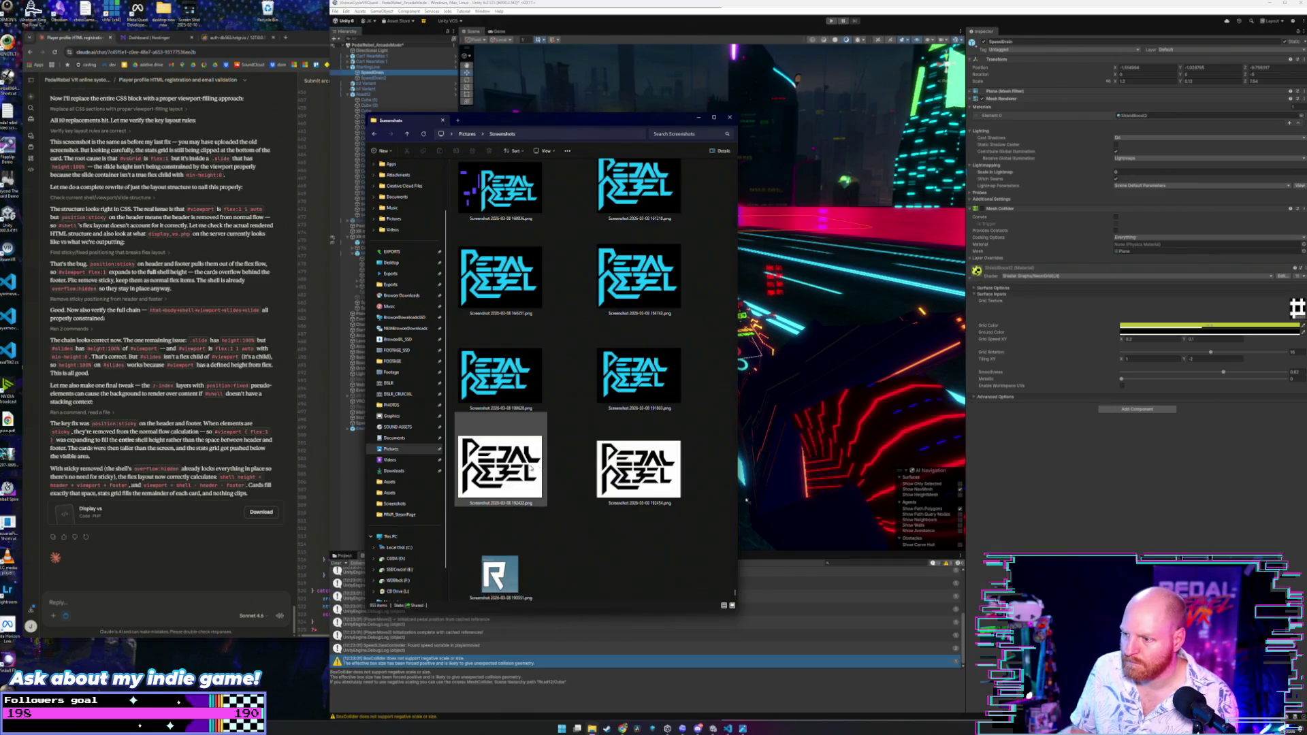
click(635, 468)
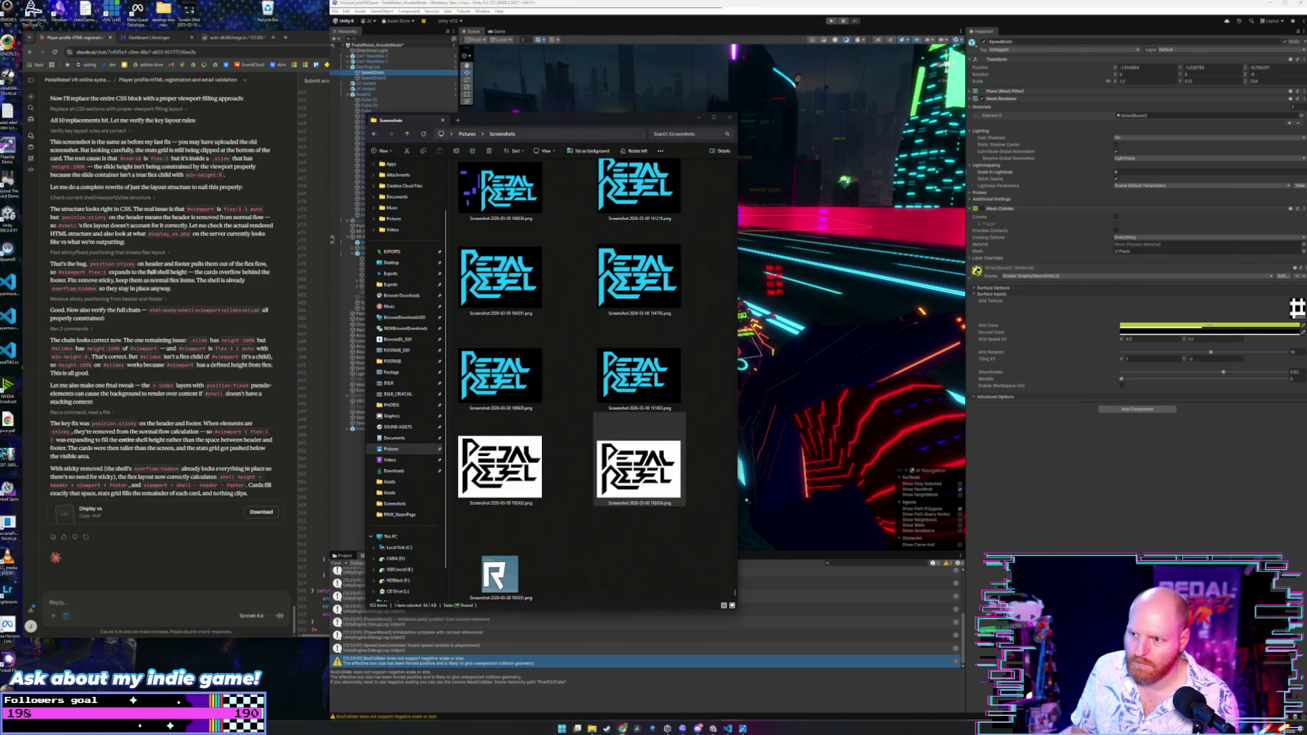
click(649, 368)
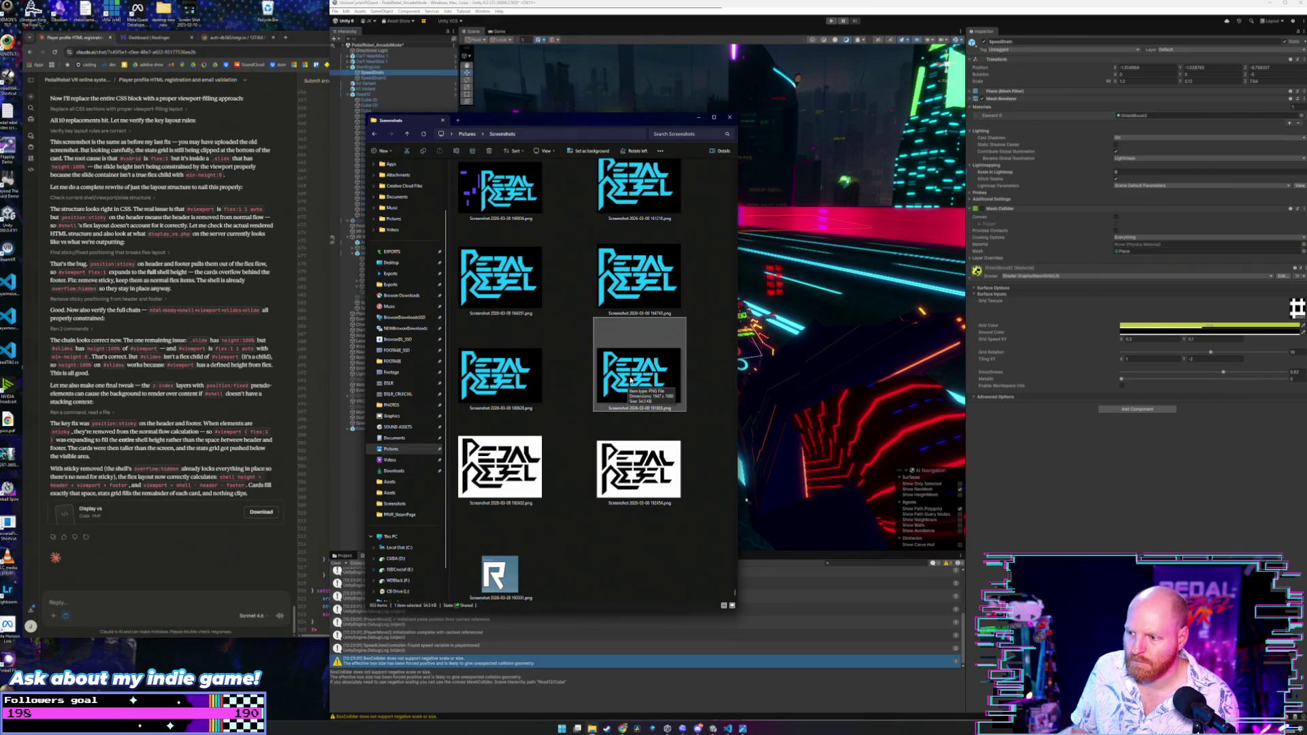
double_click(637, 463)
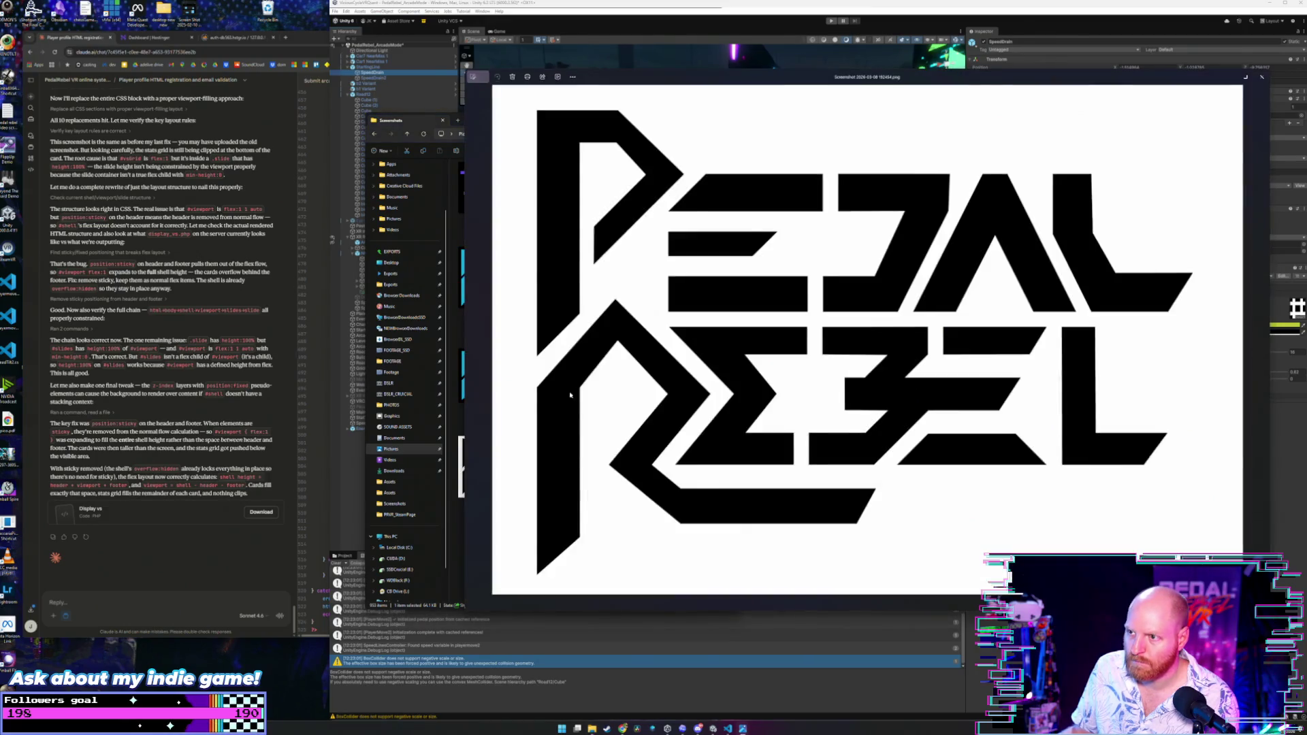
right_click(672, 259)
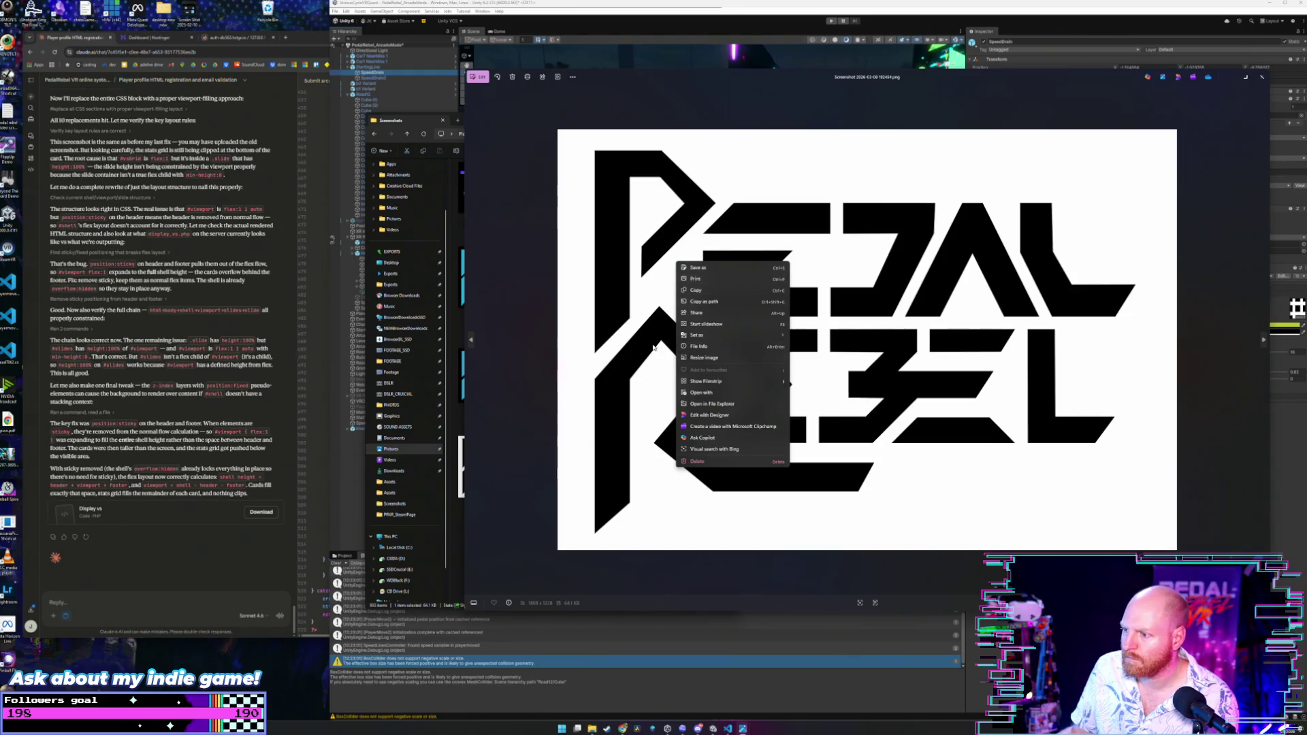
click(484, 119)
click(479, 77)
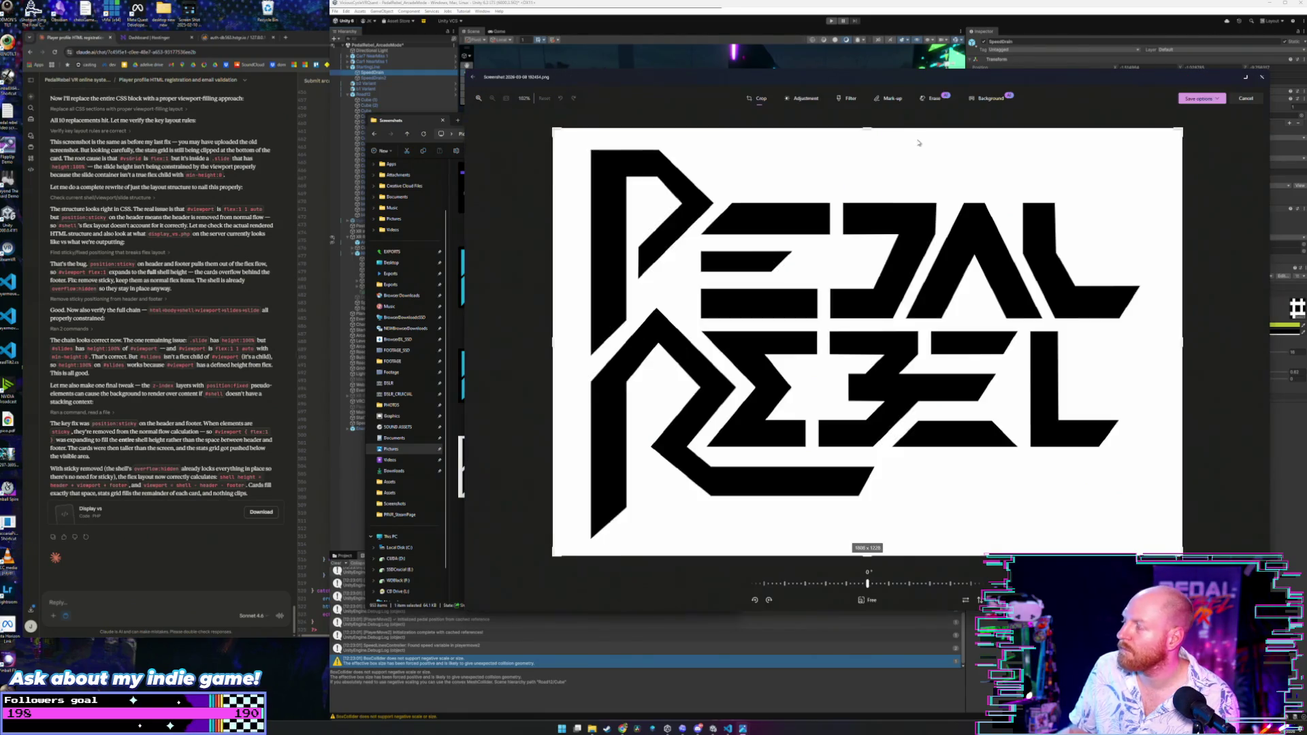
click(848, 99)
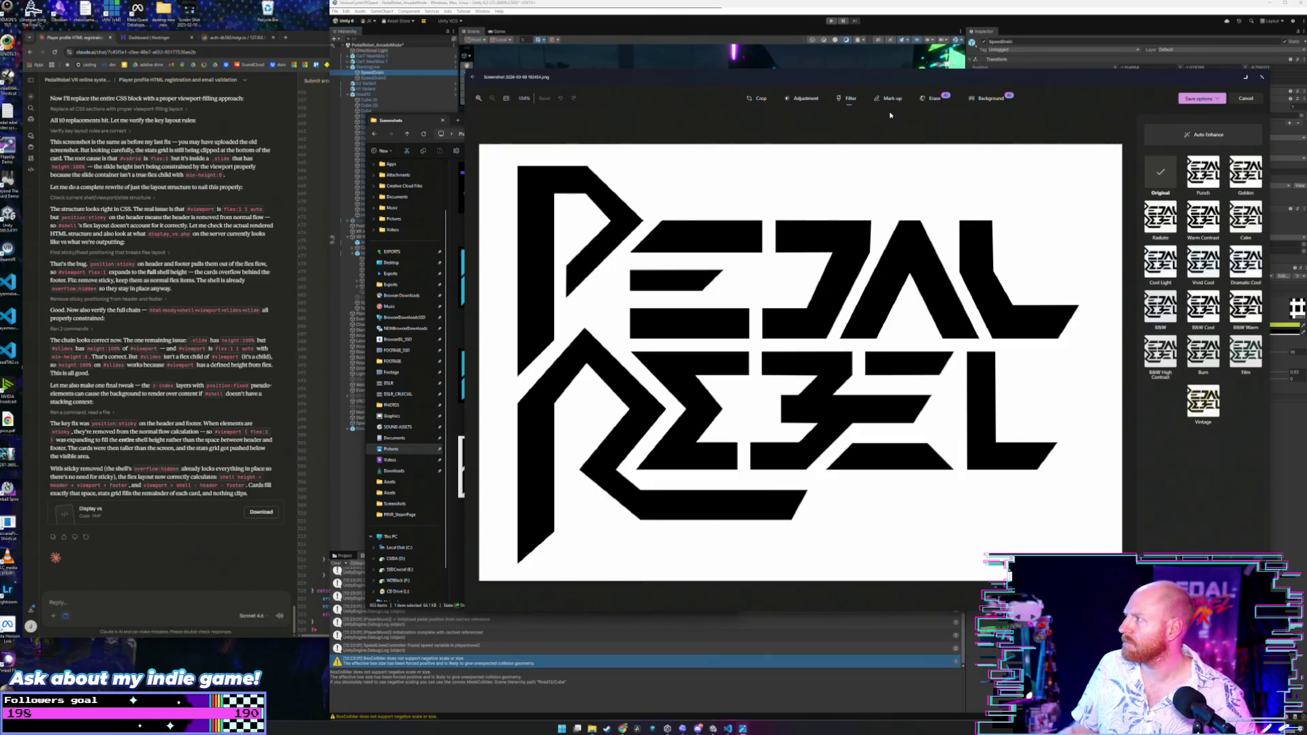
click(804, 100)
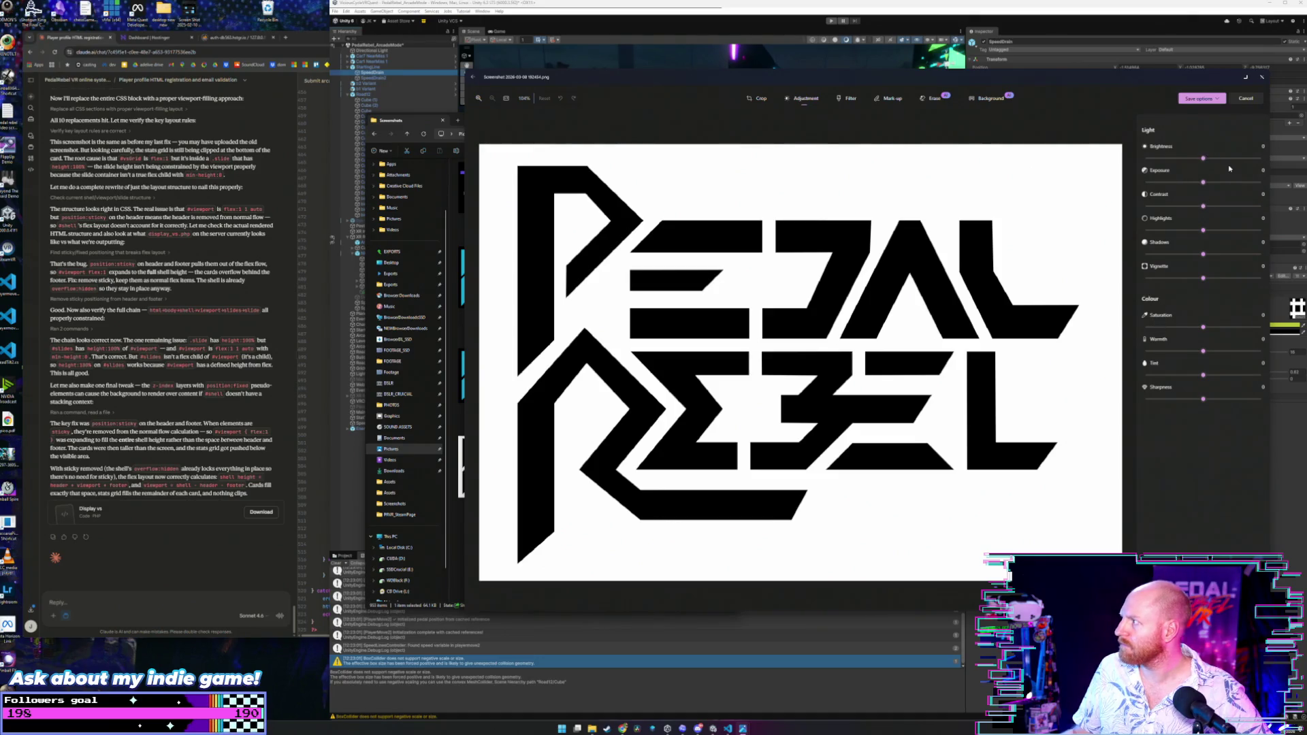
drag(1203, 158, 1130, 163)
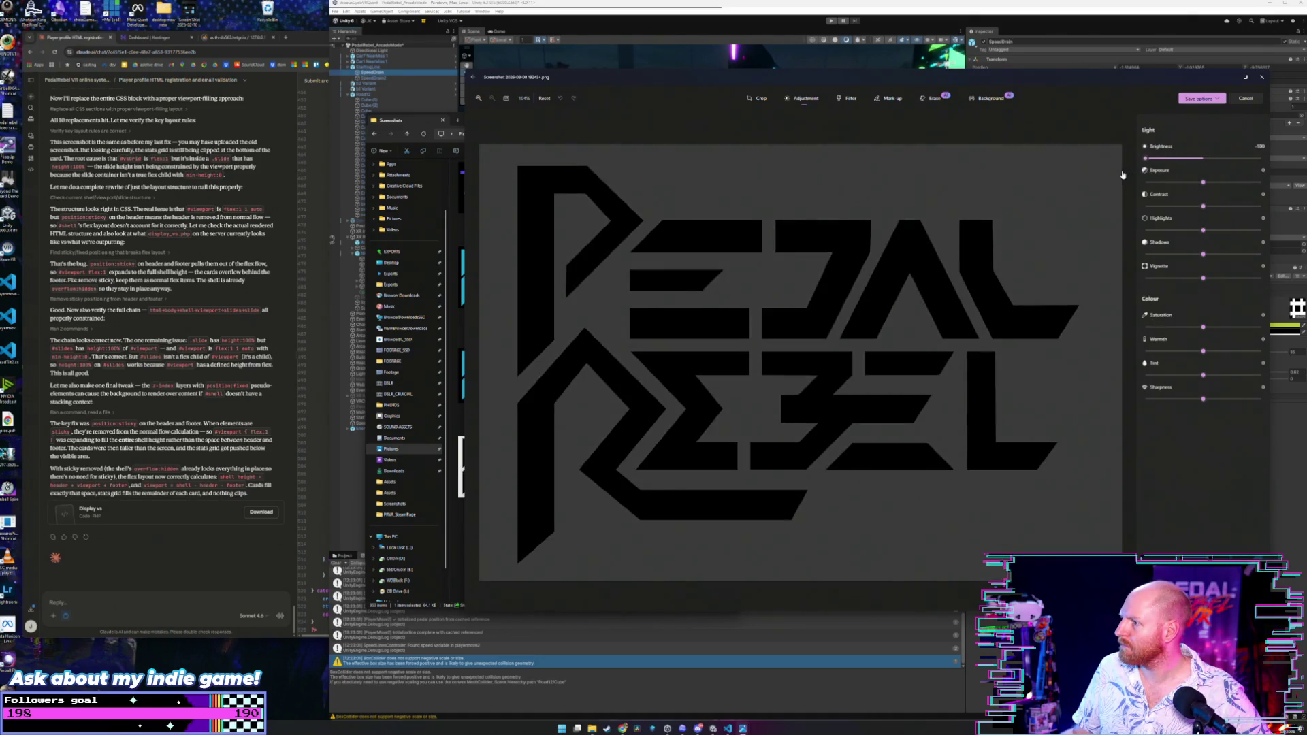
key(ctrl+z)
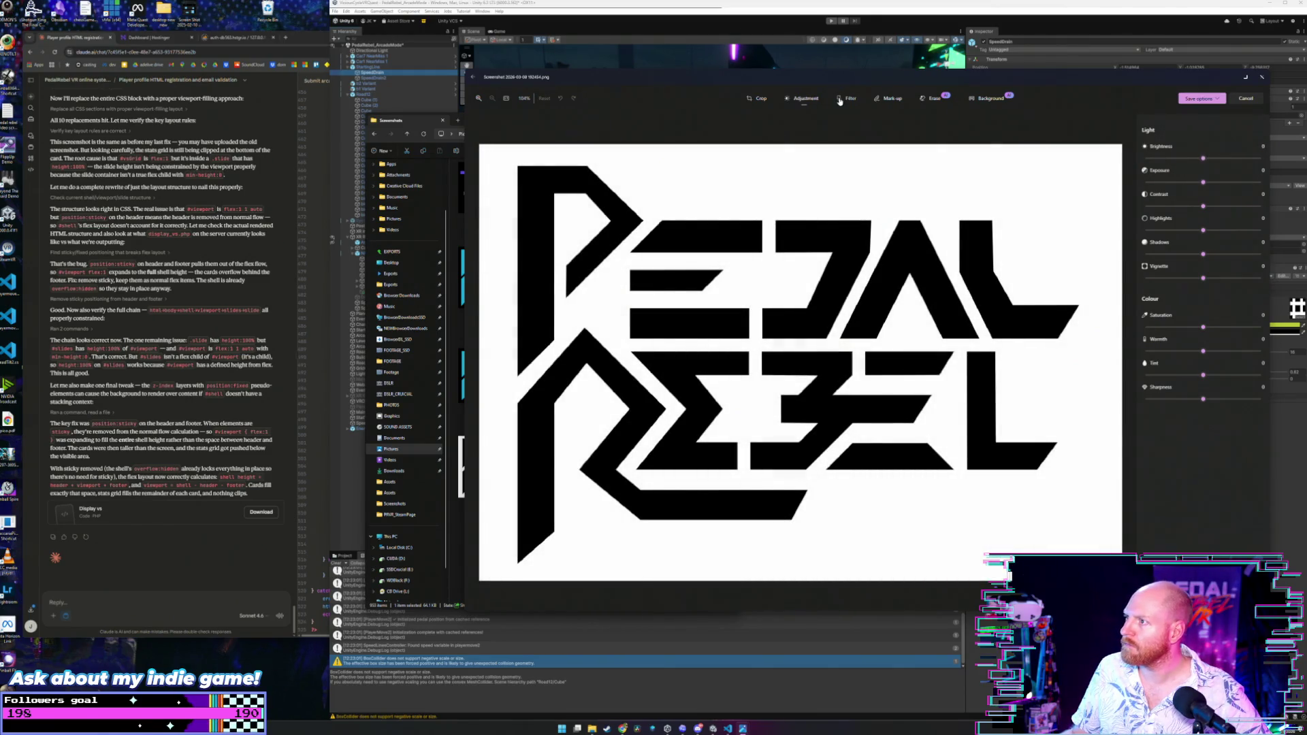
click(847, 99)
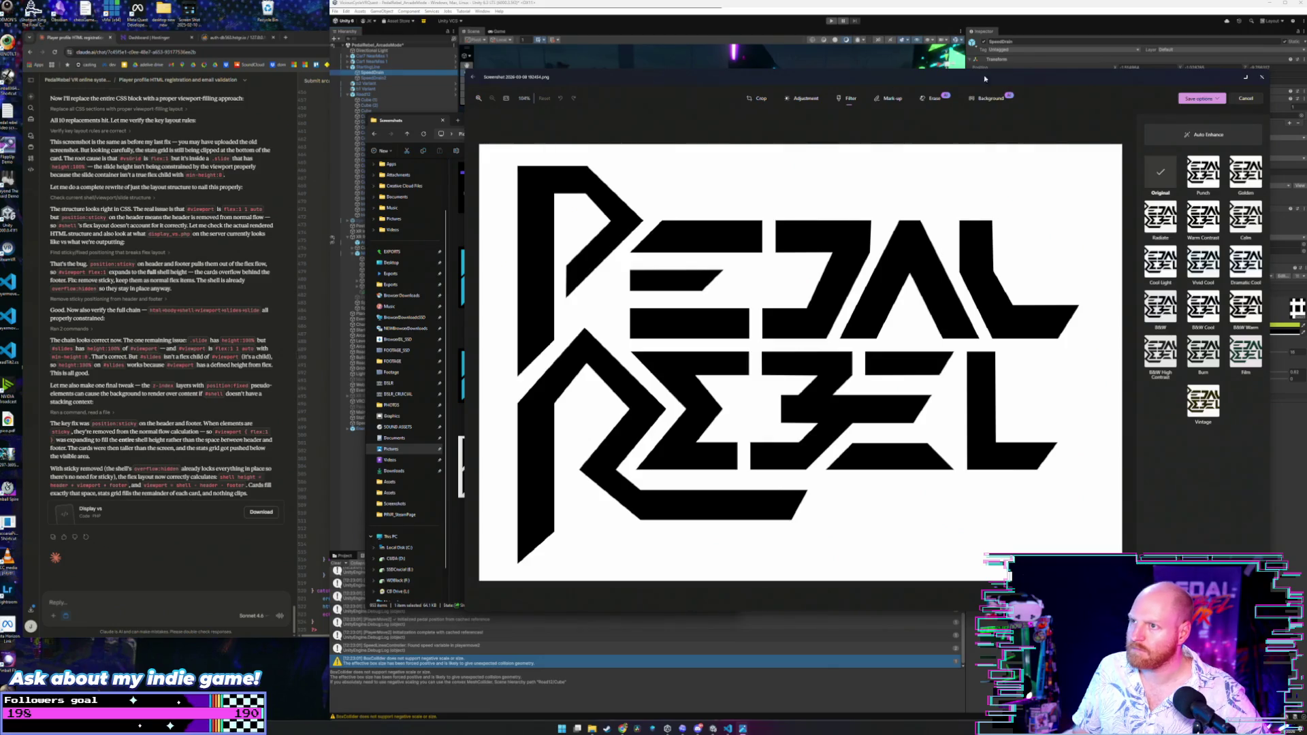
click(1258, 79)
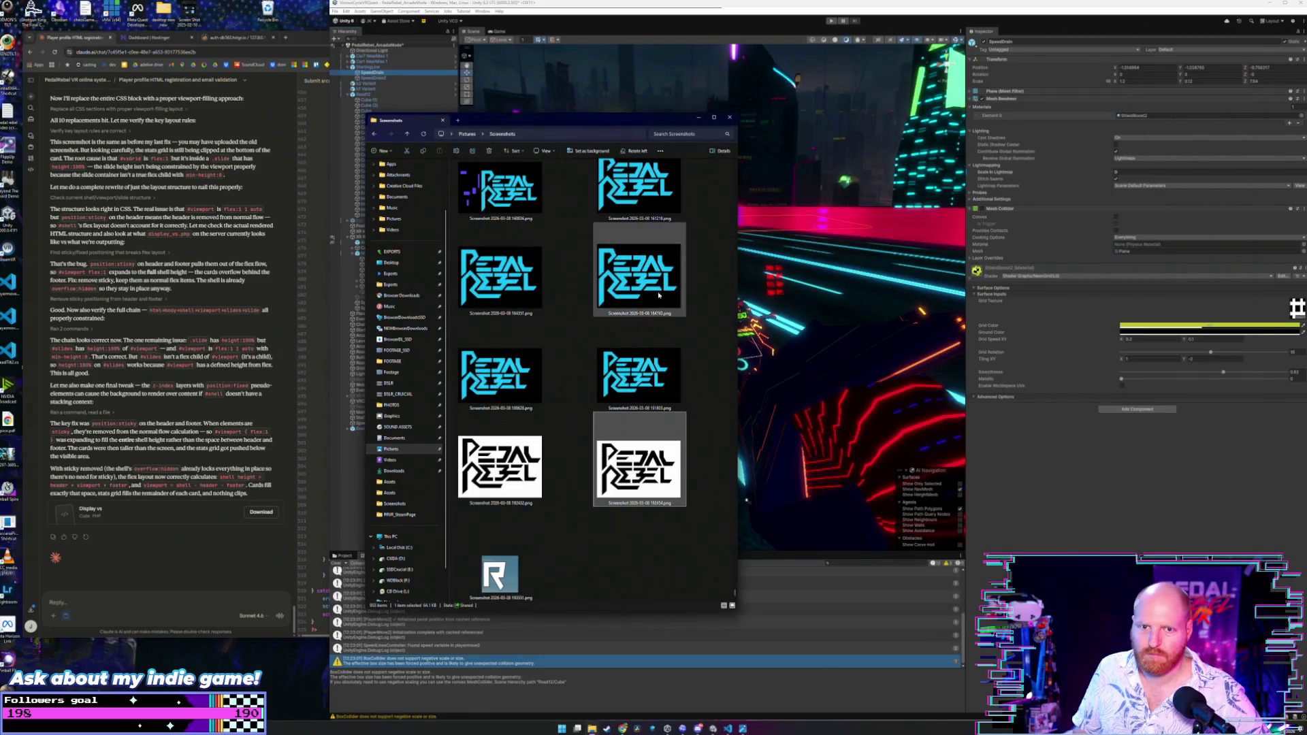
Launch Paint from the Start menu search.
right_click(653, 477)
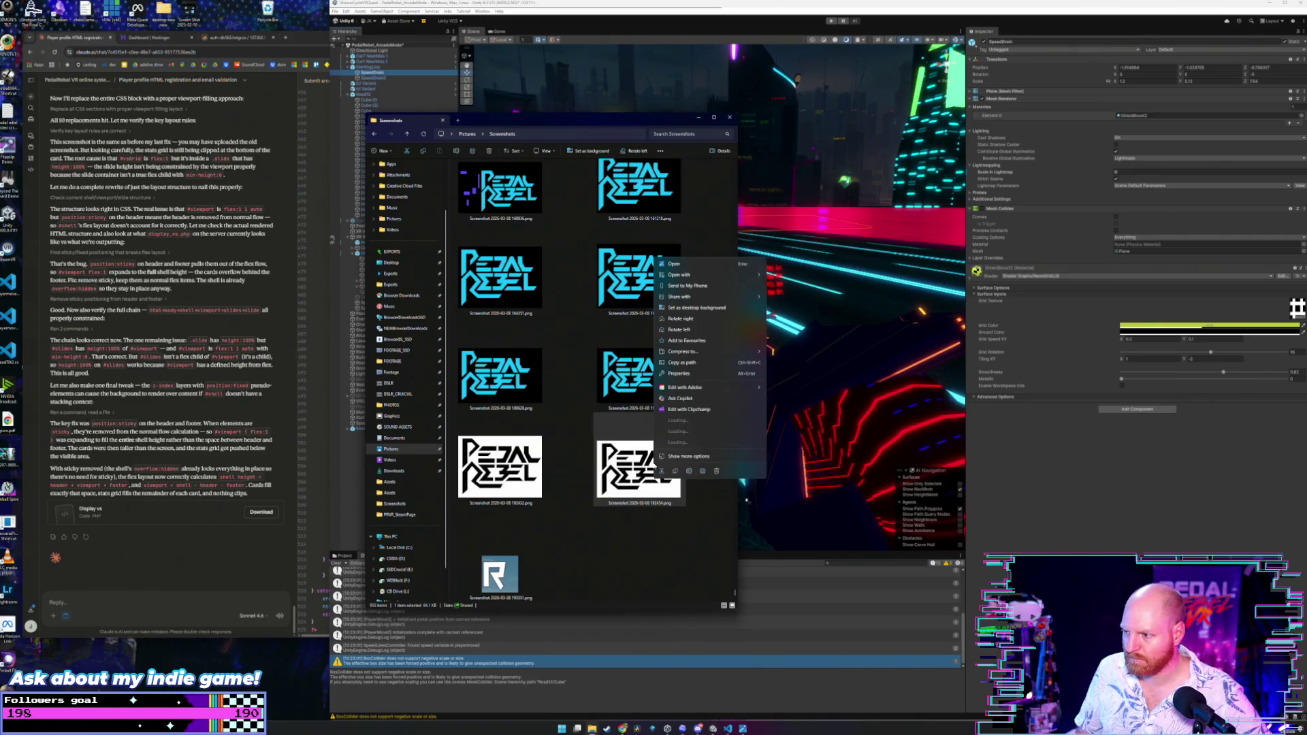
click(644, 453)
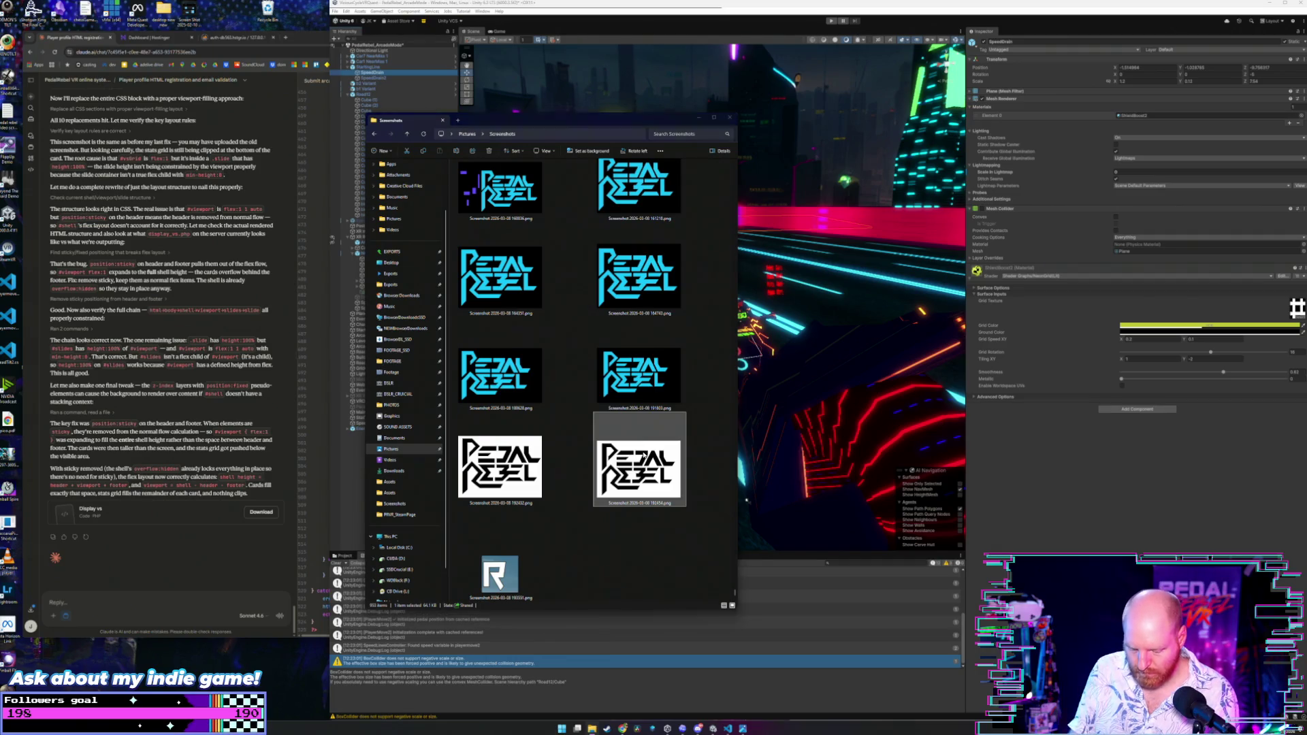
key(super)
text(aint)
key(Return)
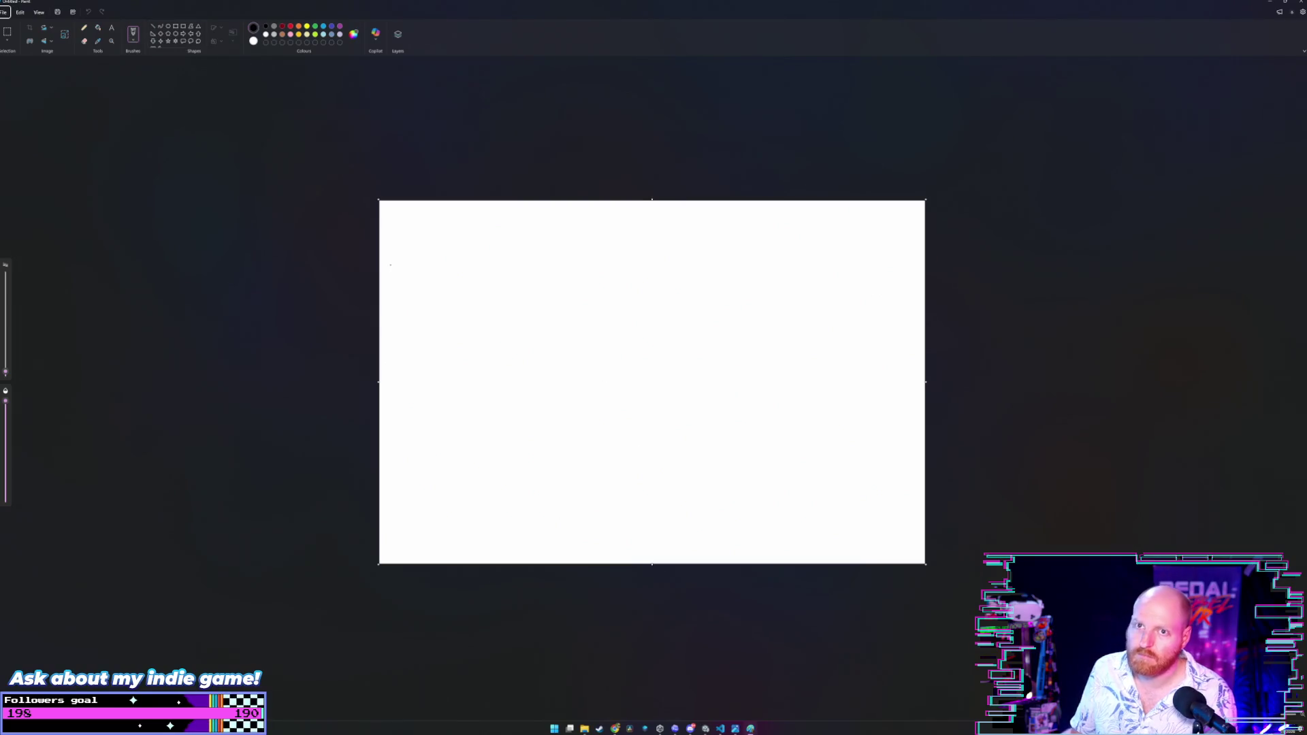
Open the white logo screenshot from Pictures > Screenshots in Paint.
click(3, 12)
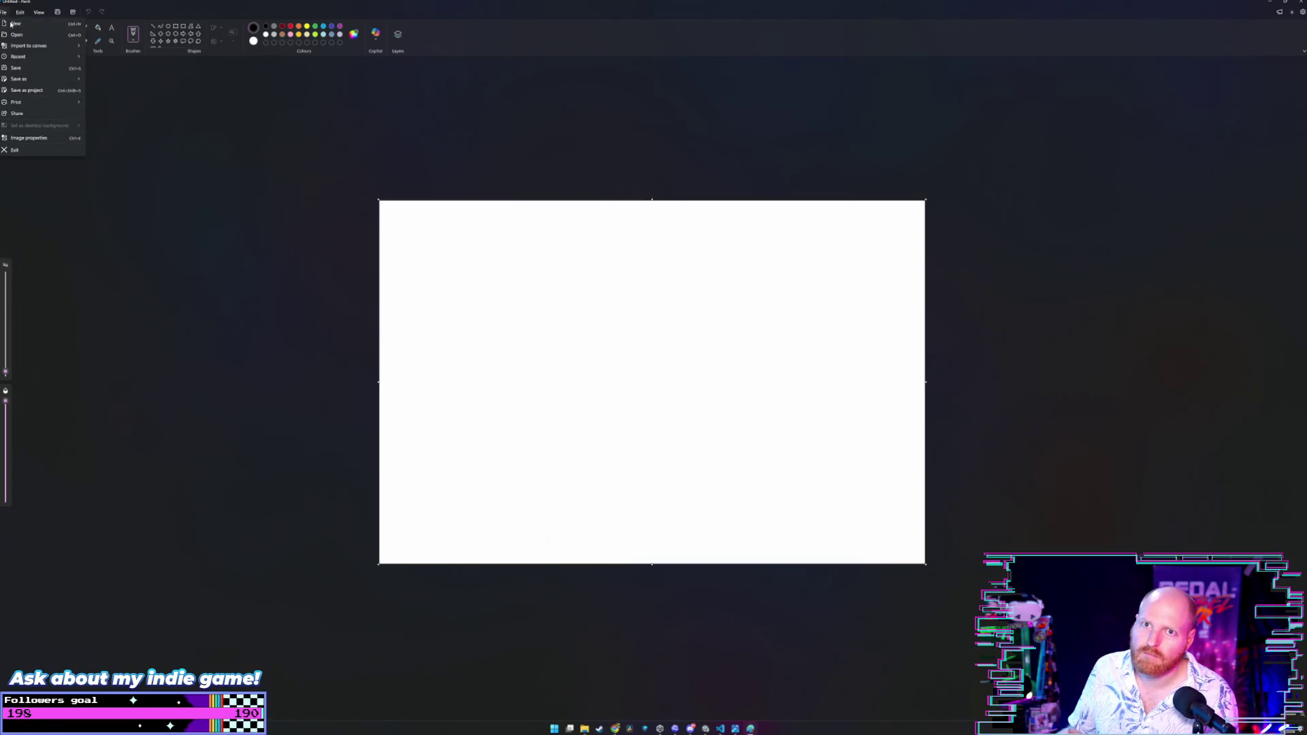
click(49, 40)
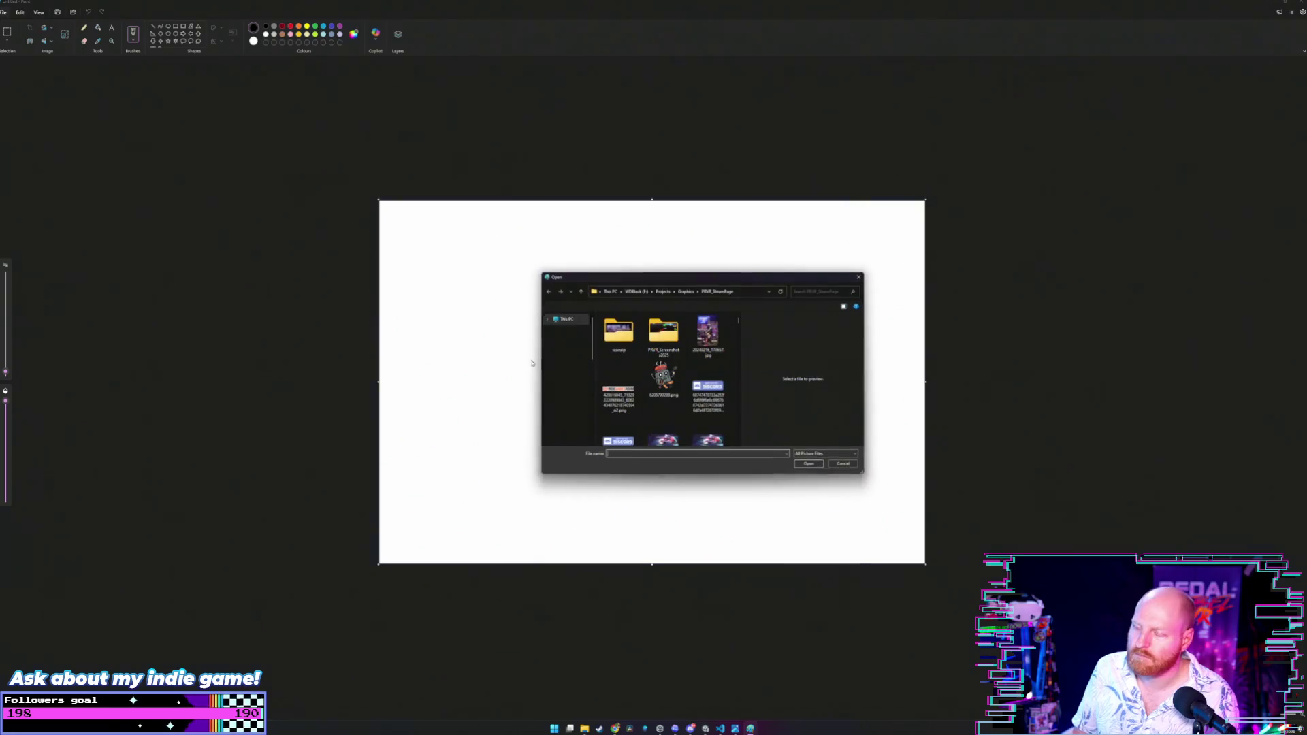
scroll(575, 404, up, 10)
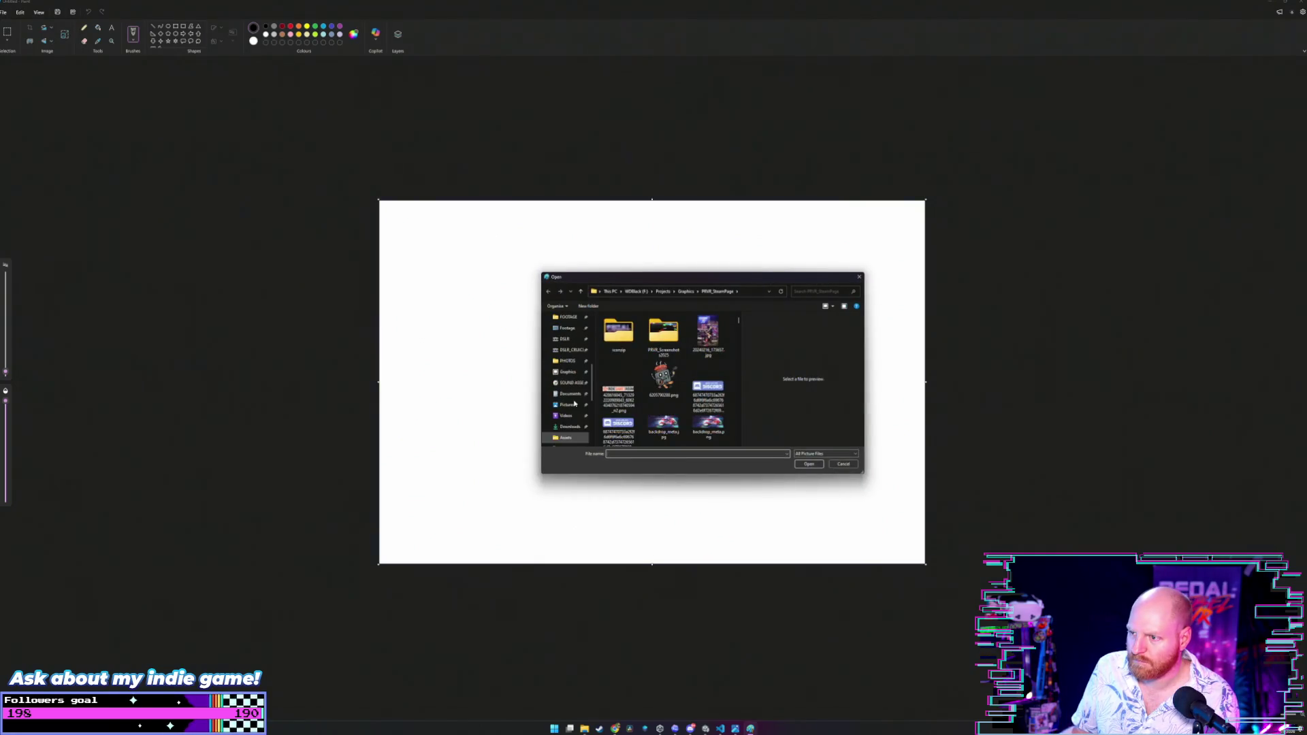
scroll(570, 402, down, 1)
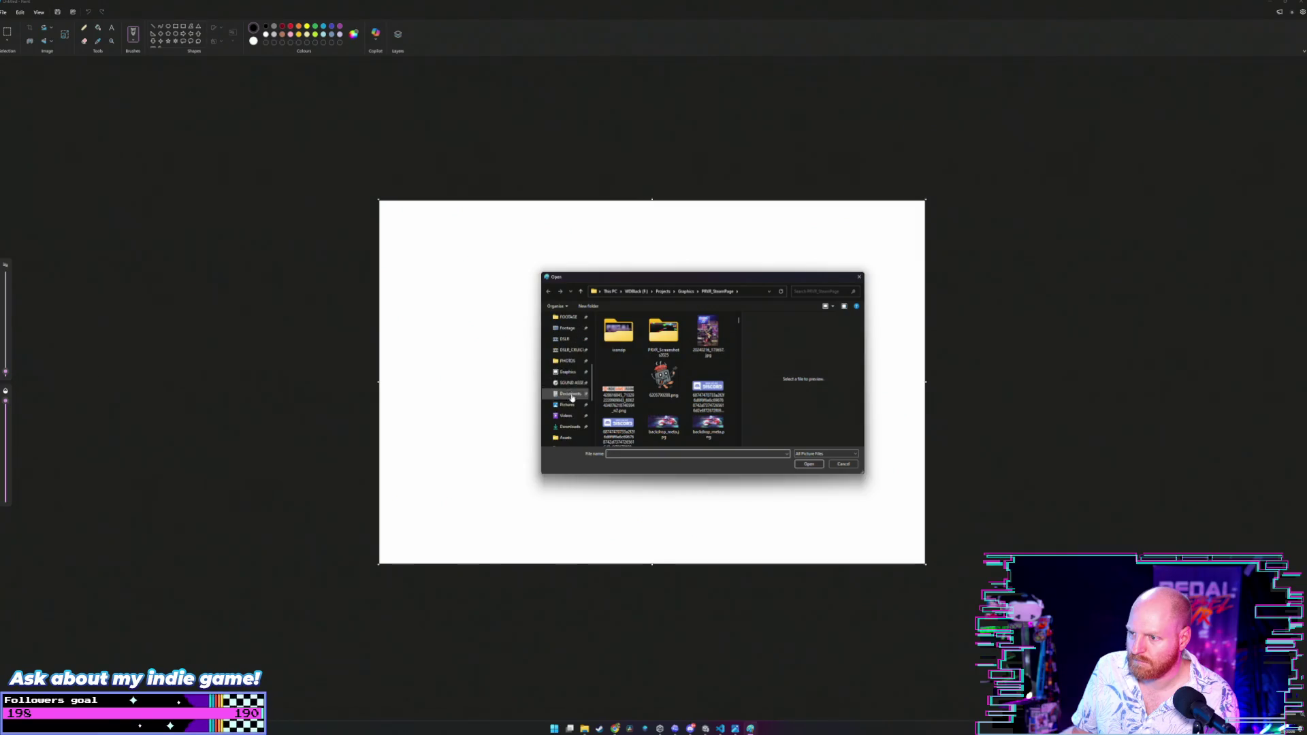
click(567, 404)
scroll(647, 378, down, 1)
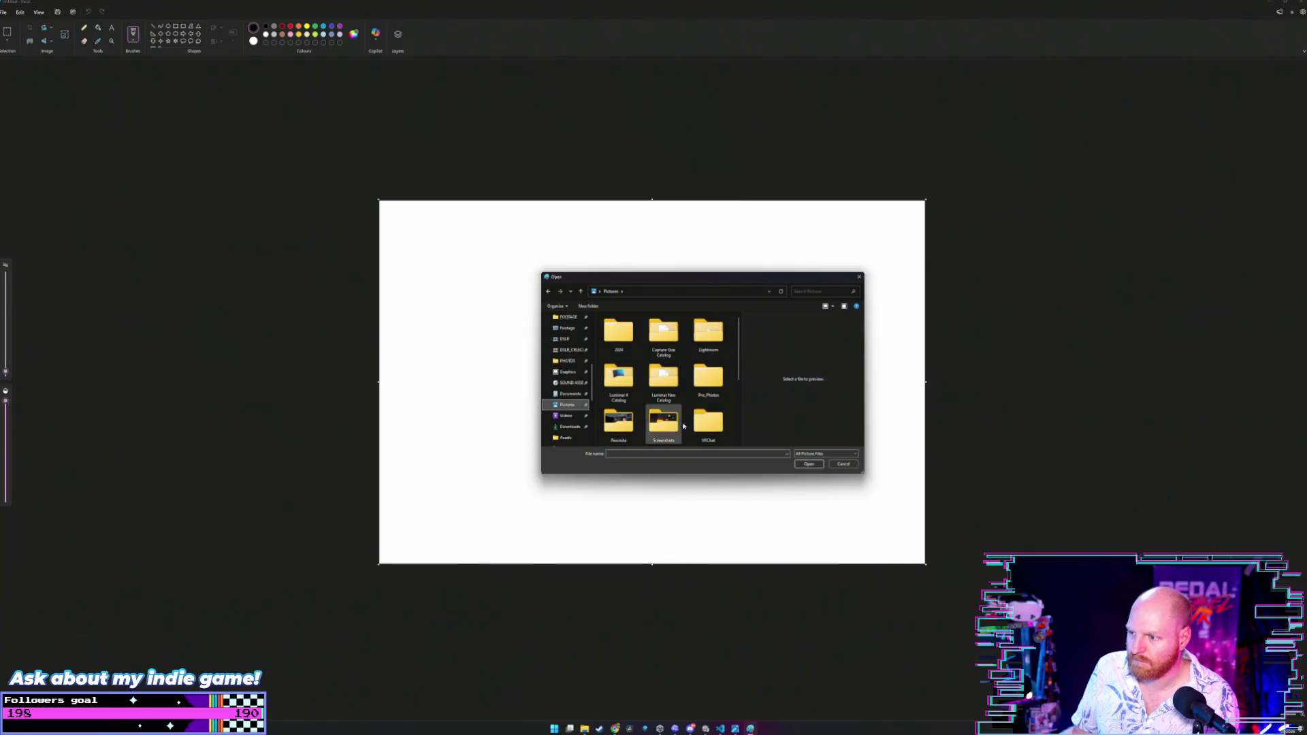
double_click(663, 381)
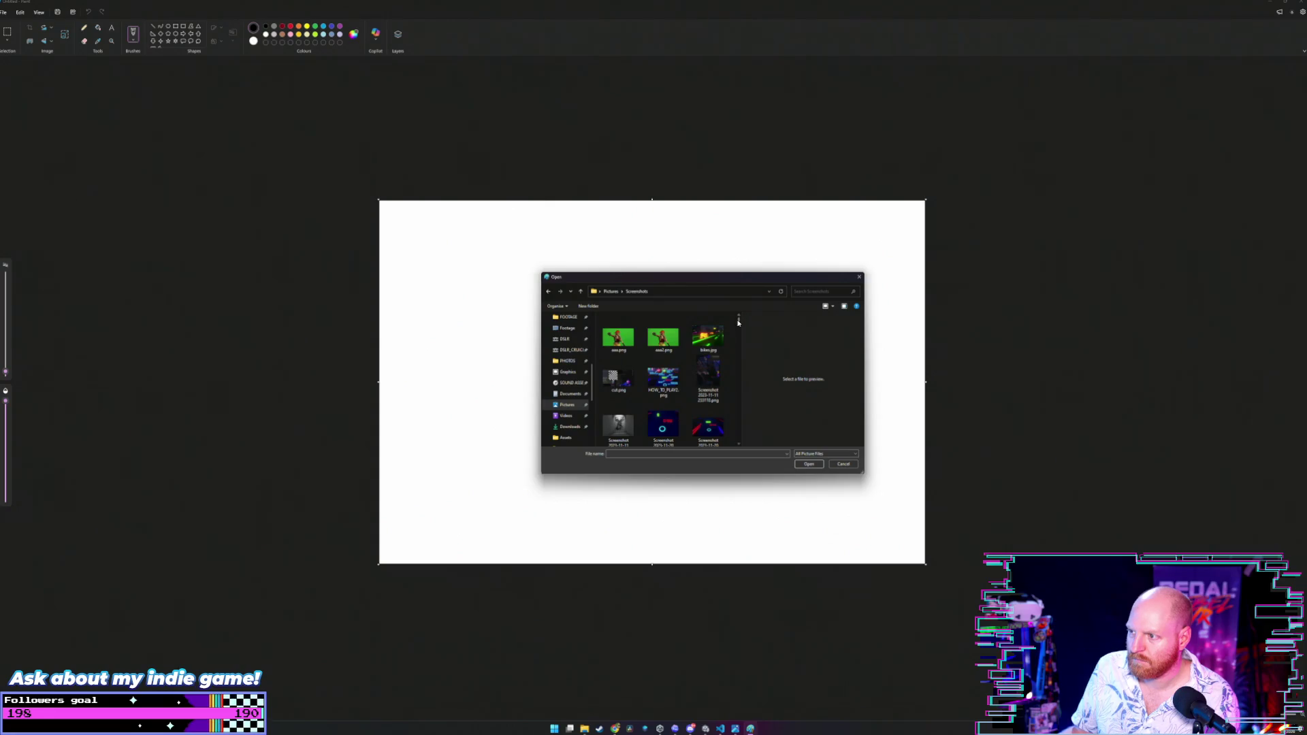
drag(738, 322, 741, 451)
click(631, 418)
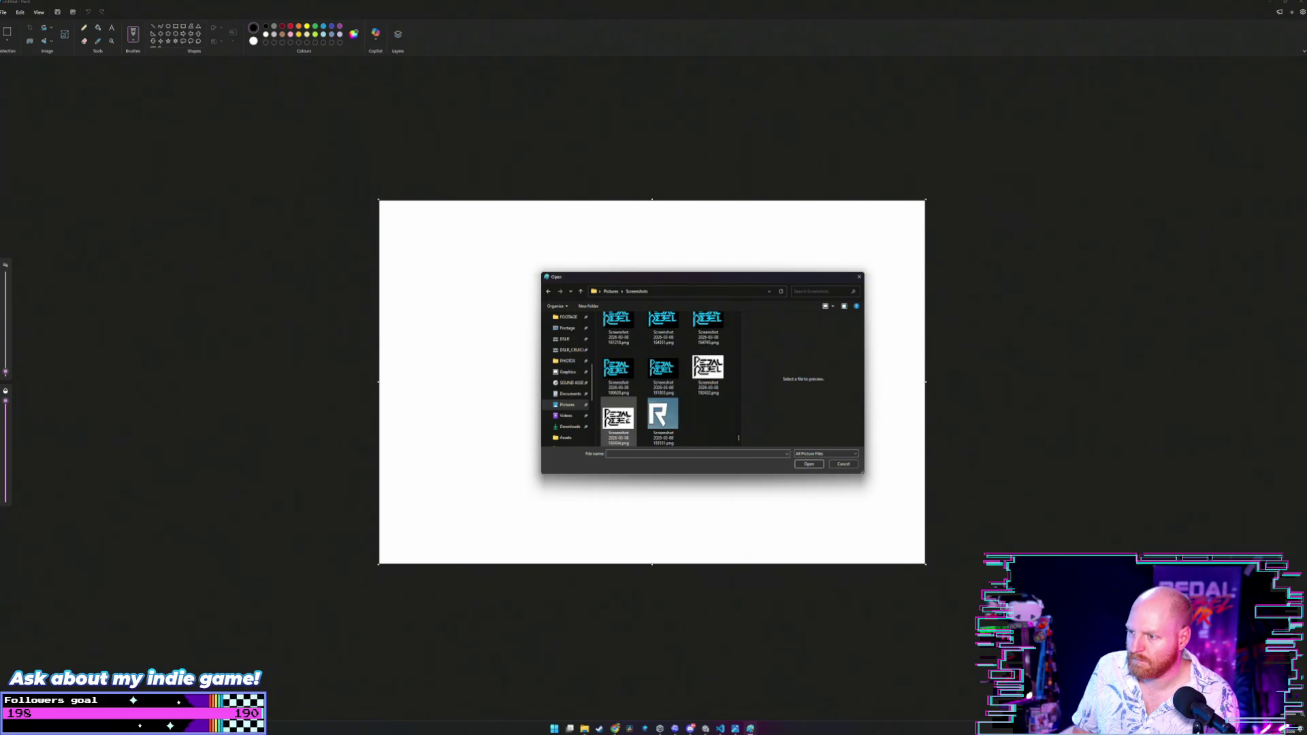
click(810, 464)
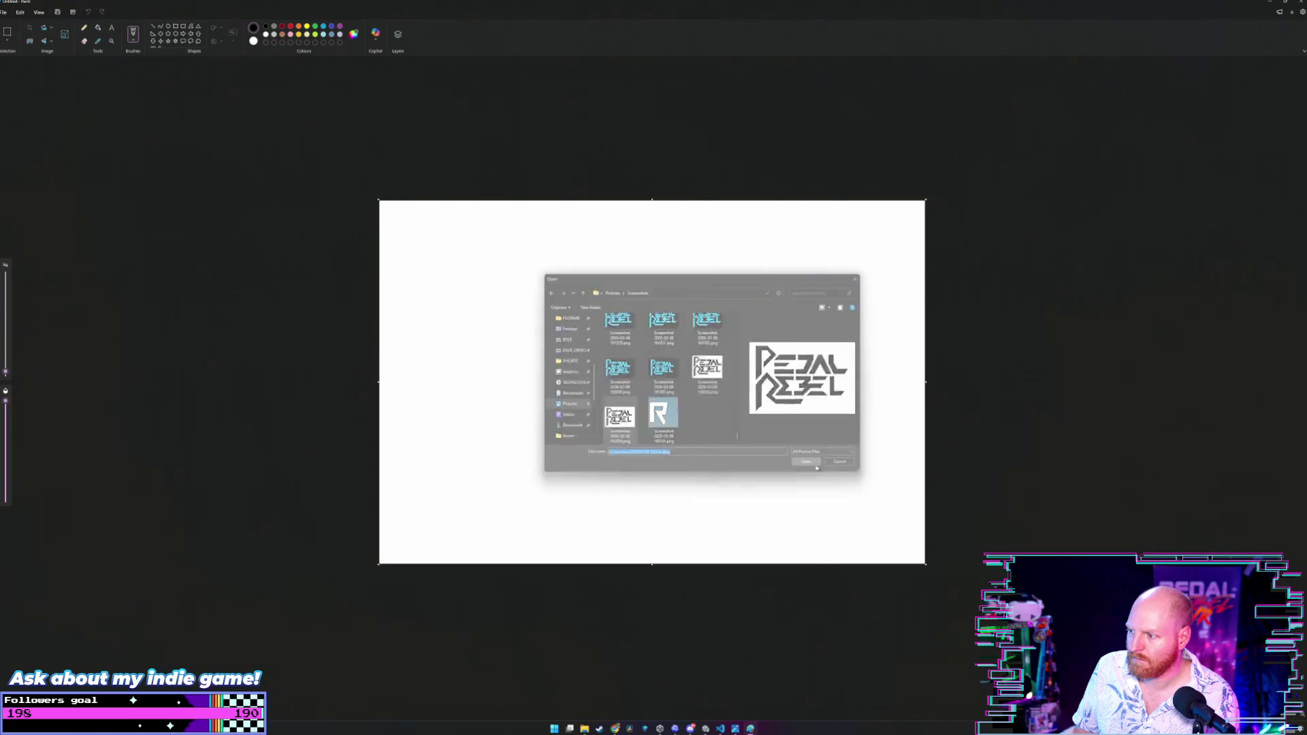